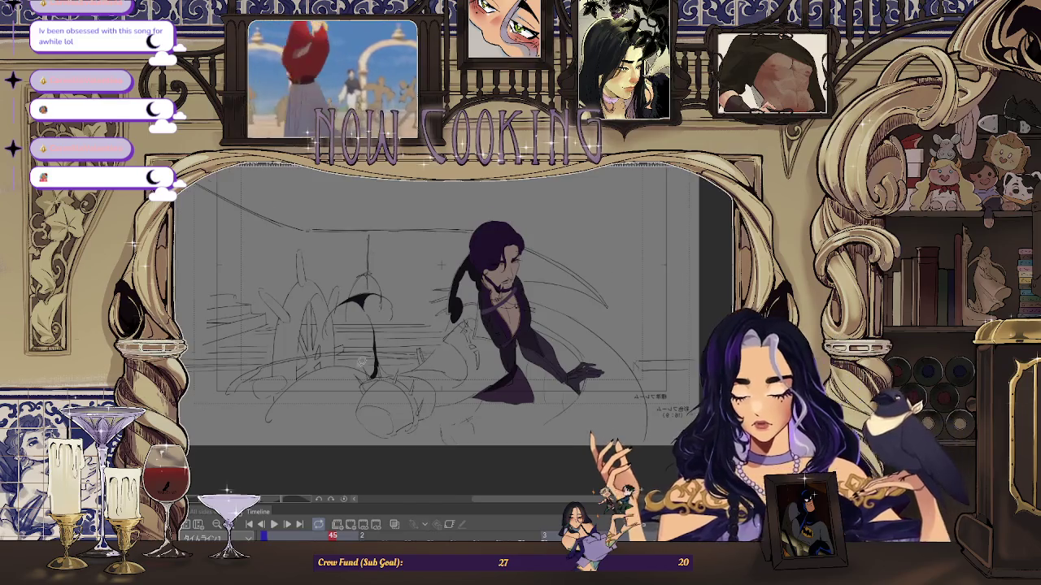
# - Lasso the trailing coat shadow at lower left and fill it solid black
pyautogui.scroll(2, 244, 392)
pyautogui.scroll(5, 244, 392)
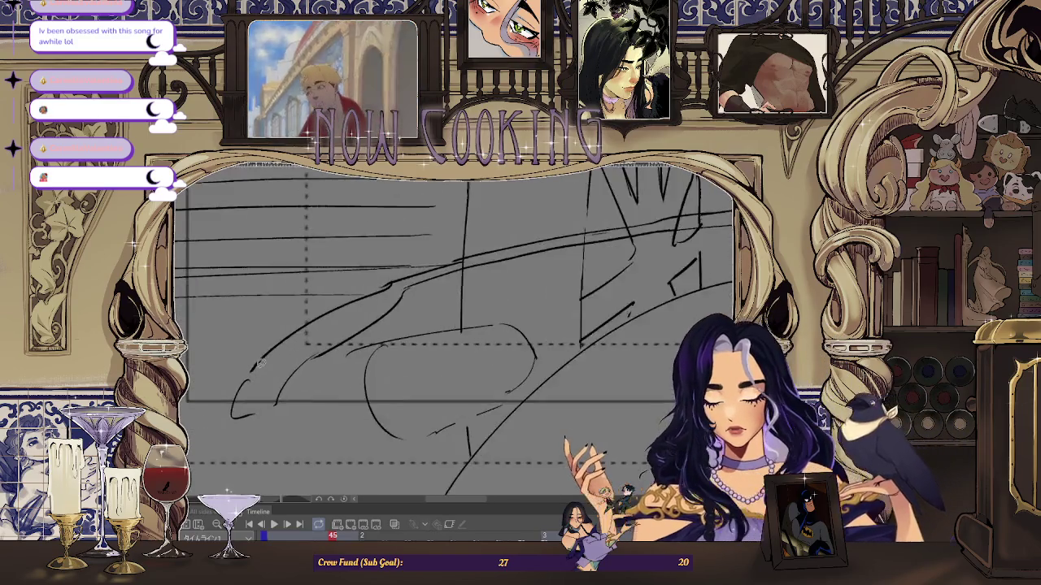
pyautogui.moveTo(258, 435); pyautogui.dragTo(286, 410)
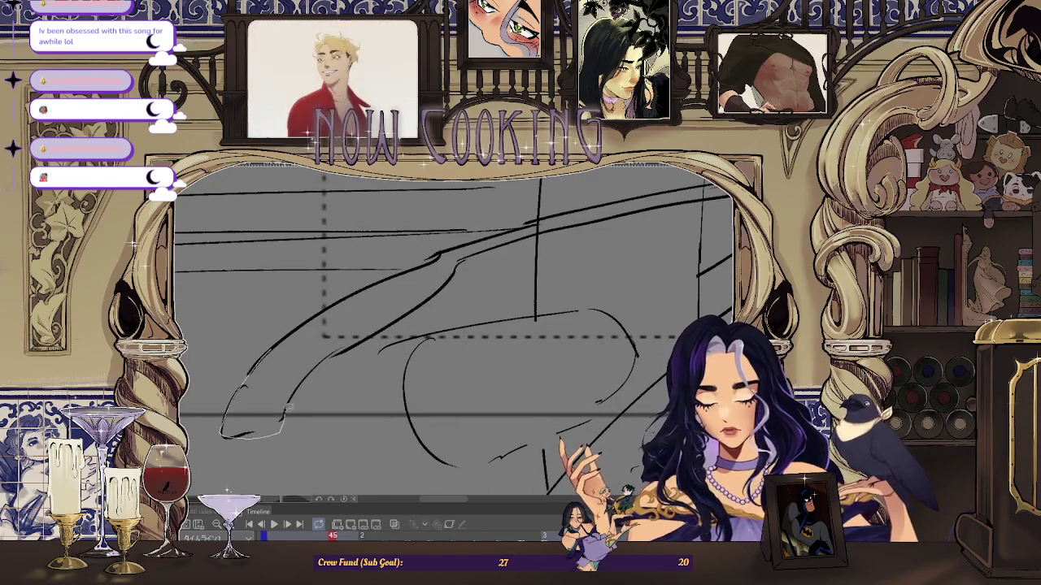
pyautogui.moveTo(315, 330)
pyautogui.mouseDown()
pyautogui.moveTo(262, 429)
pyautogui.moveTo(248, 362)
pyautogui.mouseUp()
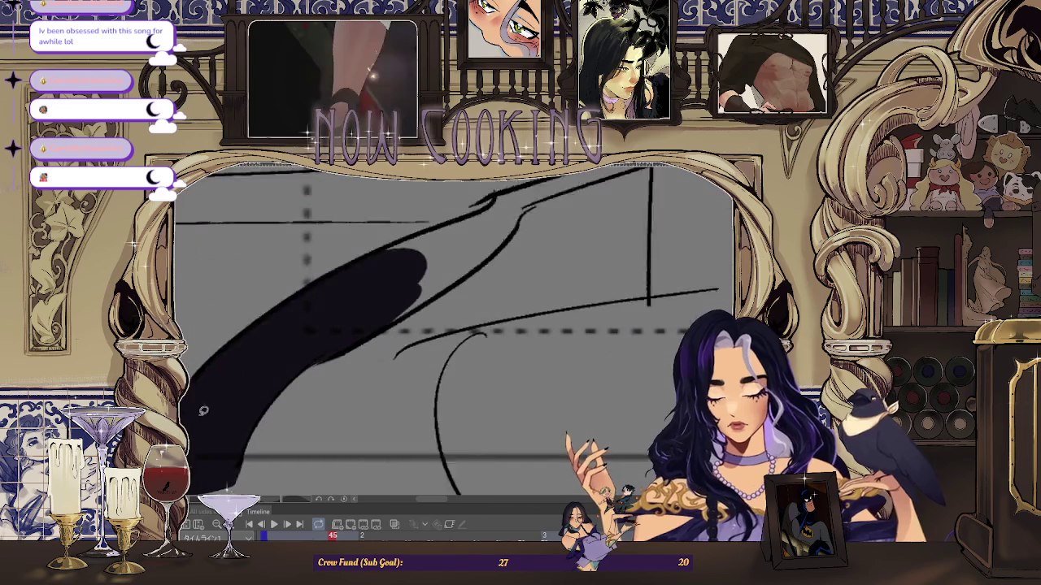
pyautogui.moveTo(195, 439); pyautogui.dragTo(439, 215)
pyautogui.hotkey('ctrl', '0')
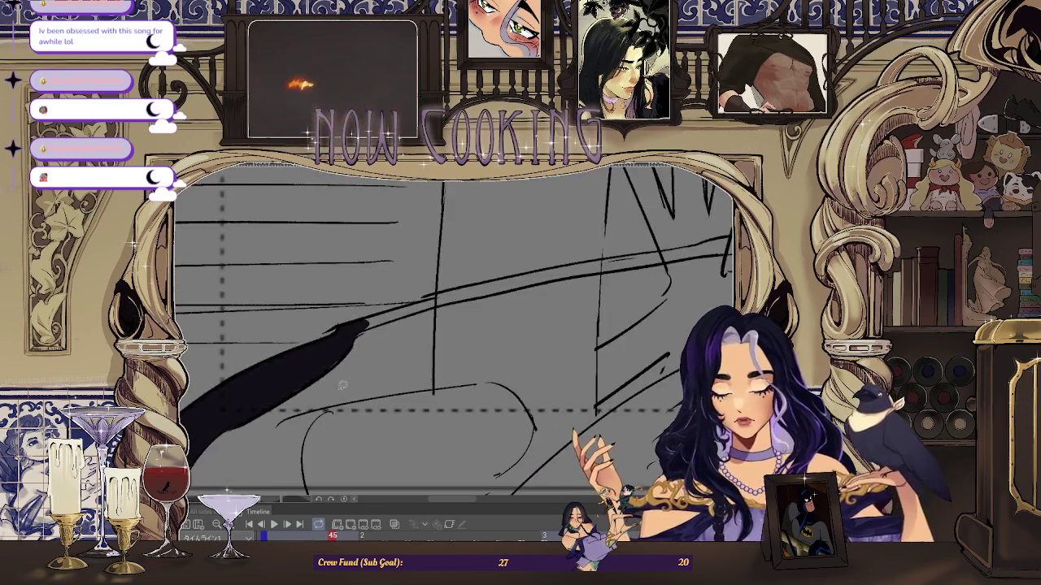
# - Mirror the canvas view and zoom to check the filled figure
pyautogui.hotkey('ctrl', '0')
pyautogui.scroll(-2, 399, 319)
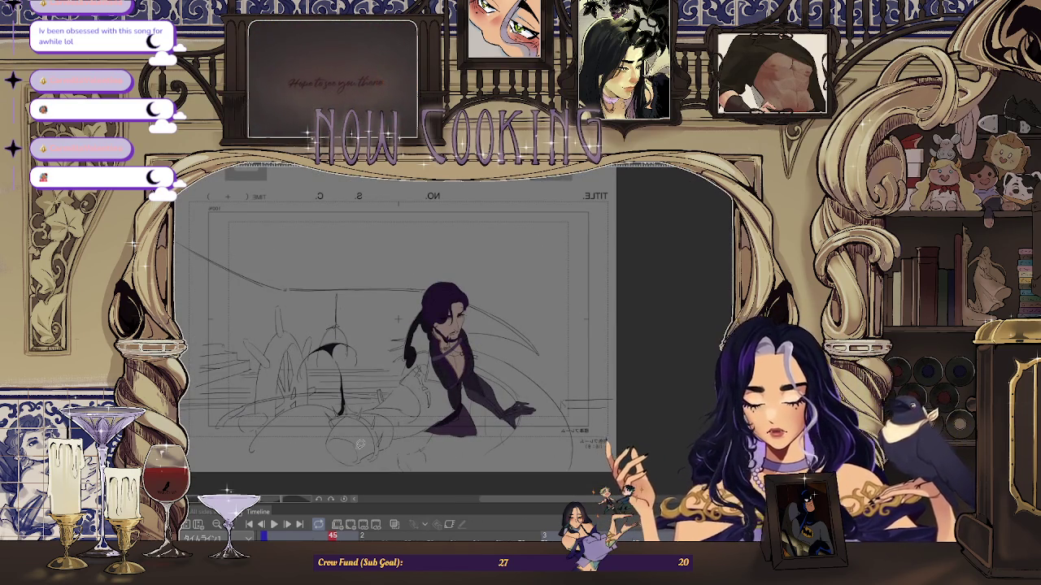
pyautogui.scroll(2, 398, 318)
pyautogui.scroll(4, 242, 396)
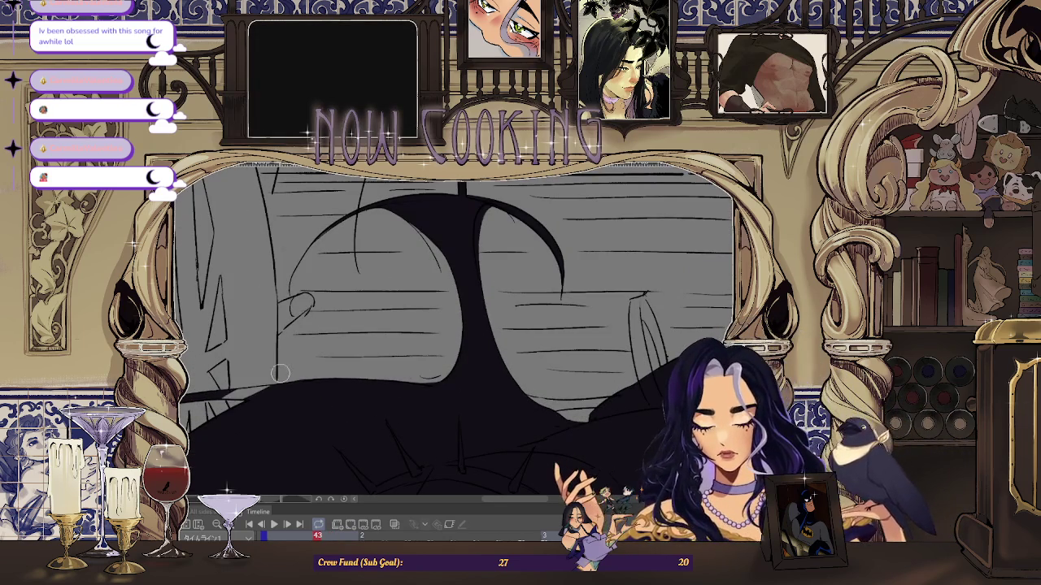
# - Add a short dark stroke along the coat shadow's lower-left edge, then zoom out to review frame 45
pyautogui.moveTo(290, 371); pyautogui.dragTo(254, 392)
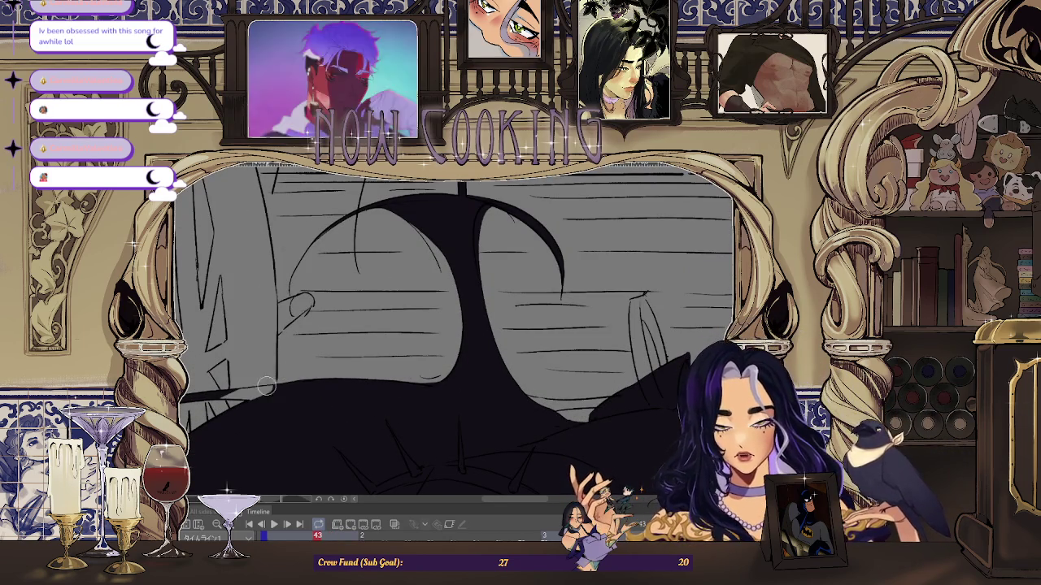
pyautogui.scroll(-1, 221, 375)
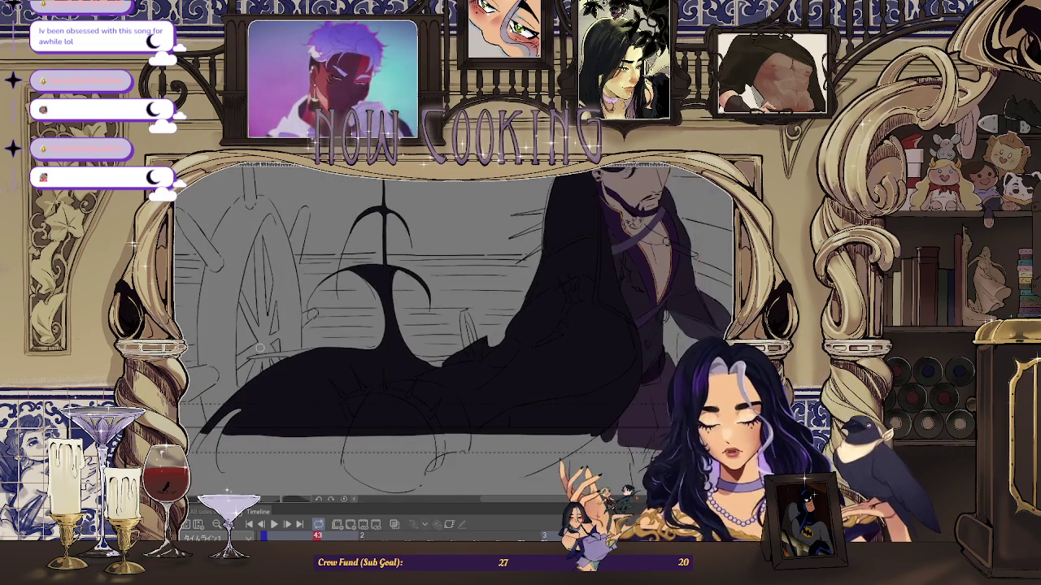
pyautogui.scroll(2, 228, 379)
pyautogui.scroll(-1, 233, 382)
pyautogui.scroll(1, 231, 382)
pyautogui.scroll(1, 213, 386)
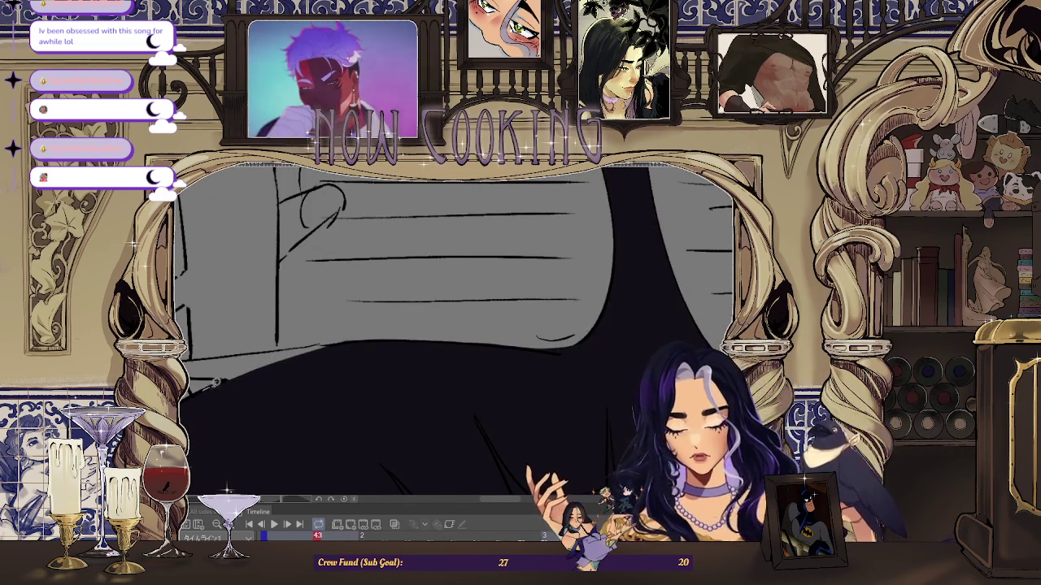
pyautogui.scroll(-3, 309, 365)
pyautogui.scroll(-2, 283, 413)
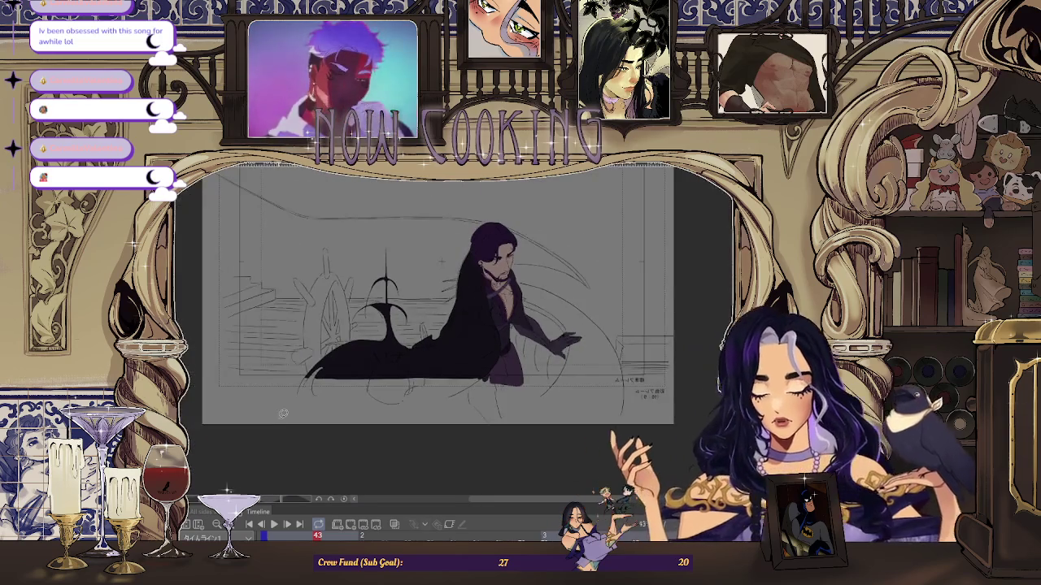
pyautogui.scroll(3, 283, 413)
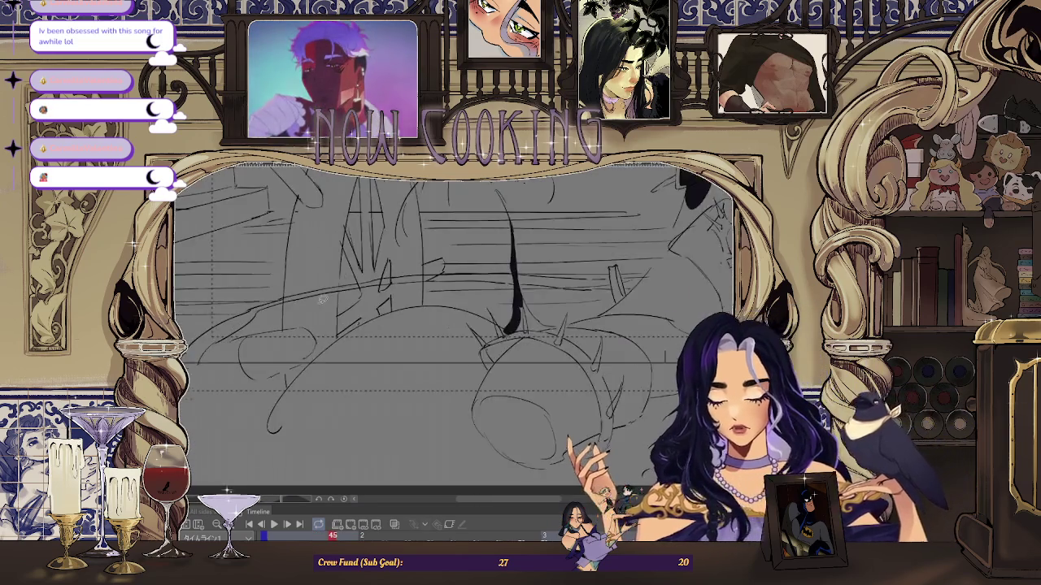
# - Zoom into the robe and flip the canvas view horizontally
pyautogui.scroll(2, 325, 365)
pyautogui.scroll(1, 327, 361)
pyautogui.scroll(-1, 296, 396)
pyautogui.scroll(-3, 295, 396)
pyautogui.scroll(2, 665, 388)
pyautogui.scroll(1, 665, 388)
pyautogui.scroll(1, 638, 366)
pyautogui.scroll(1, 606, 338)
pyautogui.scroll(1, 573, 313)
pyautogui.scroll(1, 567, 326)
pyautogui.scroll(-1, 569, 350)
pyautogui.scroll(-1, 571, 370)
pyautogui.scroll(-1, 574, 394)
pyautogui.scroll(1, 578, 366)
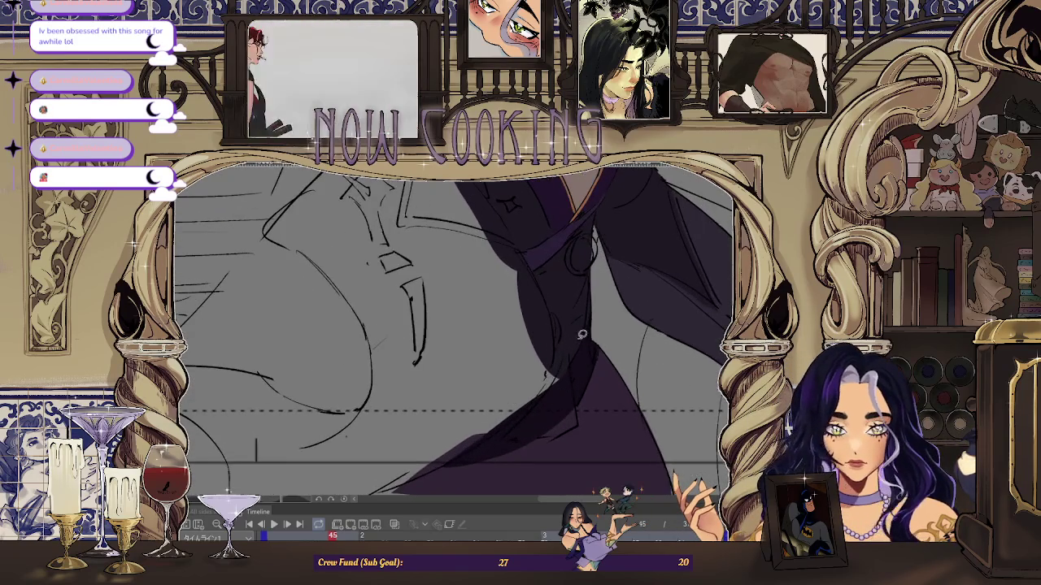
pyautogui.scroll(-1, 577, 312)
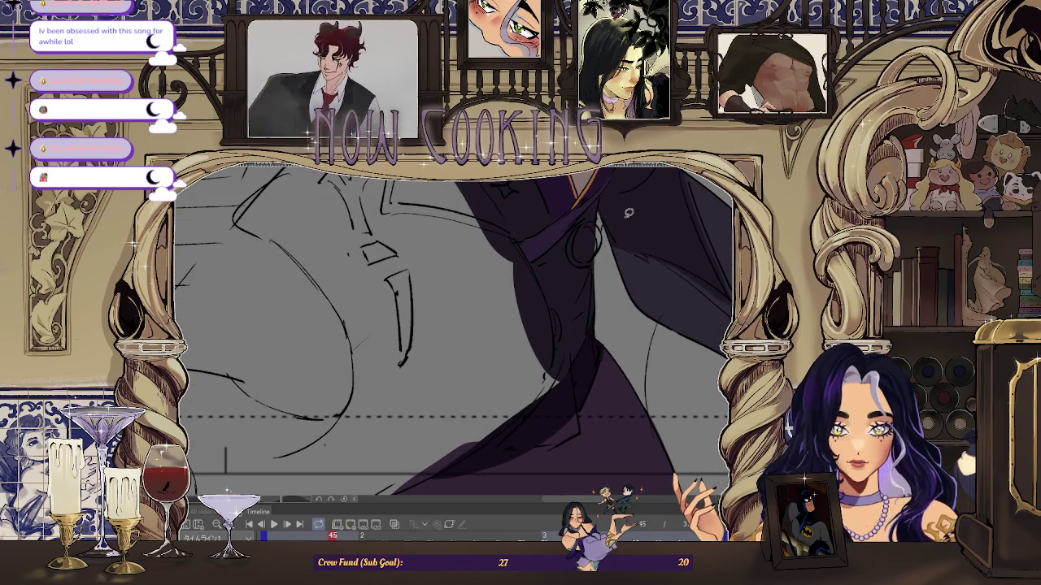
pyautogui.scroll(-1, 614, 241)
pyautogui.press('h')
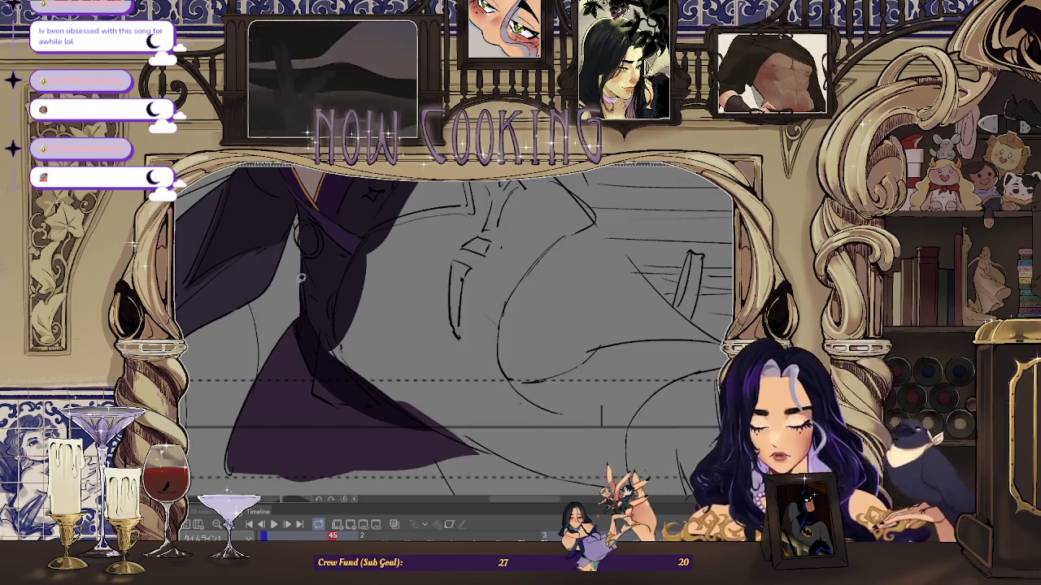
pyautogui.scroll(1, 304, 281)
pyautogui.scroll(1, 355, 361)
pyautogui.scroll(-2, 350, 354)
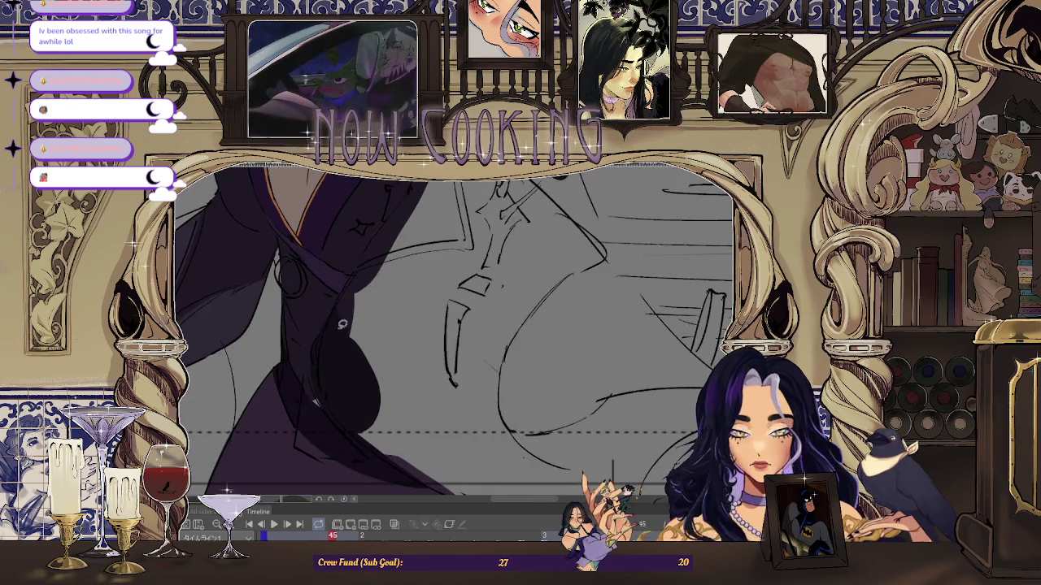
# - Paint dark shadow shapes on the coat and sleeve around the belt
pyautogui.moveTo(421, 297); pyautogui.dragTo(314, 393)
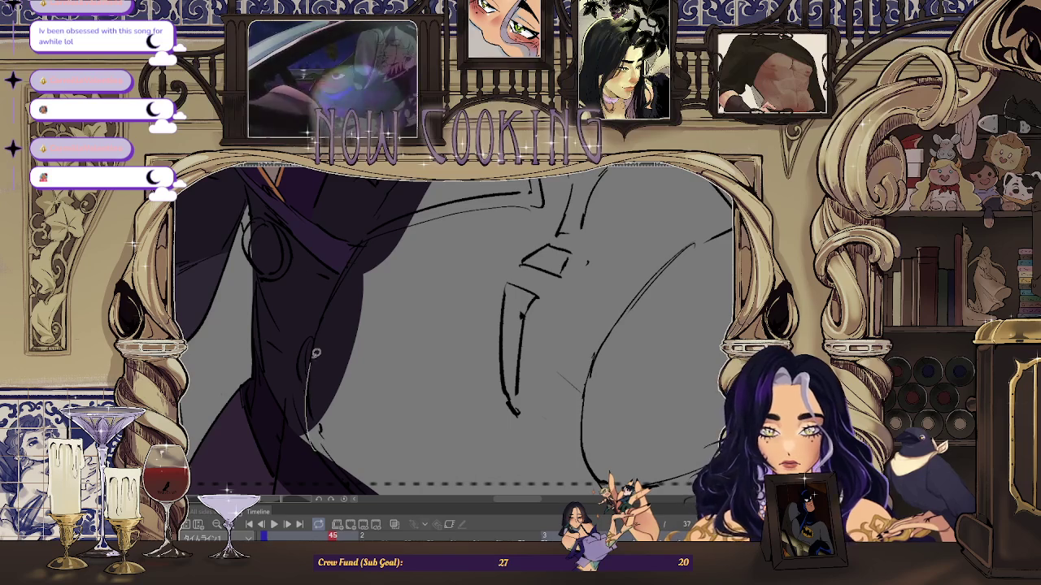
pyautogui.scroll(3, 331, 438)
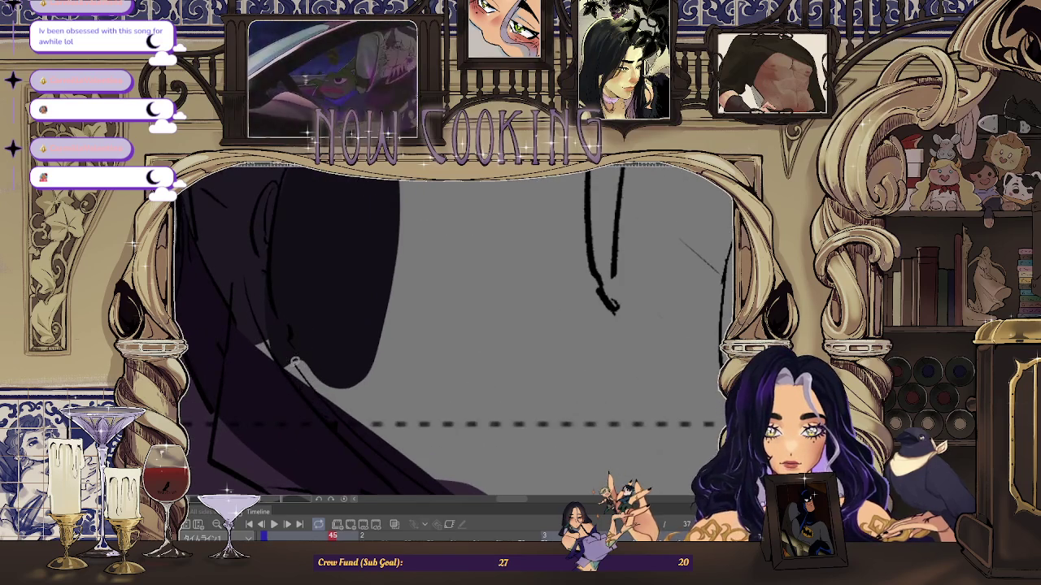
pyautogui.scroll(-3, 373, 338)
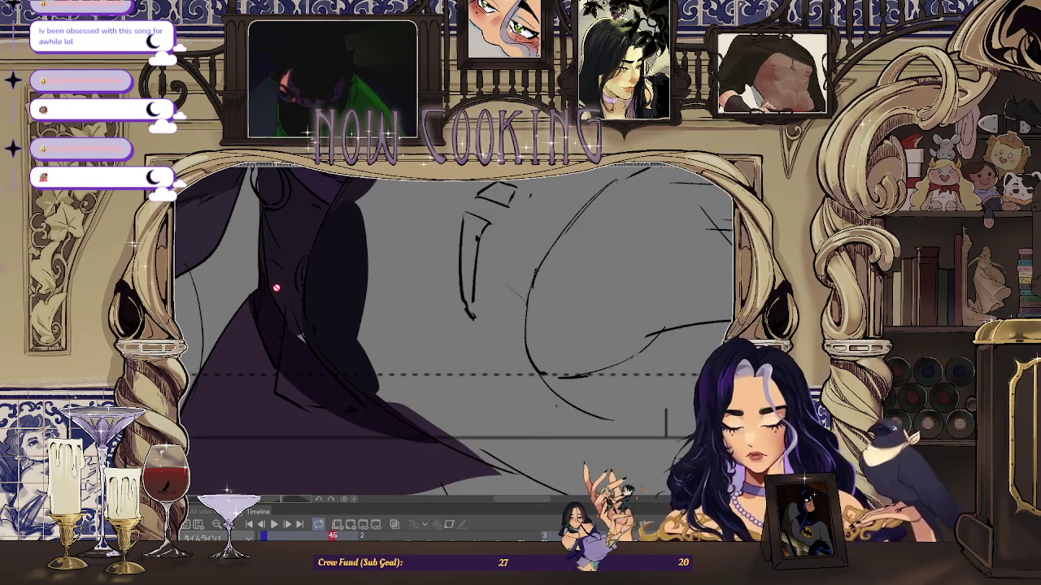
pyautogui.scroll(3, 276, 288)
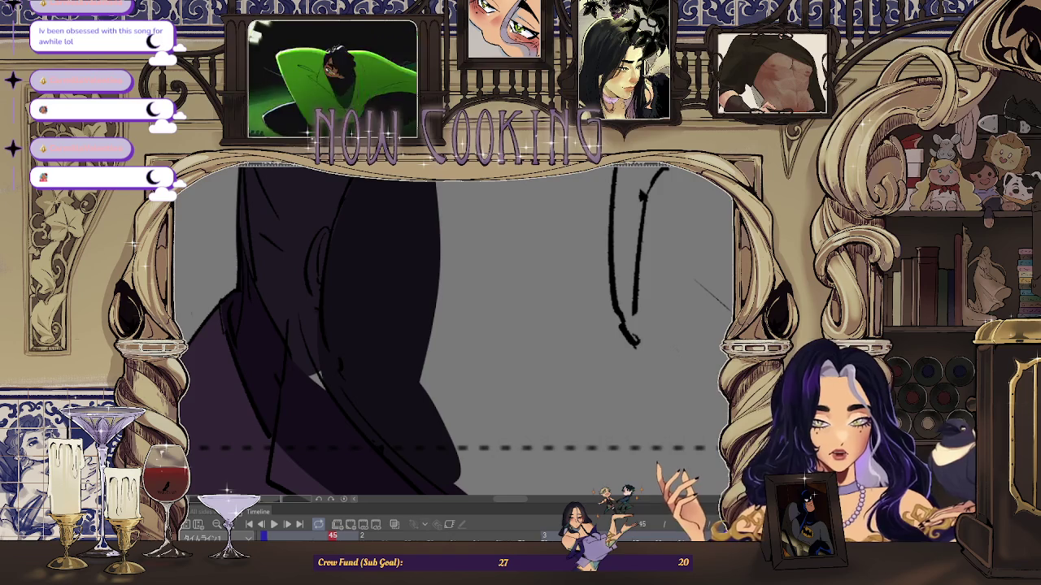
pyautogui.scroll(2, 343, 359)
pyautogui.scroll(2, 343, 358)
pyautogui.scroll(-2, 341, 279)
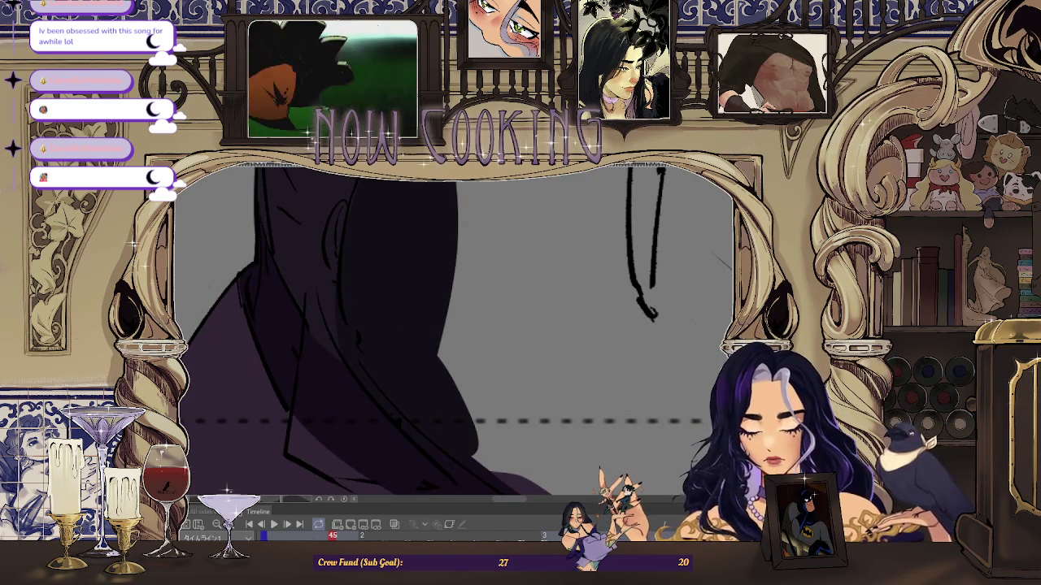
pyautogui.scroll(-2, 342, 325)
pyautogui.scroll(-1, 341, 325)
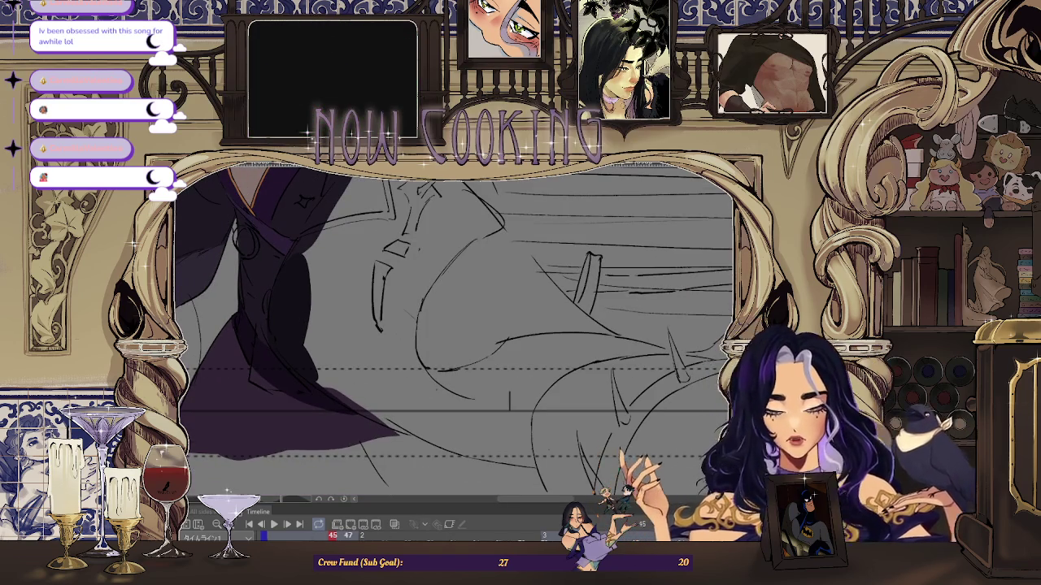
pyautogui.scroll(-2, 305, 391)
pyautogui.scroll(2, 305, 392)
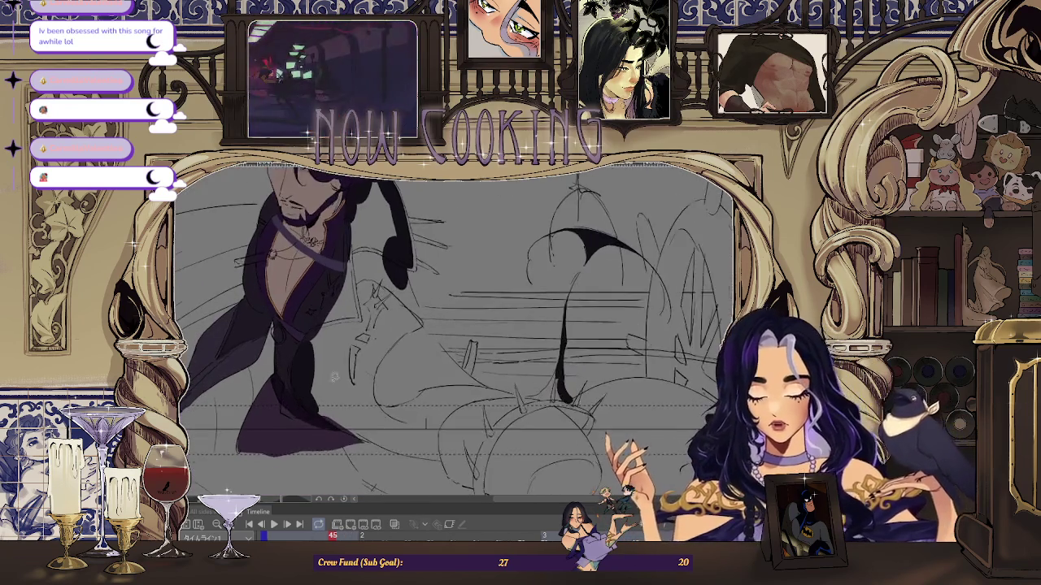
pyautogui.scroll(1, 305, 391)
pyautogui.scroll(2, 337, 422)
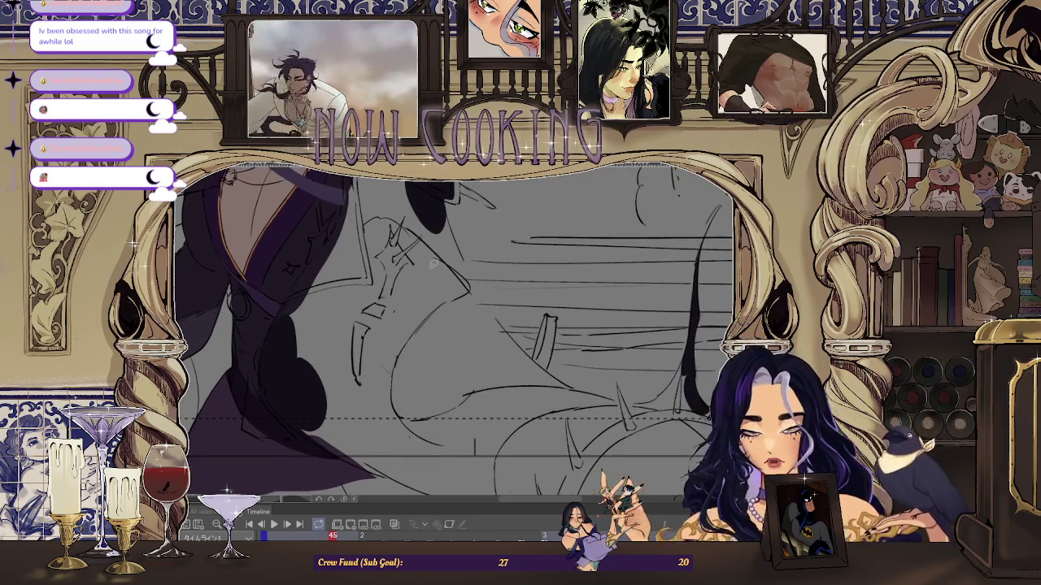
pyautogui.scroll(1, 325, 366)
pyautogui.scroll(2, 300, 231)
pyautogui.scroll(2, 300, 230)
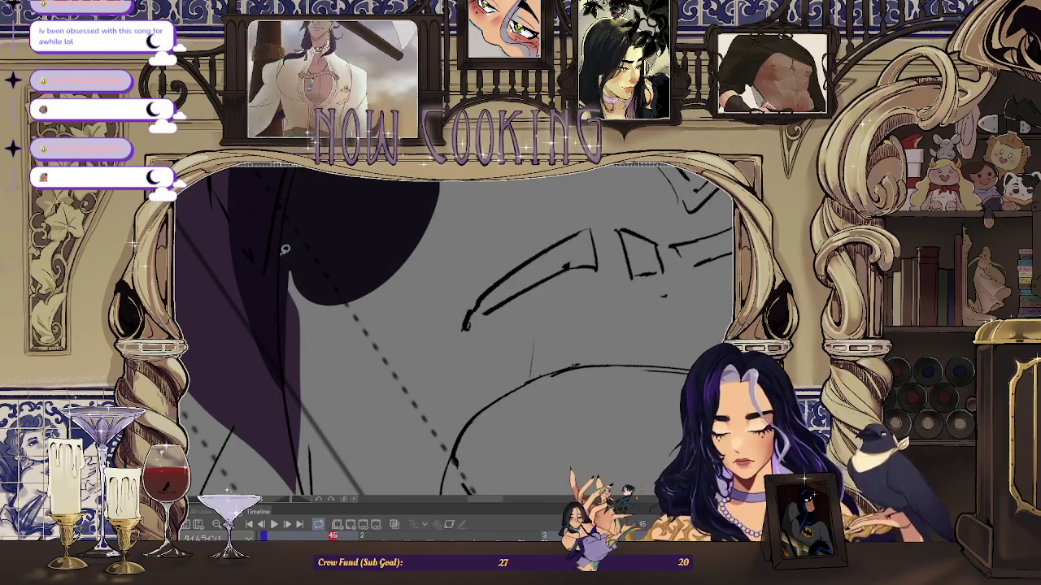
pyautogui.scroll(-2, 396, 352)
pyautogui.scroll(1, 342, 309)
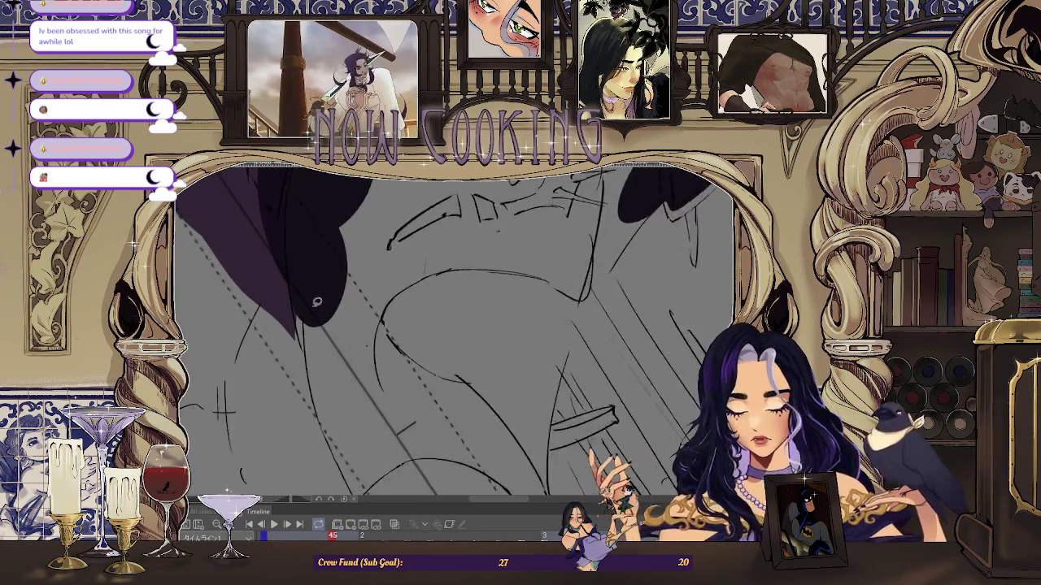
pyautogui.scroll(2, 288, 274)
pyautogui.scroll(-2, 310, 242)
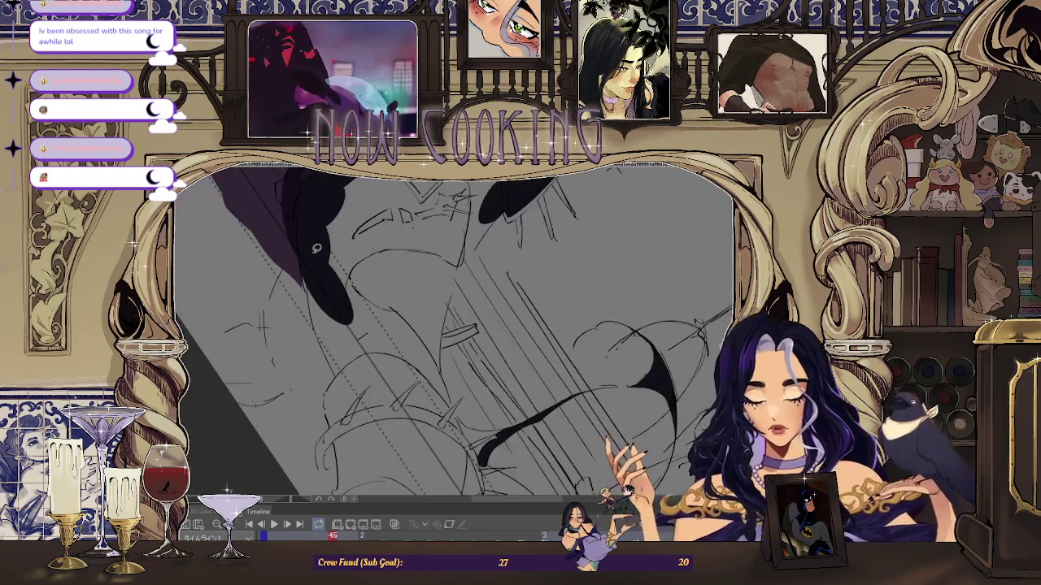
pyautogui.scroll(-2, 390, 325)
pyautogui.scroll(-1, 407, 348)
pyautogui.scroll(1, 407, 348)
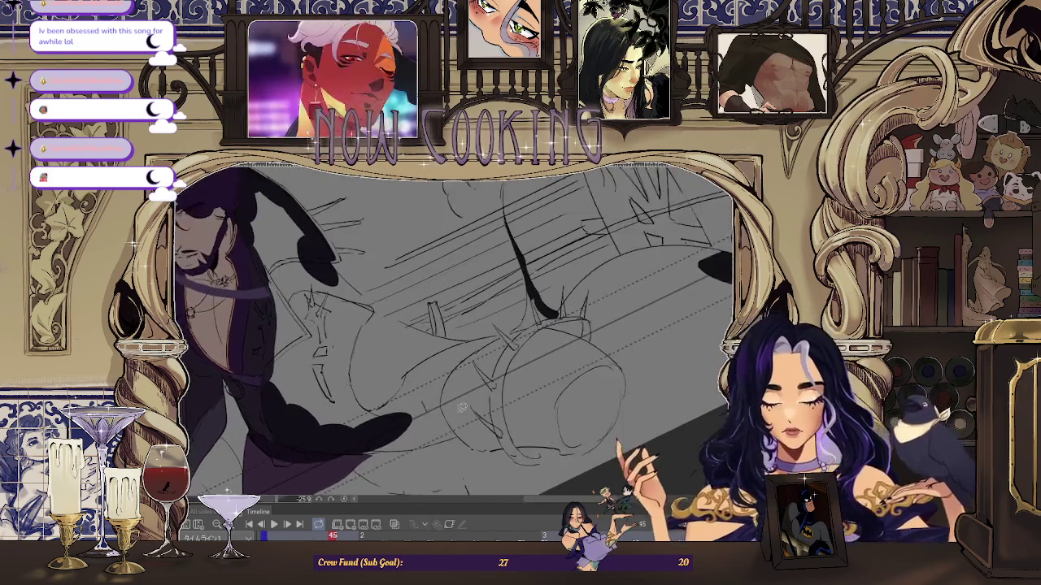
pyautogui.scroll(-2, 438, 391)
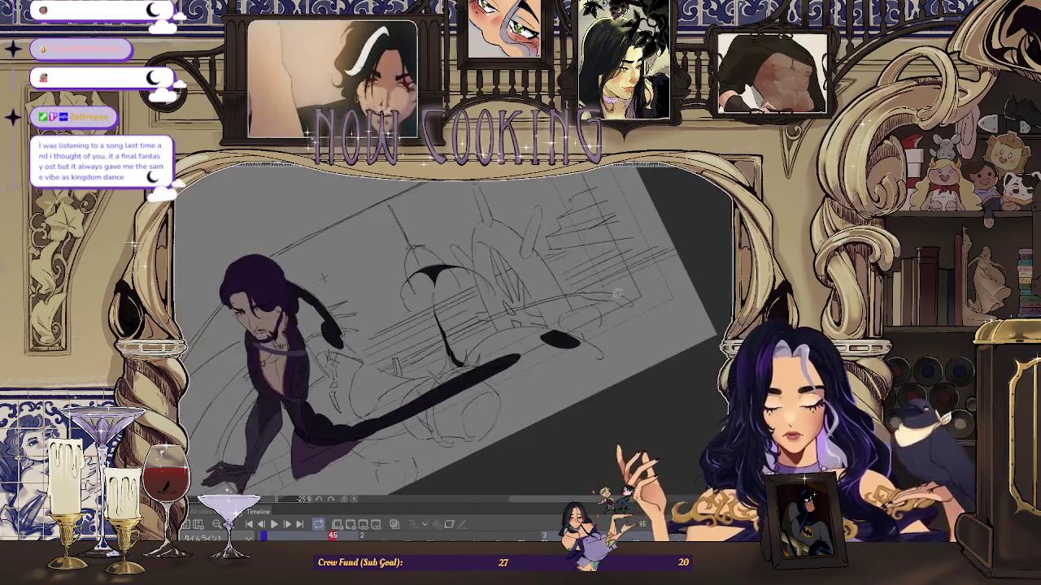
# - Join the blob to the long shadow, then fill a rounded shadow beside the dashed line
pyautogui.scroll(2, 448, 398)
pyautogui.moveTo(478, 352); pyautogui.dragTo(480, 353)
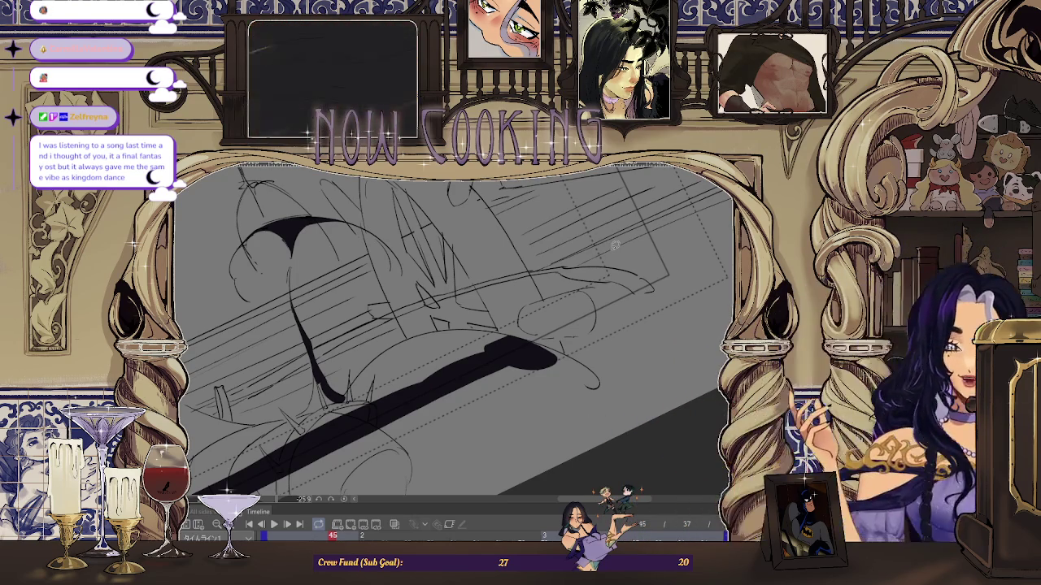
pyautogui.scroll(2, 615, 245)
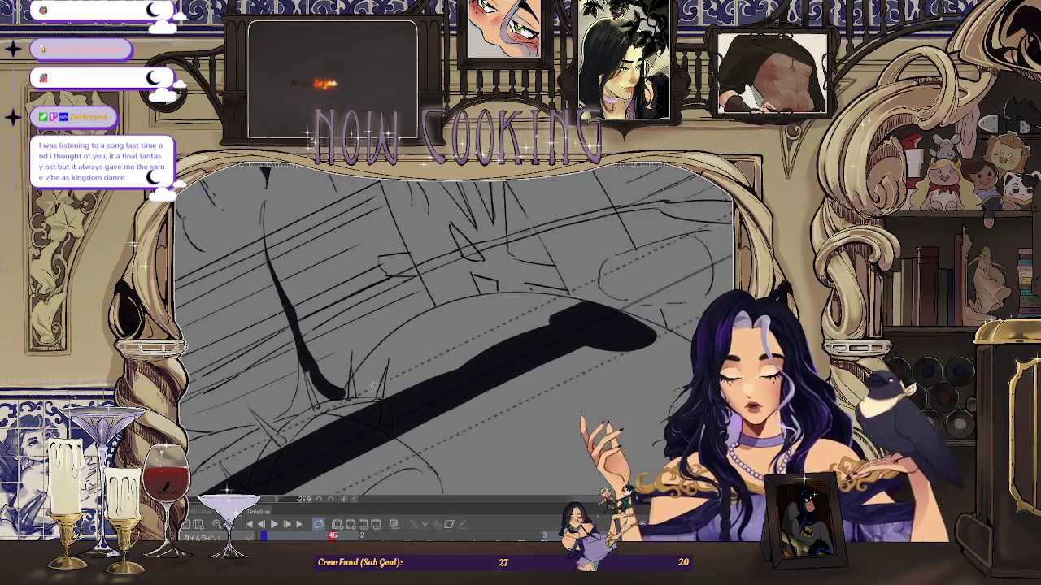
pyautogui.scroll(3, 615, 244)
pyautogui.scroll(3, 615, 245)
pyautogui.scroll(2, 312, 403)
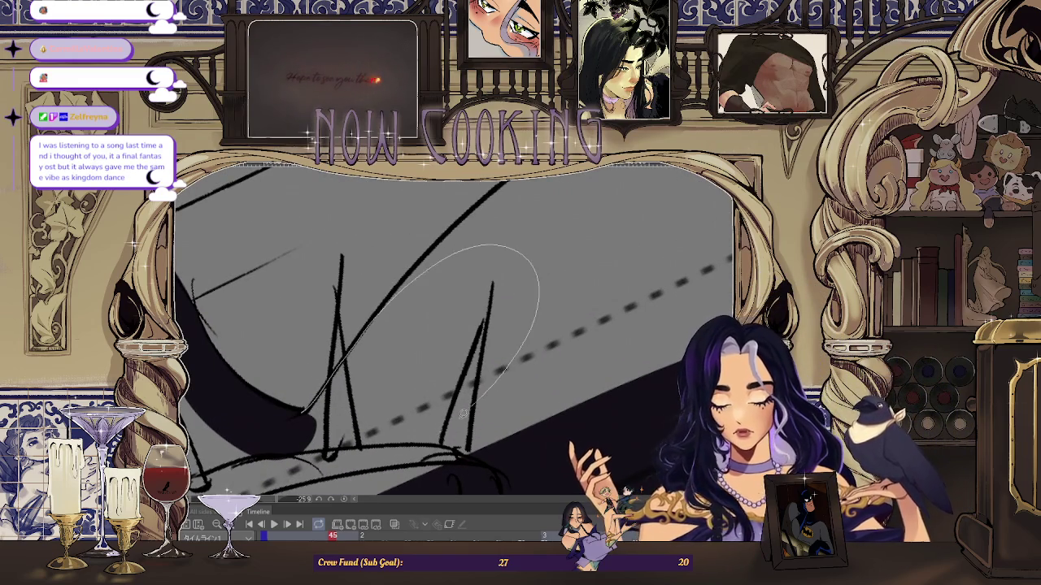
pyautogui.scroll(2, 492, 386)
pyautogui.scroll(2, 366, 422)
pyautogui.scroll(1, 258, 458)
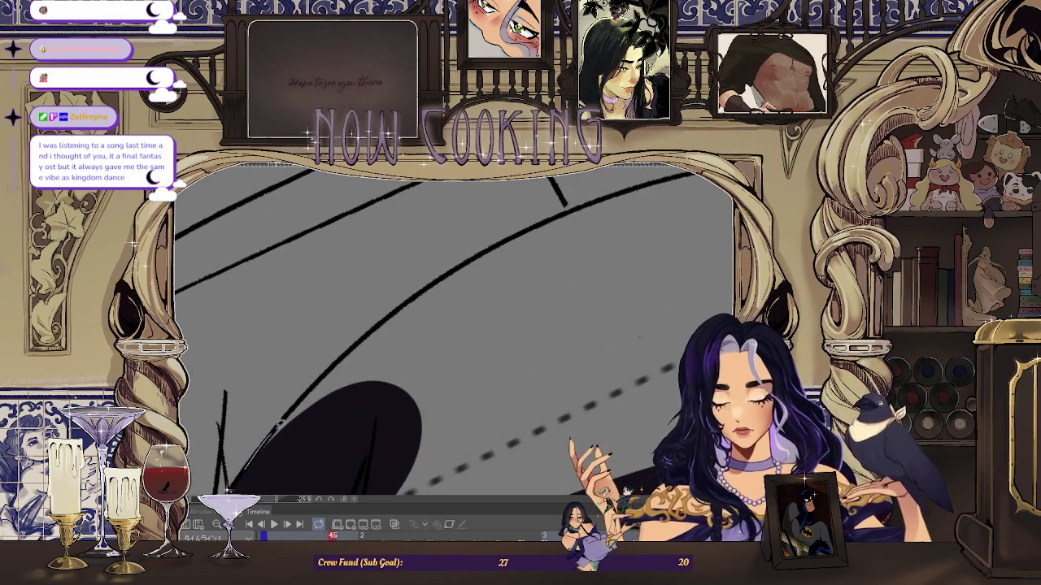
pyautogui.moveTo(444, 422); pyautogui.dragTo(325, 355)
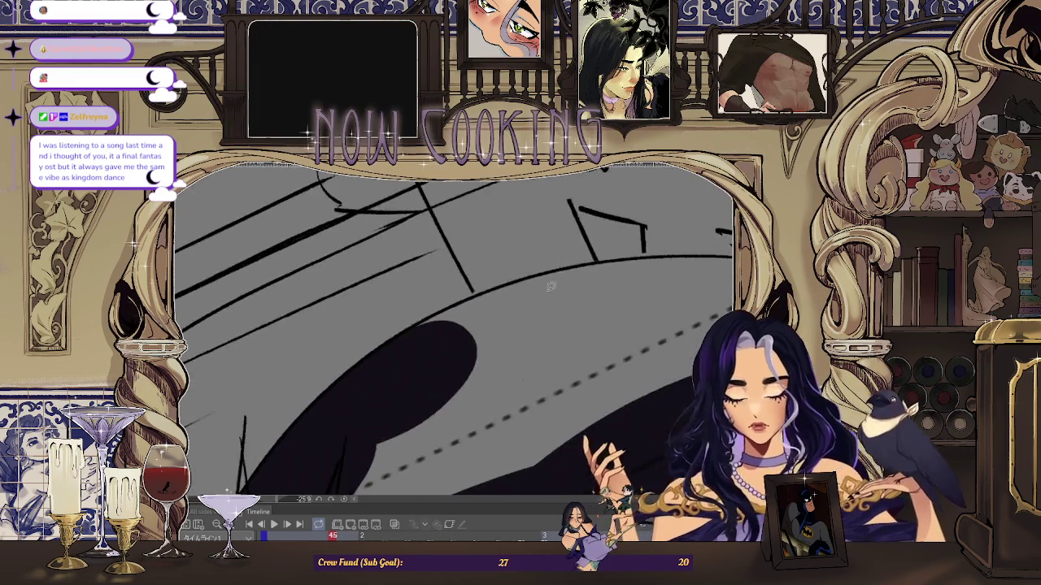
# - Fill a shadow area alongside the dashed line
pyautogui.moveTo(295, 411)
pyautogui.mouseDown()
pyautogui.moveTo(582, 300)
pyautogui.moveTo(310, 423)
pyautogui.mouseUp()
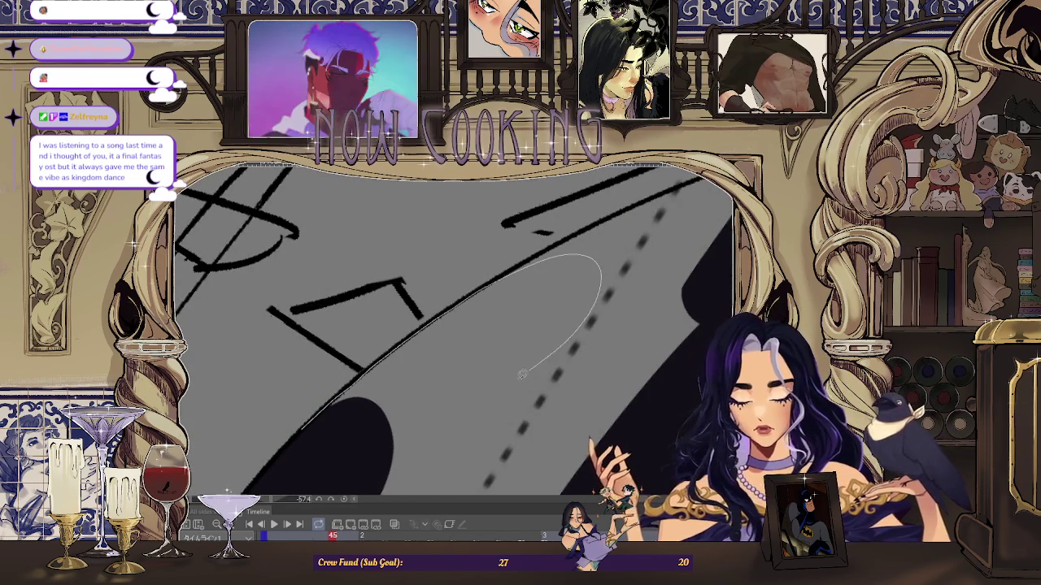
pyautogui.moveTo(451, 308); pyautogui.dragTo(423, 340)
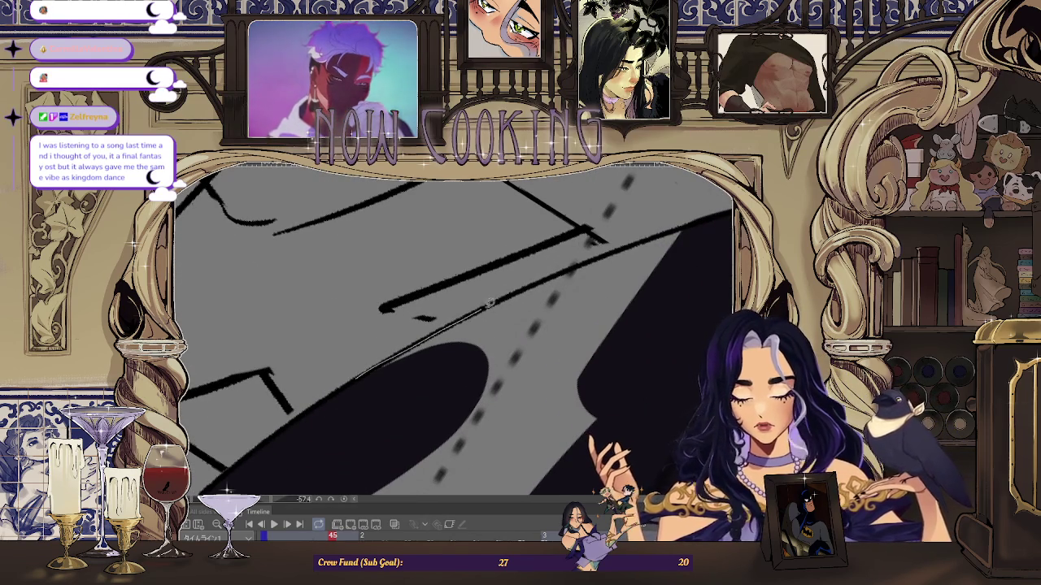
pyautogui.moveTo(483, 306); pyautogui.dragTo(580, 261)
# - Rotate and zoom the canvas to inspect the dark shadow shape and the caped figure
pyautogui.moveTo(424, 411)
pyautogui.mouseDown()
pyautogui.moveTo(382, 282)
pyautogui.moveTo(360, 259)
pyautogui.mouseUp()
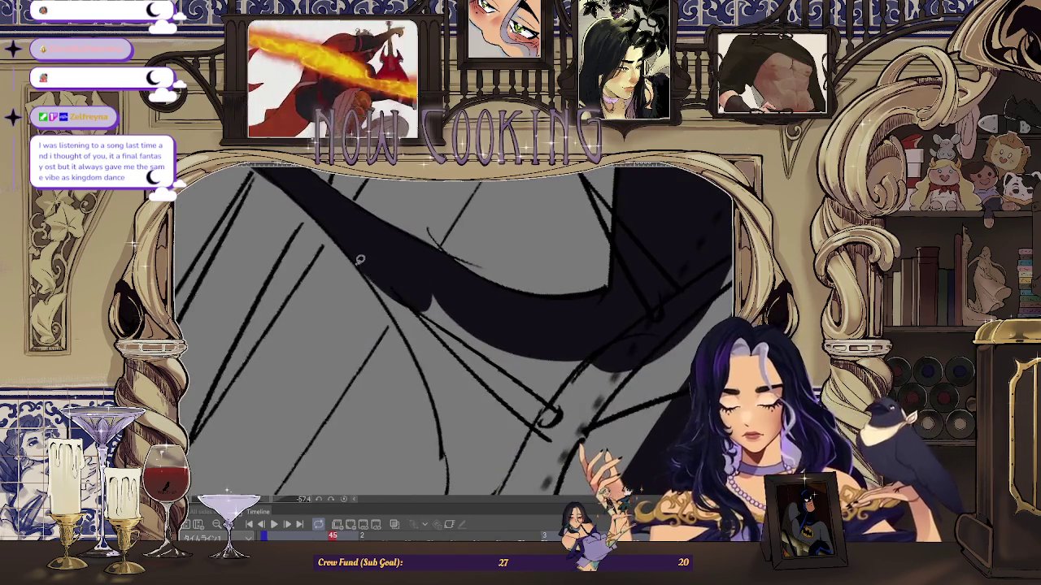
pyautogui.moveTo(432, 361)
pyautogui.mouseDown()
pyautogui.moveTo(360, 251)
pyautogui.moveTo(380, 294)
pyautogui.mouseUp()
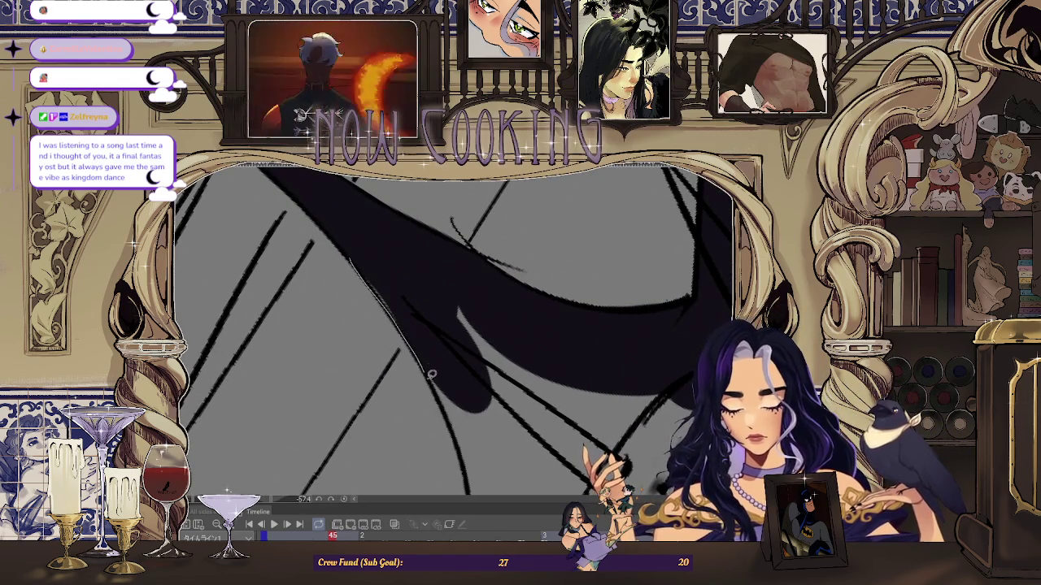
pyautogui.moveTo(513, 339); pyautogui.dragTo(436, 274)
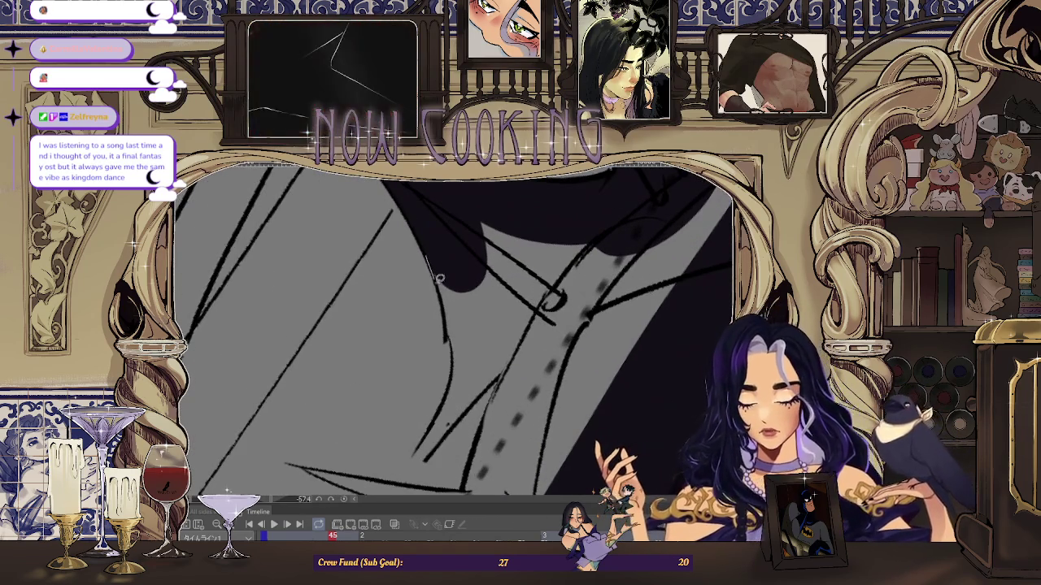
pyautogui.moveTo(511, 207); pyautogui.dragTo(482, 253)
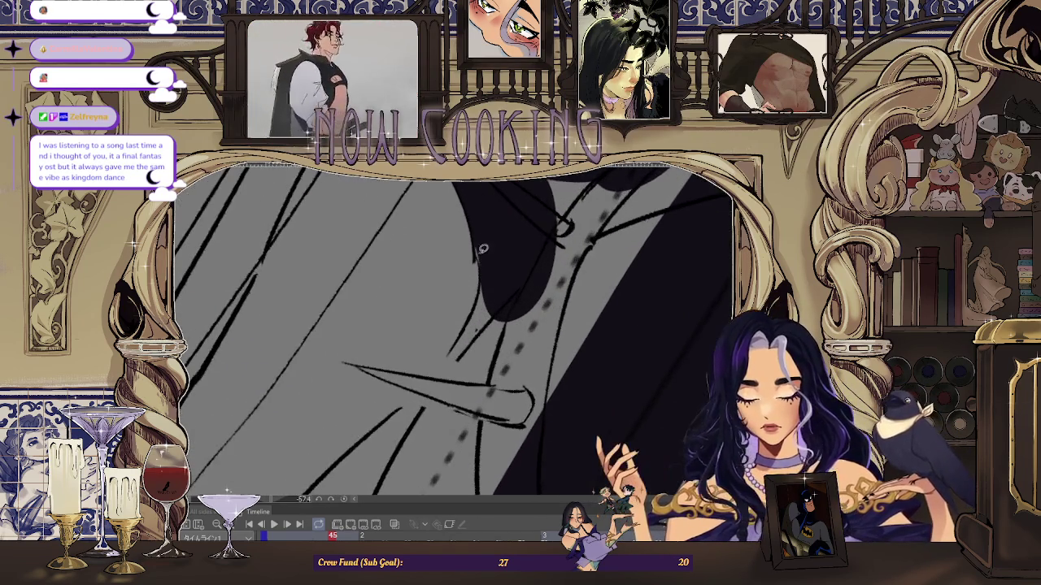
pyautogui.moveTo(508, 402); pyautogui.dragTo(529, 277)
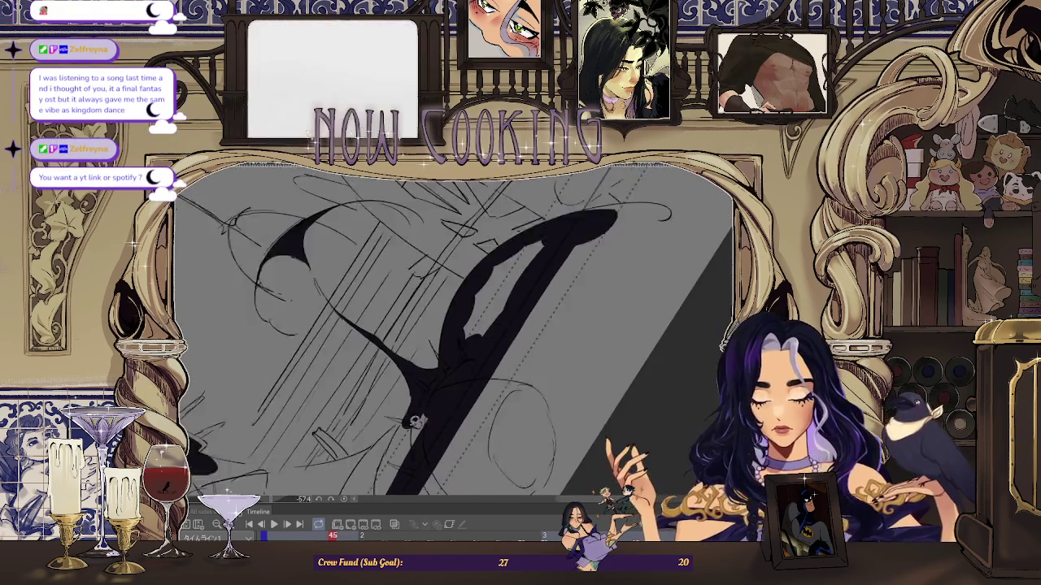
pyautogui.moveTo(409, 415)
pyautogui.mouseDown()
pyautogui.moveTo(341, 259)
pyautogui.moveTo(409, 254)
pyautogui.moveTo(434, 320)
pyautogui.mouseUp()
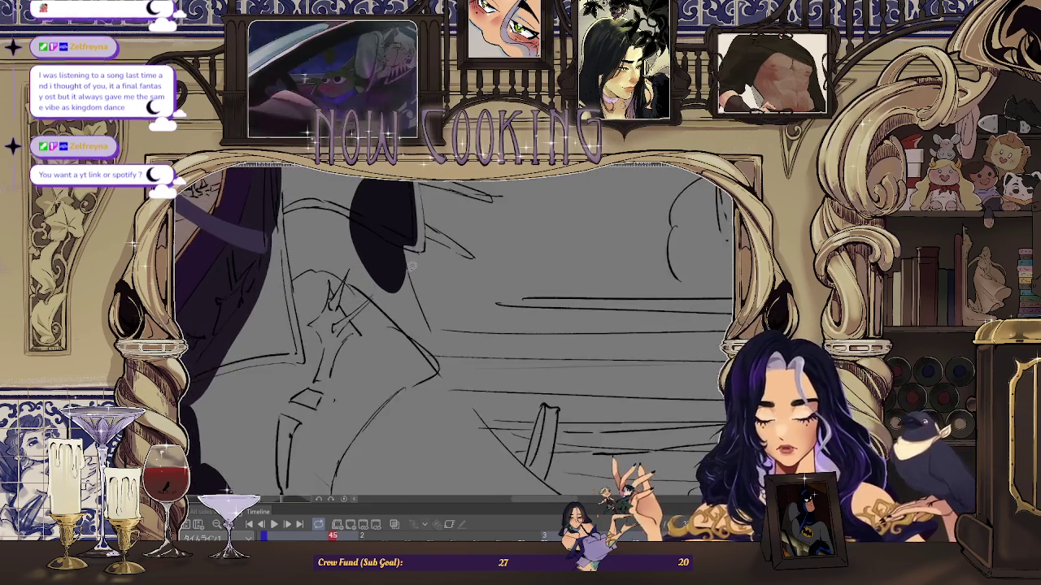
pyautogui.moveTo(409, 442)
pyautogui.mouseDown()
pyautogui.moveTo(461, 255)
pyautogui.moveTo(468, 288)
pyautogui.moveTo(480, 248)
pyautogui.mouseUp()
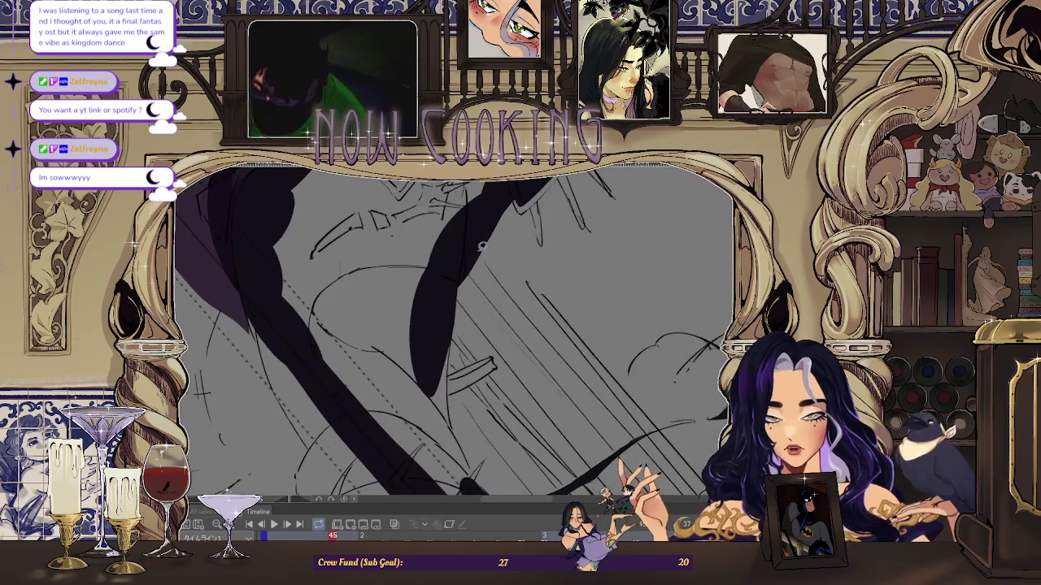
pyautogui.moveTo(462, 262); pyautogui.dragTo(467, 256)
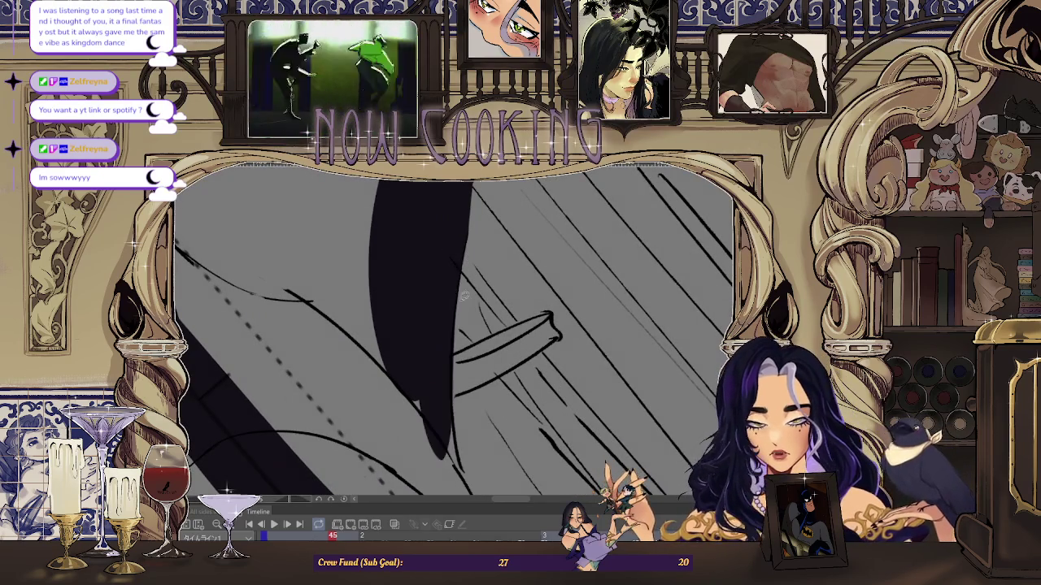
pyautogui.moveTo(417, 283); pyautogui.dragTo(450, 274)
pyautogui.moveTo(475, 479)
pyautogui.mouseDown()
pyautogui.moveTo(409, 218)
pyautogui.moveTo(448, 304)
pyautogui.mouseUp()
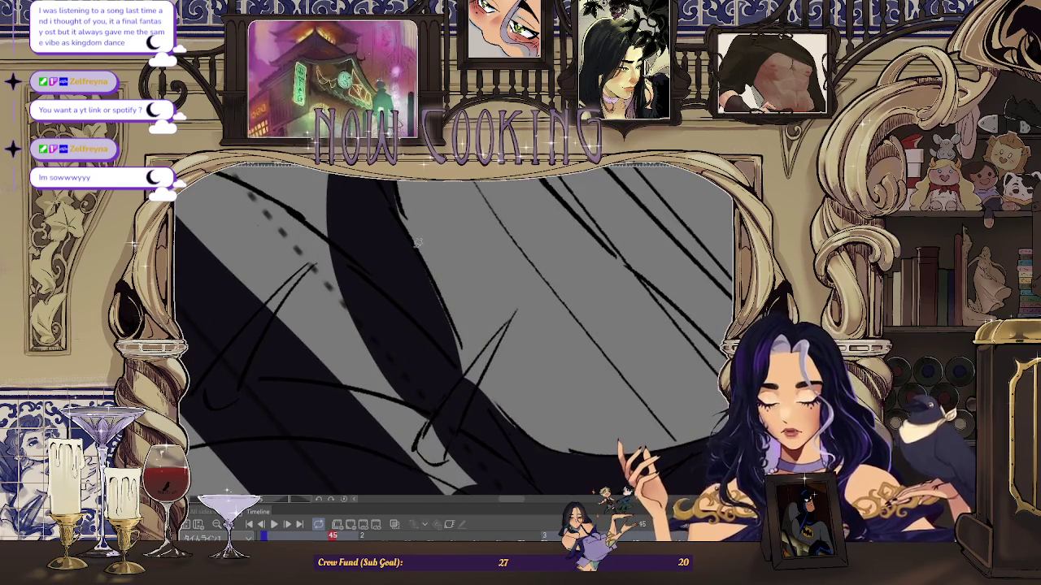
pyautogui.moveTo(471, 367)
pyautogui.mouseDown()
pyautogui.moveTo(504, 398)
pyautogui.moveTo(568, 219)
pyautogui.moveTo(500, 223)
pyautogui.mouseUp()
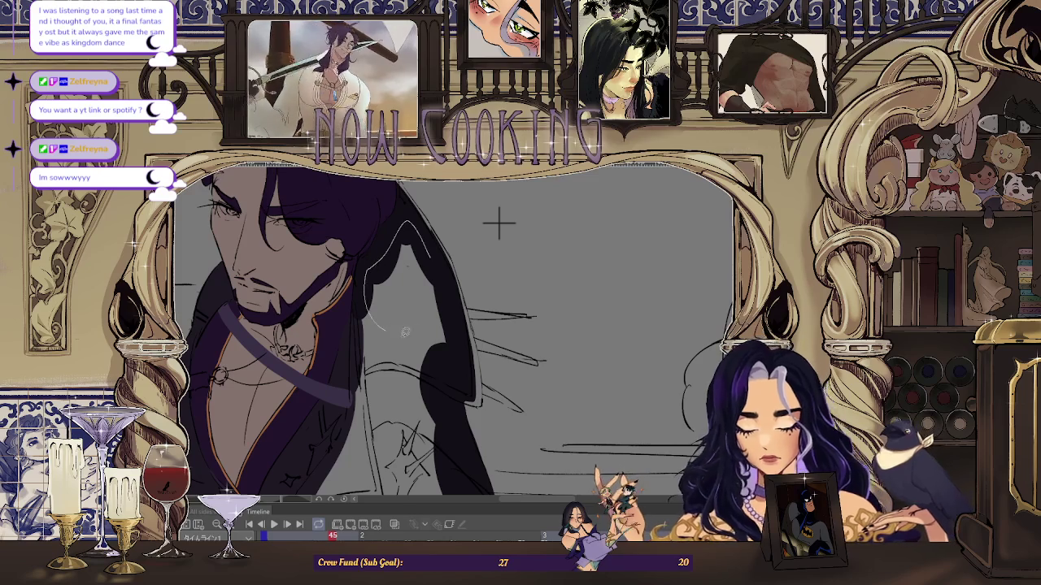
pyautogui.scroll(2, 380, 212)
pyautogui.scroll(2, 380, 212)
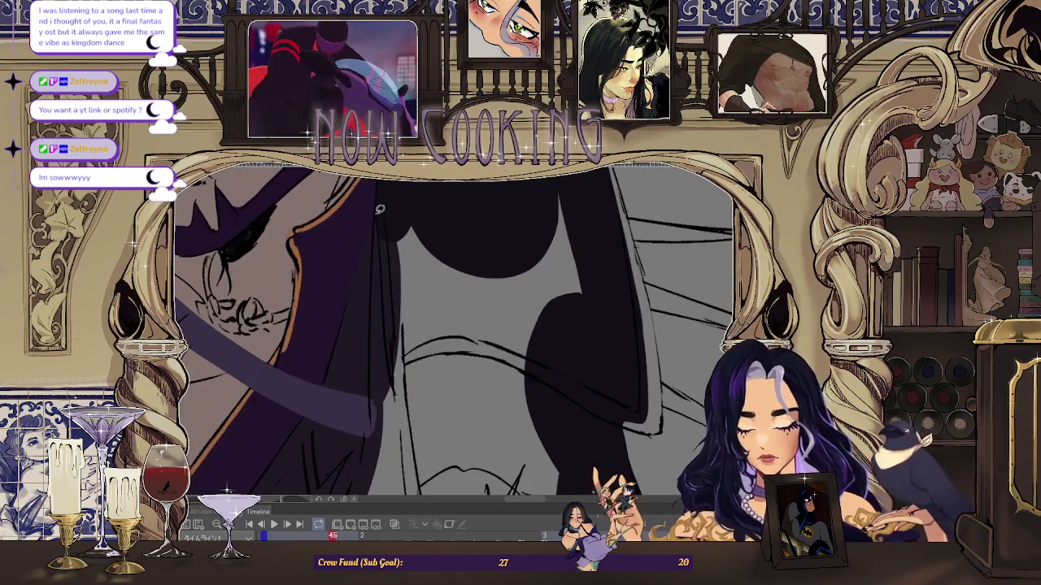
# - Fill shadow areas in the dark hair and two shadow patches on the coat
pyautogui.moveTo(429, 191); pyautogui.dragTo(396, 271)
pyautogui.moveTo(472, 260); pyautogui.dragTo(461, 270)
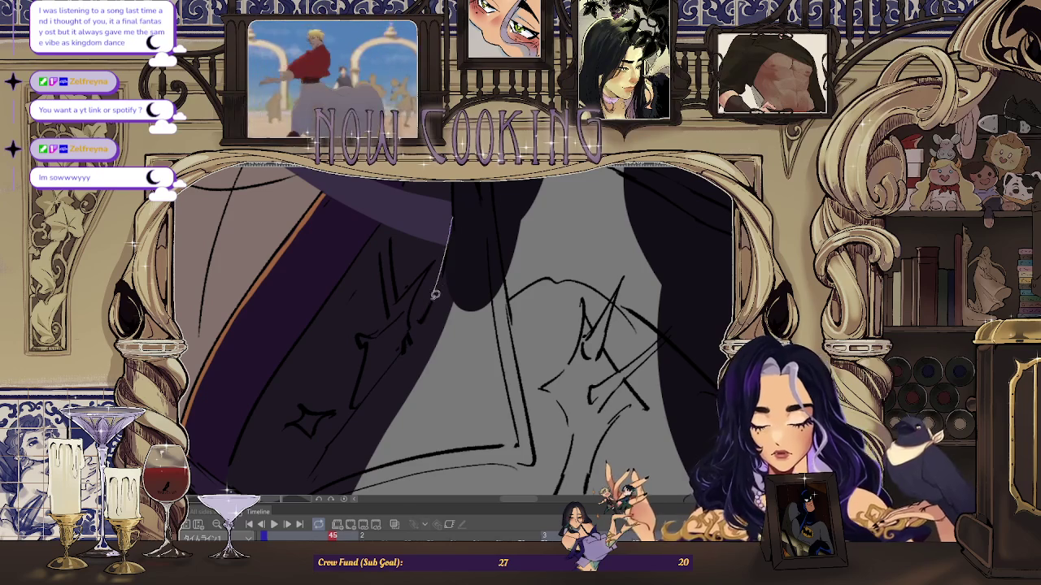
pyautogui.moveTo(510, 212); pyautogui.dragTo(505, 219)
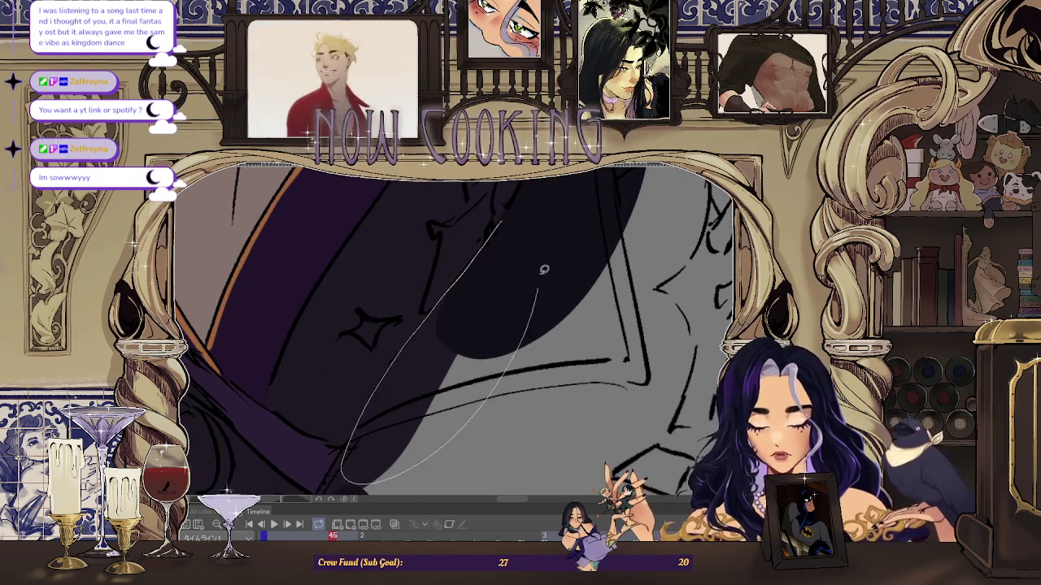
pyautogui.moveTo(544, 269); pyautogui.dragTo(477, 274)
pyautogui.moveTo(535, 312); pyautogui.dragTo(467, 314)
pyautogui.moveTo(423, 453); pyautogui.dragTo(495, 197)
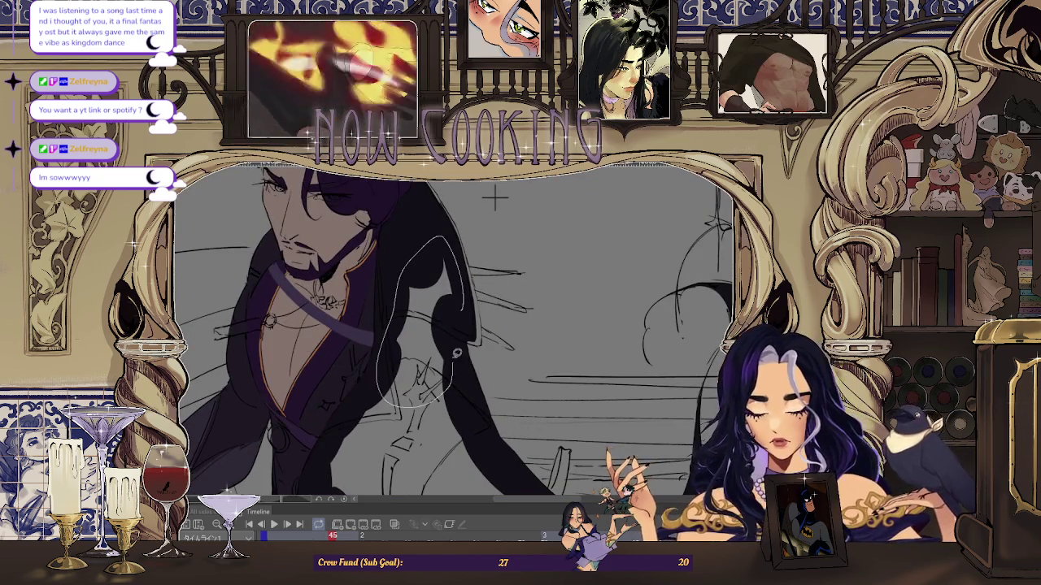
# - Zoom out and step to the next animation frame to compare
pyautogui.scroll(-5, 494, 197)
pyautogui.scroll(5, 488, 353)
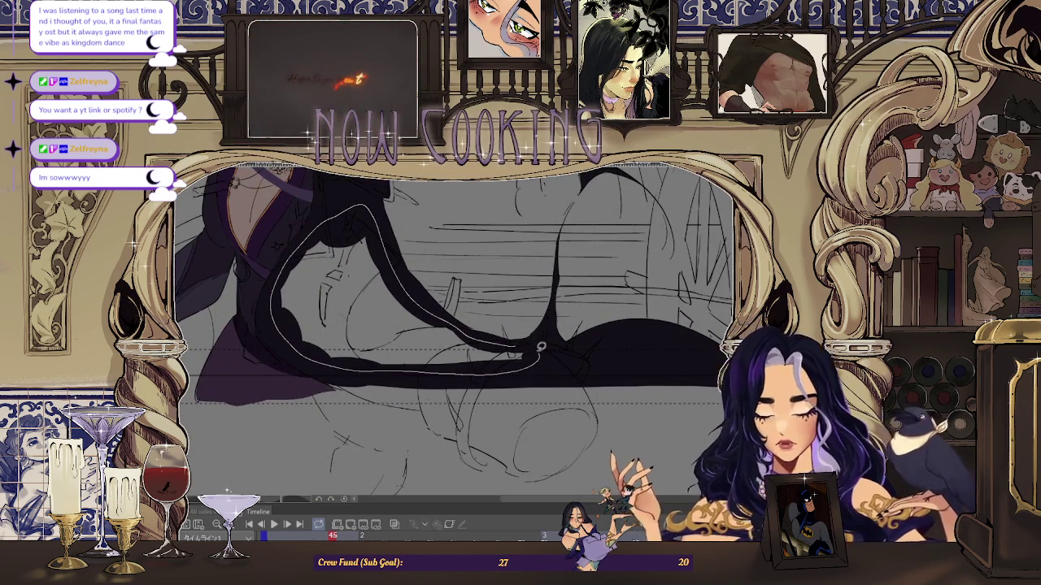
pyautogui.scroll(-3, 543, 350)
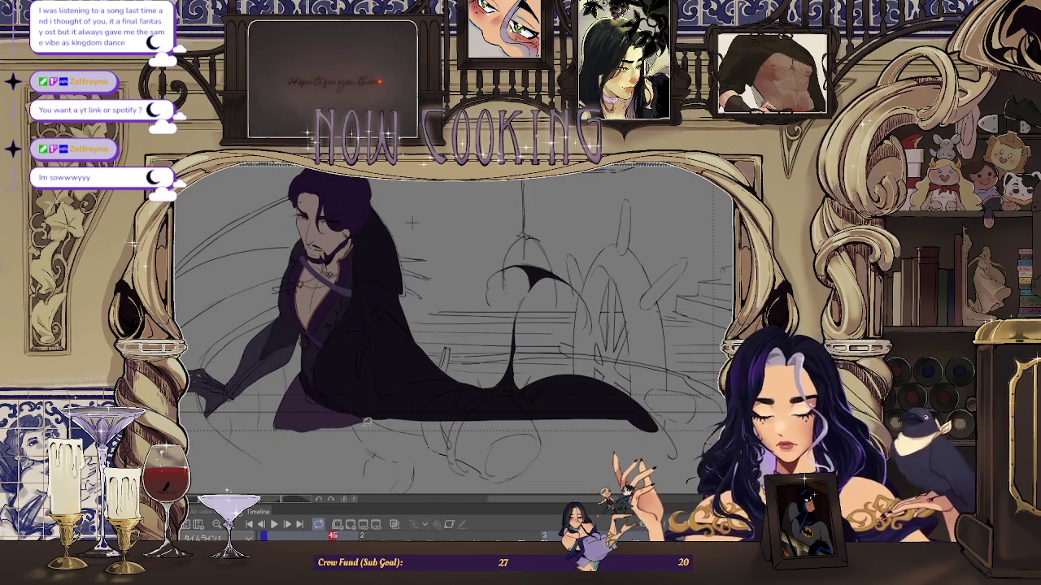
pyautogui.press('Right')
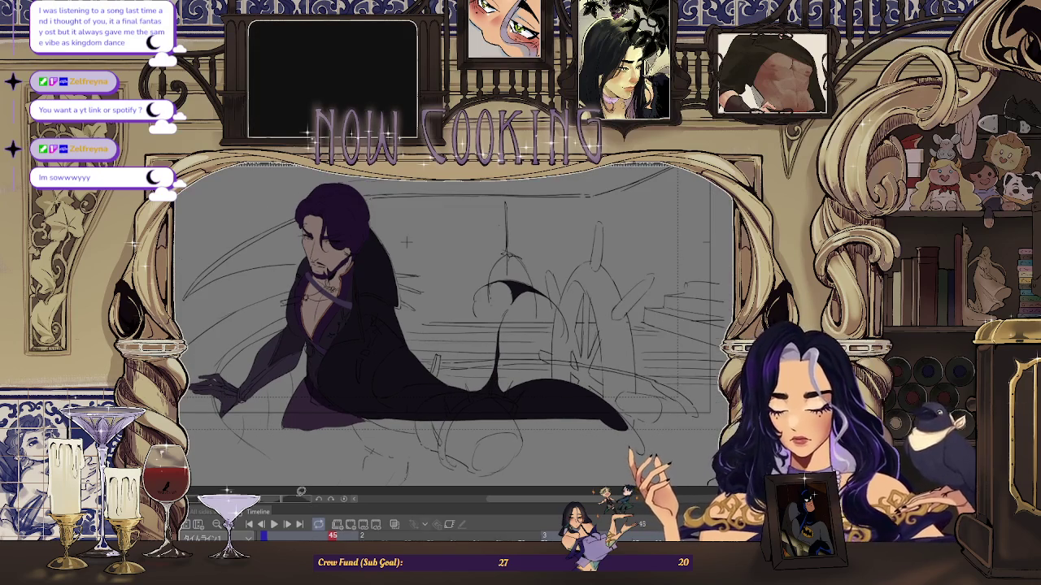
# - On frame 47, fill a shadow patch on the coat front
pyautogui.press('Left')
pyautogui.press('Right')
pyautogui.press('Right')
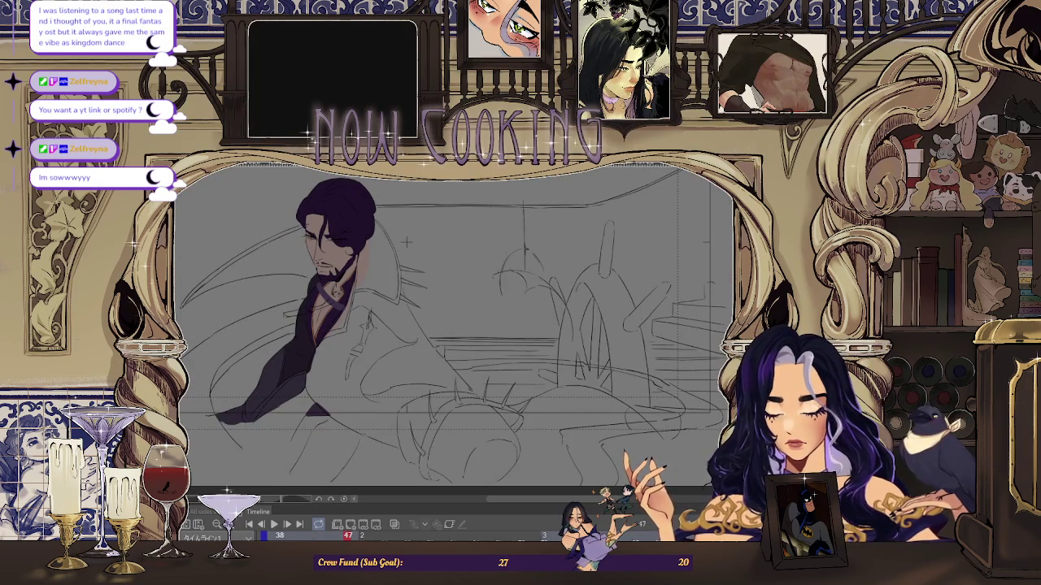
pyautogui.scroll(5, 407, 241)
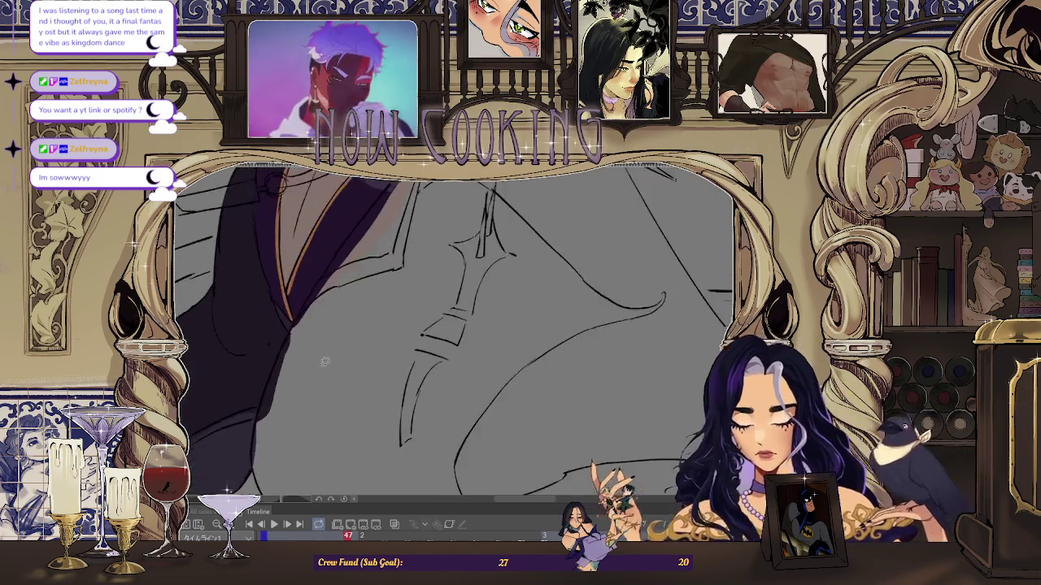
pyautogui.moveTo(261, 387); pyautogui.dragTo(338, 349)
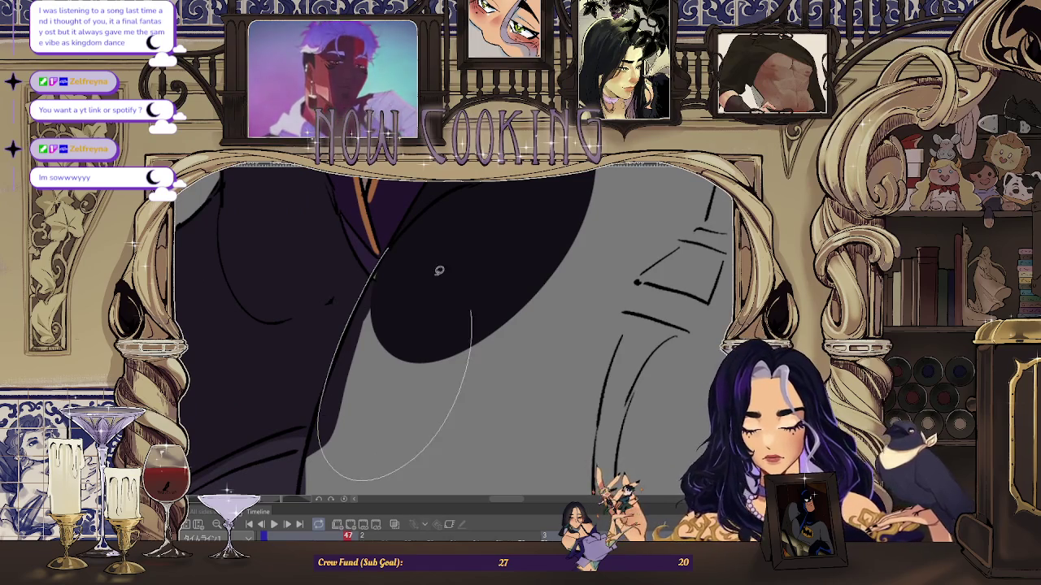
pyautogui.moveTo(470, 293); pyautogui.dragTo(363, 275)
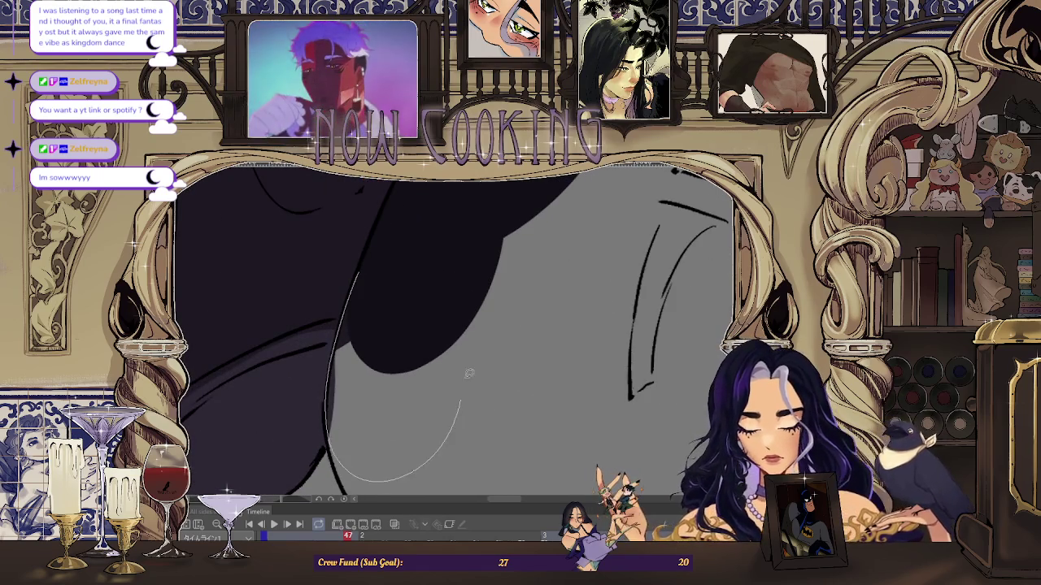
# - Fill a shadow shape near the dashed guide line
pyautogui.scroll(-5, 336, 345)
pyautogui.moveTo(465, 443); pyautogui.dragTo(414, 439)
pyautogui.scroll(2, 367, 229)
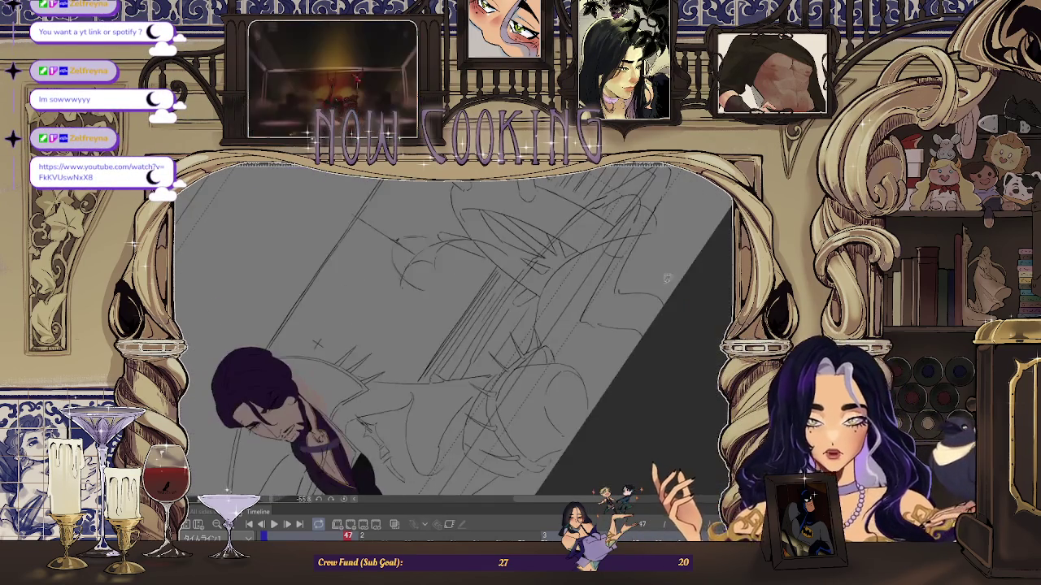
pyautogui.scroll(2, 391, 260)
pyautogui.scroll(2, 415, 293)
pyautogui.scroll(2, 437, 321)
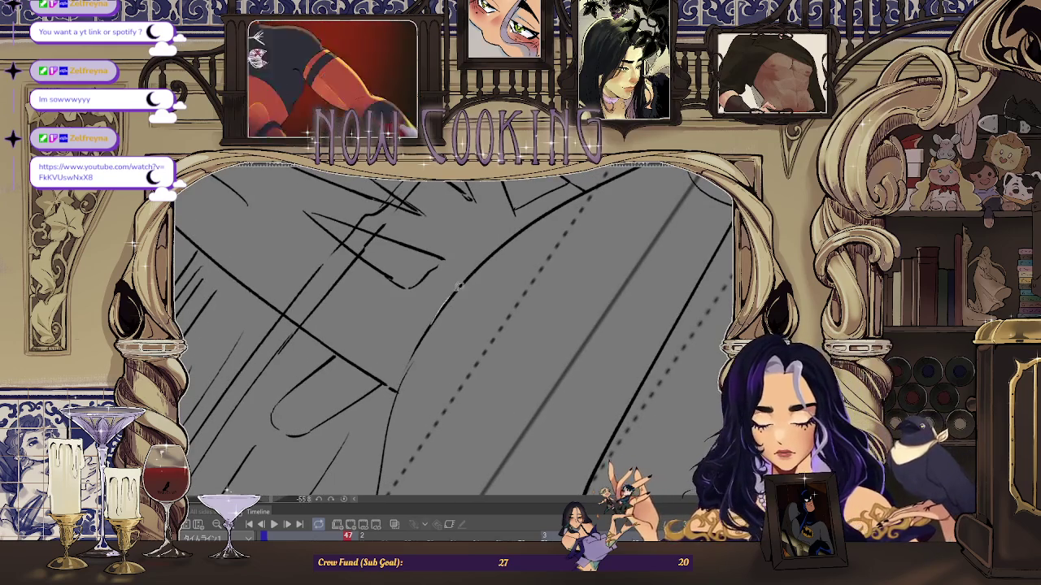
pyautogui.scroll(-2, 500, 351)
pyautogui.scroll(2, 463, 309)
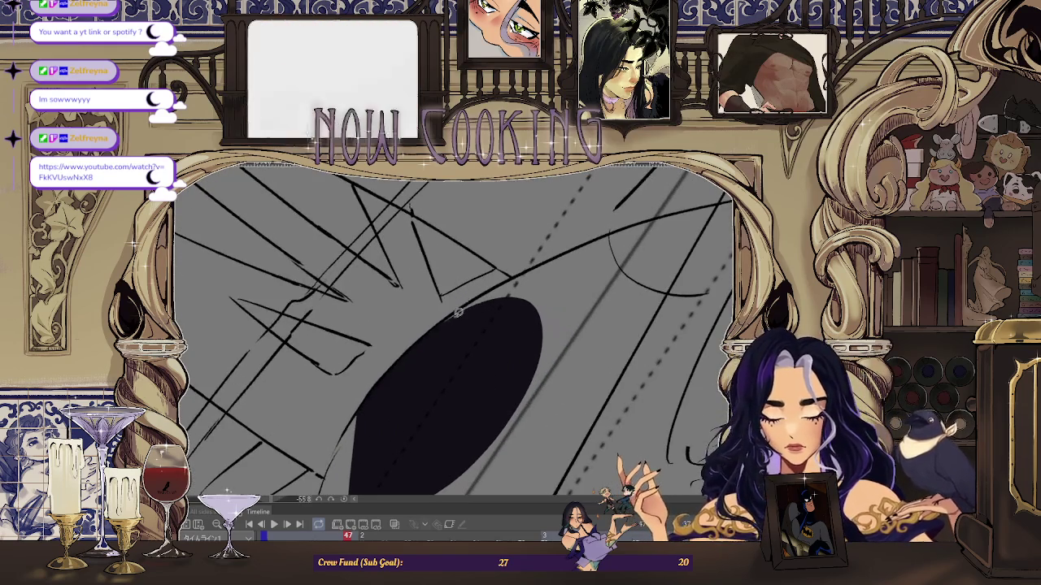
pyautogui.moveTo(446, 379); pyautogui.dragTo(455, 329)
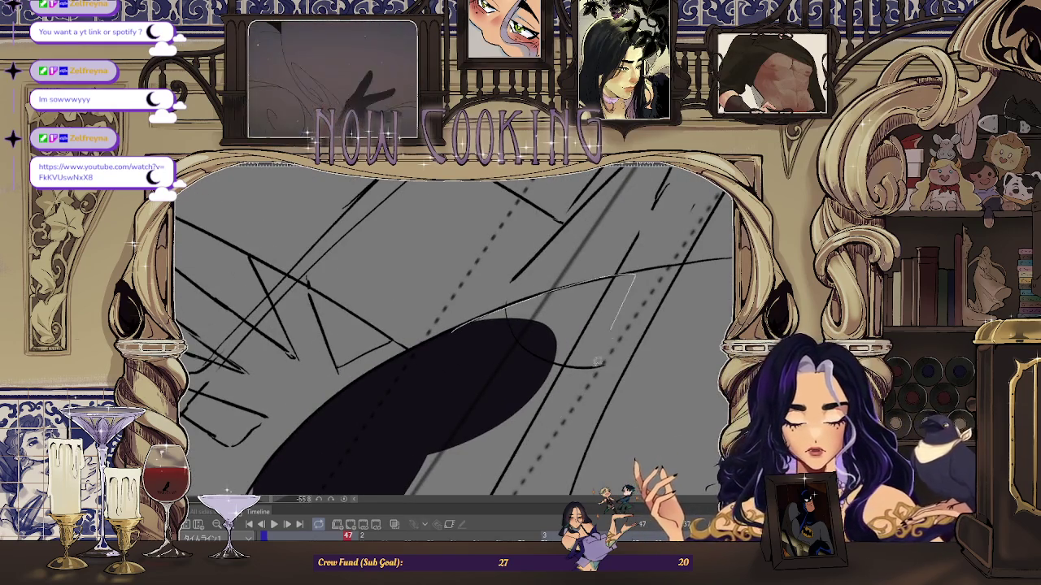
# - Extend the long dark shadow fill down-left over the grey area
pyautogui.scroll(2, 439, 330)
pyautogui.scroll(-5, 557, 288)
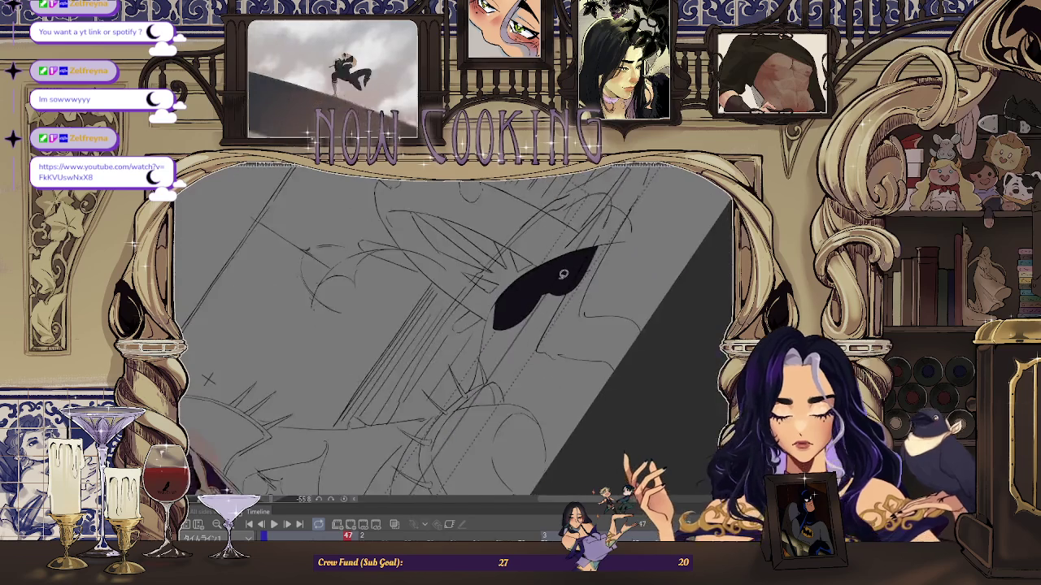
pyautogui.scroll(3, 577, 270)
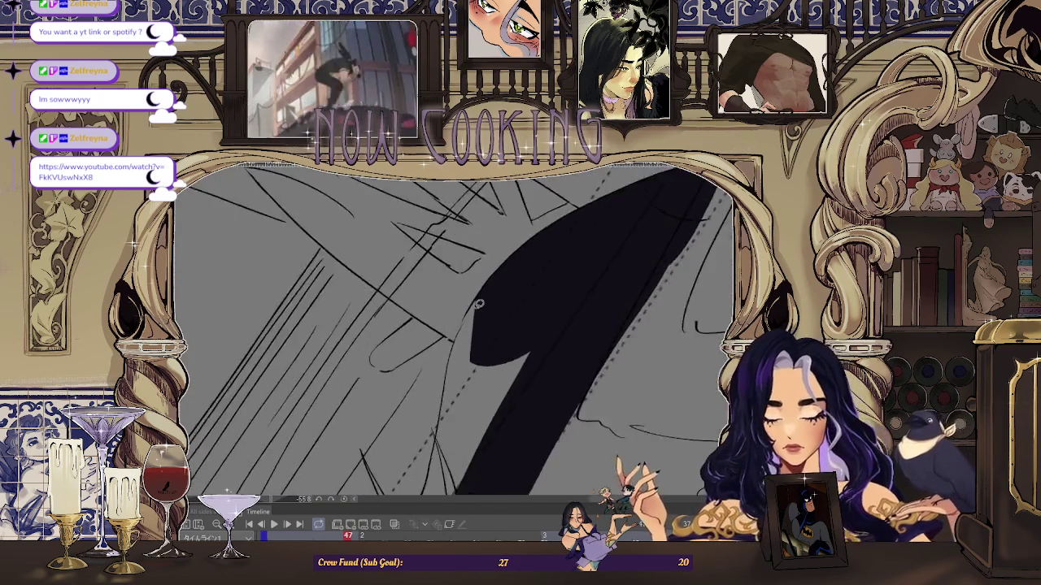
pyautogui.scroll(2, 480, 286)
pyautogui.scroll(-3, 424, 442)
pyautogui.scroll(3, 511, 279)
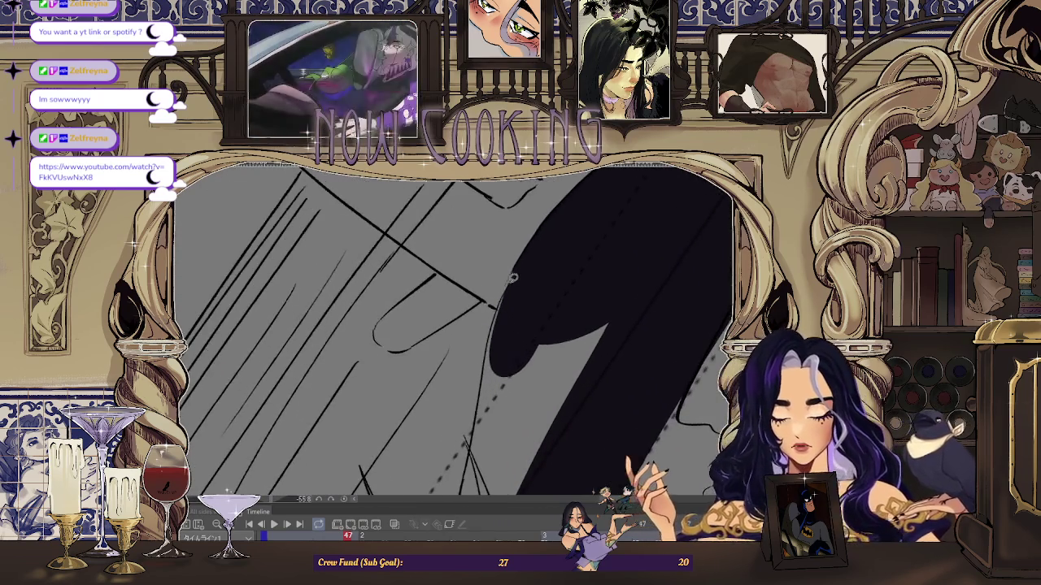
pyautogui.moveTo(488, 362); pyautogui.dragTo(526, 297)
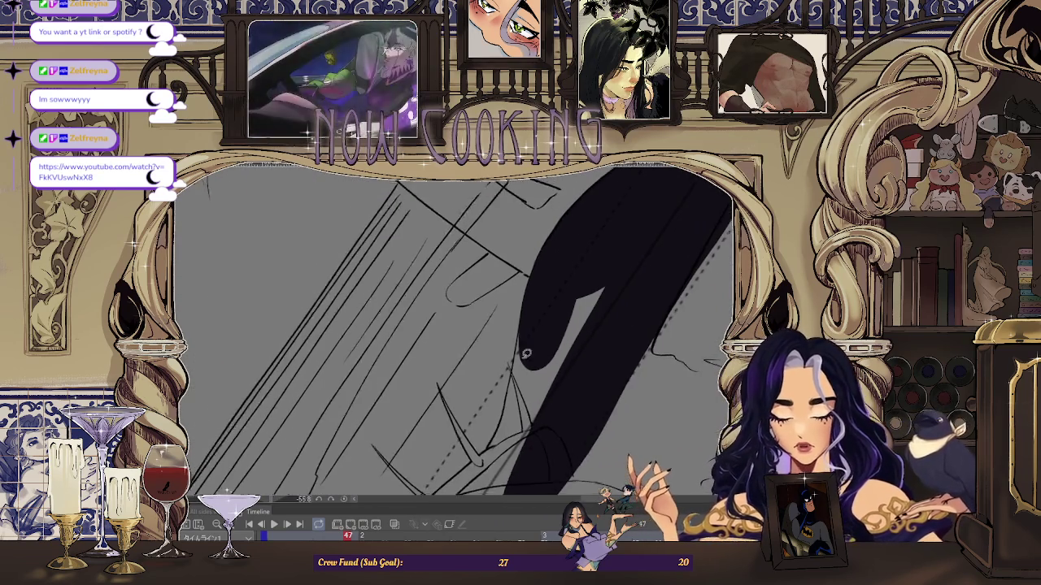
pyautogui.moveTo(504, 449); pyautogui.dragTo(575, 289)
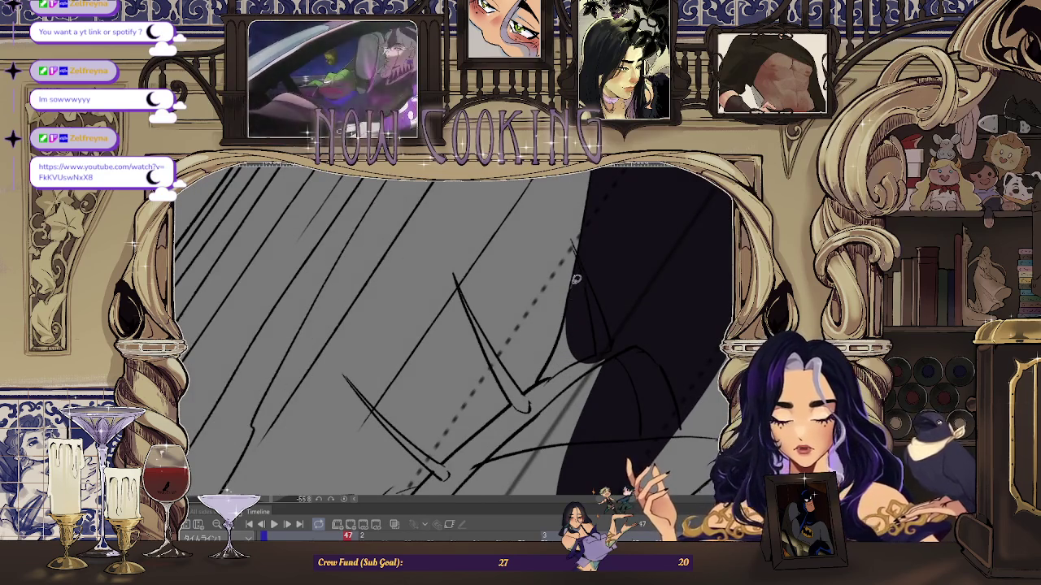
pyautogui.moveTo(530, 418); pyautogui.dragTo(573, 281)
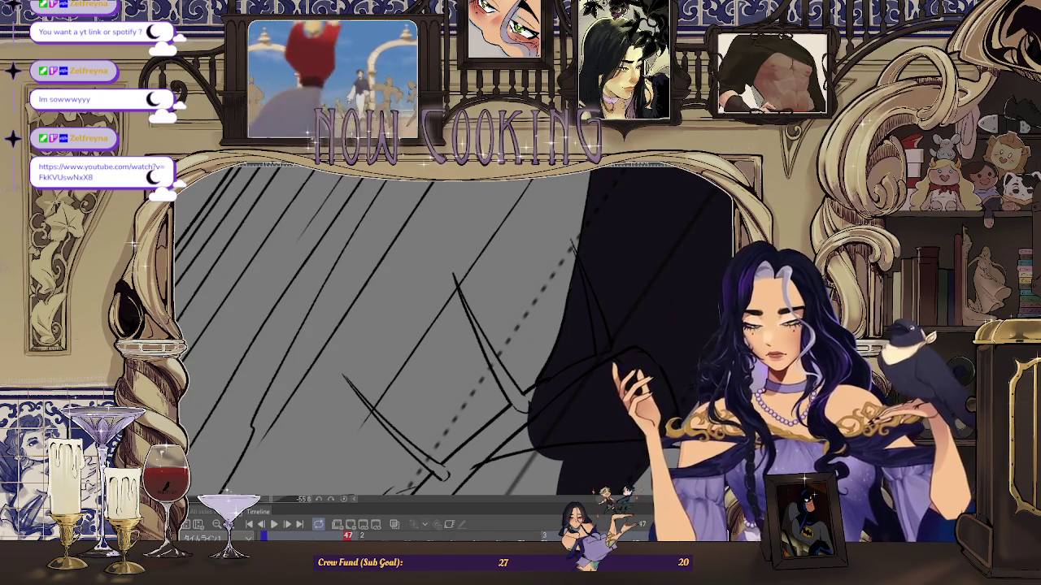
pyautogui.scroll(-2, 455, 325)
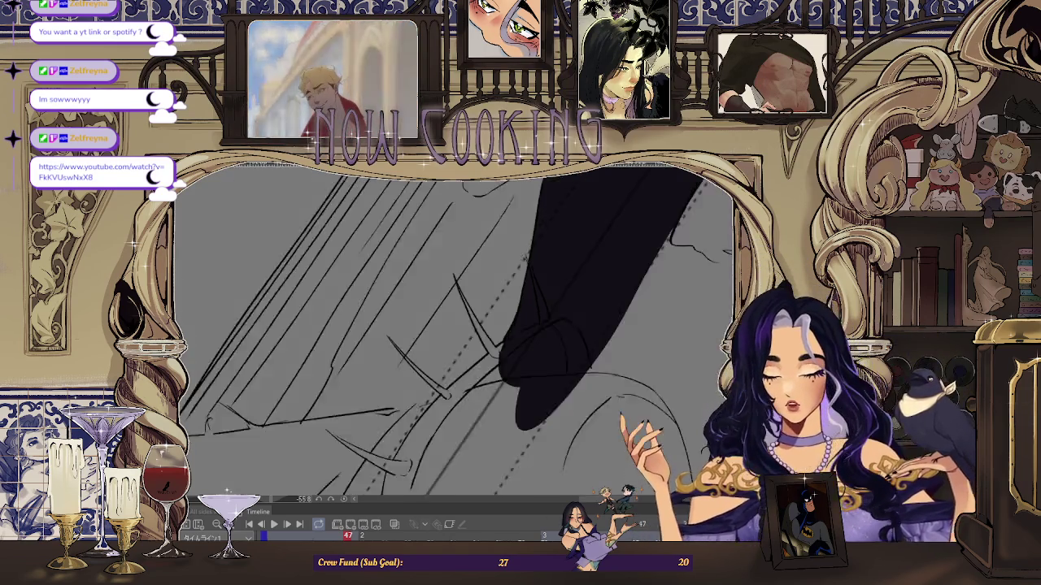
# - Level the canvas rotation and outline the edge of the dark coat shadow shape on frame 47
pyautogui.scroll(-3, 455, 325)
pyautogui.scroll(-3, 456, 325)
pyautogui.scroll(5, 456, 325)
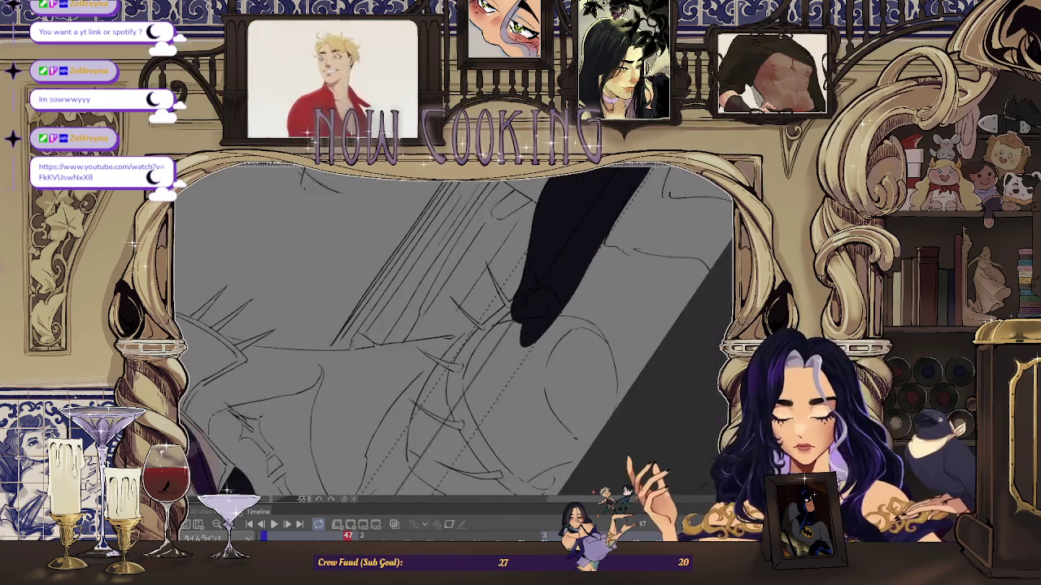
pyautogui.scroll(2, 456, 325)
pyautogui.scroll(2, 455, 326)
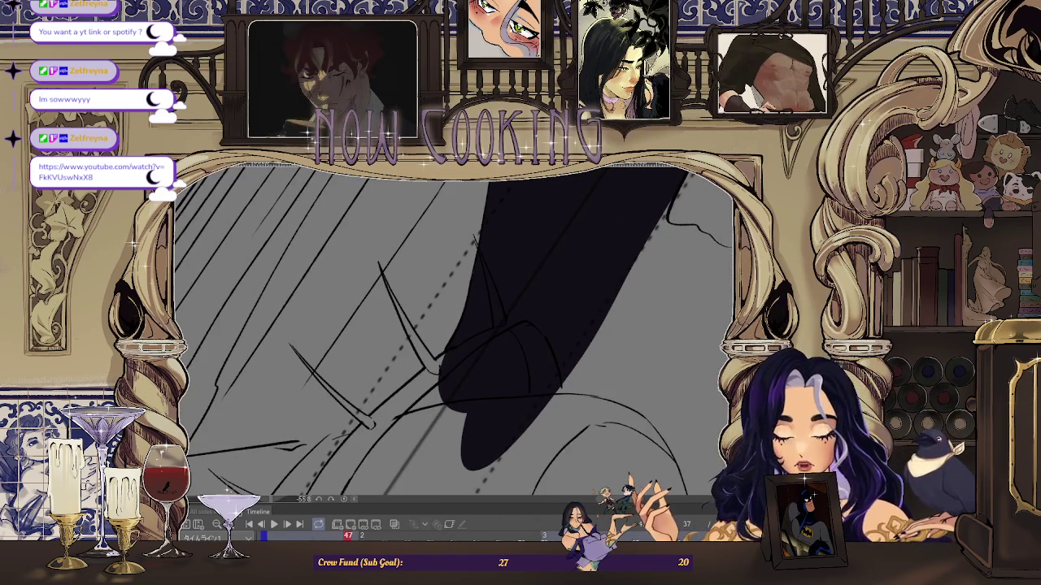
pyautogui.scroll(-2, 530, 297)
pyautogui.scroll(-2, 568, 209)
pyautogui.hotkey('ctrl', '0')
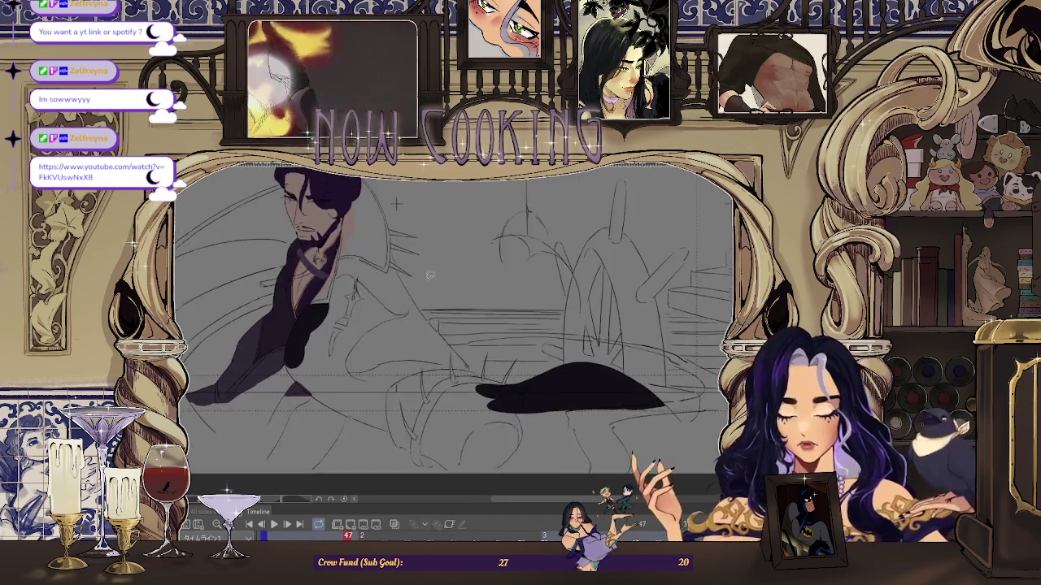
pyautogui.scroll(-1, 385, 264)
pyautogui.scroll(3, 387, 264)
pyautogui.scroll(1, 401, 256)
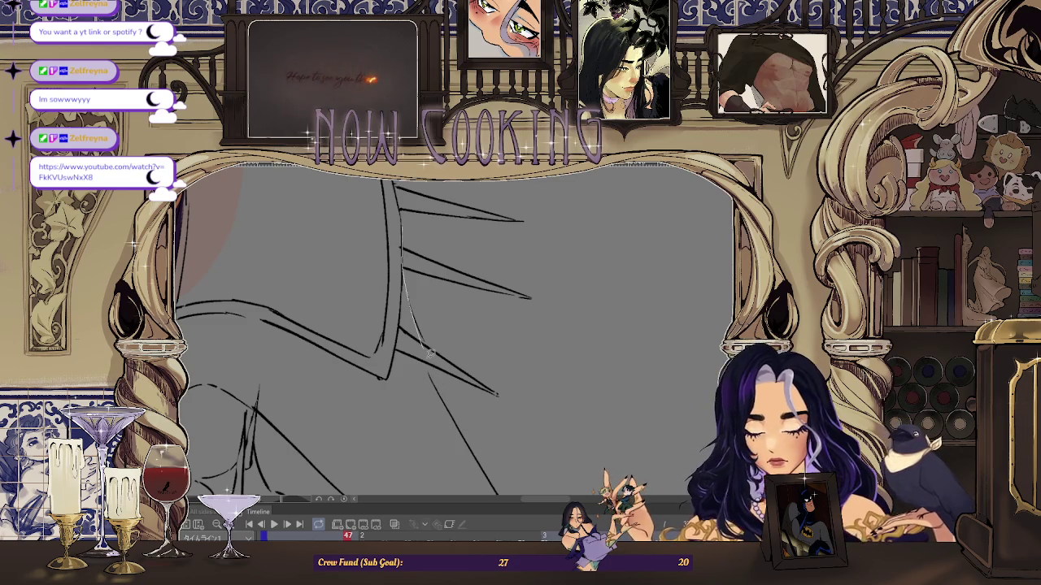
pyautogui.scroll(-1, 419, 325)
pyautogui.scroll(-2, 411, 309)
pyautogui.scroll(3, 407, 290)
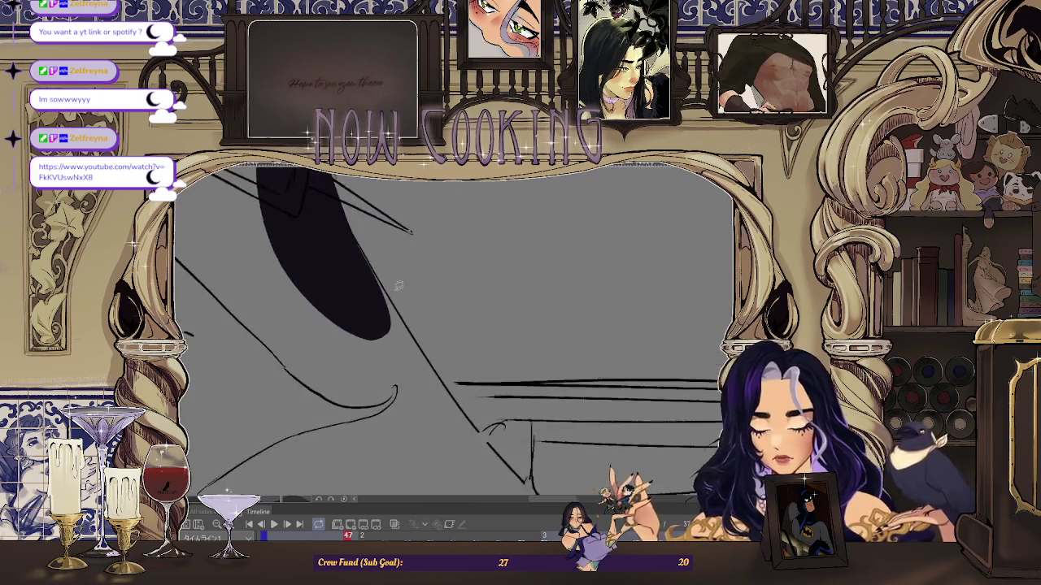
pyautogui.scroll(1, 407, 289)
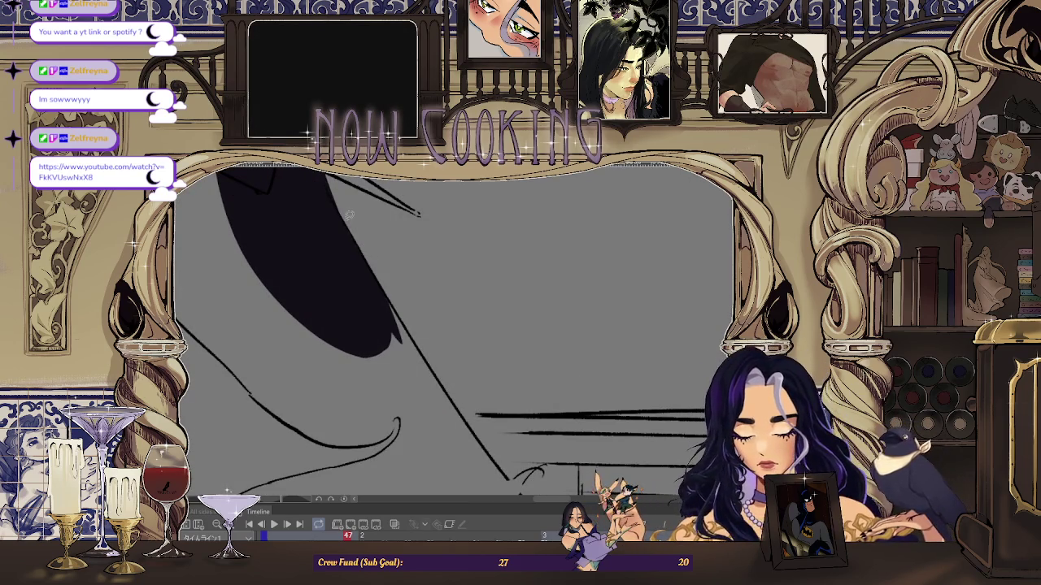
pyautogui.moveTo(379, 278); pyautogui.dragTo(397, 303)
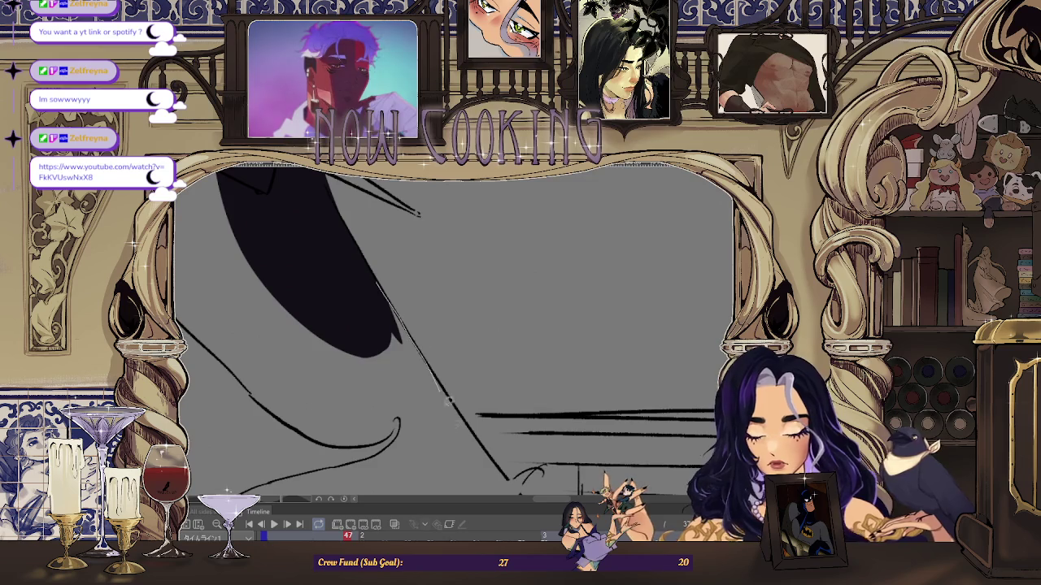
# - Extend the dark purple shadow downward and add another shadow shape lower on the coat
pyautogui.scroll(-2, 443, 389)
pyautogui.scroll(2, 390, 301)
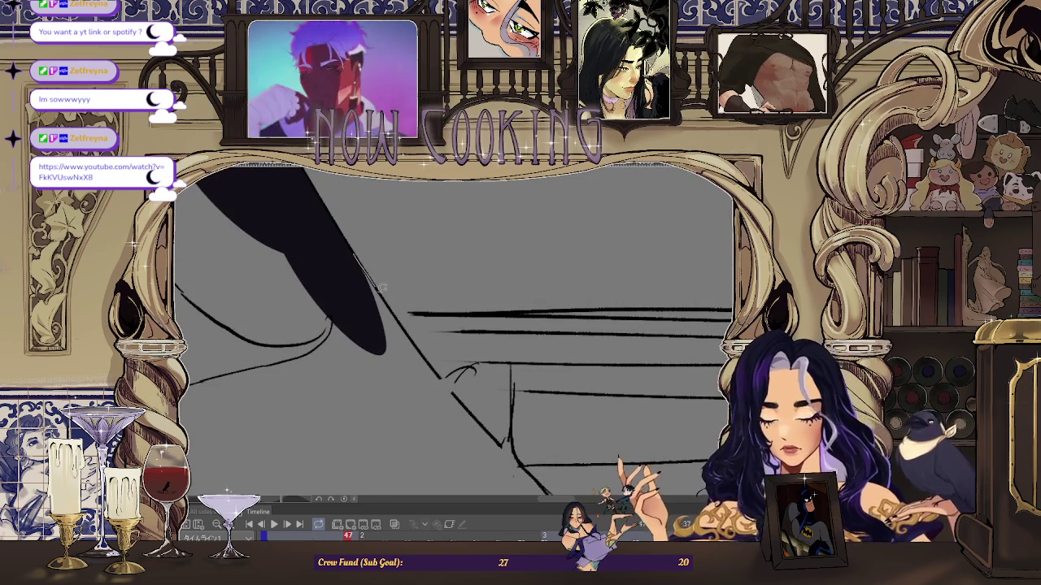
pyautogui.moveTo(442, 392)
pyautogui.mouseDown()
pyautogui.moveTo(445, 291)
pyautogui.moveTo(463, 329)
pyautogui.moveTo(529, 310)
pyautogui.moveTo(448, 358)
pyautogui.mouseUp()
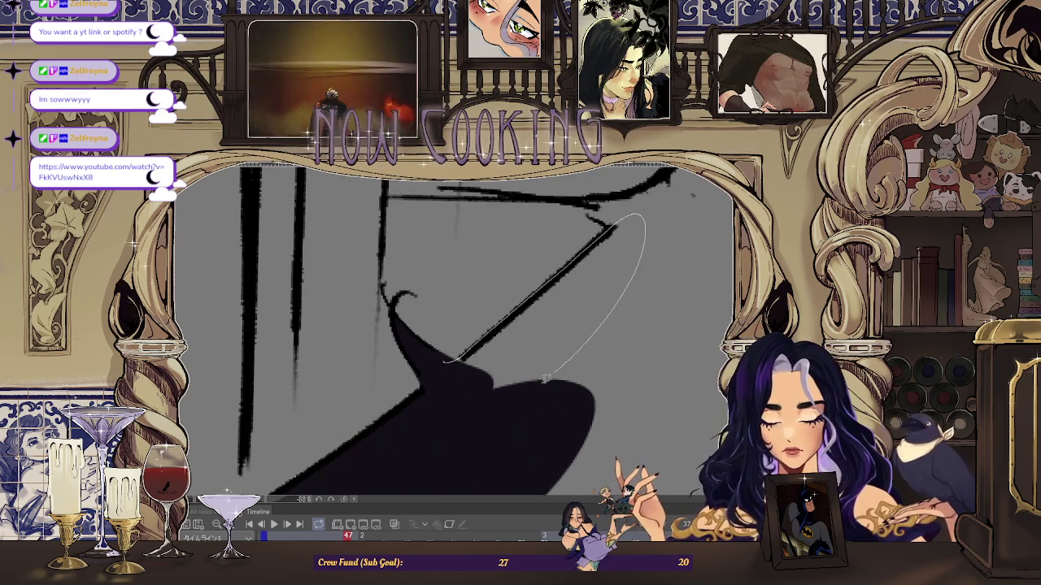
pyautogui.moveTo(576, 353)
pyautogui.mouseDown()
pyautogui.moveTo(460, 320)
pyautogui.moveTo(423, 331)
pyautogui.moveTo(413, 352)
pyautogui.moveTo(434, 201)
pyautogui.moveTo(439, 244)
pyautogui.moveTo(456, 187)
pyautogui.mouseUp()
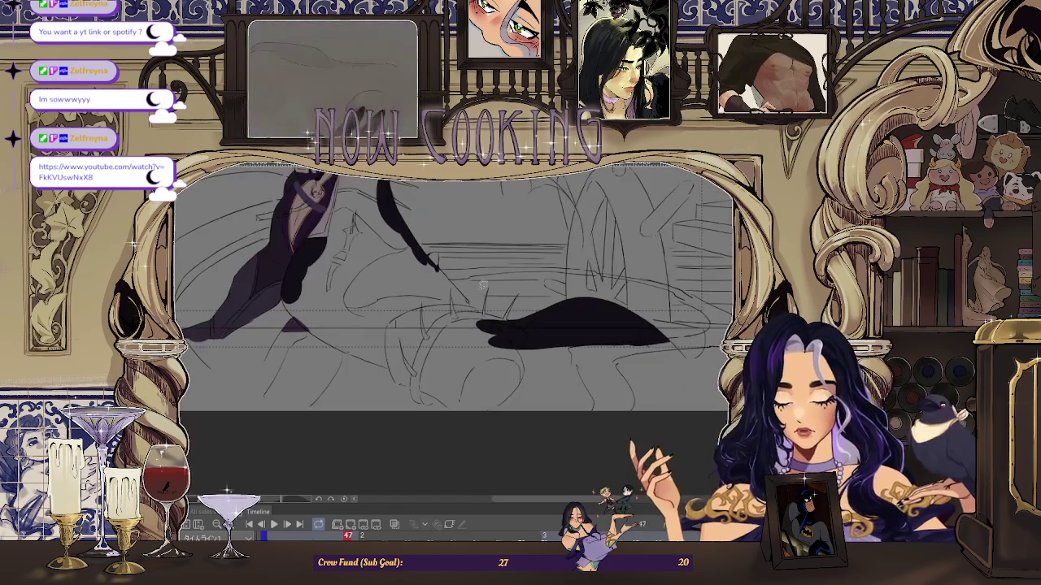
pyautogui.moveTo(456, 244)
pyautogui.mouseDown()
pyautogui.moveTo(440, 268)
pyautogui.moveTo(474, 262)
pyautogui.moveTo(480, 313)
pyautogui.mouseUp()
pyautogui.moveTo(494, 416); pyautogui.dragTo(488, 455)
pyautogui.moveTo(488, 390)
pyautogui.mouseDown()
pyautogui.moveTo(485, 341)
pyautogui.moveTo(482, 348)
pyautogui.moveTo(514, 334)
pyautogui.mouseUp()
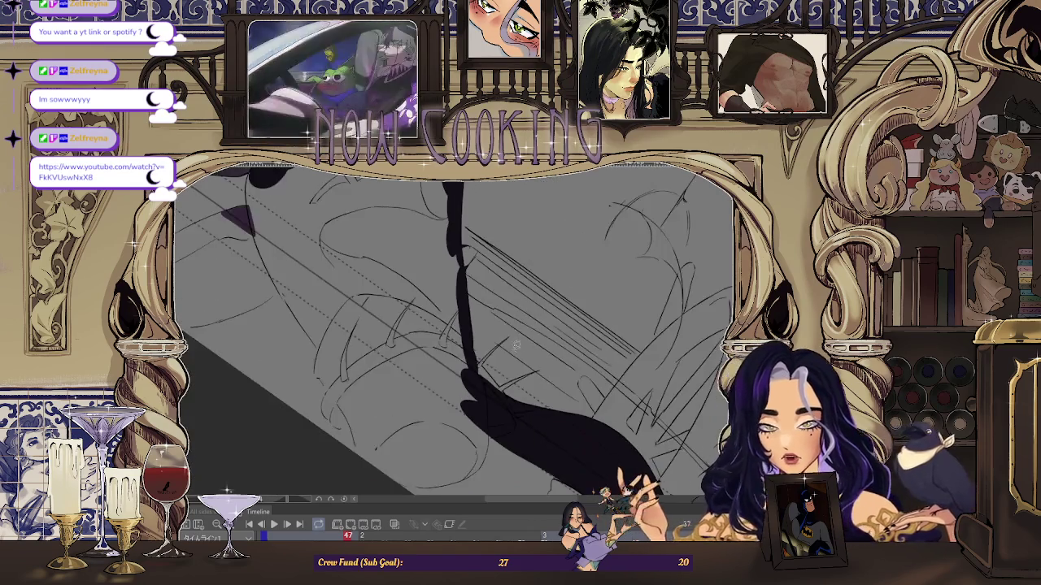
# - Zoom out to review the whole frame and play back the animation loop
pyautogui.scroll(2, 505, 370)
pyautogui.scroll(-1, 476, 381)
pyautogui.scroll(-2, 480, 325)
pyautogui.scroll(2, 399, 296)
pyautogui.scroll(2, 336, 213)
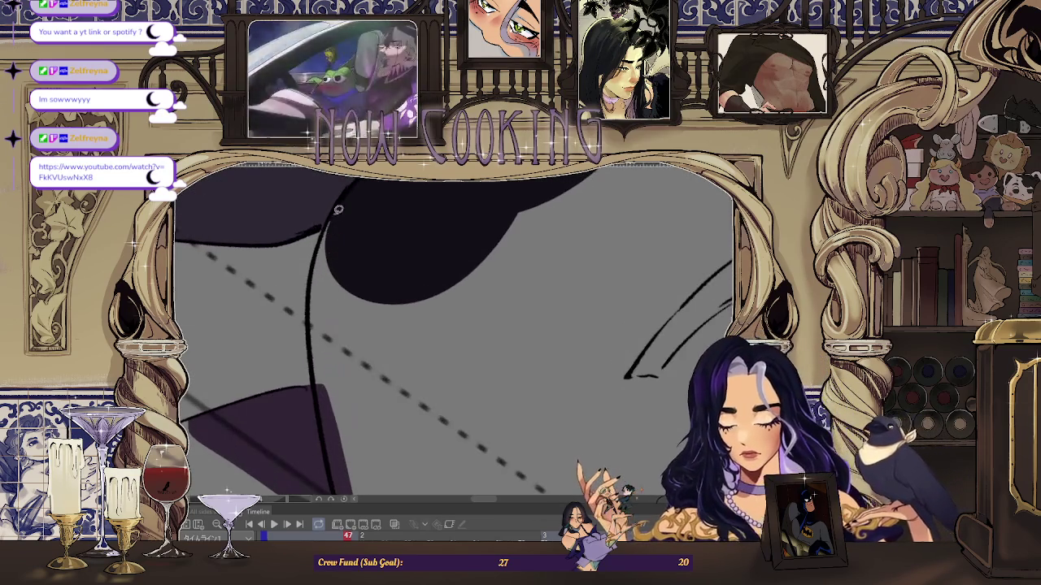
pyautogui.scroll(2, 365, 200)
pyautogui.scroll(-2, 342, 325)
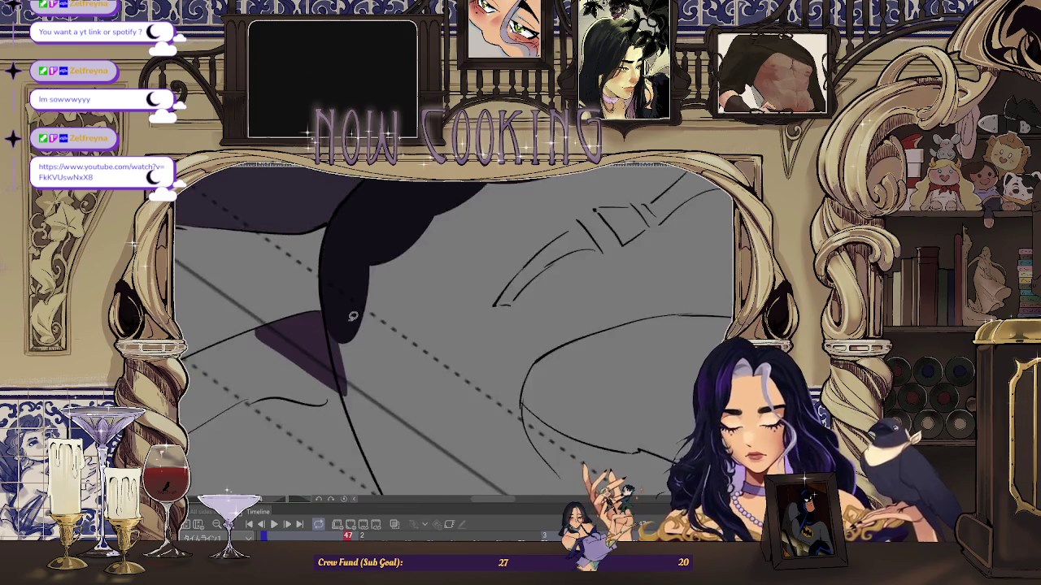
pyautogui.scroll(1, 320, 310)
pyautogui.scroll(-2, 357, 350)
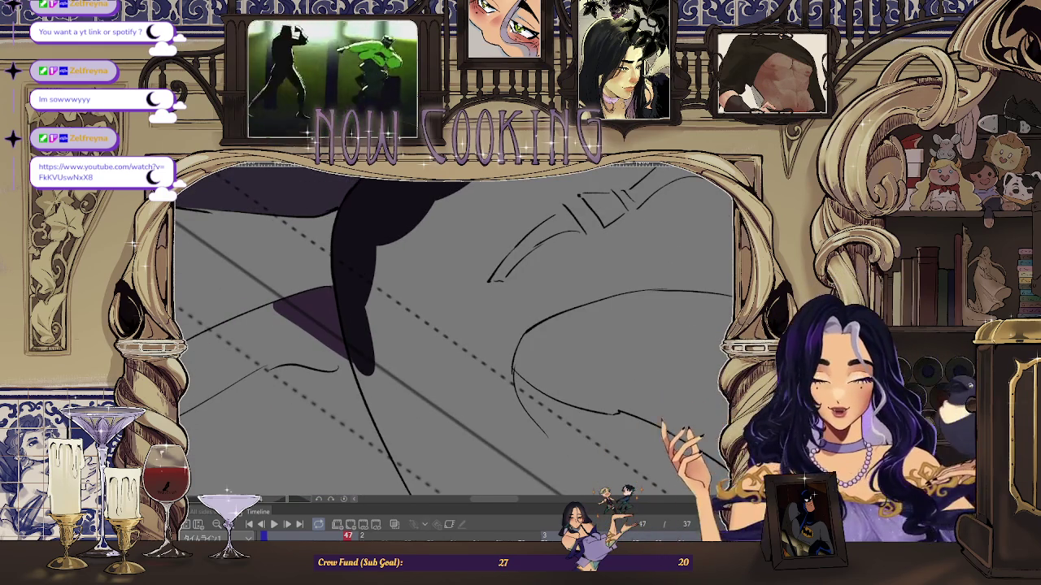
pyautogui.scroll(-2, 361, 271)
pyautogui.scroll(-2, 399, 212)
pyautogui.scroll(1, 399, 212)
pyautogui.scroll(2, 397, 218)
pyautogui.scroll(2, 393, 224)
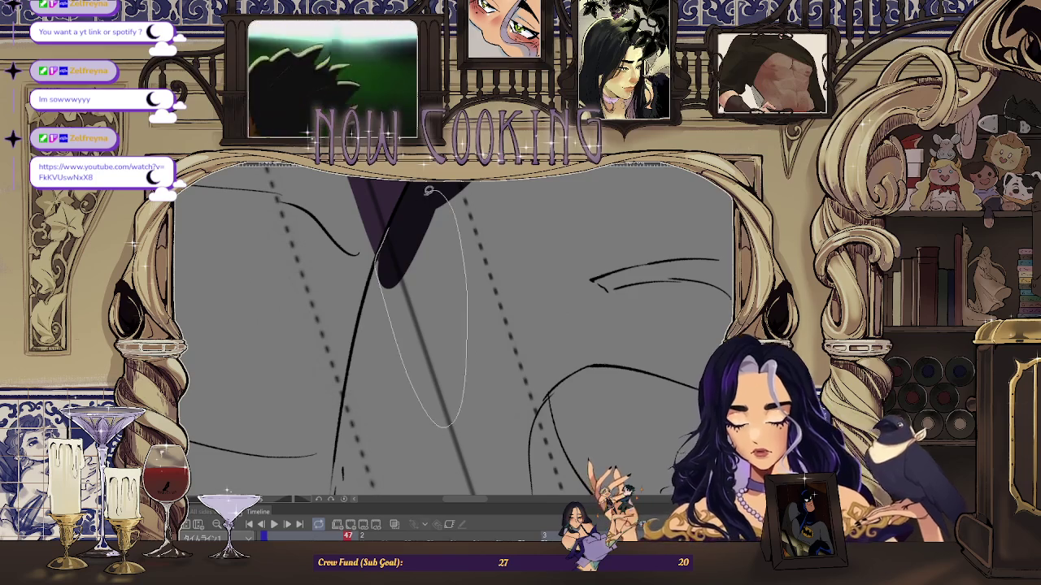
pyautogui.scroll(-2, 428, 191)
pyautogui.scroll(-2, 427, 243)
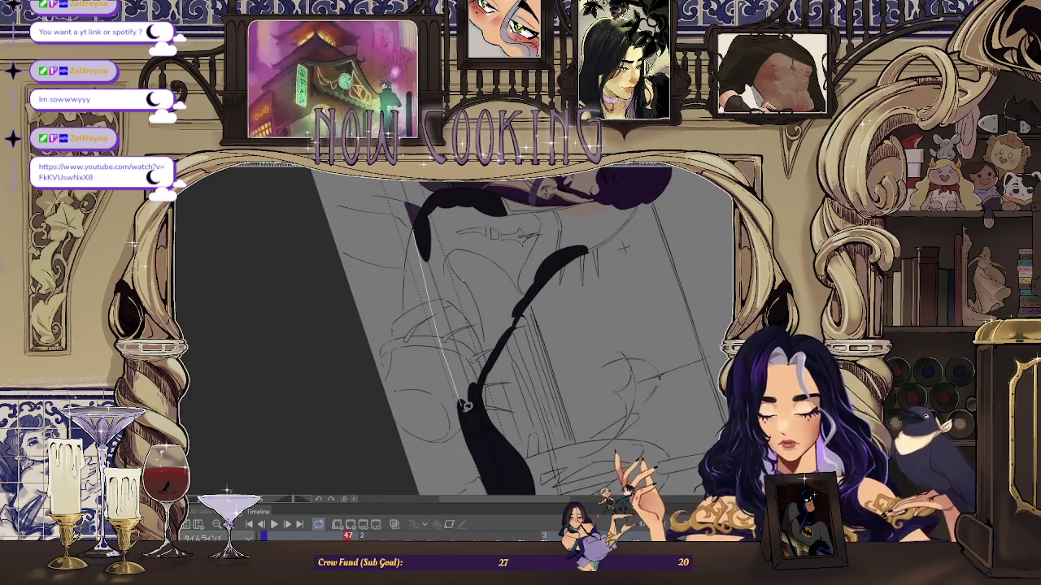
pyautogui.scroll(2, 439, 269)
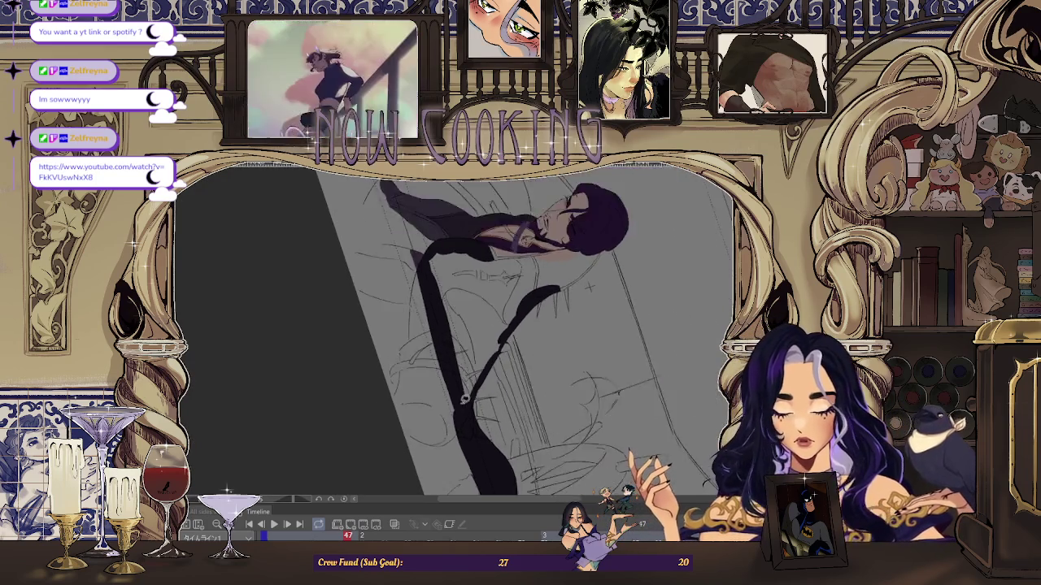
pyautogui.scroll(-2, 455, 325)
pyautogui.scroll(2, 484, 401)
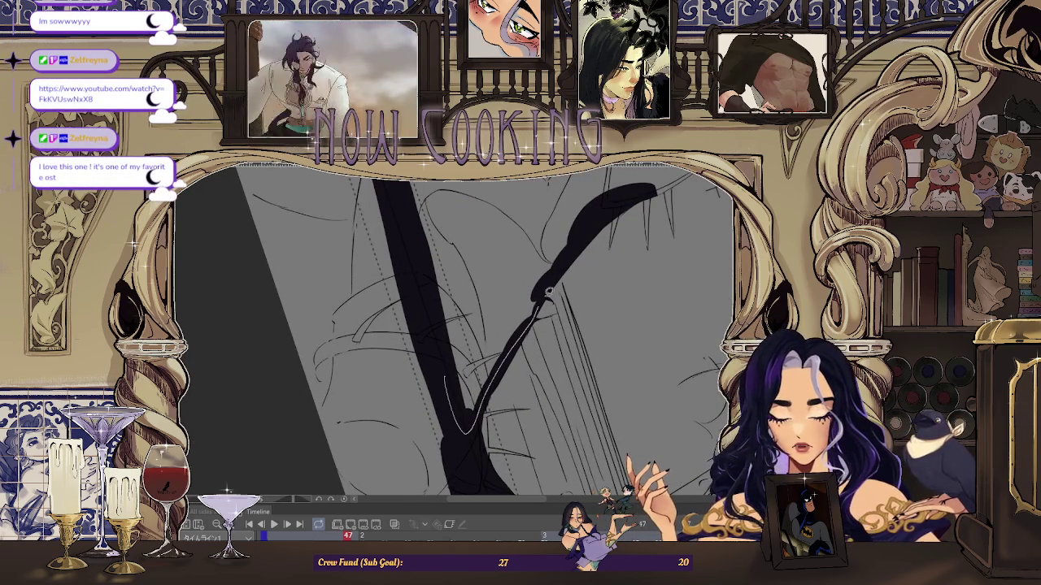
pyautogui.scroll(-2, 437, 338)
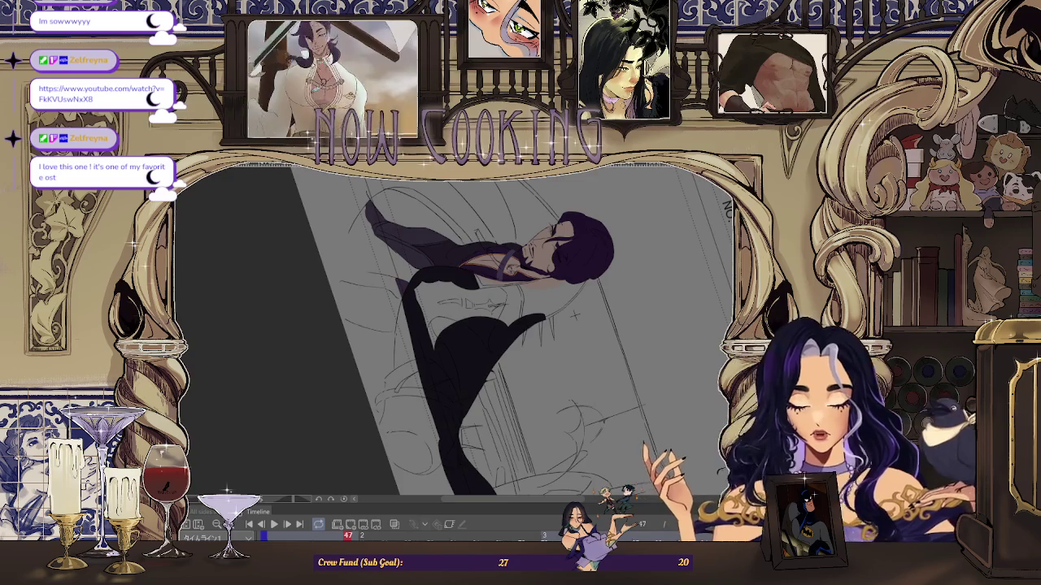
pyautogui.scroll(-2, 475, 203)
pyautogui.scroll(1, 479, 207)
pyautogui.scroll(1, 546, 233)
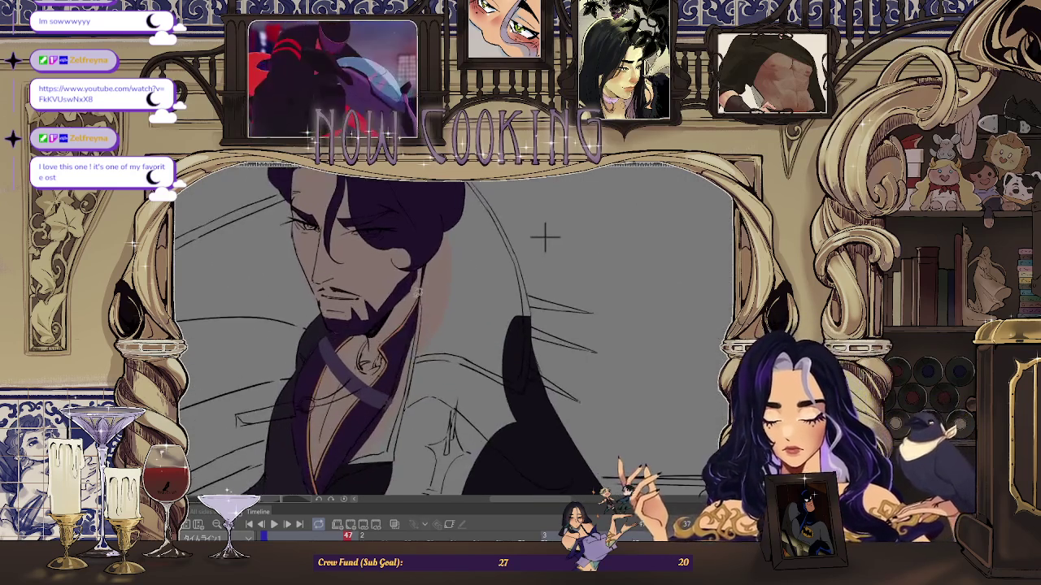
pyautogui.scroll(1, 604, 220)
pyautogui.scroll(1, 662, 211)
pyautogui.scroll(1, 661, 211)
pyautogui.scroll(1, 615, 216)
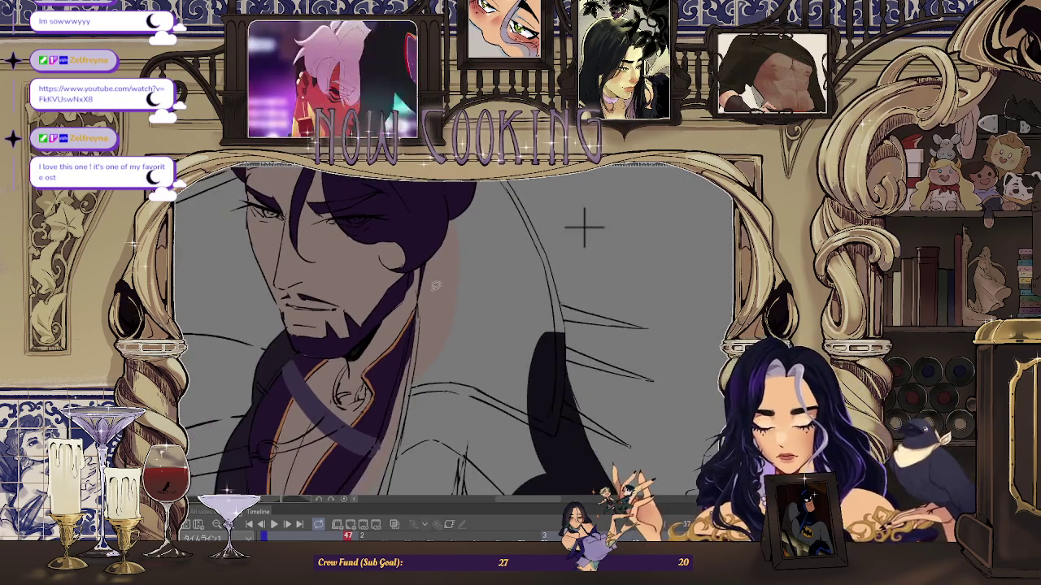
pyautogui.scroll(1, 581, 225)
pyautogui.scroll(1, 580, 225)
pyautogui.scroll(-2, 436, 253)
pyautogui.scroll(1, 432, 228)
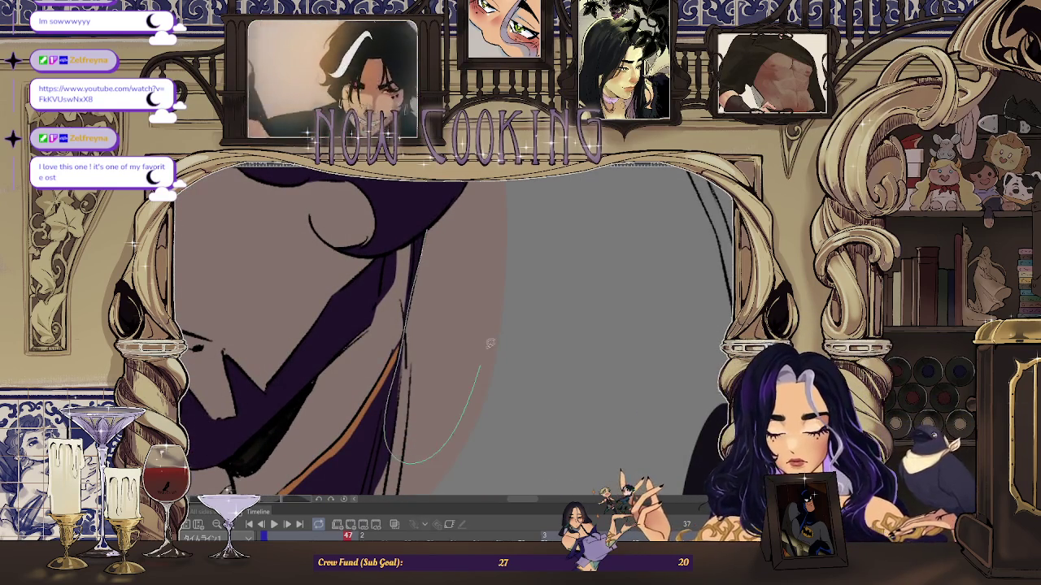
pyautogui.scroll(-2, 476, 386)
pyautogui.scroll(1, 439, 268)
pyautogui.scroll(1, 438, 258)
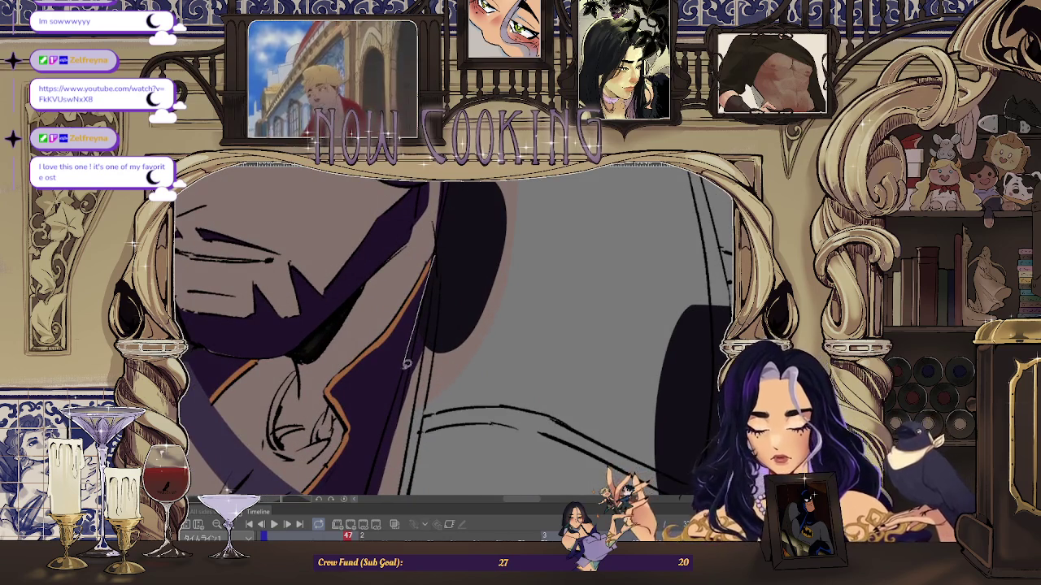
pyautogui.scroll(-2, 483, 364)
pyautogui.scroll(2, 459, 272)
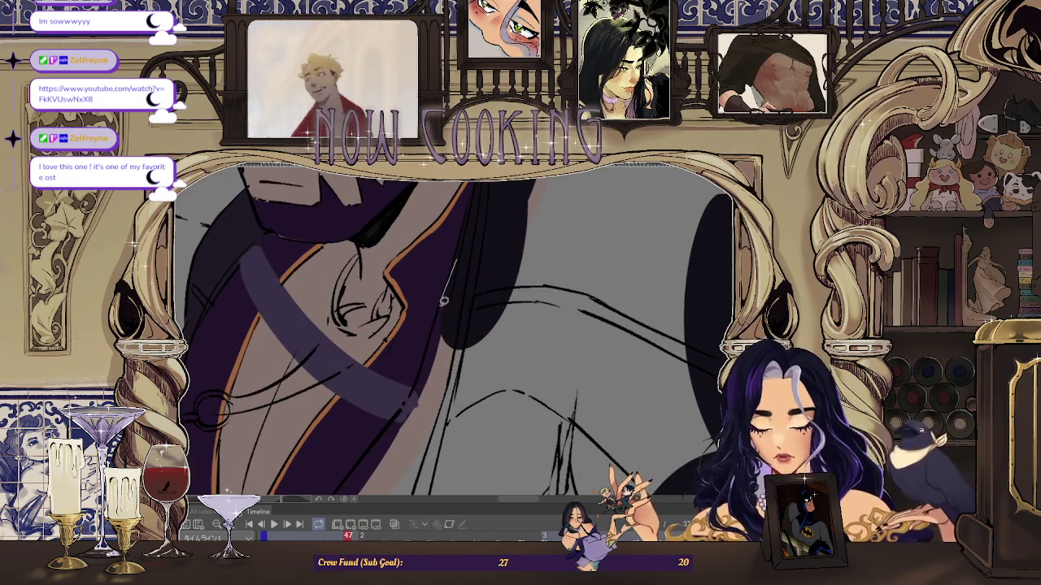
pyautogui.scroll(2, 537, 265)
pyautogui.scroll(-2, 500, 287)
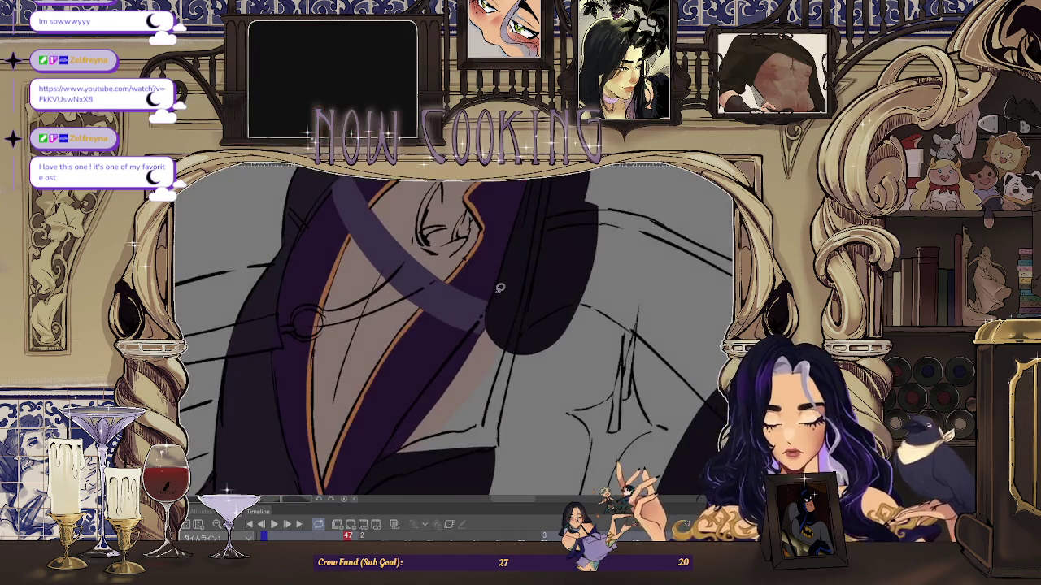
pyautogui.scroll(-2, 499, 296)
pyautogui.scroll(2, 599, 318)
pyautogui.scroll(1, 713, 313)
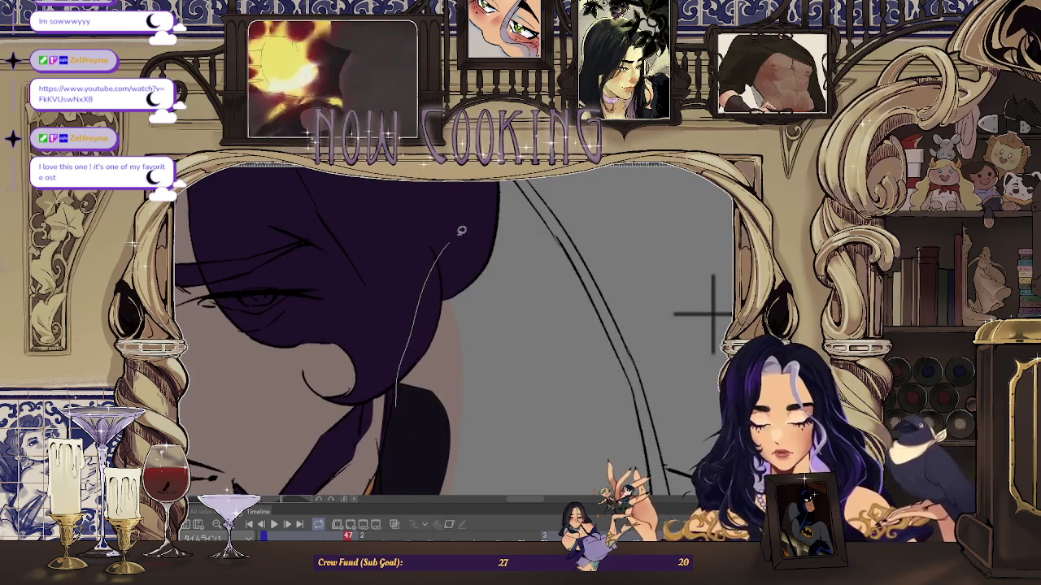
pyautogui.scroll(1, 701, 302)
pyautogui.scroll(1, 678, 320)
pyautogui.scroll(2, 658, 365)
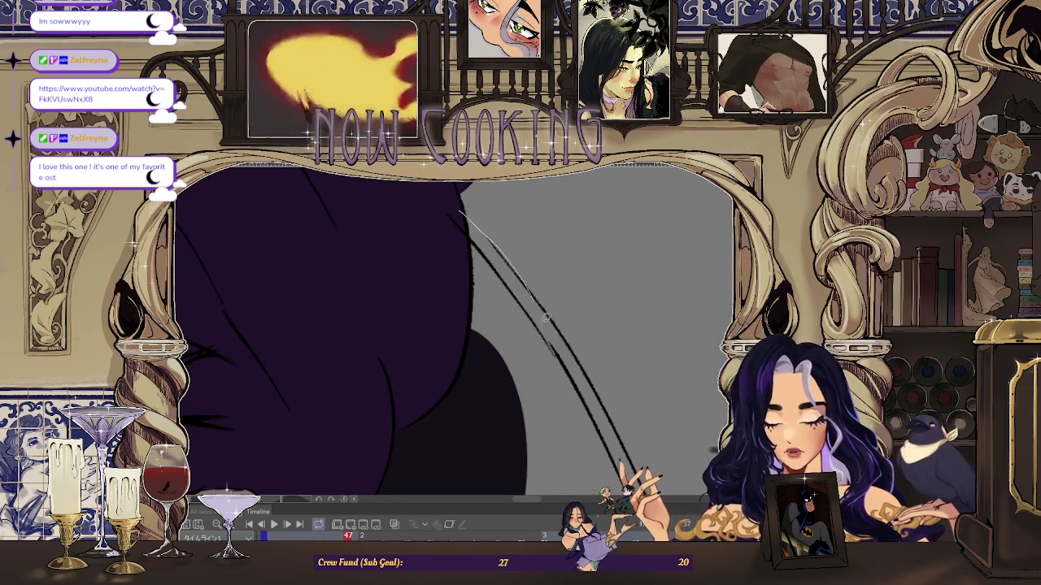
pyautogui.scroll(-2, 657, 369)
pyautogui.scroll(1, 632, 344)
pyautogui.scroll(1, 685, 380)
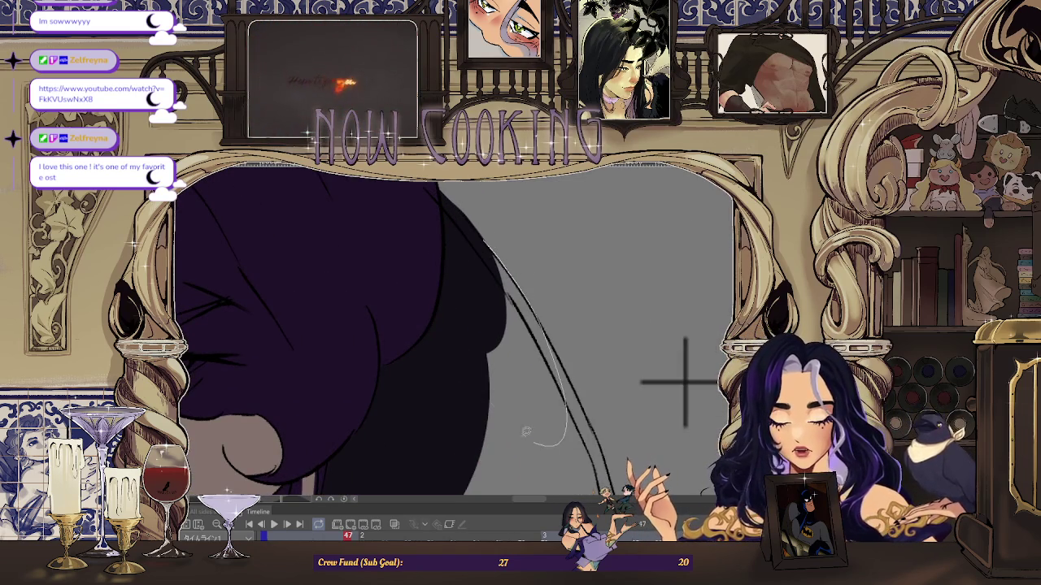
pyautogui.scroll(-2, 686, 380)
pyautogui.scroll(2, 562, 285)
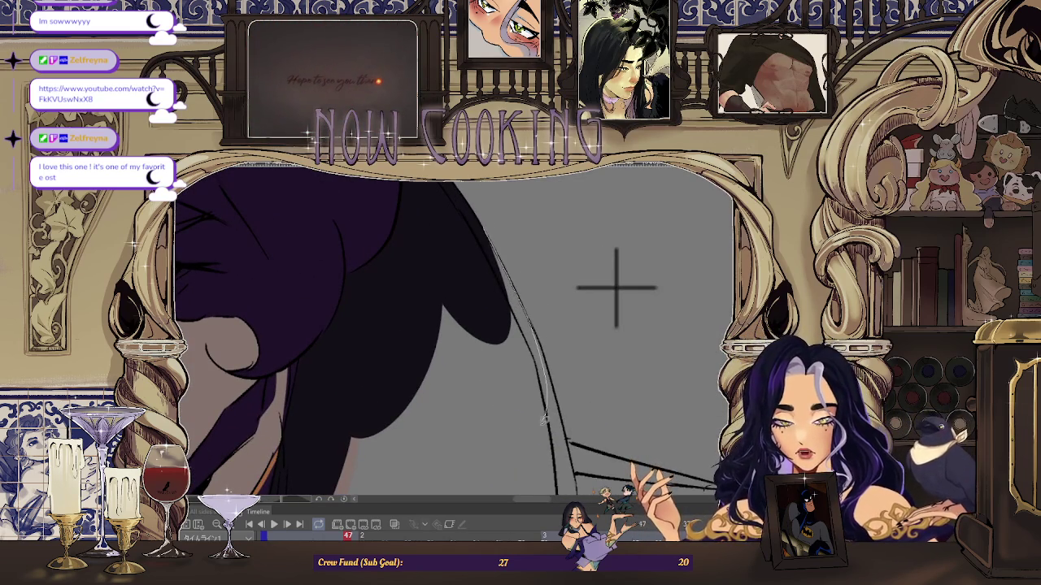
pyautogui.scroll(-2, 616, 287)
pyautogui.scroll(2, 562, 251)
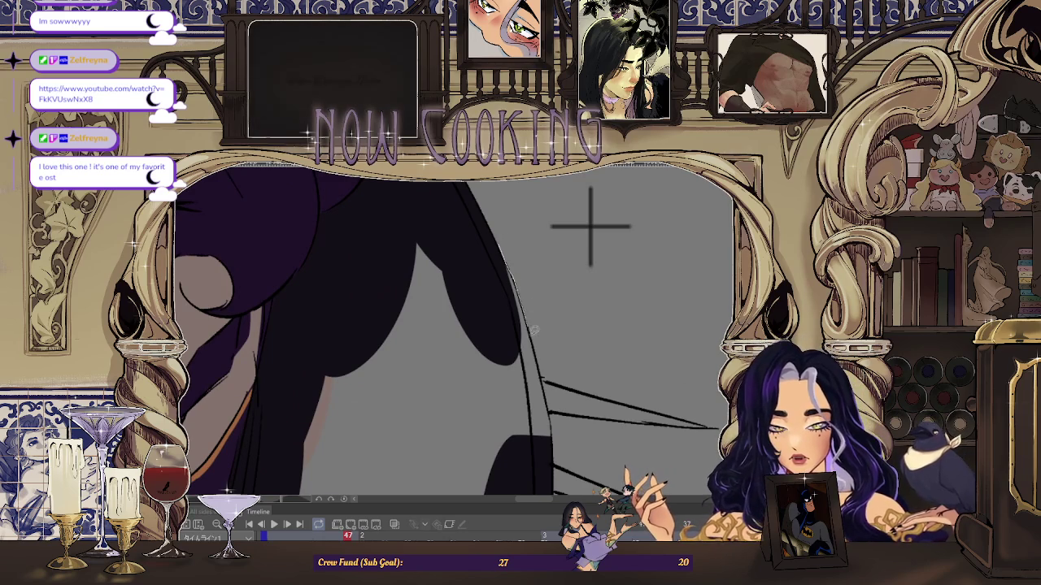
pyautogui.scroll(-2, 512, 269)
pyautogui.scroll(2, 505, 260)
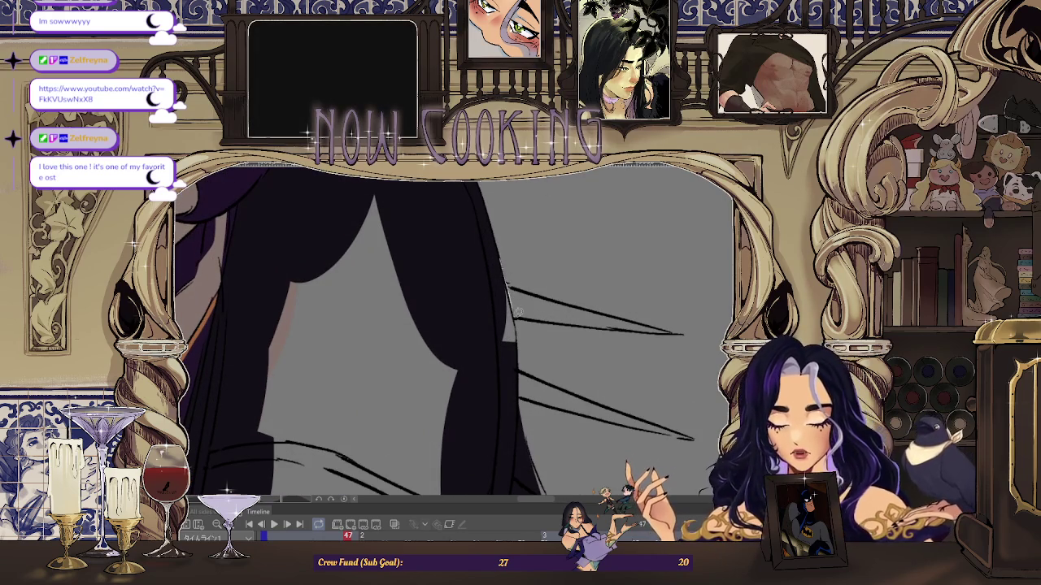
pyautogui.scroll(-2, 510, 250)
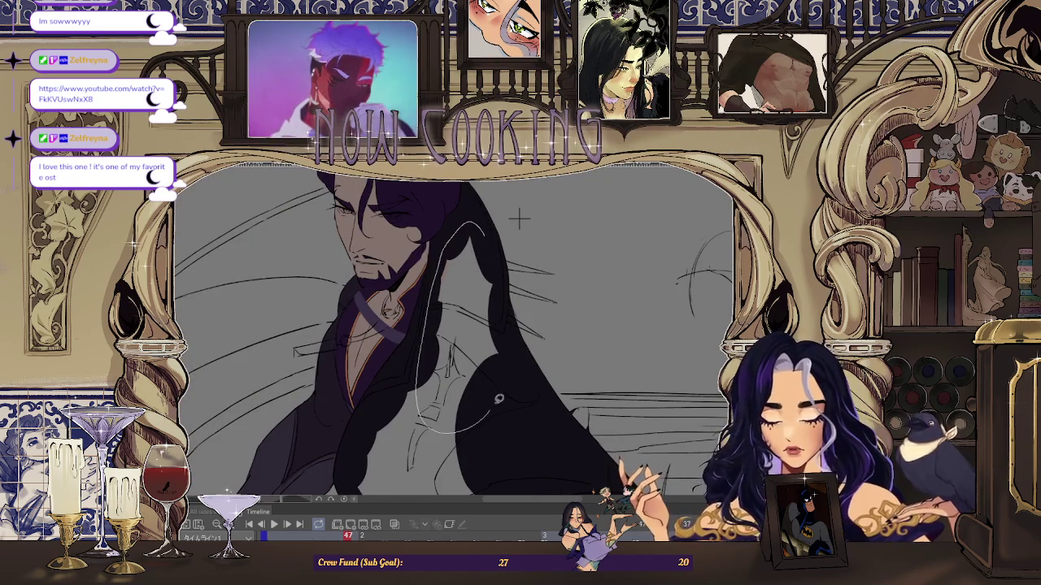
pyautogui.scroll(-2, 495, 249)
pyautogui.scroll(2, 460, 276)
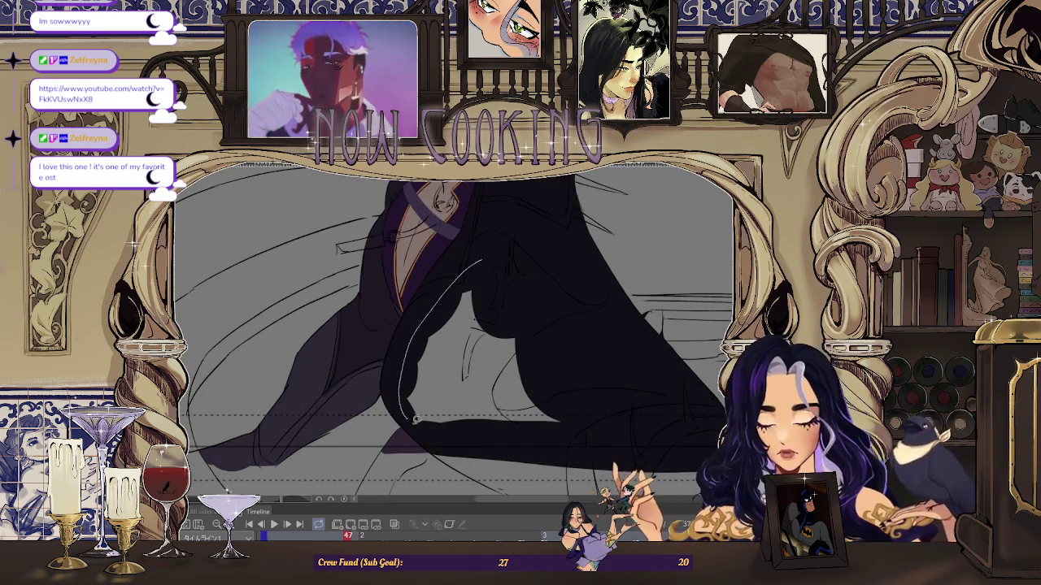
pyautogui.scroll(-2, 455, 350)
pyautogui.scroll(-2, 496, 280)
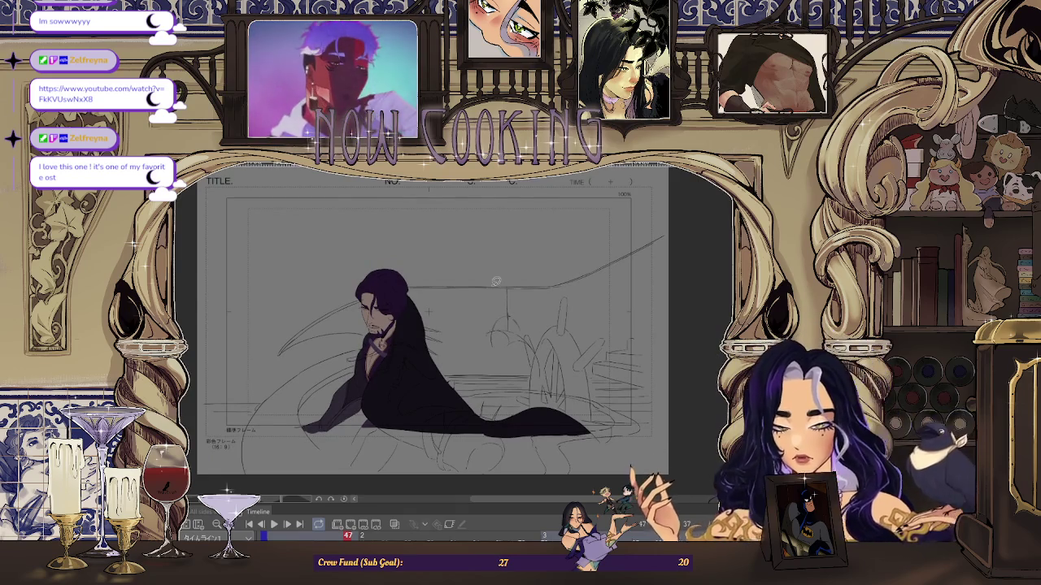
pyautogui.press('space')
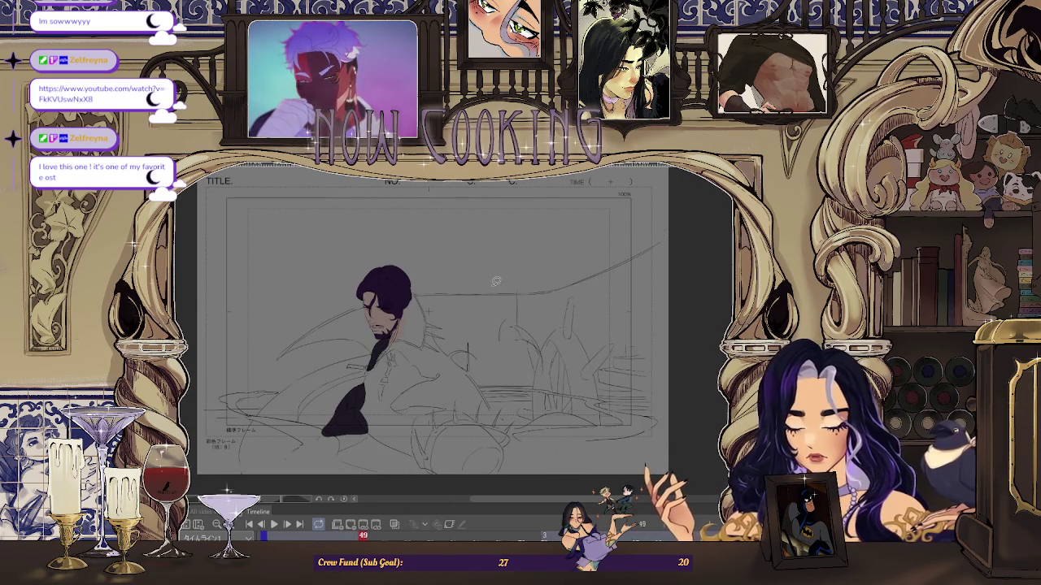
# - Fill the man's long hair strand on frame 49 with dark shadow
pyautogui.scroll(2, 398, 318)
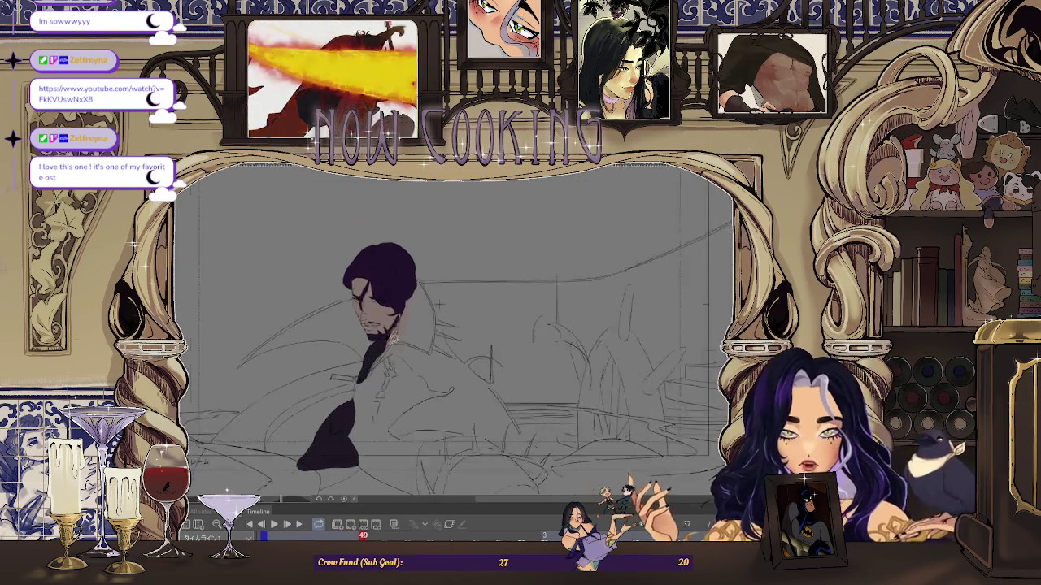
pyautogui.scroll(2, 398, 319)
pyautogui.scroll(3, 399, 319)
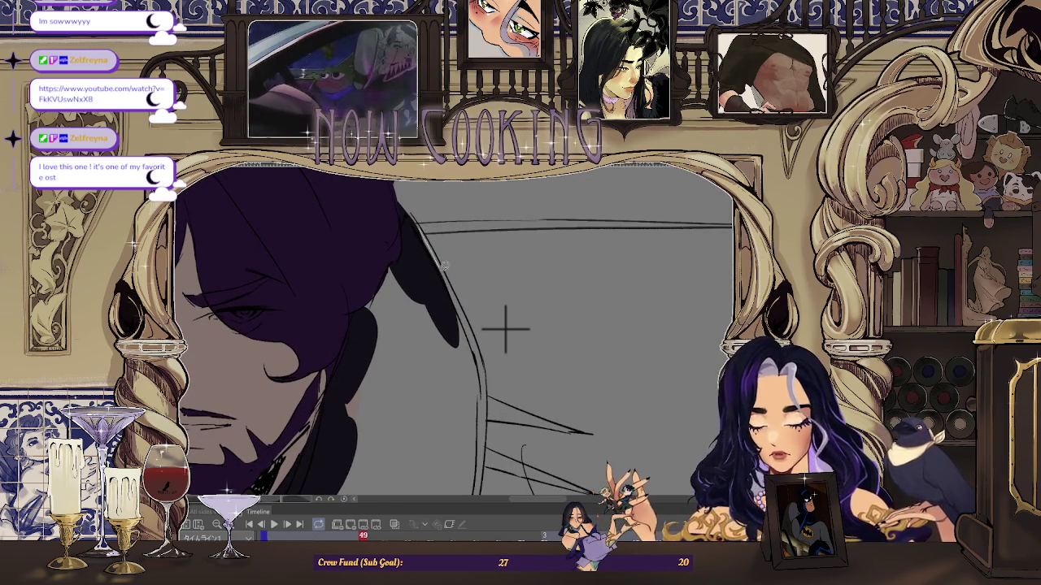
pyautogui.click(391, 257)
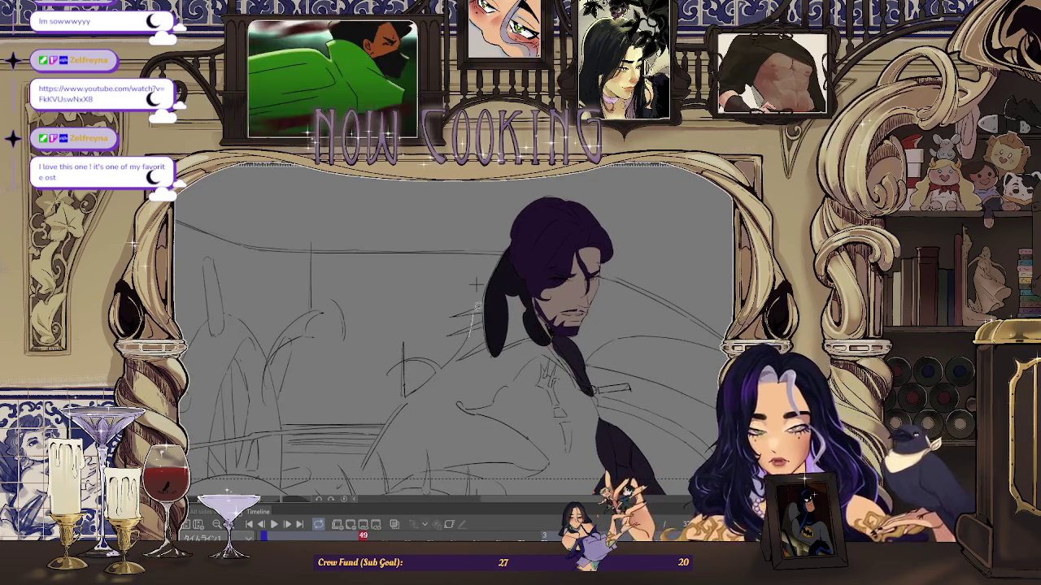
pyautogui.scroll(-2, 540, 215)
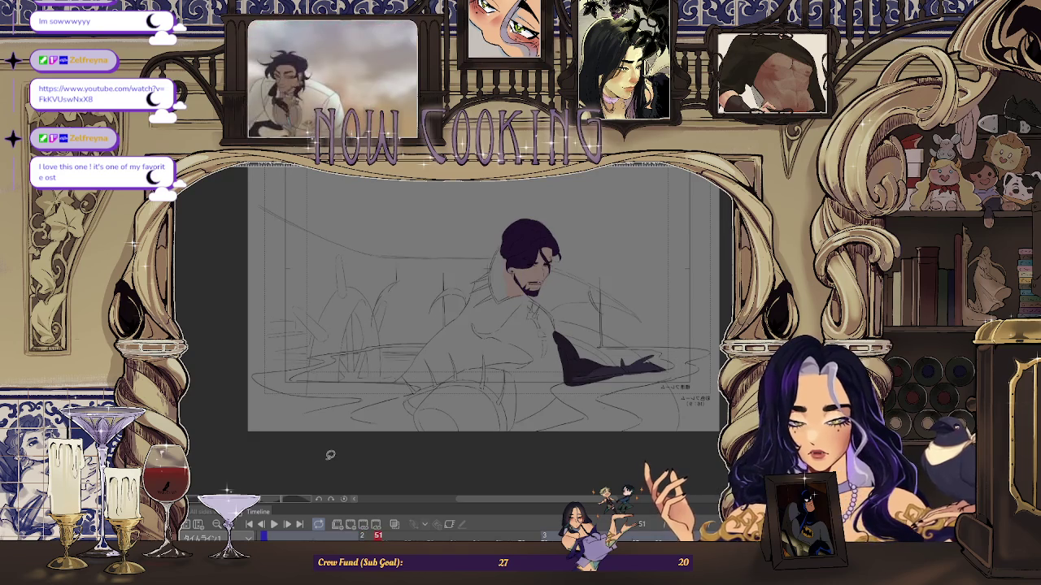
pyautogui.scroll(3, 475, 228)
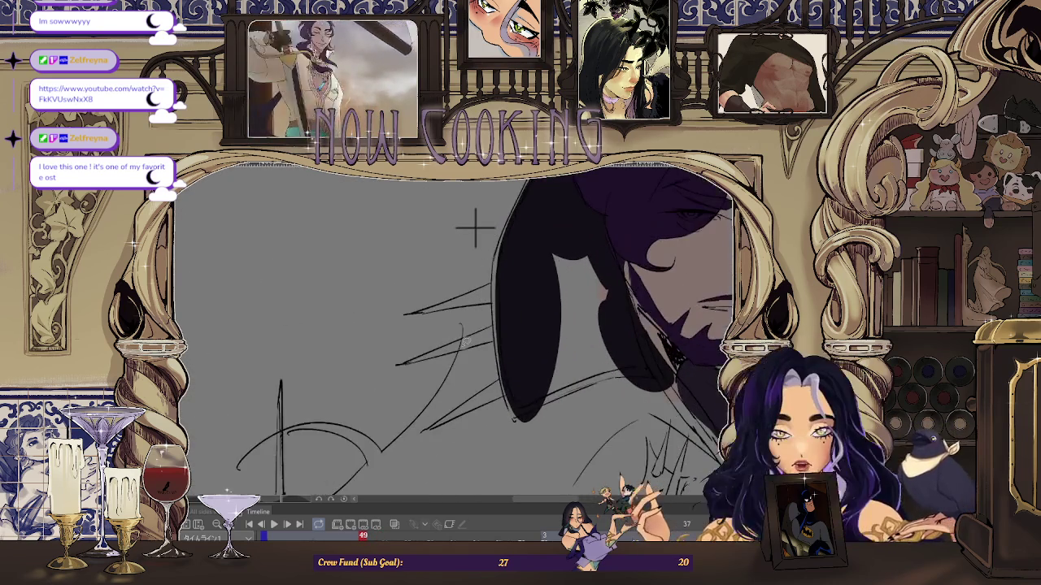
pyautogui.scroll(2, 475, 228)
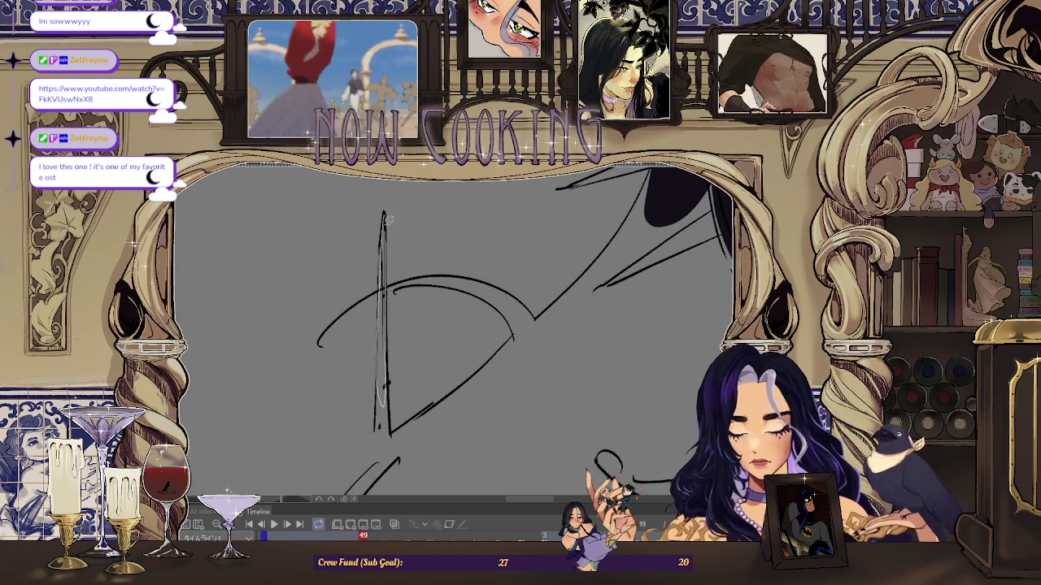
# - Fill the thin vertical braid stroke and an outlined braid area with solid black
pyautogui.moveTo(388, 221); pyautogui.dragTo(390, 210)
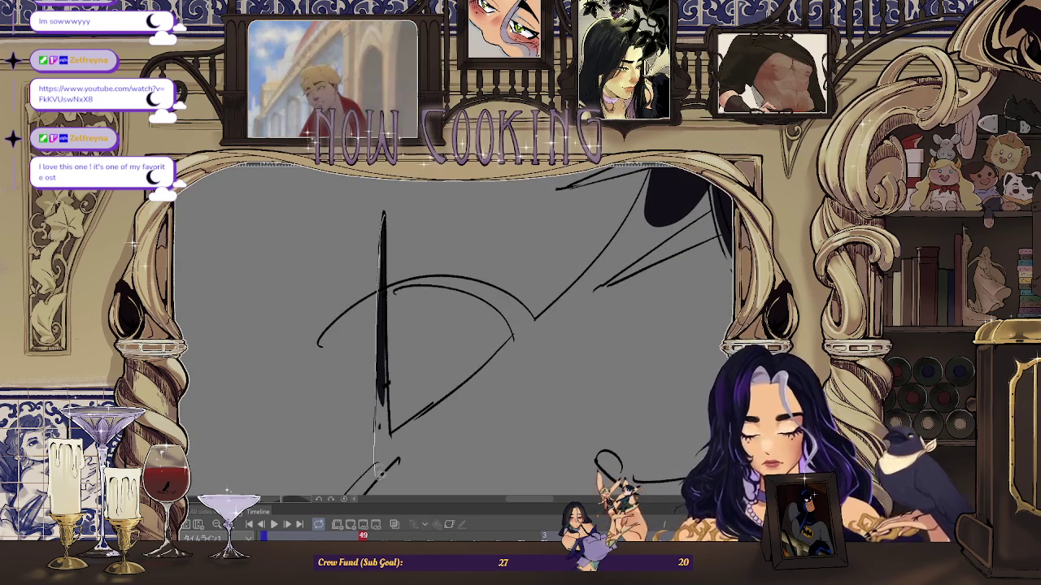
pyautogui.scroll(-2, 391, 259)
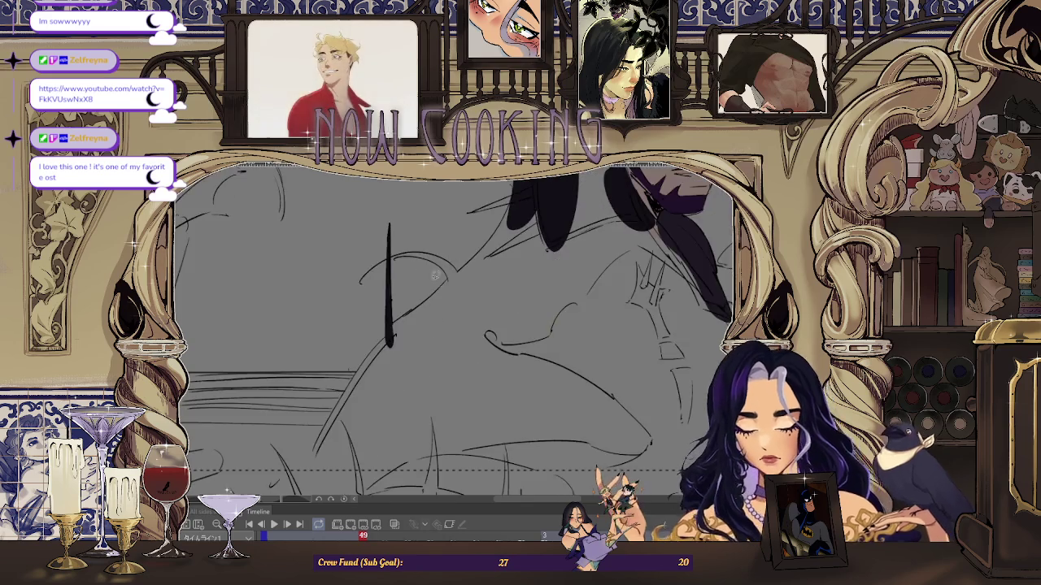
pyautogui.scroll(2, 391, 258)
pyautogui.scroll(-1, 399, 342)
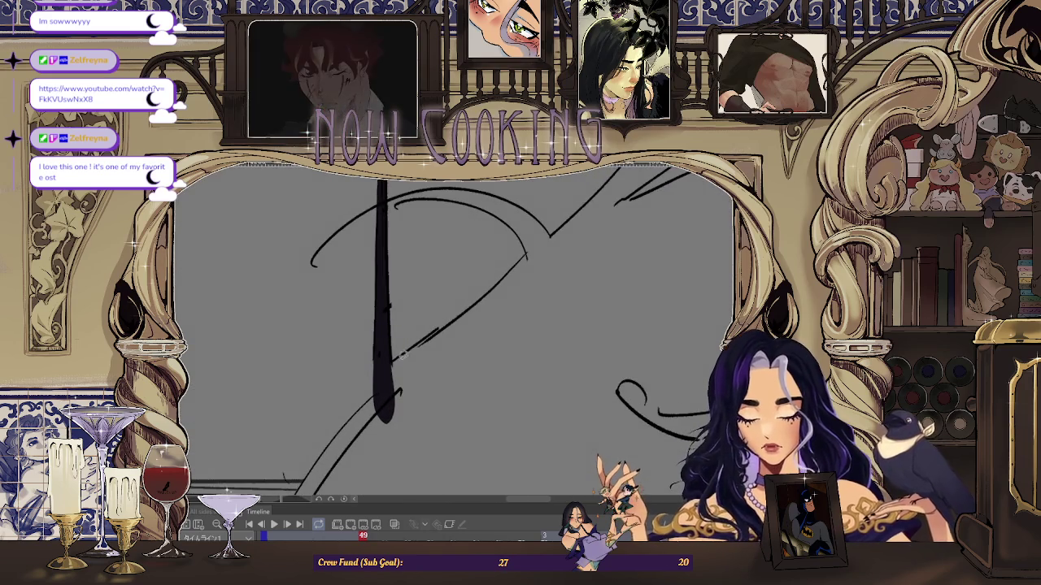
pyautogui.moveTo(487, 290)
pyautogui.mouseDown()
pyautogui.moveTo(526, 247)
pyautogui.moveTo(449, 358)
pyautogui.mouseUp()
pyautogui.scroll(2, 526, 246)
pyautogui.scroll(-2, 527, 245)
pyautogui.scroll(2, 498, 327)
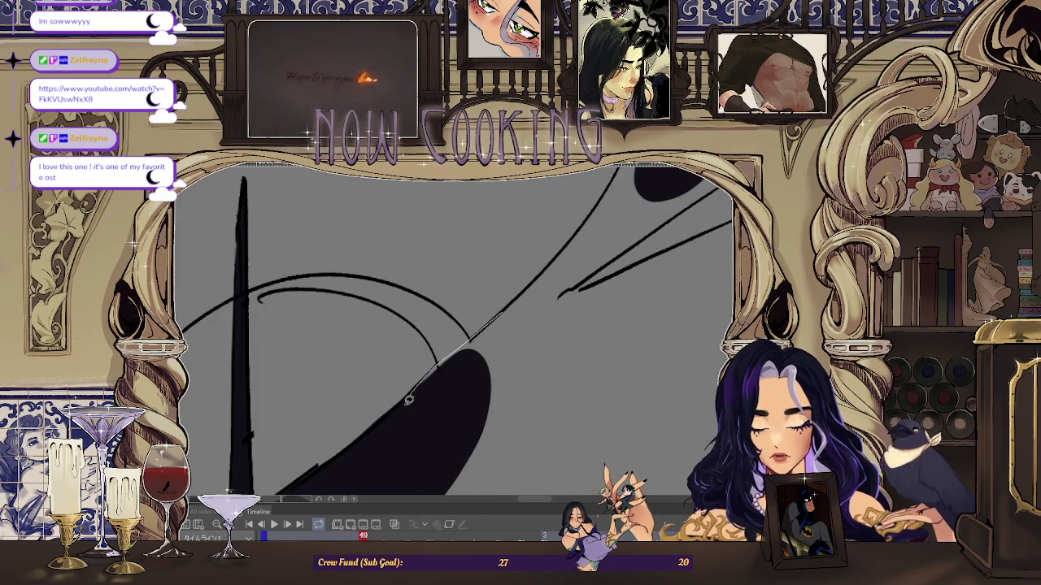
pyautogui.scroll(2, 567, 281)
pyautogui.scroll(2, 567, 208)
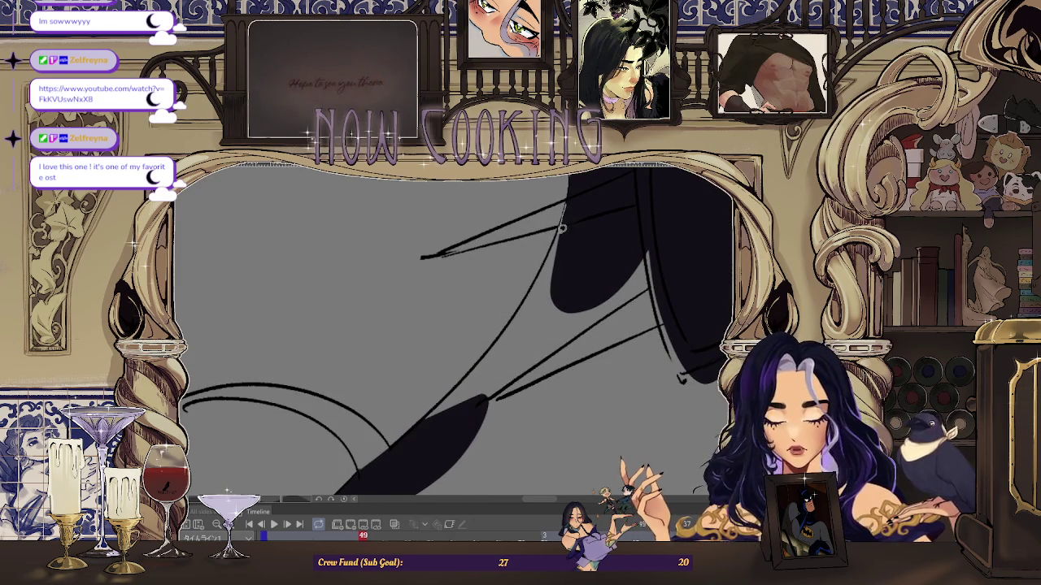
# - Extend the black fill, outline and fill the next braid section, then level the view
pyautogui.moveTo(534, 283); pyautogui.dragTo(566, 219)
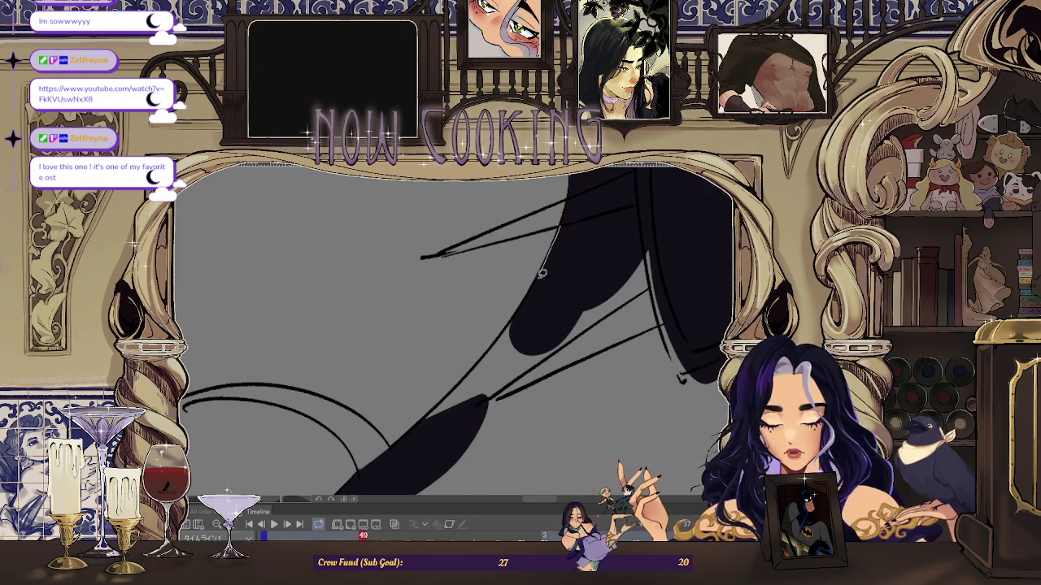
pyautogui.scroll(-2, 460, 448)
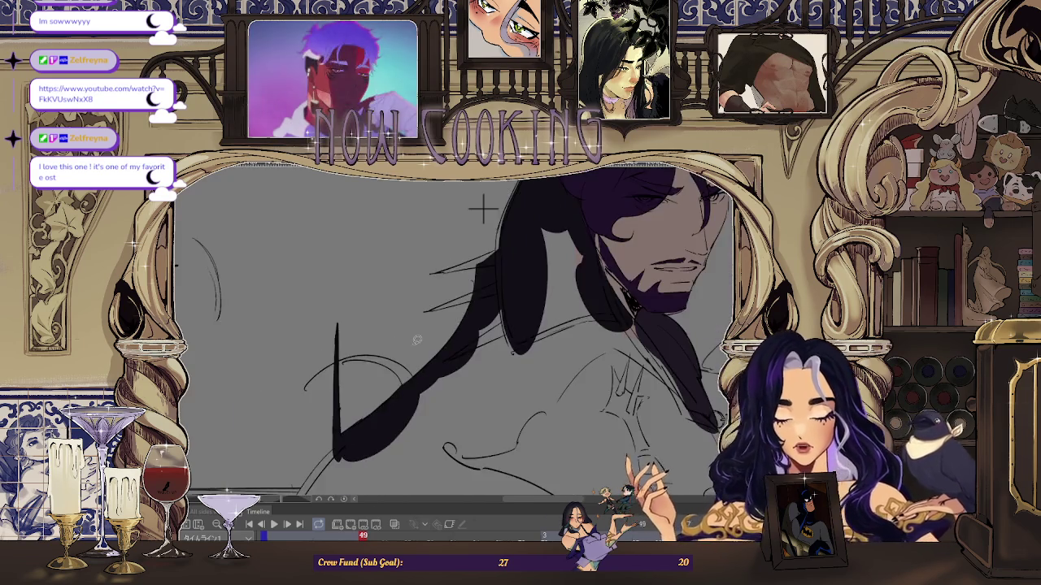
pyautogui.scroll(-2, 439, 406)
pyautogui.scroll(-1, 415, 349)
pyautogui.scroll(1, 391, 304)
pyautogui.scroll(2, 391, 303)
pyautogui.scroll(2, 438, 393)
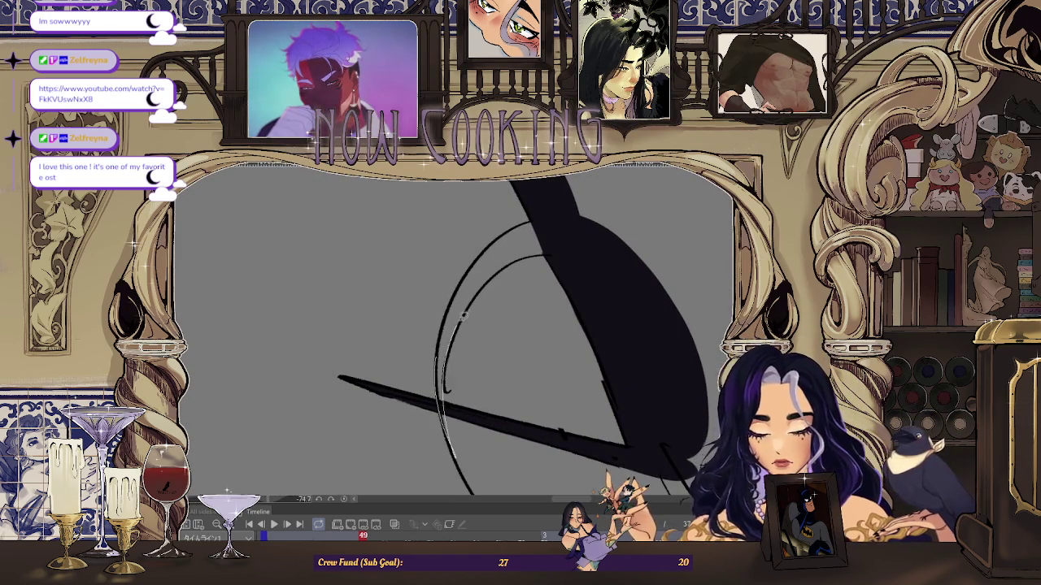
pyautogui.scroll(1, 452, 313)
pyautogui.scroll(1, 436, 404)
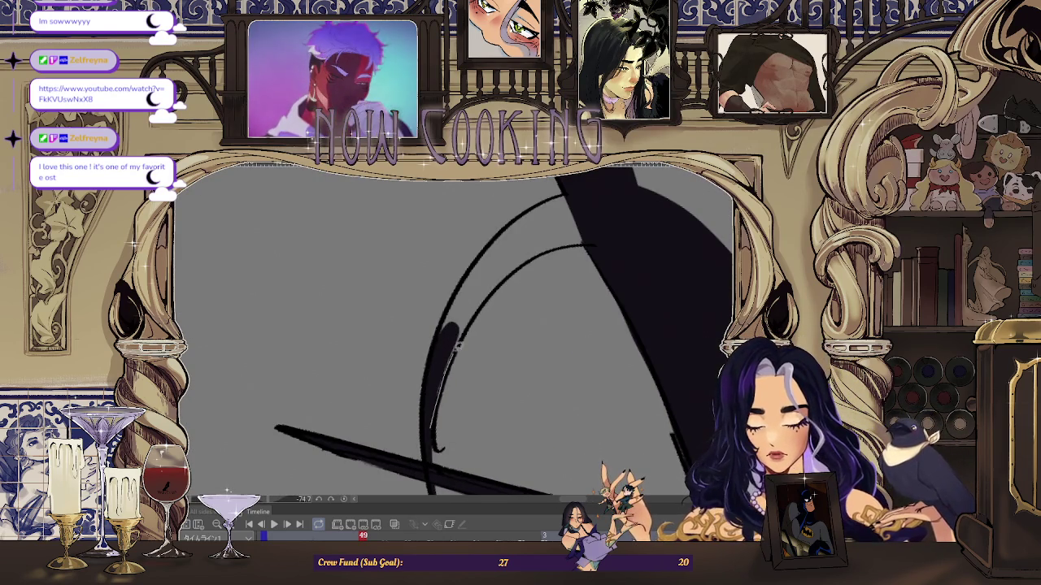
pyautogui.moveTo(606, 231); pyautogui.dragTo(567, 191)
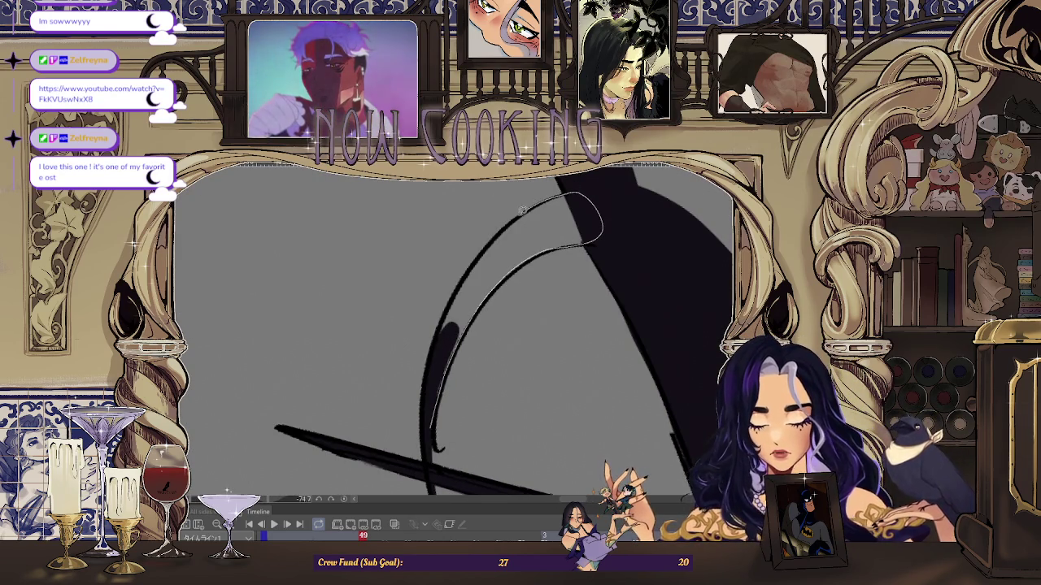
pyautogui.moveTo(458, 289); pyautogui.dragTo(456, 348)
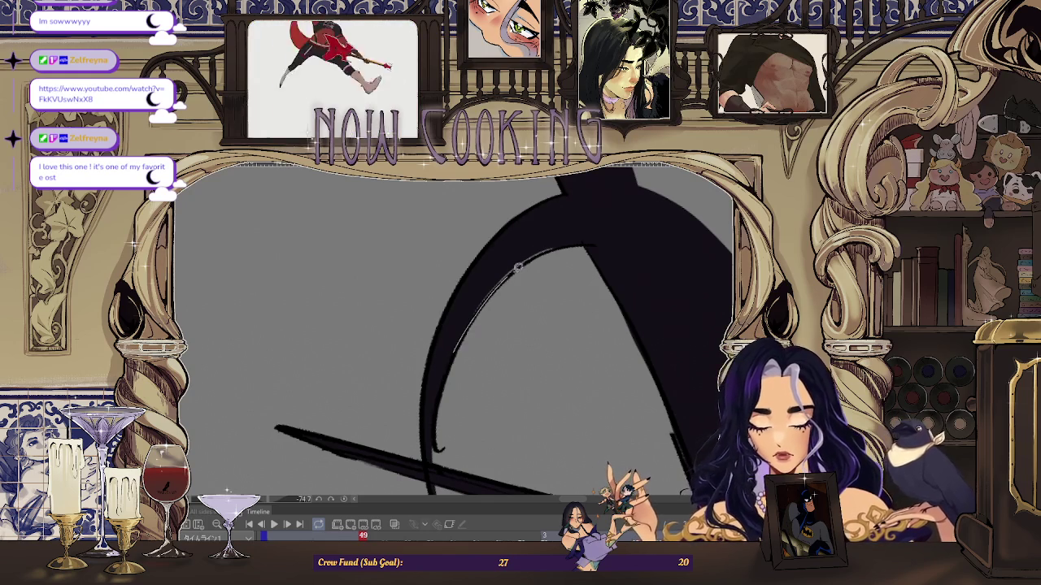
pyautogui.moveTo(531, 241); pyautogui.dragTo(421, 385)
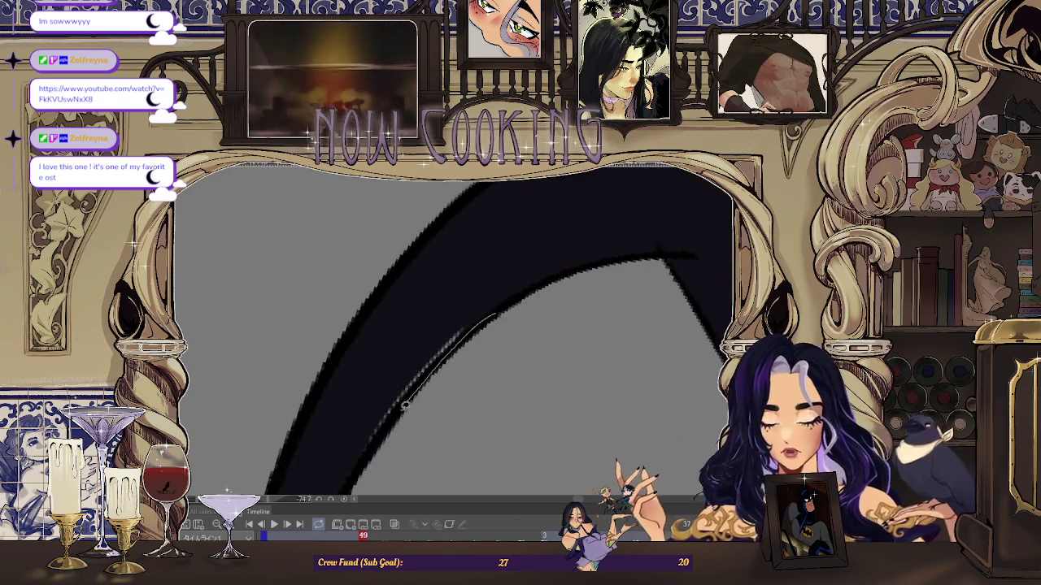
pyautogui.moveTo(524, 277)
pyautogui.mouseDown()
pyautogui.moveTo(433, 219)
pyautogui.moveTo(431, 248)
pyautogui.mouseUp()
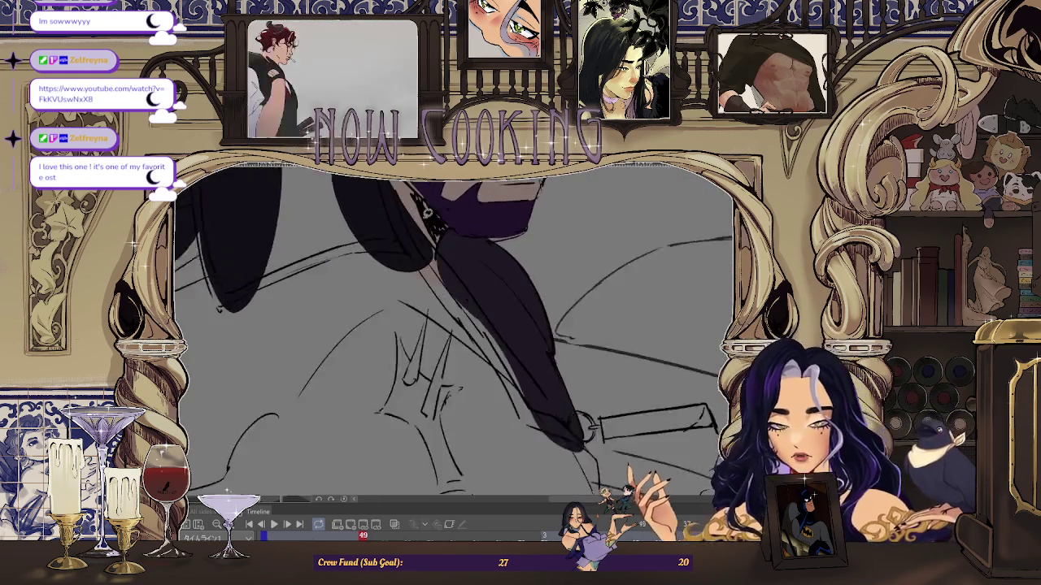
# - Tilt and pan the canvas along the hair down to the braid's lower end
pyautogui.moveTo(360, 215); pyautogui.dragTo(442, 262)
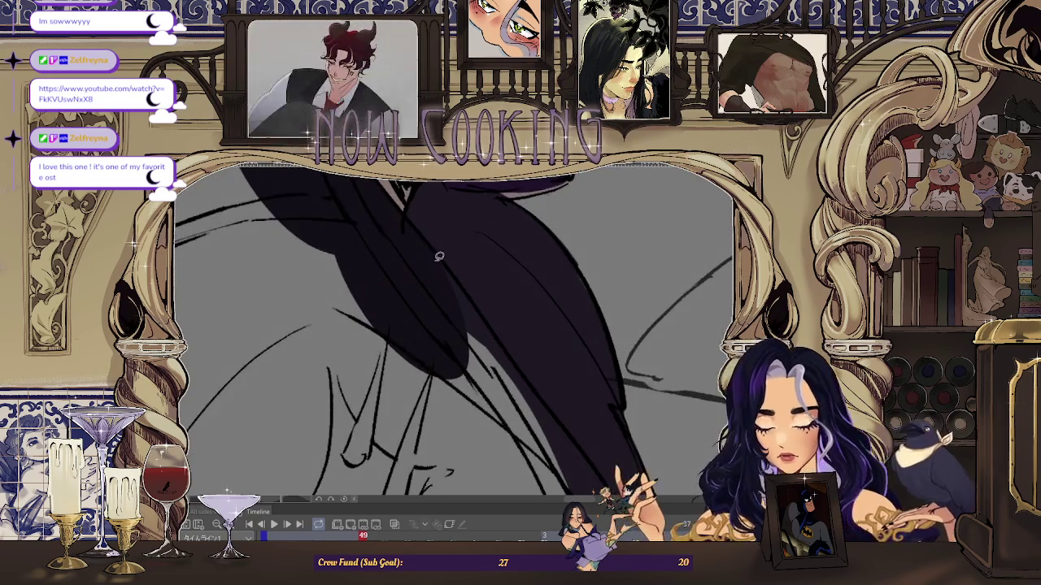
pyautogui.moveTo(440, 339)
pyautogui.mouseDown()
pyautogui.moveTo(460, 281)
pyautogui.moveTo(417, 229)
pyautogui.moveTo(430, 233)
pyautogui.moveTo(453, 290)
pyautogui.moveTo(422, 228)
pyautogui.mouseUp()
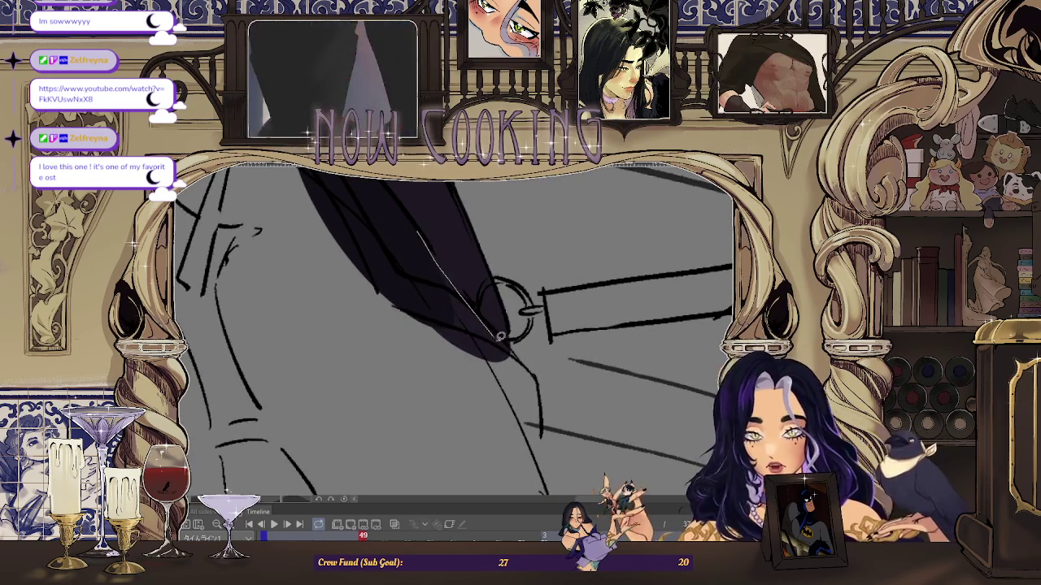
pyautogui.moveTo(402, 357); pyautogui.dragTo(430, 243)
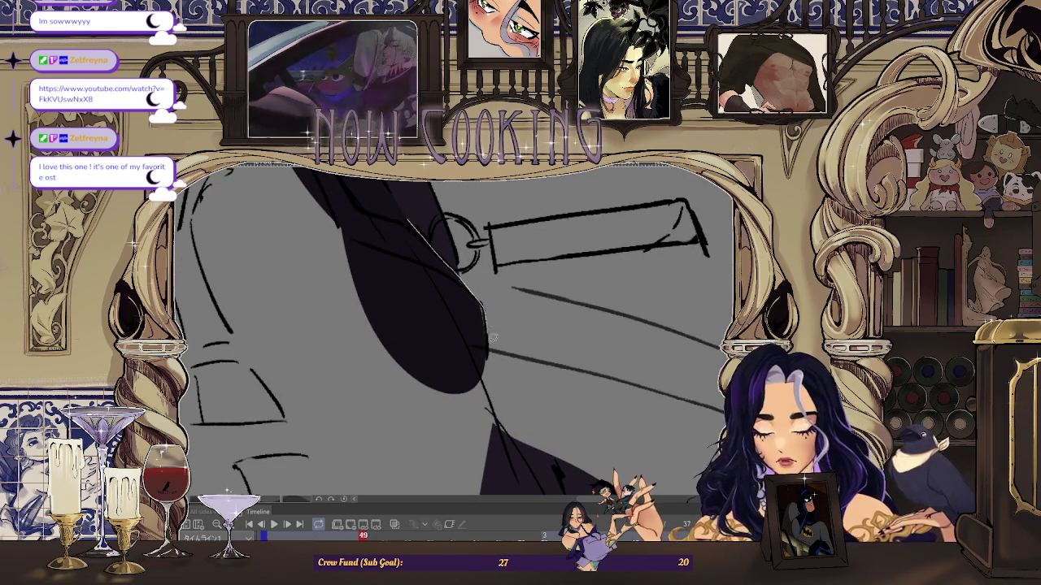
pyautogui.moveTo(437, 367); pyautogui.dragTo(475, 298)
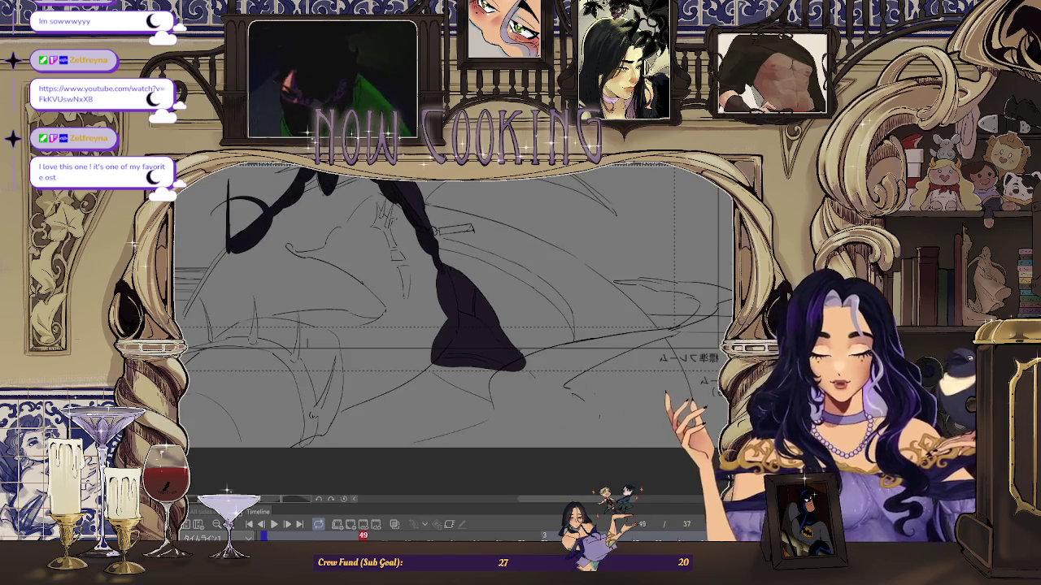
pyautogui.moveTo(431, 241); pyautogui.dragTo(371, 244)
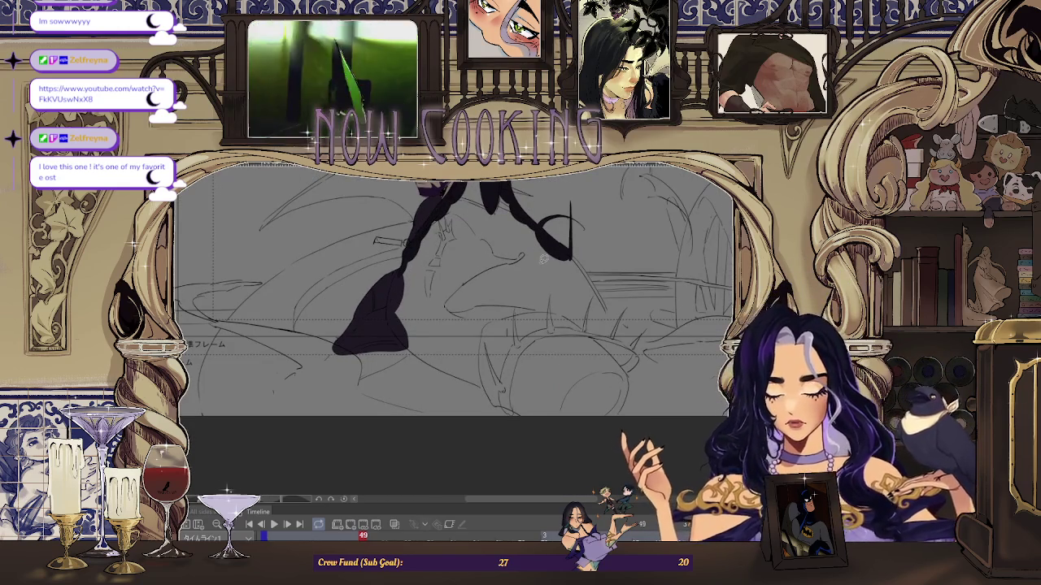
# - Extend the braid's dark shadow downward into a solid shape along its length
pyautogui.scroll(3, 371, 248)
pyautogui.scroll(3, 368, 288)
pyautogui.scroll(2, 368, 288)
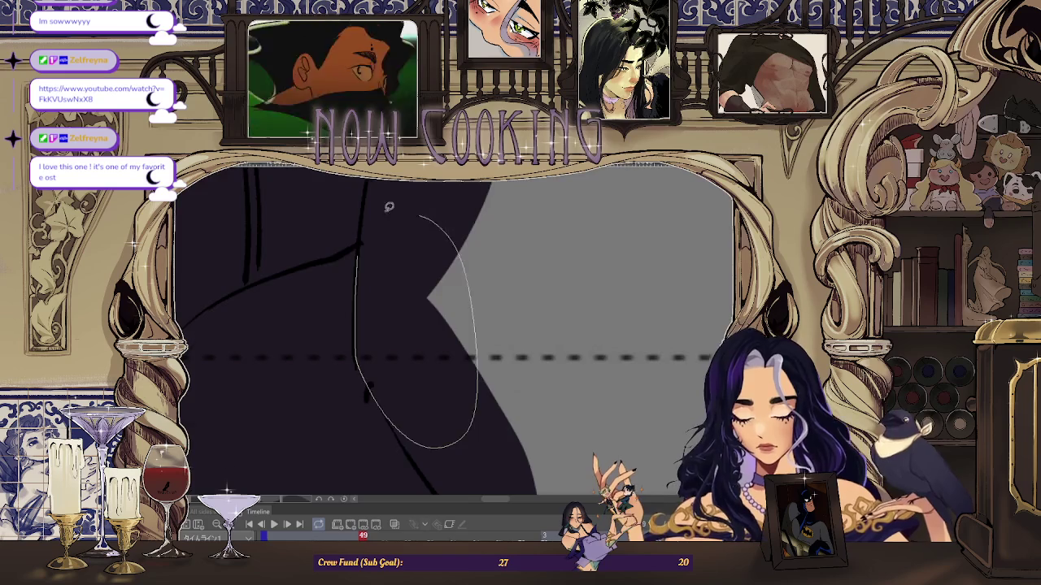
pyautogui.scroll(-3, 412, 209)
pyautogui.scroll(2, 351, 266)
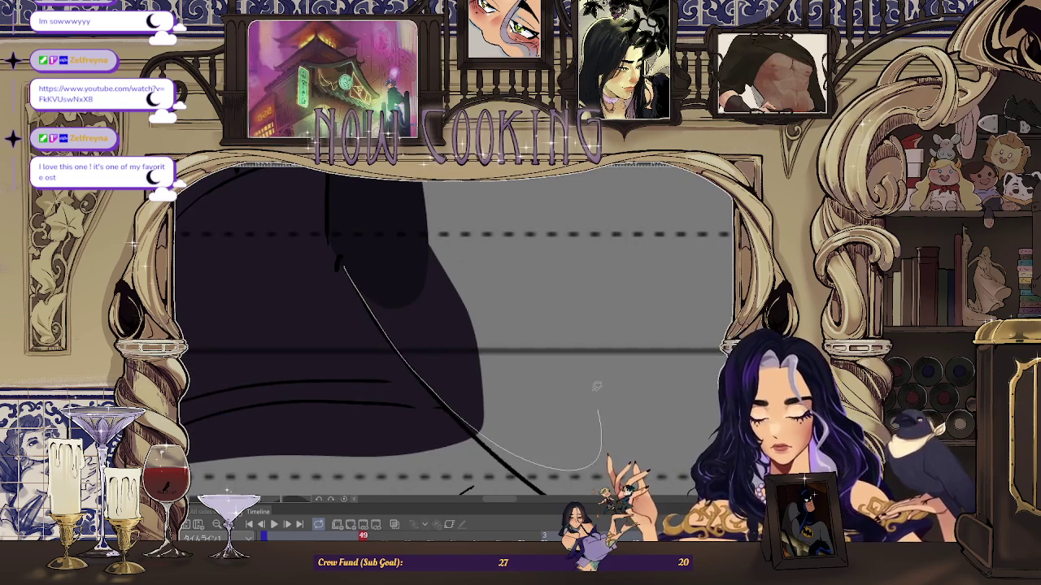
pyautogui.scroll(-3, 606, 425)
pyautogui.scroll(-3, 586, 427)
pyautogui.scroll(-1, 543, 429)
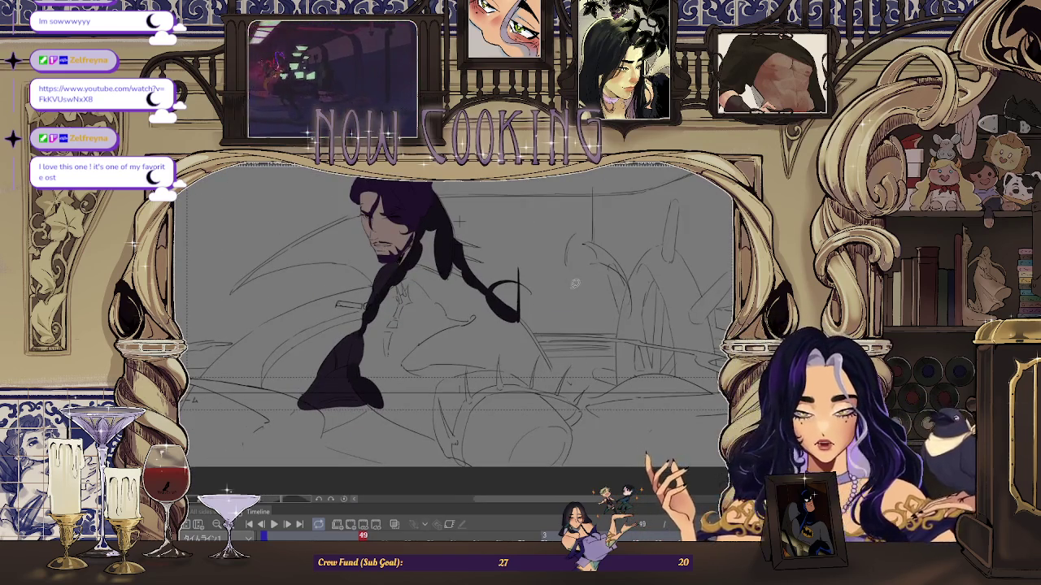
pyautogui.scroll(1, 576, 274)
pyautogui.scroll(1, 616, 279)
pyautogui.scroll(1, 500, 285)
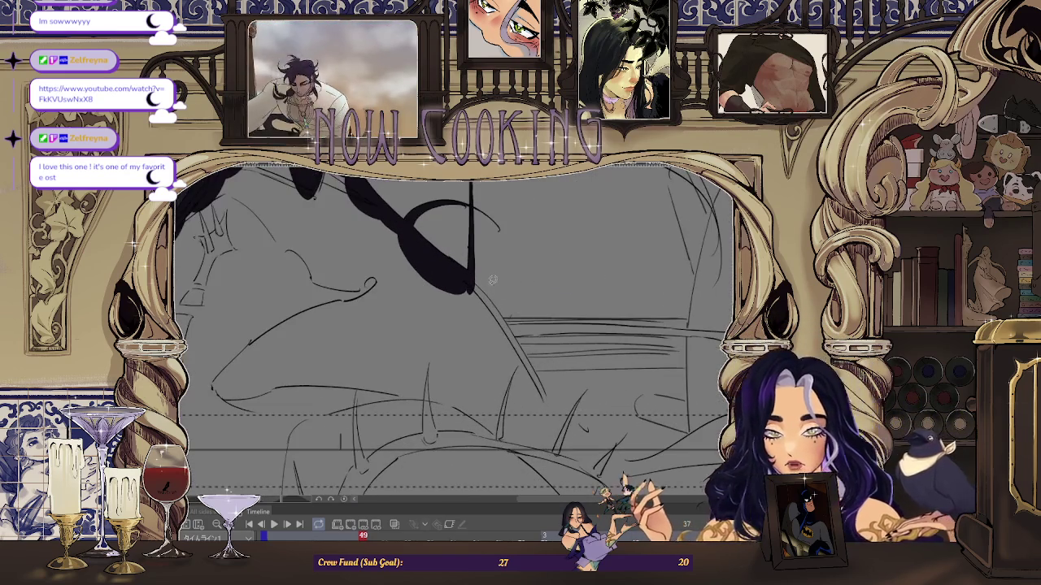
pyautogui.scroll(2, 479, 273)
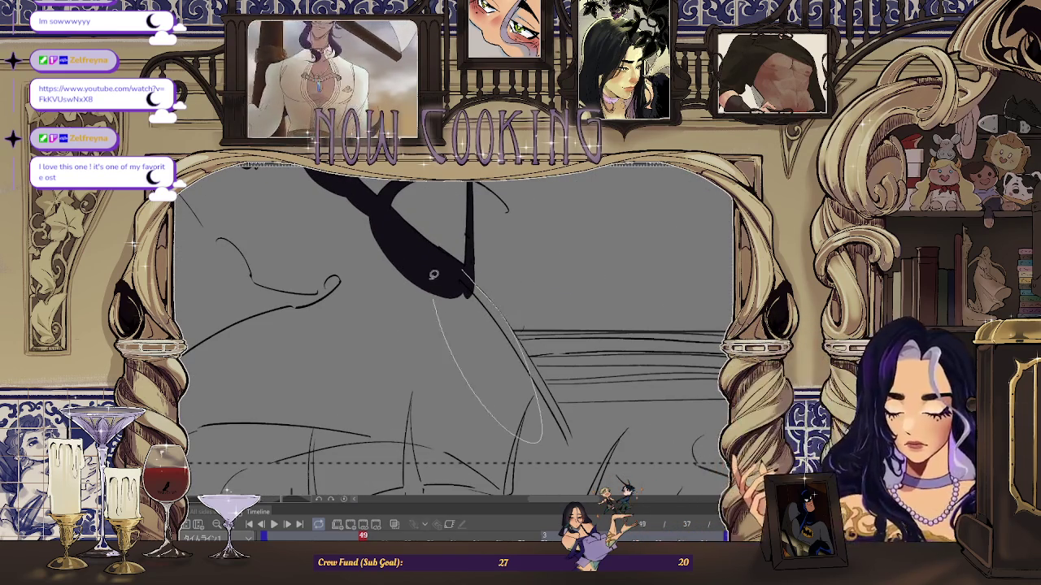
pyautogui.moveTo(497, 299); pyautogui.dragTo(483, 276)
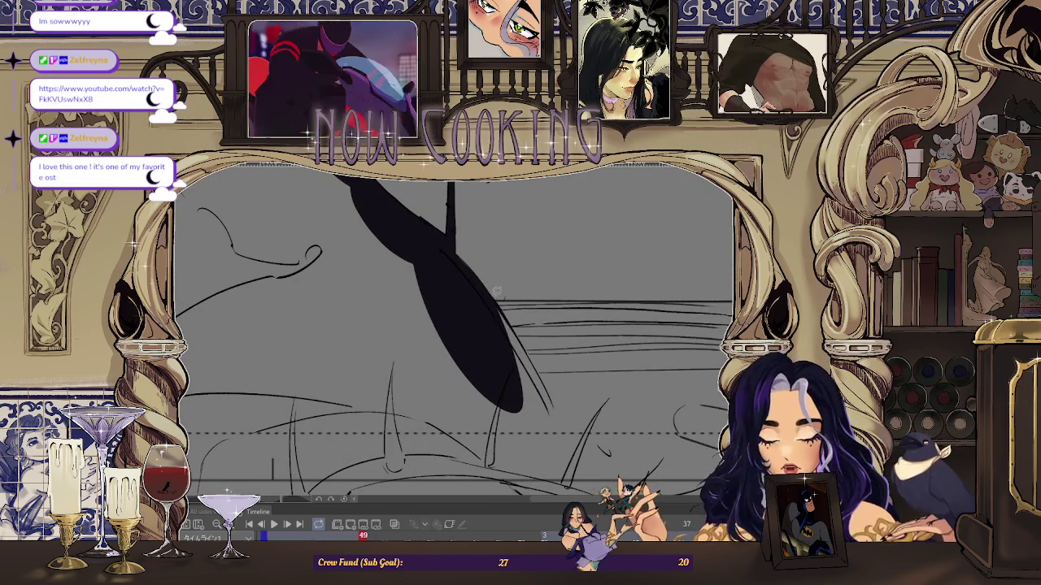
pyautogui.scroll(1, 537, 359)
pyautogui.scroll(1, 526, 328)
pyautogui.scroll(1, 525, 329)
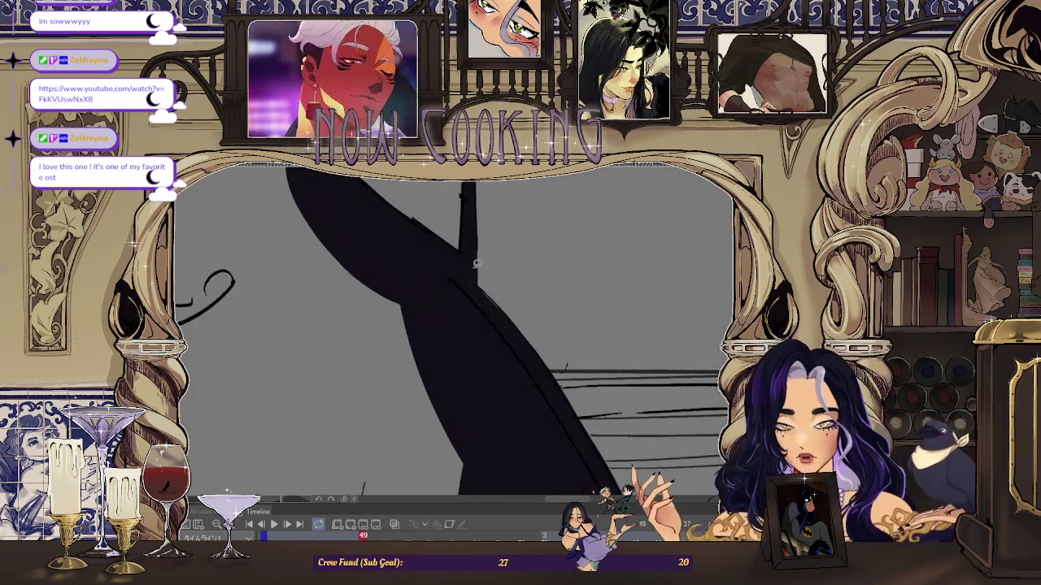
pyautogui.scroll(1, 529, 341)
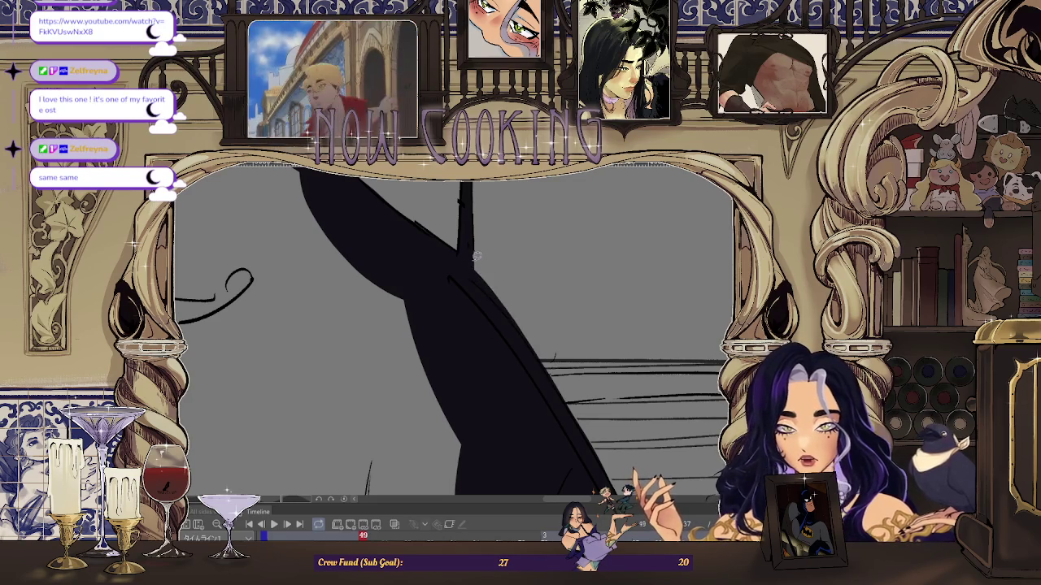
pyautogui.scroll(-3, 546, 386)
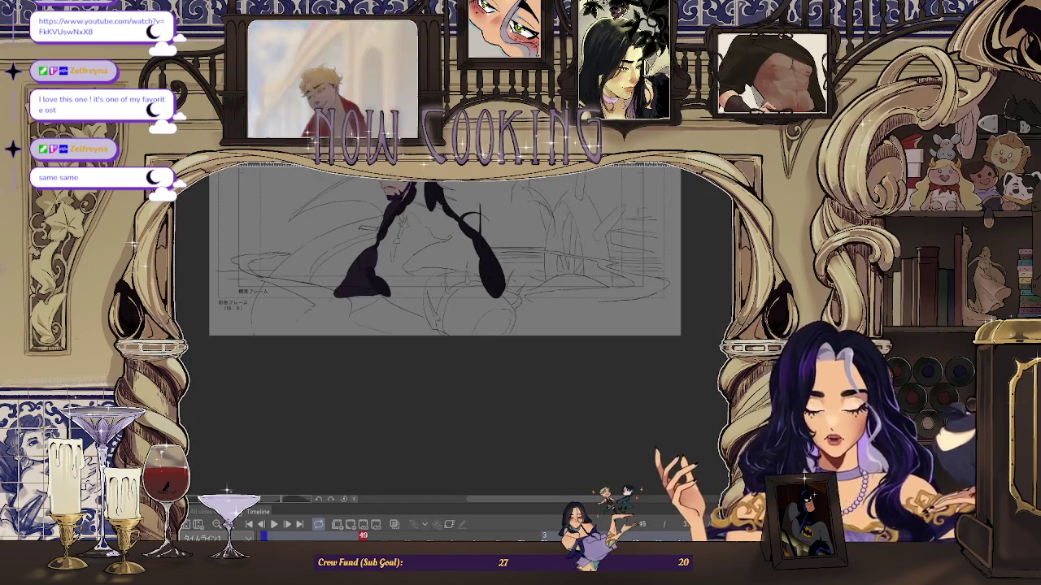
# - Tilt the canvas -45°, lasso-fill the coat shadow beside the braid, and undo a trial blade fill
pyautogui.moveTo(570, 341); pyautogui.dragTo(635, 284)
pyautogui.scroll(2, 585, 260)
pyautogui.scroll(2, 528, 236)
pyautogui.scroll(1, 474, 214)
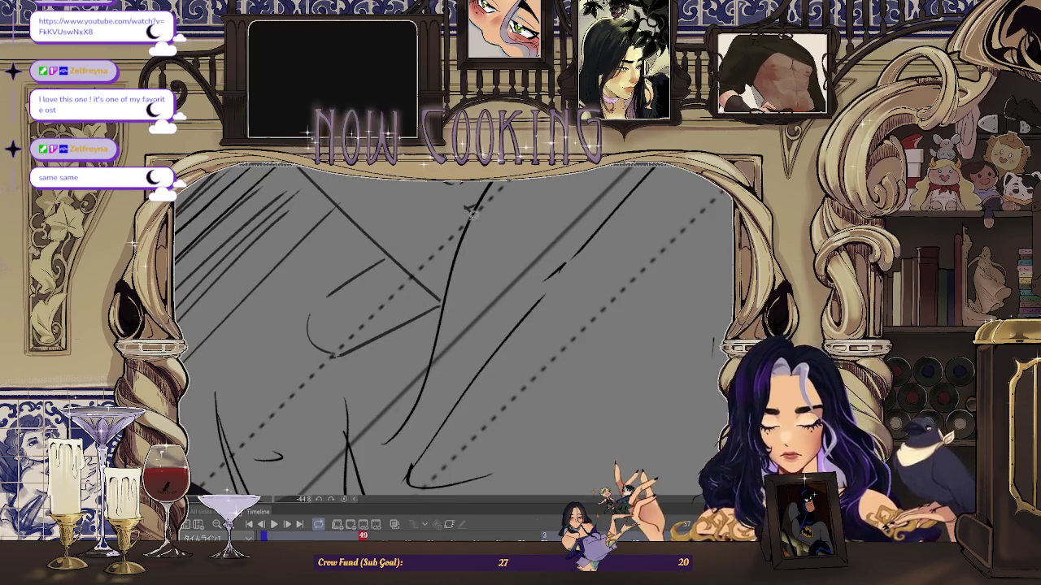
pyautogui.moveTo(574, 196); pyautogui.dragTo(561, 192)
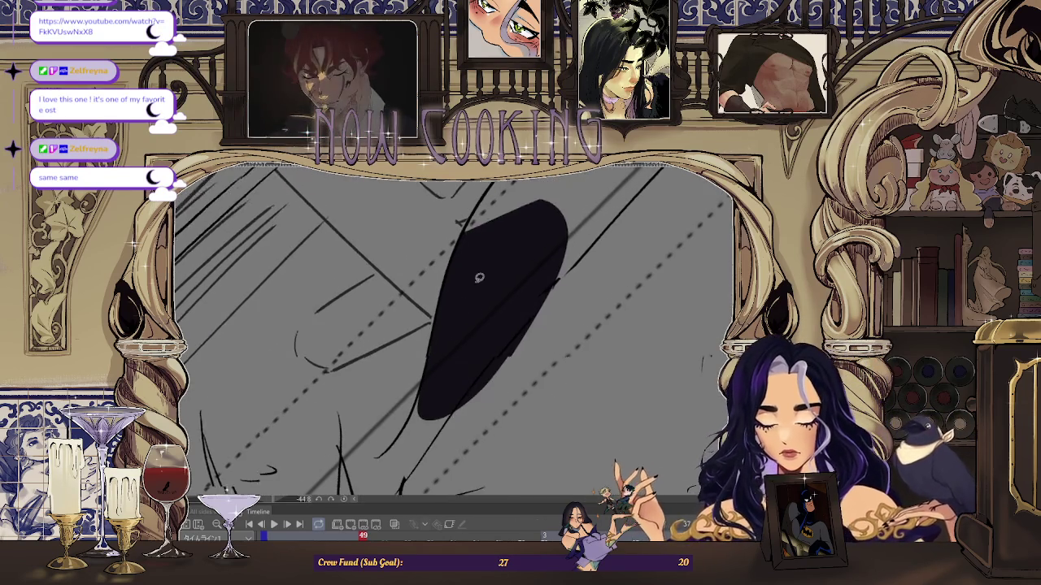
pyautogui.scroll(1, 456, 292)
pyautogui.scroll(-2, 414, 415)
pyautogui.scroll(2, 423, 331)
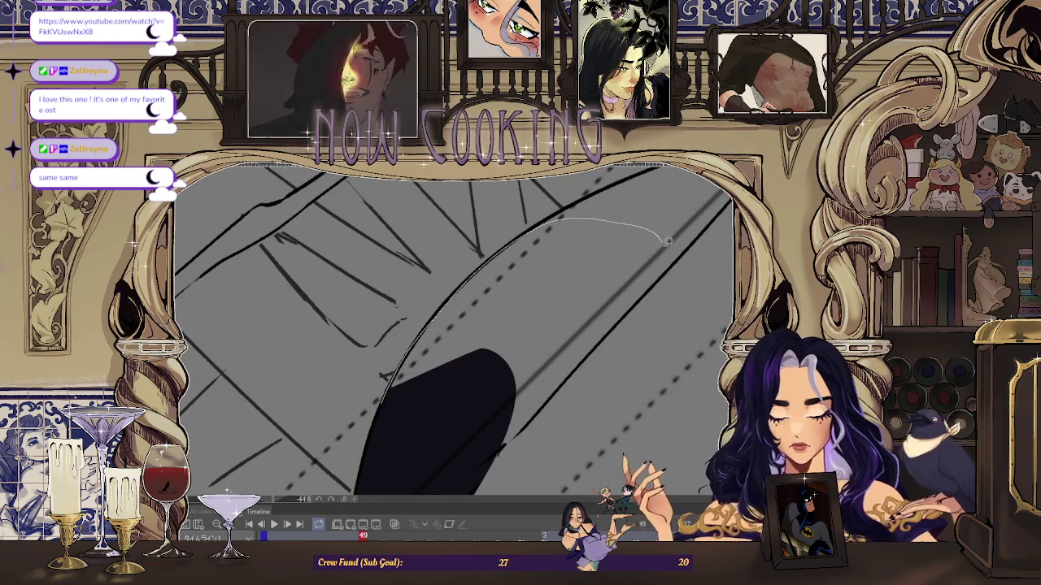
pyautogui.moveTo(423, 332); pyautogui.dragTo(463, 322)
pyautogui.scroll(3, 406, 350)
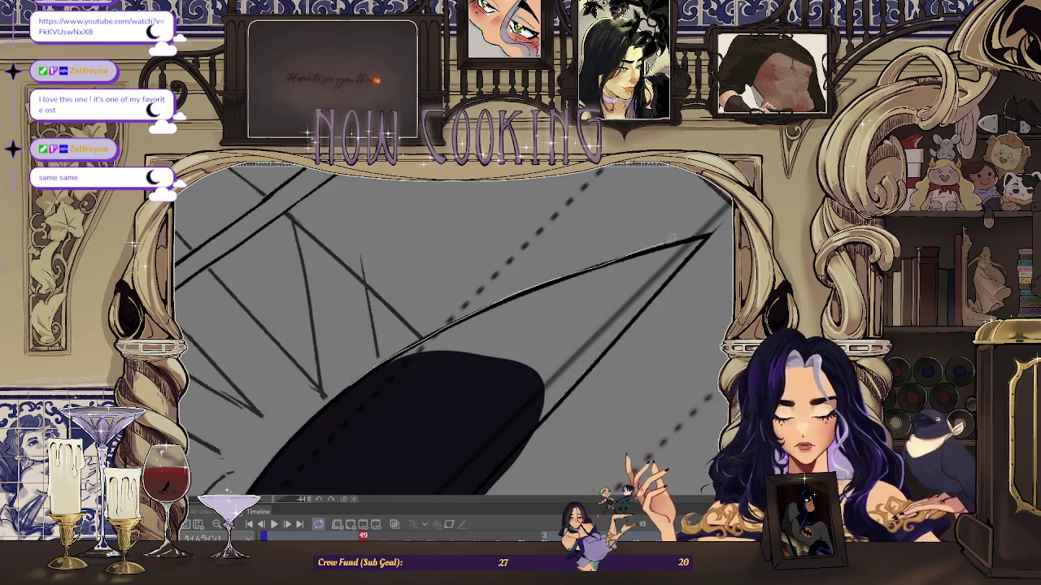
pyautogui.moveTo(710, 234); pyautogui.dragTo(428, 349)
pyautogui.hotkey('ctrl', 'z')
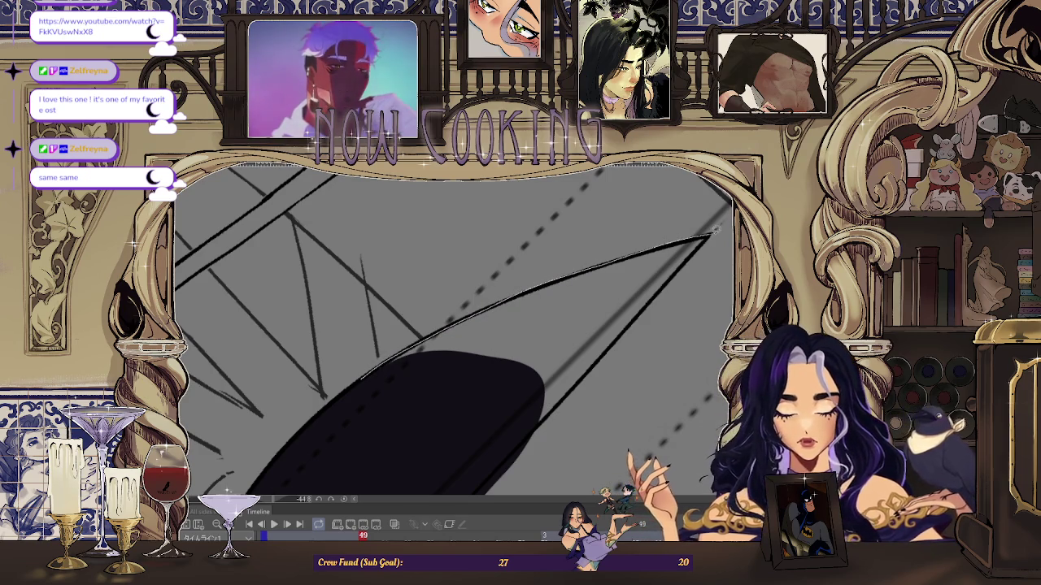
# - Zoom in and fill the outlined sleeve area with dark shadow
pyautogui.scroll(-3, 455, 301)
pyautogui.scroll(-2, 433, 377)
pyautogui.scroll(2, 432, 377)
pyautogui.scroll(2, 342, 325)
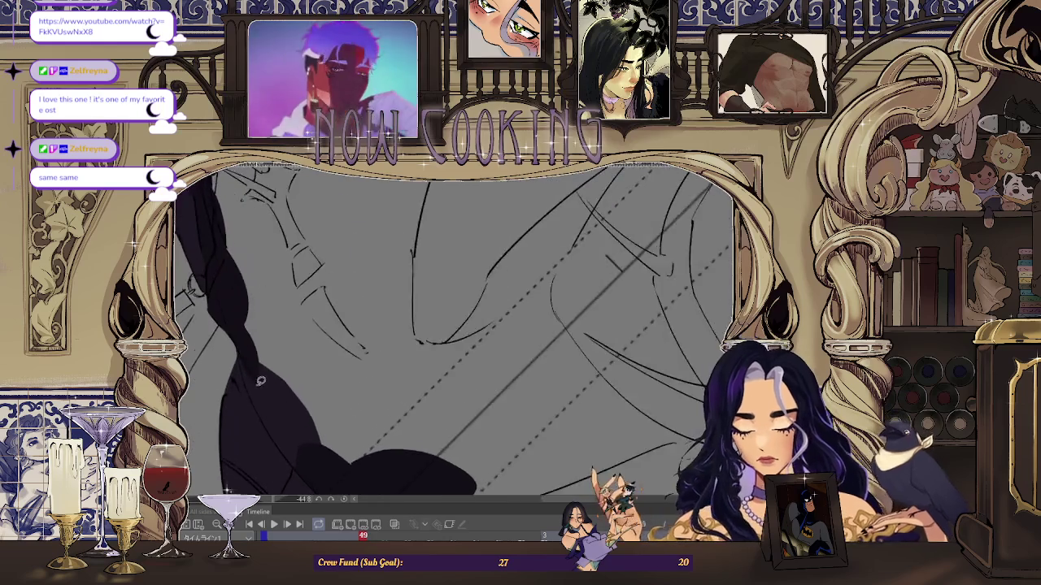
pyautogui.scroll(1, 250, 275)
pyautogui.scroll(1, 249, 276)
pyautogui.scroll(1, 235, 281)
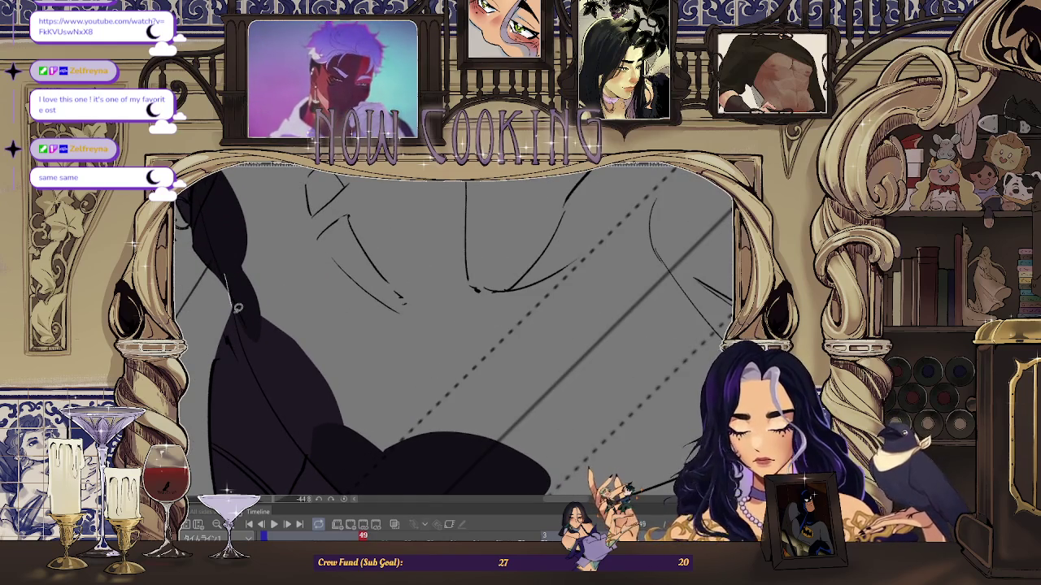
pyautogui.scroll(1, 236, 301)
pyautogui.scroll(1, 234, 294)
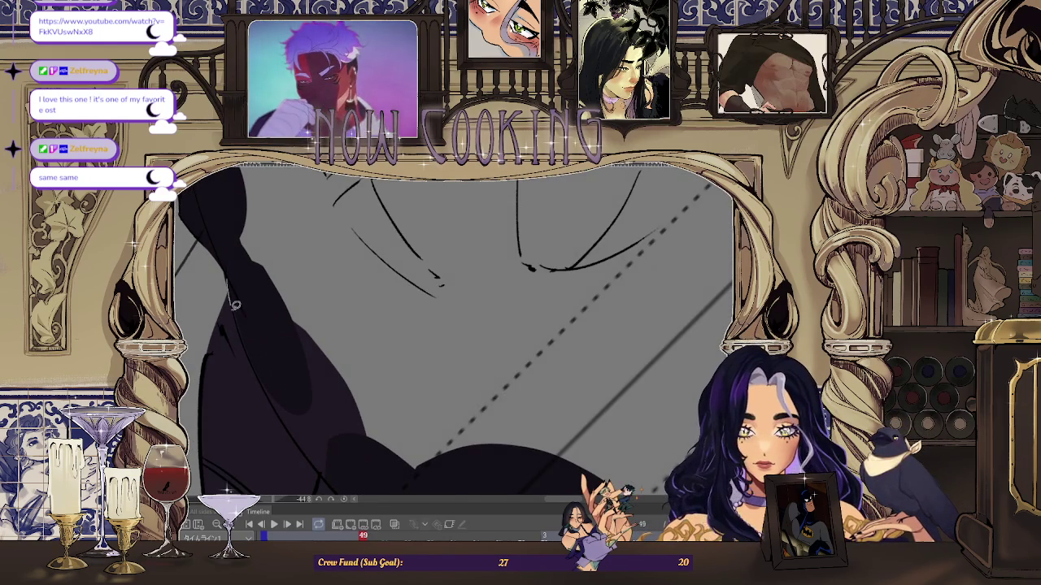
pyautogui.scroll(1, 259, 362)
pyautogui.scroll(1, 254, 341)
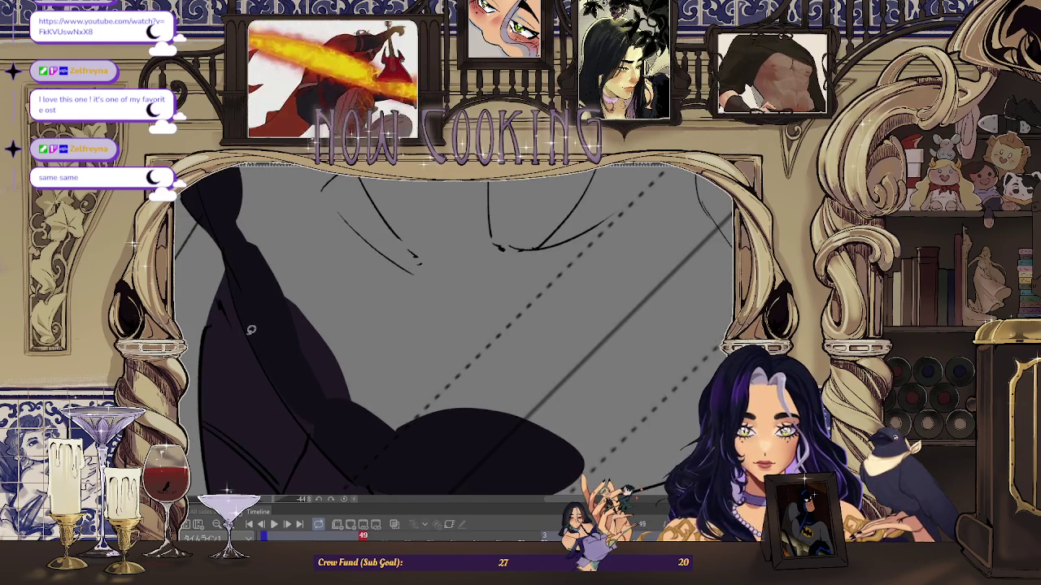
pyautogui.scroll(-1, 301, 382)
pyautogui.scroll(-1, 331, 421)
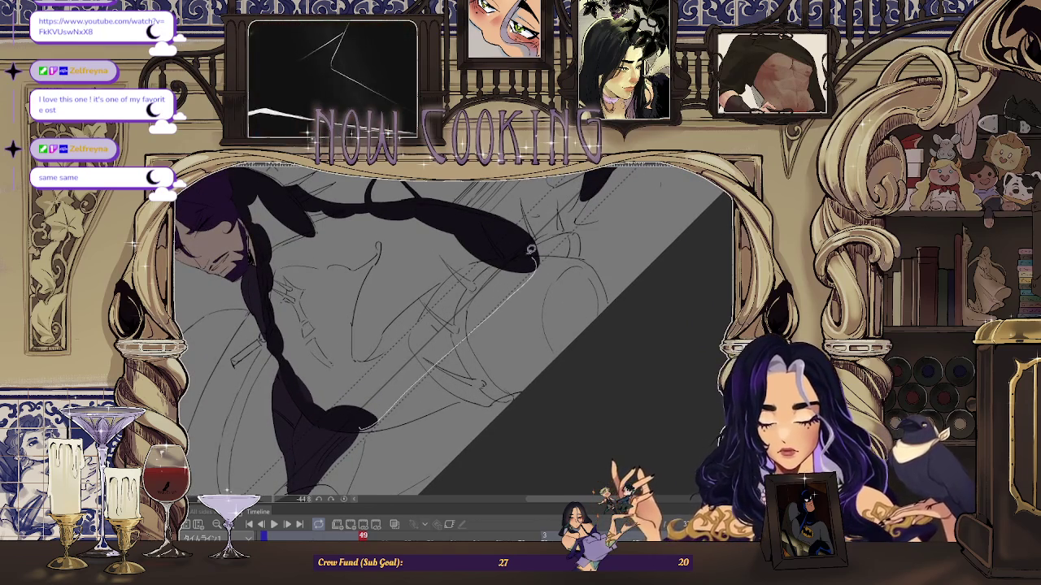
pyautogui.moveTo(349, 422); pyautogui.dragTo(350, 422)
pyautogui.scroll(1, 382, 350)
# - Zoom around the shaded coat on the current frame, then play the animation to review it
pyautogui.scroll(1, 418, 278)
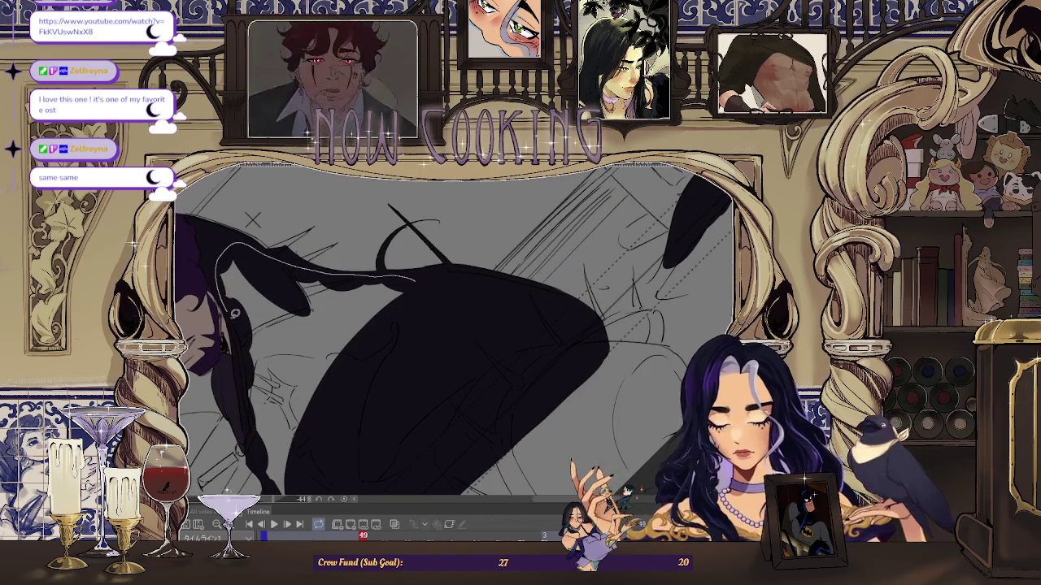
pyautogui.scroll(-2, 415, 344)
pyautogui.scroll(2, 338, 340)
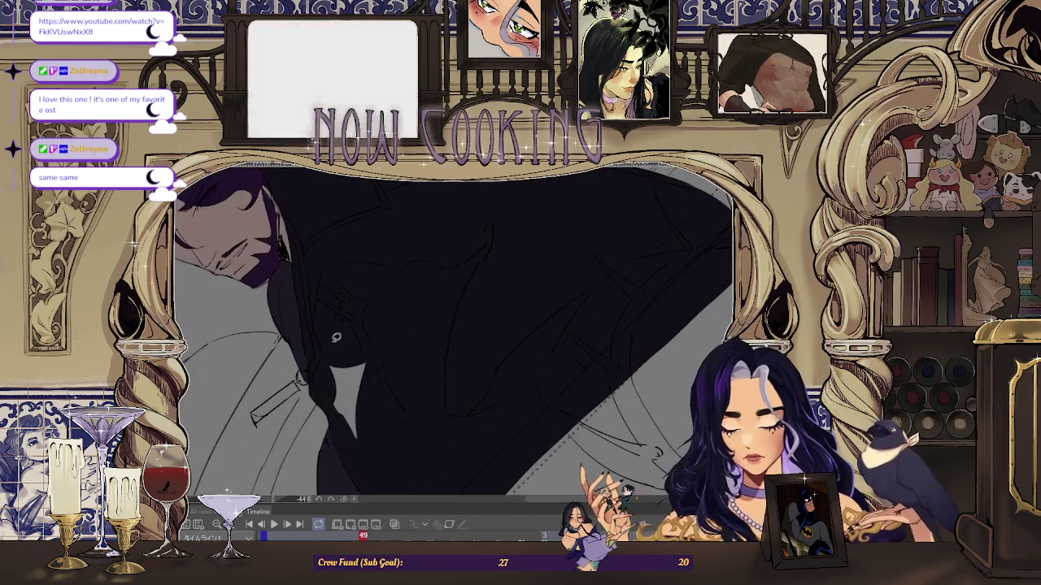
pyautogui.scroll(-2, 382, 310)
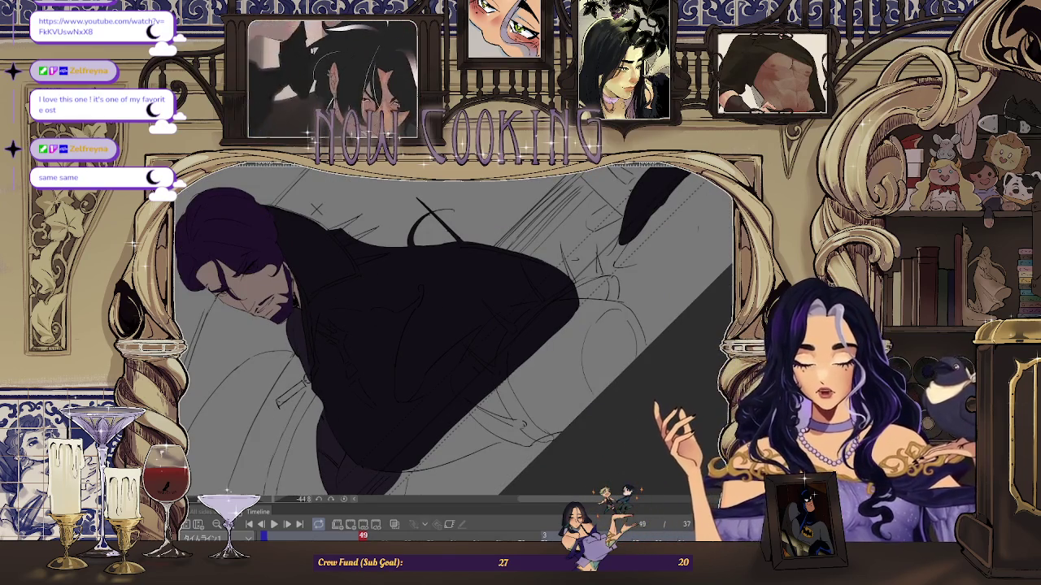
pyautogui.scroll(-1, 380, 392)
pyautogui.scroll(-1, 380, 392)
pyautogui.scroll(-1, 380, 392)
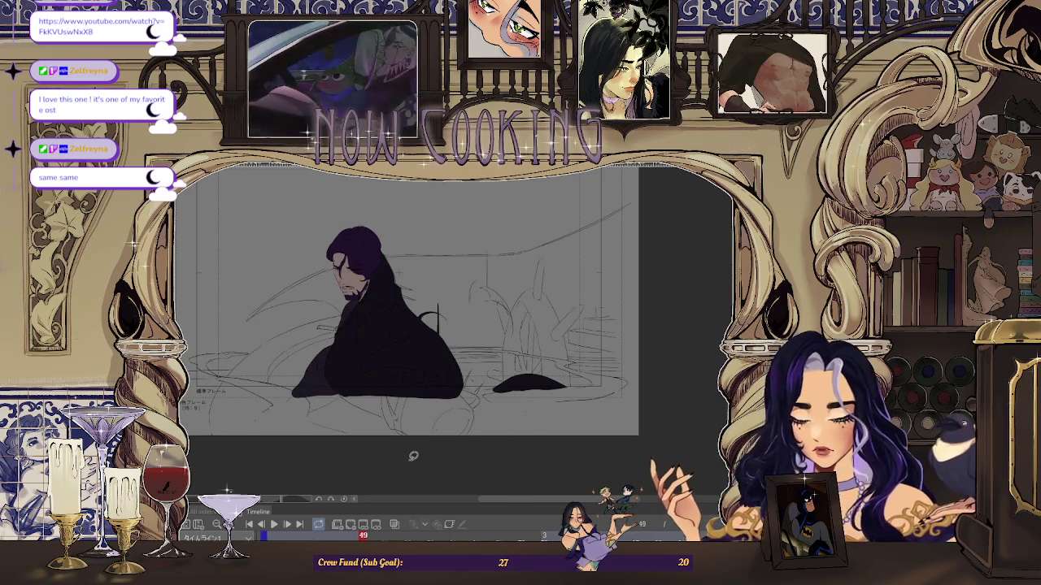
pyautogui.scroll(3, 420, 323)
pyautogui.scroll(-2, 453, 283)
pyautogui.scroll(-2, 455, 317)
pyautogui.scroll(1, 455, 317)
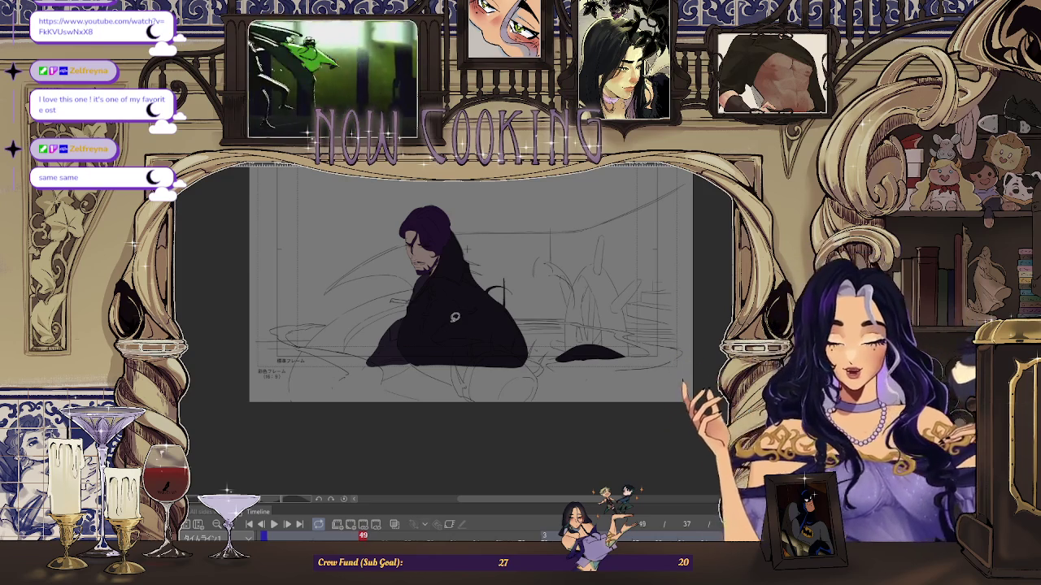
pyautogui.press('space')
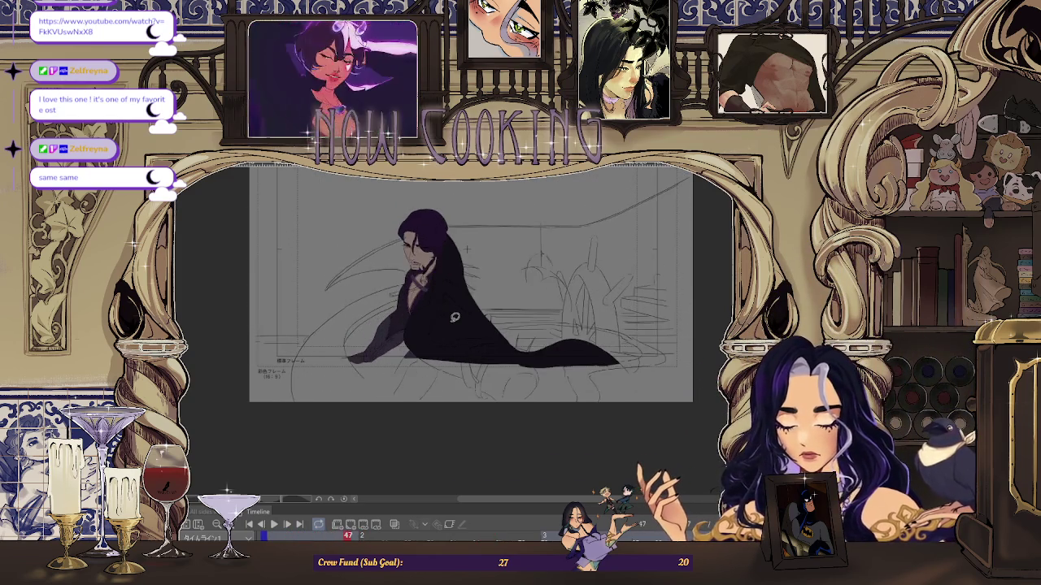
# - Zoom in and out on frame 51 to inspect its coloured head and dark sleeve fill
pyautogui.scroll(3, 413, 317)
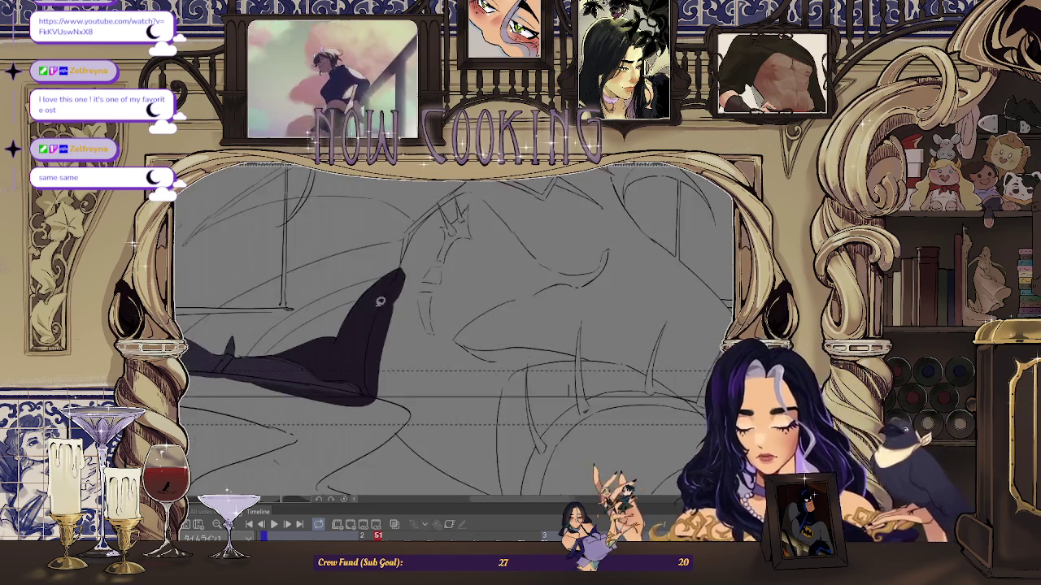
pyautogui.scroll(3, 413, 317)
pyautogui.scroll(2, 413, 317)
pyautogui.scroll(2, 444, 184)
pyautogui.scroll(2, 385, 251)
pyautogui.scroll(-2, 370, 342)
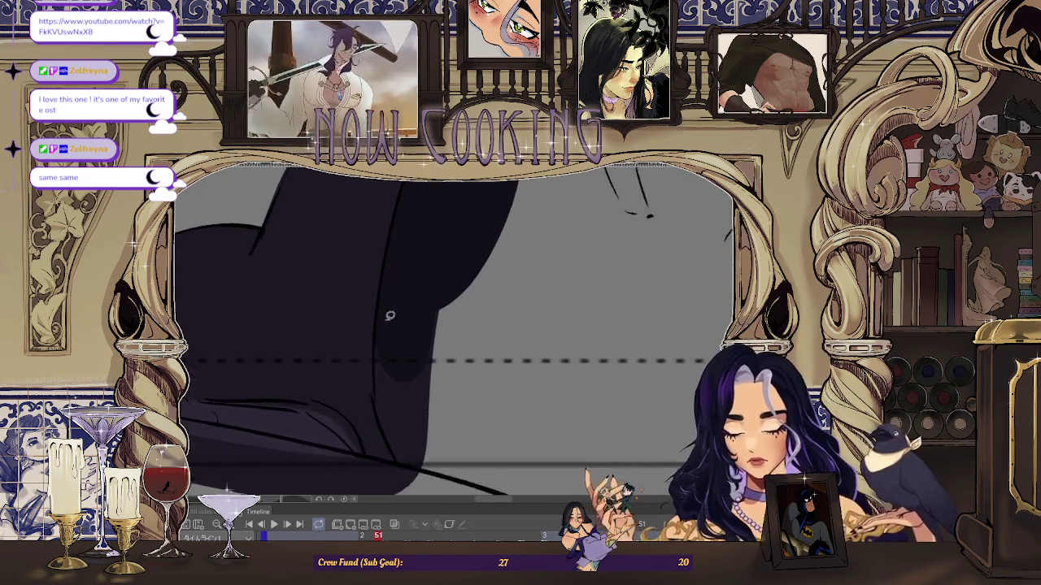
pyautogui.scroll(-2, 388, 444)
pyautogui.scroll(-2, 379, 317)
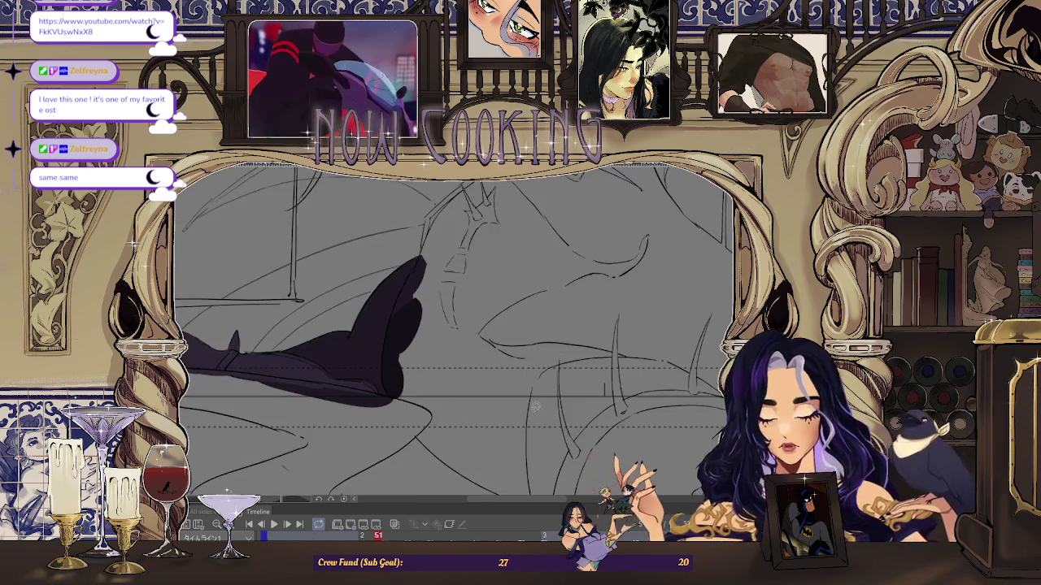
pyautogui.scroll(1, 388, 381)
pyautogui.scroll(-1, 382, 390)
pyautogui.scroll(-2, 382, 391)
pyautogui.scroll(-1, 382, 390)
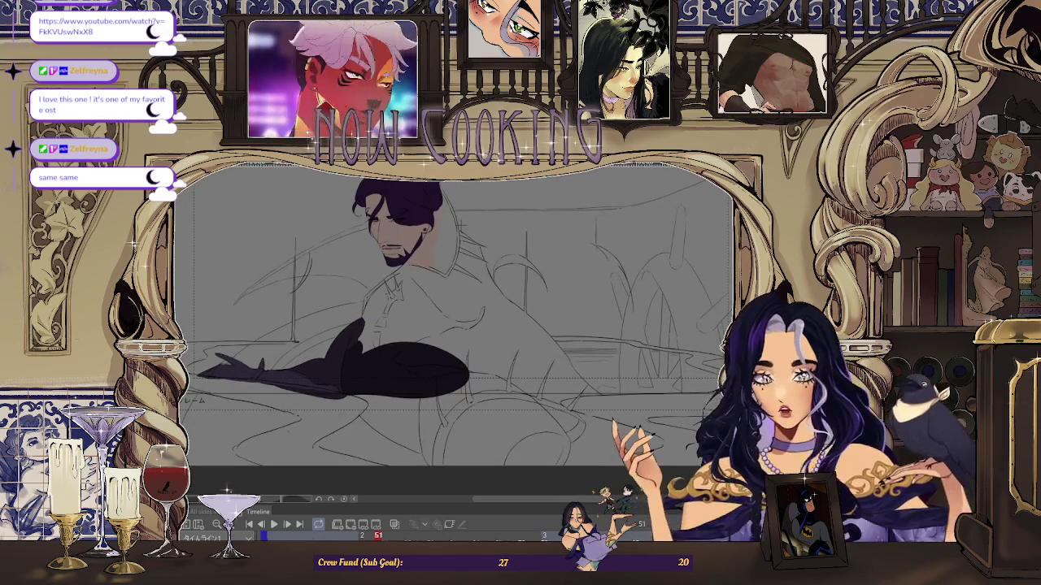
pyautogui.scroll(1, 328, 366)
pyautogui.scroll(1, 328, 366)
pyautogui.scroll(2, 327, 366)
pyautogui.scroll(1, 327, 366)
pyautogui.scroll(1, 325, 358)
# - Rotate the canvas and lasso-fill two dark shadow patches on the coat toward the collar spikes
pyautogui.moveTo(400, 272); pyautogui.dragTo(364, 290)
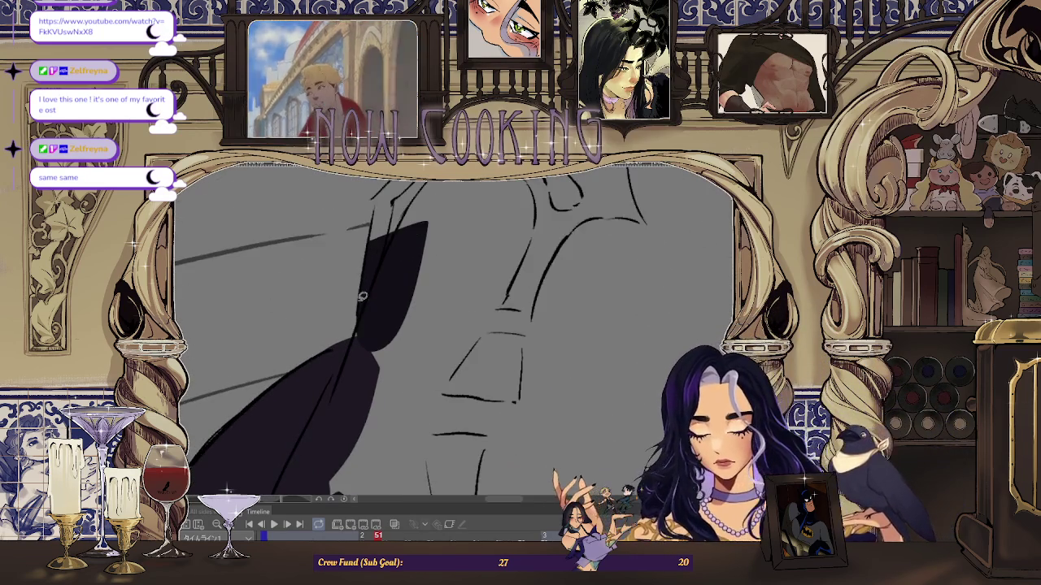
pyautogui.moveTo(431, 250); pyautogui.dragTo(417, 230)
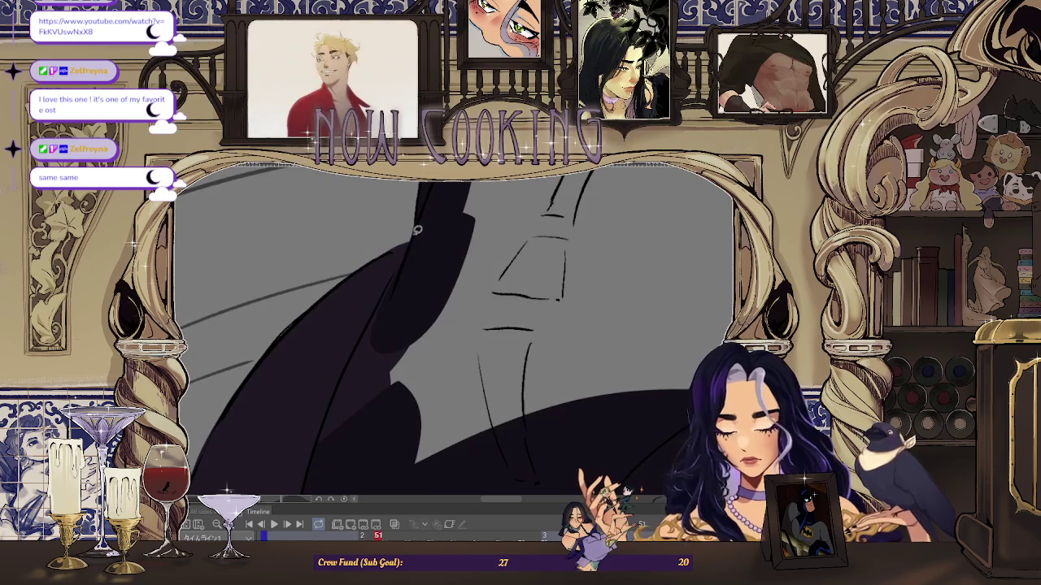
pyautogui.moveTo(433, 325); pyautogui.dragTo(415, 243)
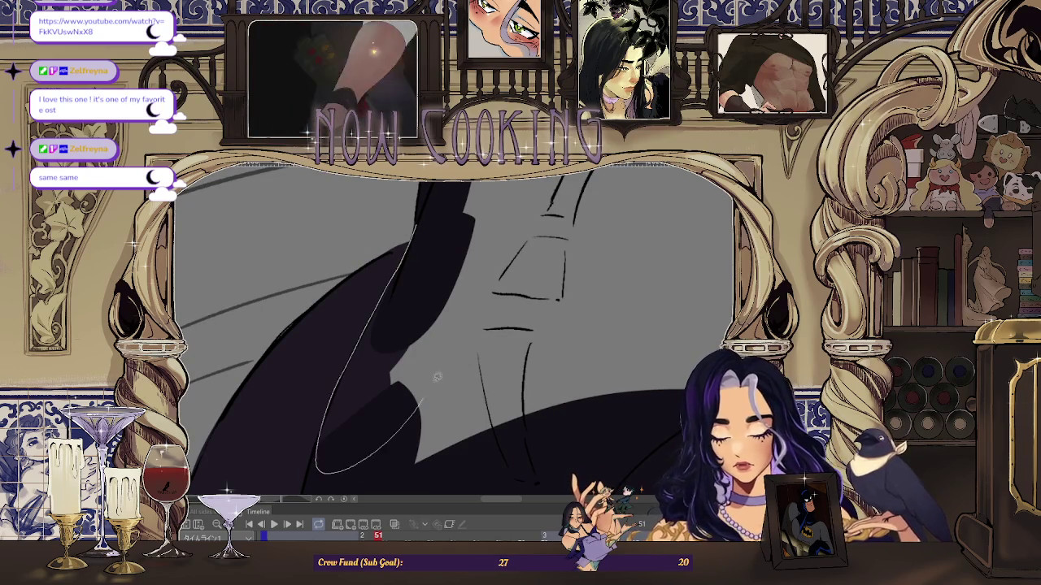
pyautogui.moveTo(342, 376); pyautogui.dragTo(383, 280)
pyautogui.scroll(3, 384, 281)
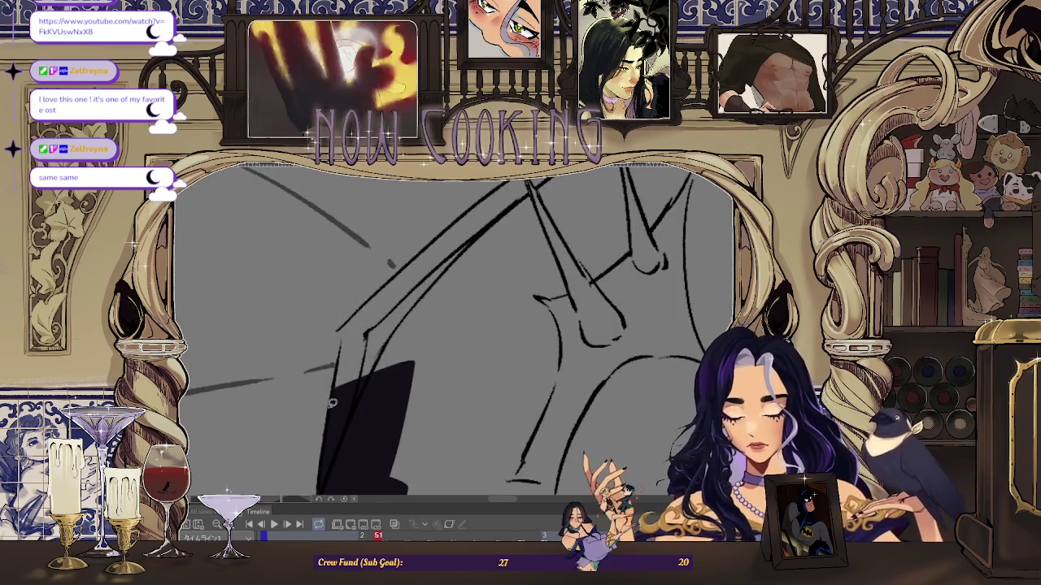
pyautogui.scroll(-2, 368, 450)
pyautogui.moveTo(368, 449); pyautogui.dragTo(372, 365)
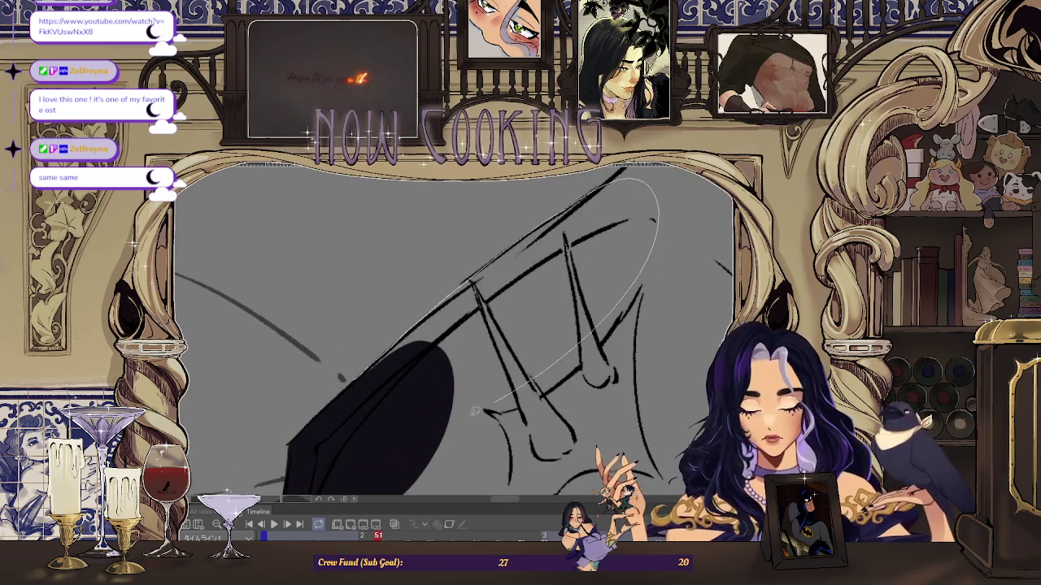
pyautogui.scroll(-3, 514, 388)
pyautogui.scroll(4, 422, 382)
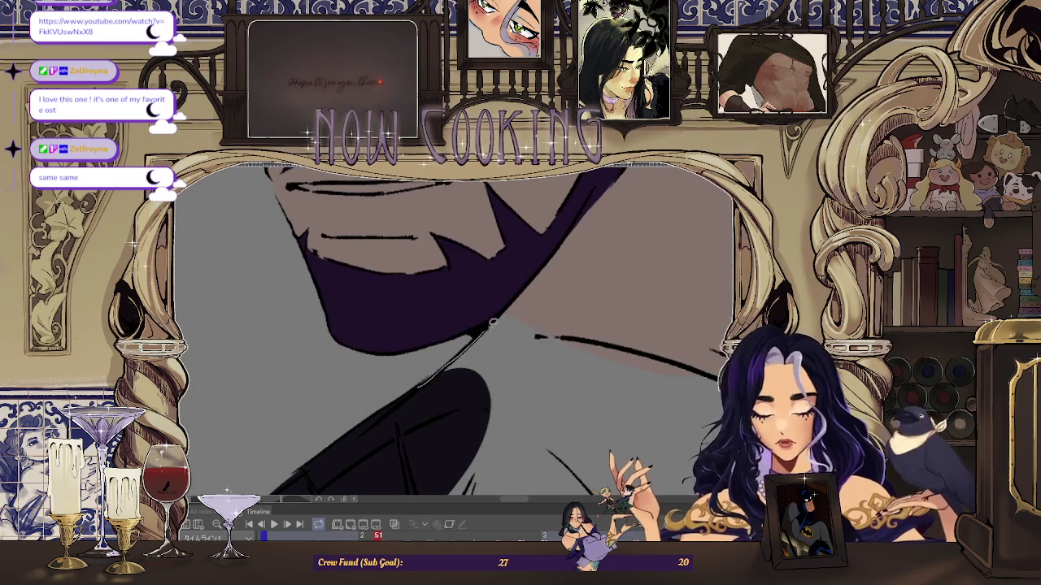
# - Zoom into the face and lasso-fill the dark hair shadow behind the earring
pyautogui.scroll(-3, 592, 210)
pyautogui.scroll(3, 433, 403)
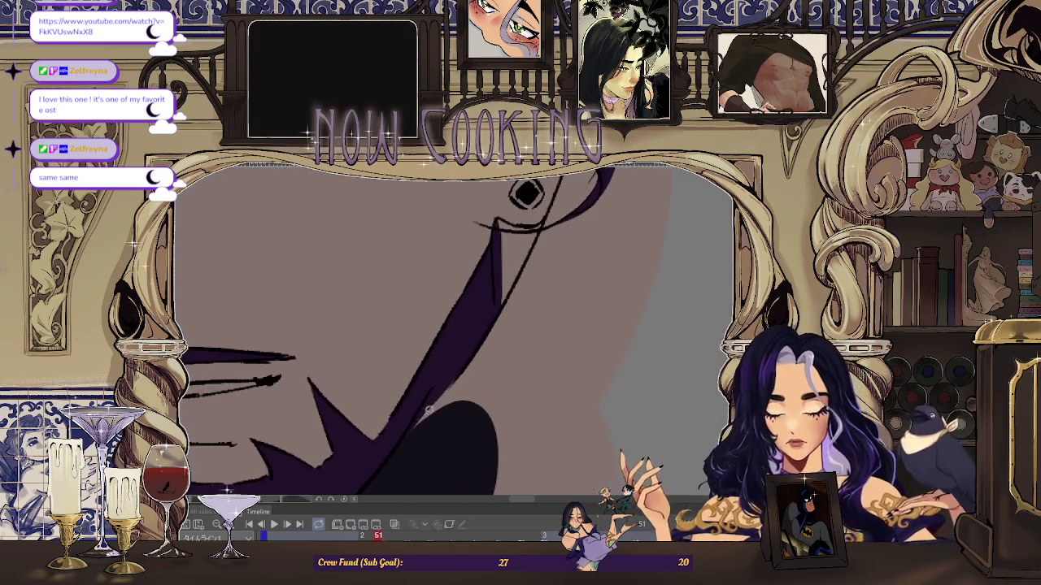
pyautogui.scroll(-3, 582, 323)
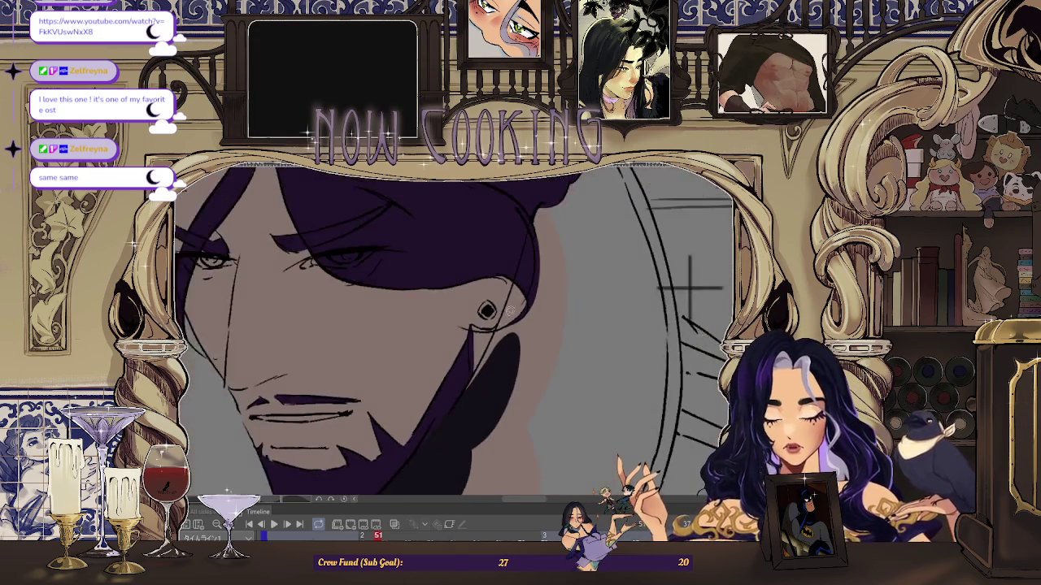
pyautogui.scroll(4, 514, 272)
pyautogui.scroll(-3, 559, 257)
pyautogui.scroll(3, 504, 309)
pyautogui.scroll(-2, 495, 350)
pyautogui.scroll(-1, 495, 376)
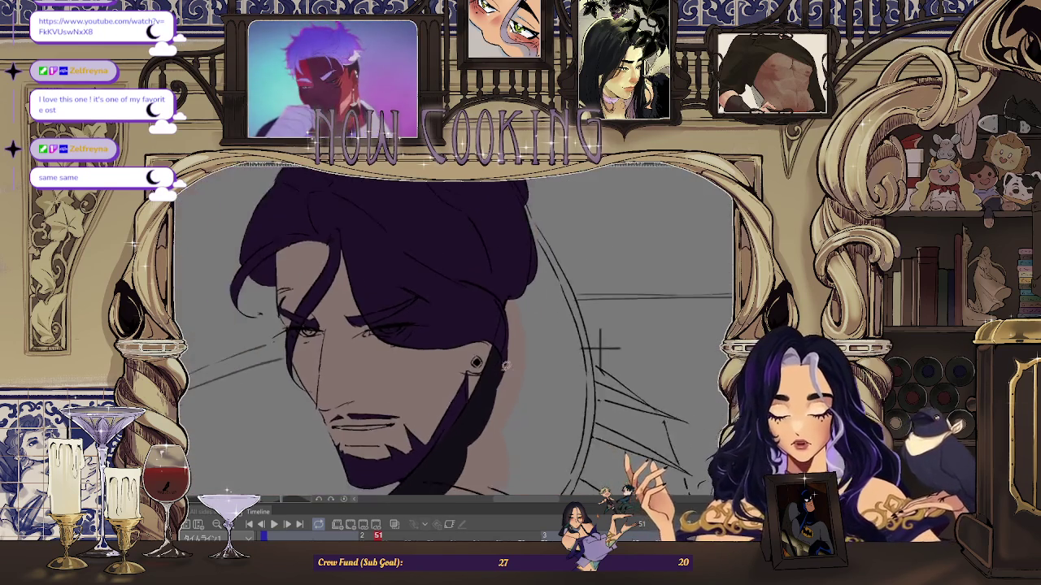
pyautogui.scroll(2, 601, 348)
pyautogui.scroll(2, 618, 398)
pyautogui.scroll(1, 634, 431)
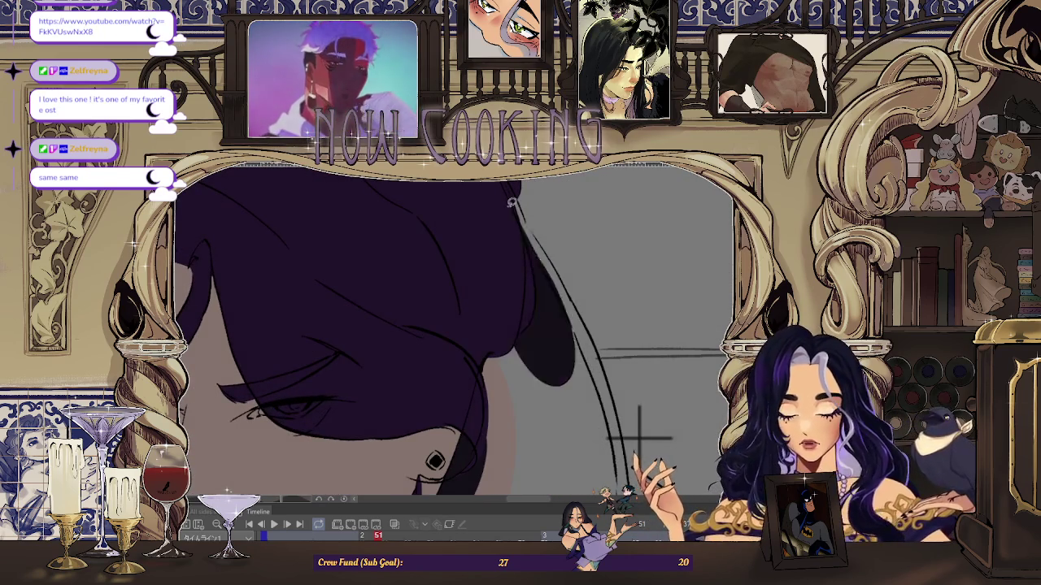
pyautogui.scroll(-3, 640, 440)
pyautogui.scroll(2, 615, 362)
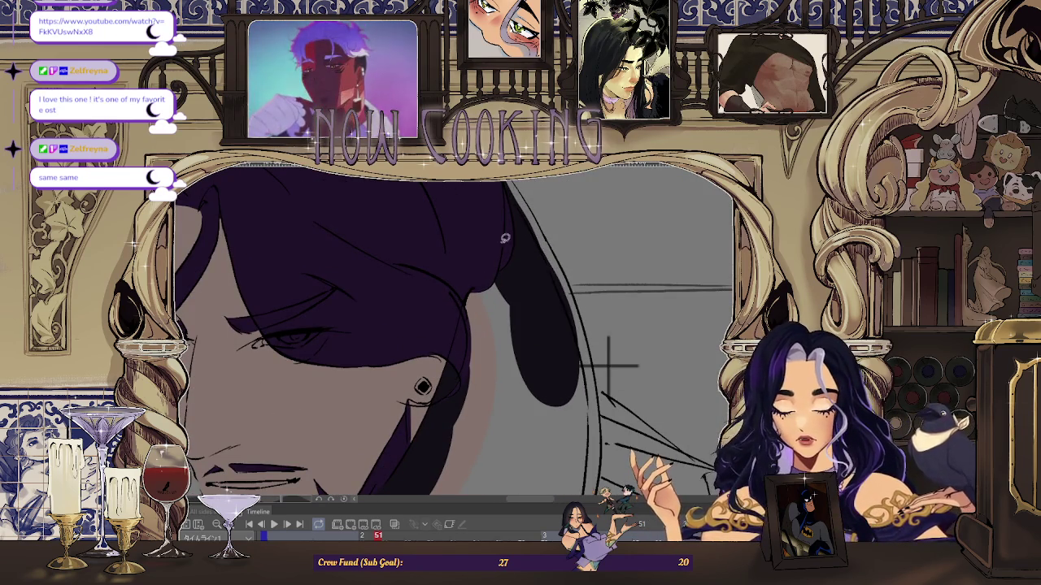
pyautogui.scroll(-3, 524, 252)
pyautogui.scroll(2, 550, 249)
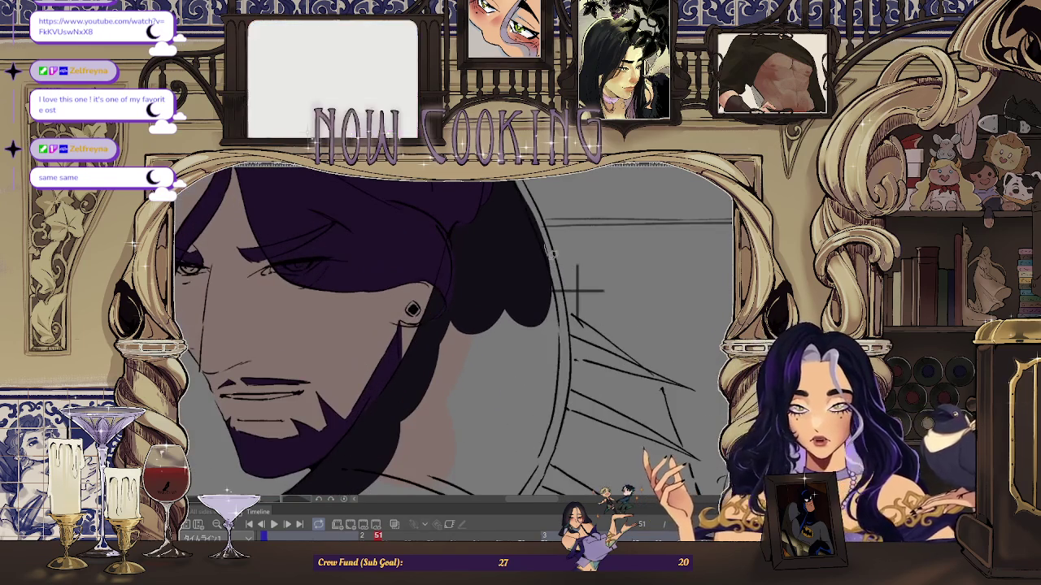
pyautogui.moveTo(470, 322); pyautogui.dragTo(472, 323)
pyautogui.scroll(-1, 571, 308)
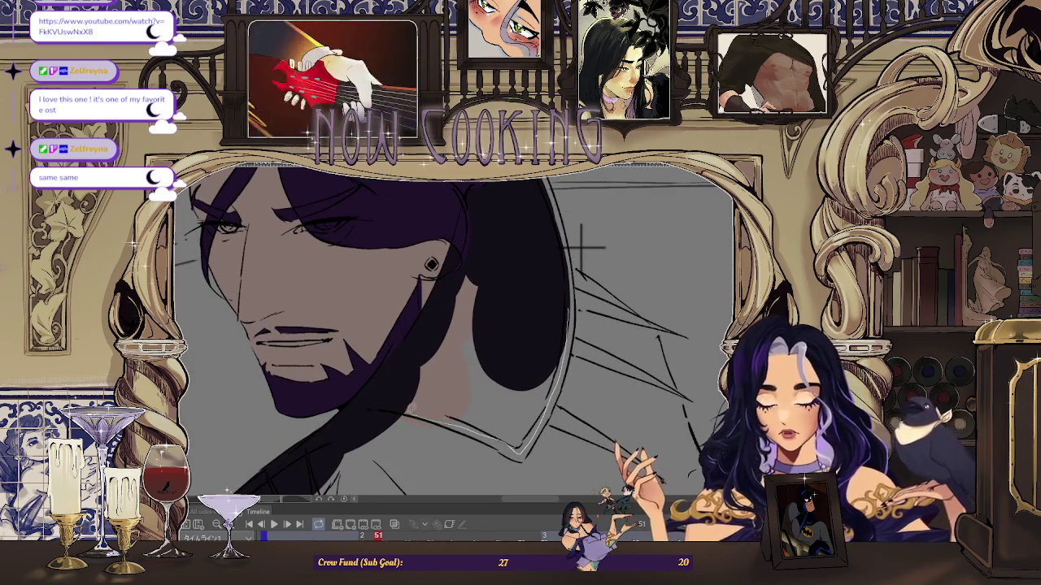
pyautogui.scroll(-2, 581, 247)
pyautogui.scroll(-1, 550, 257)
pyautogui.scroll(-1, 521, 269)
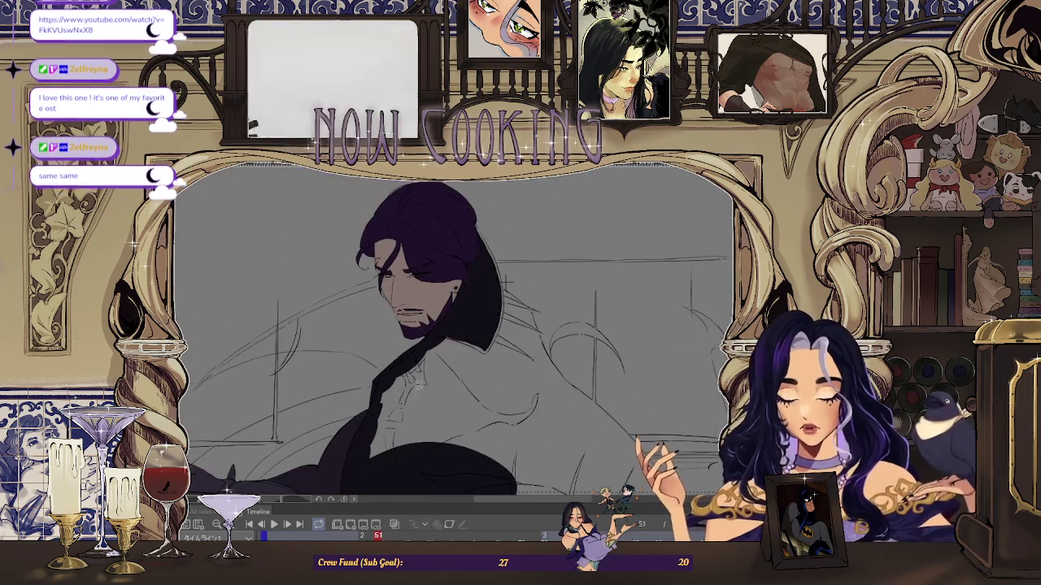
# - Flip the view horizontally and fill a dark shadow under the collar
pyautogui.press('h')
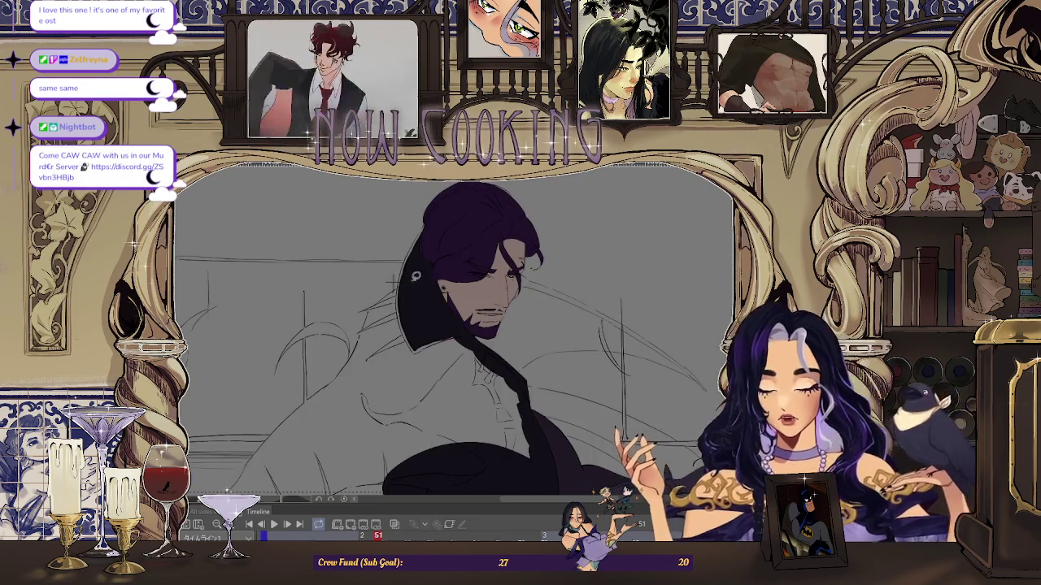
pyautogui.scroll(1, 350, 281)
pyautogui.scroll(1, 390, 264)
pyautogui.scroll(1, 437, 248)
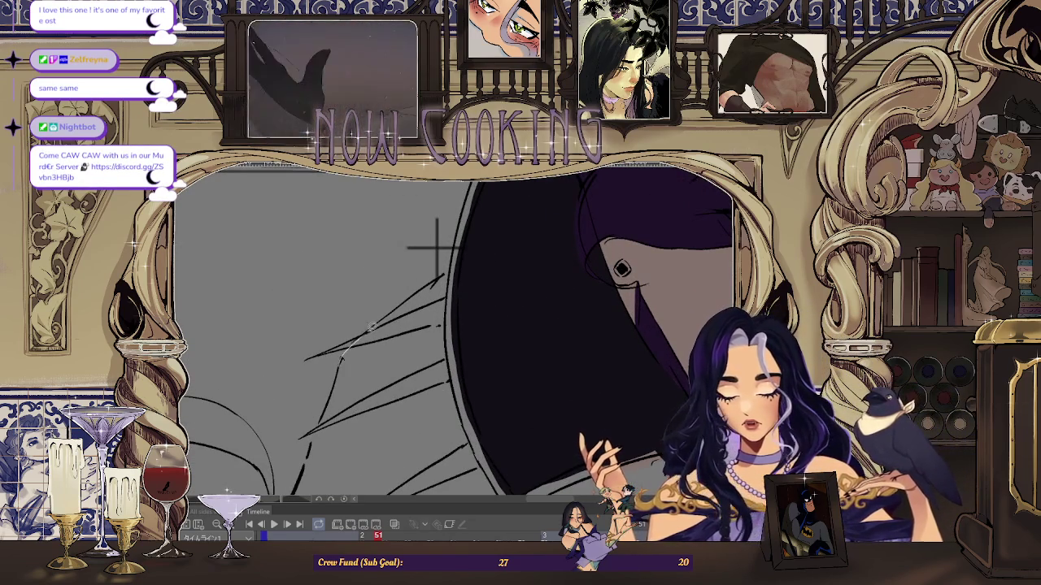
pyautogui.scroll(-1, 430, 234)
pyautogui.scroll(-1, 440, 211)
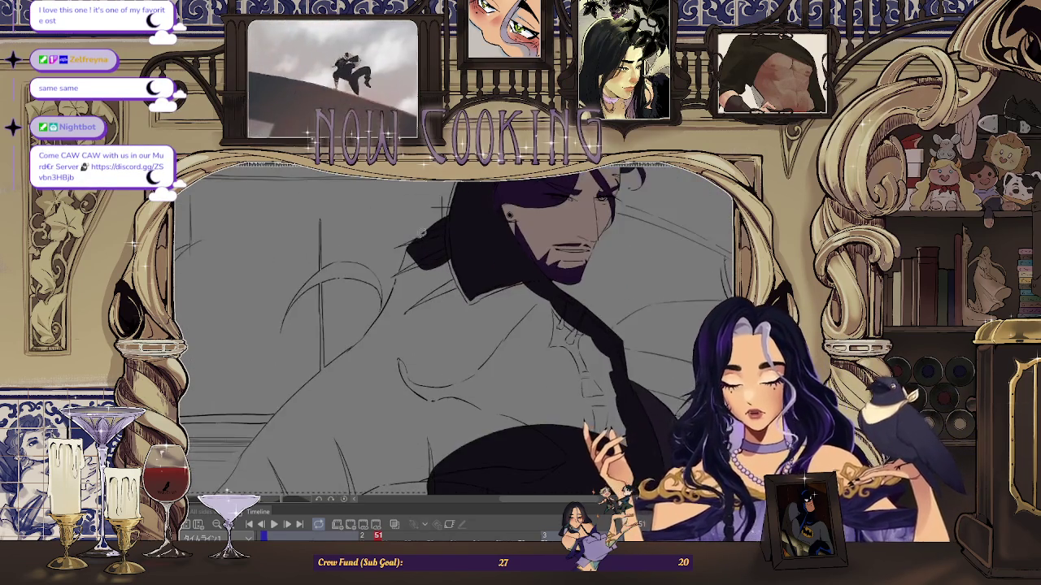
pyautogui.scroll(2, 423, 256)
pyautogui.scroll(1, 411, 242)
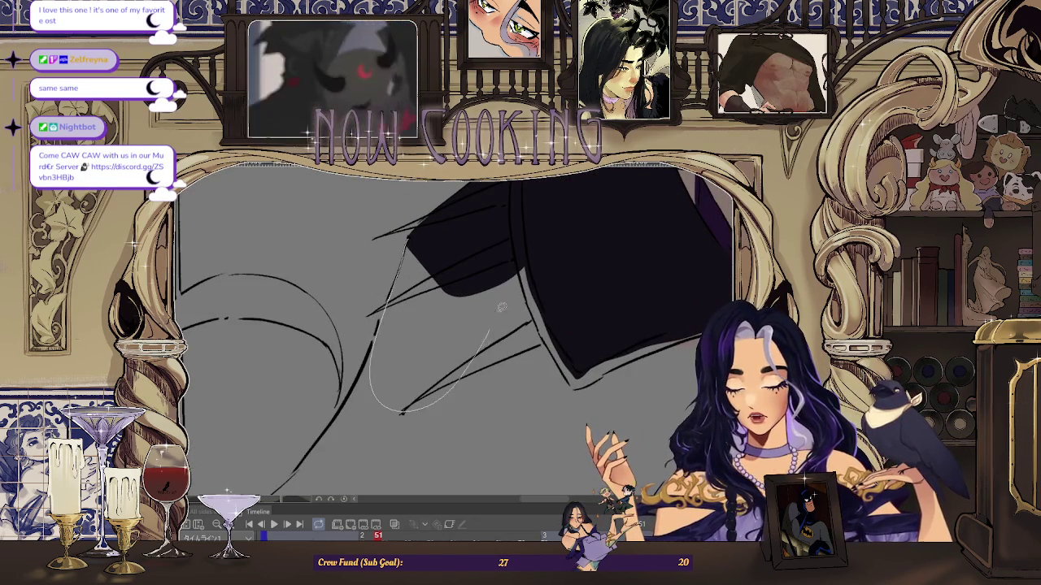
pyautogui.moveTo(484, 343); pyautogui.dragTo(406, 244)
# - Fill a dark shadow patch among the lower coat lines
pyautogui.scroll(1, 396, 279)
pyautogui.scroll(-2, 350, 415)
pyautogui.scroll(-1, 462, 279)
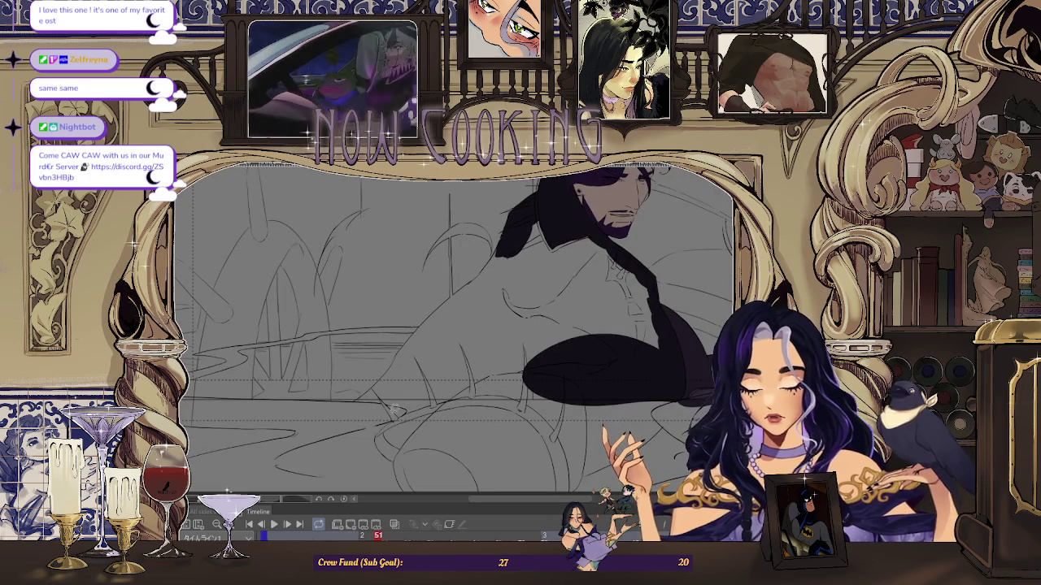
pyautogui.scroll(2, 536, 250)
pyautogui.scroll(2, 365, 397)
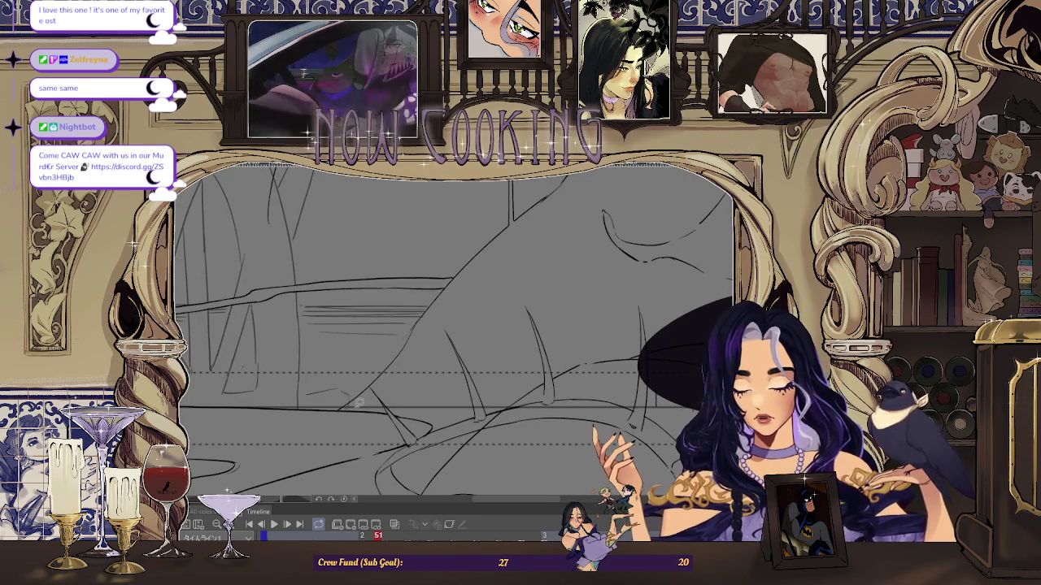
pyautogui.scroll(1, 348, 406)
pyautogui.scroll(1, 346, 407)
pyautogui.scroll(1, 345, 406)
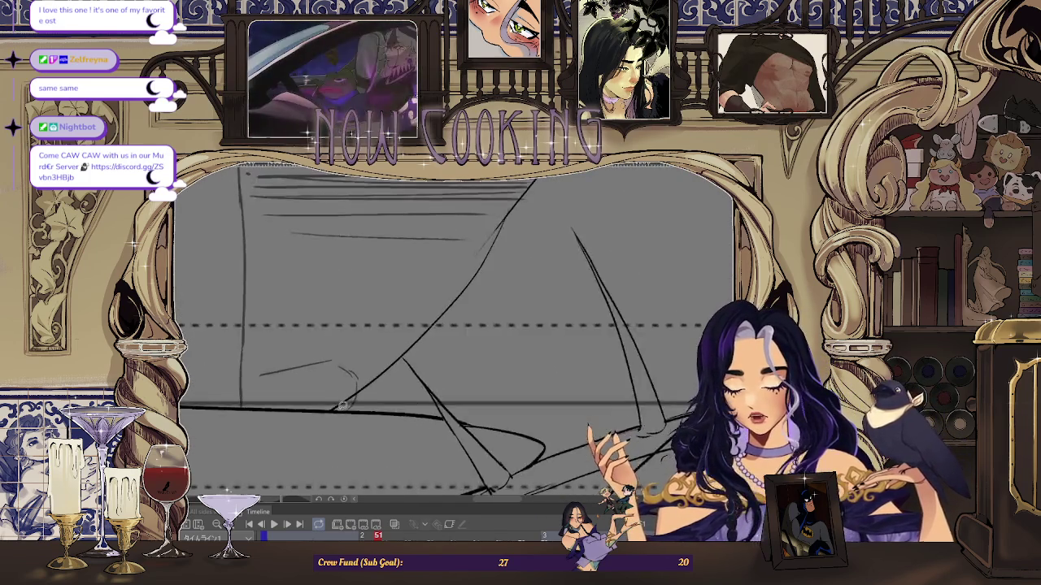
pyautogui.scroll(1, 340, 406)
pyautogui.moveTo(524, 312); pyautogui.dragTo(329, 411)
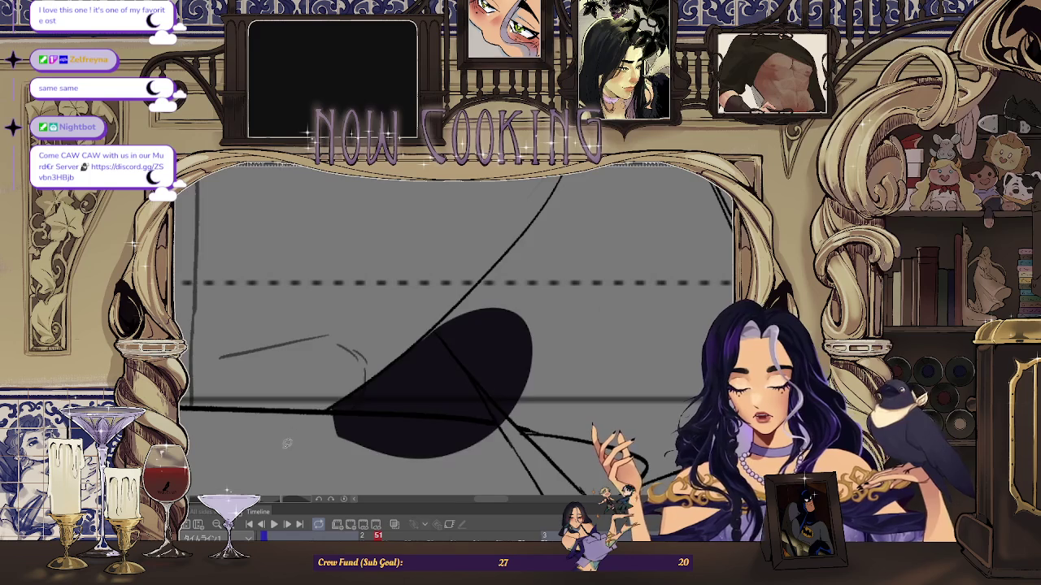
# - Rotate the canvas and fill a dark shadow shape along the coat's diagonal edge
pyautogui.scroll(-1, 327, 409)
pyautogui.scroll(2, 326, 408)
pyautogui.scroll(-1, 325, 431)
pyautogui.scroll(-1, 390, 410)
pyautogui.scroll(-1, 415, 399)
pyautogui.scroll(-1, 498, 361)
pyautogui.scroll(1, 455, 353)
pyautogui.scroll(1, 407, 345)
pyautogui.scroll(1, 368, 338)
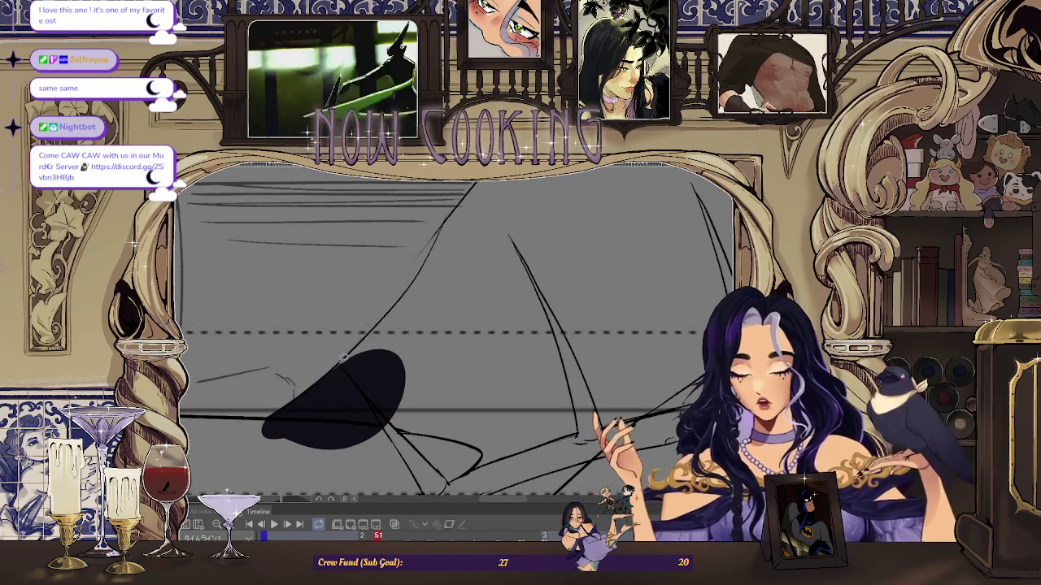
pyautogui.scroll(1, 343, 356)
pyautogui.moveTo(506, 291); pyautogui.dragTo(461, 212)
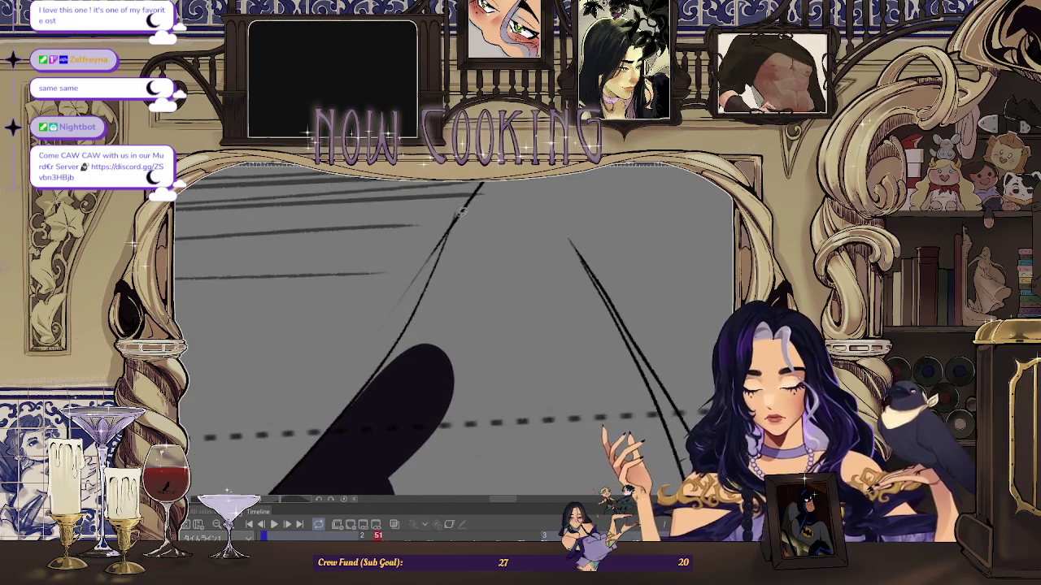
pyautogui.moveTo(350, 412); pyautogui.dragTo(305, 398)
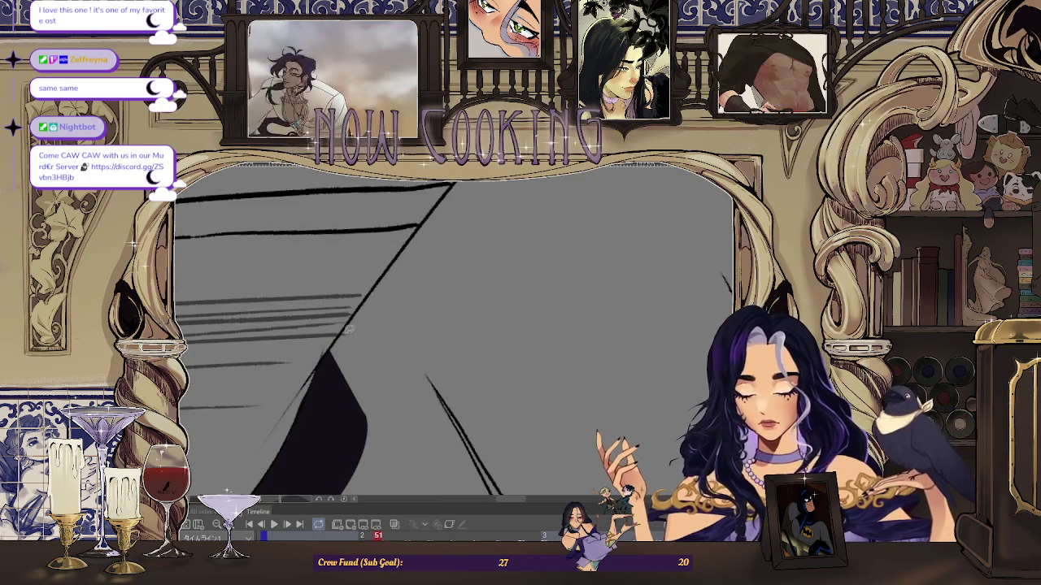
pyautogui.moveTo(344, 350); pyautogui.dragTo(321, 364)
pyautogui.moveTo(482, 311); pyautogui.dragTo(421, 277)
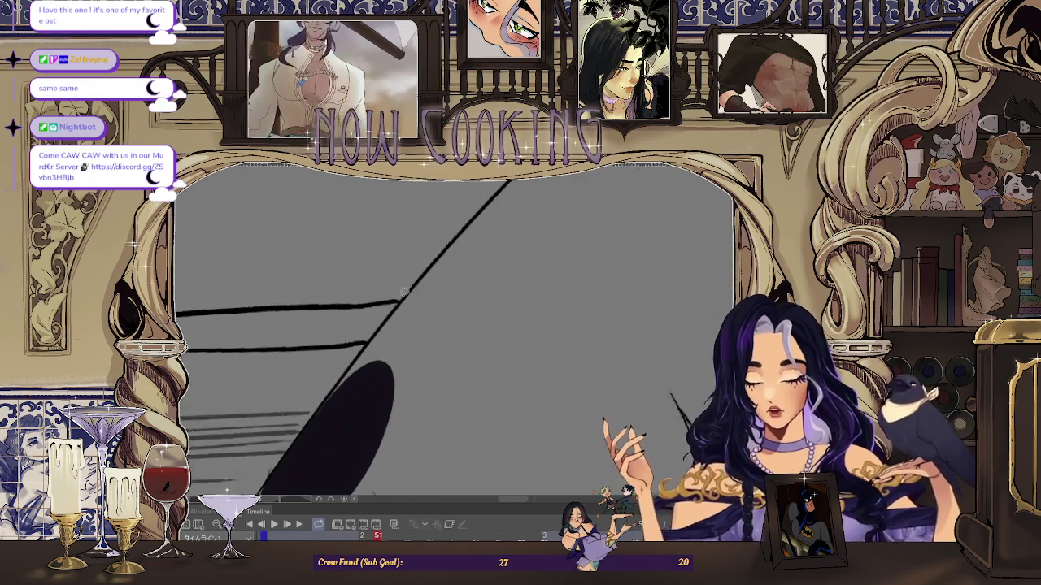
pyautogui.moveTo(366, 431)
pyautogui.mouseDown()
pyautogui.moveTo(330, 393)
pyautogui.moveTo(313, 443)
pyautogui.mouseUp()
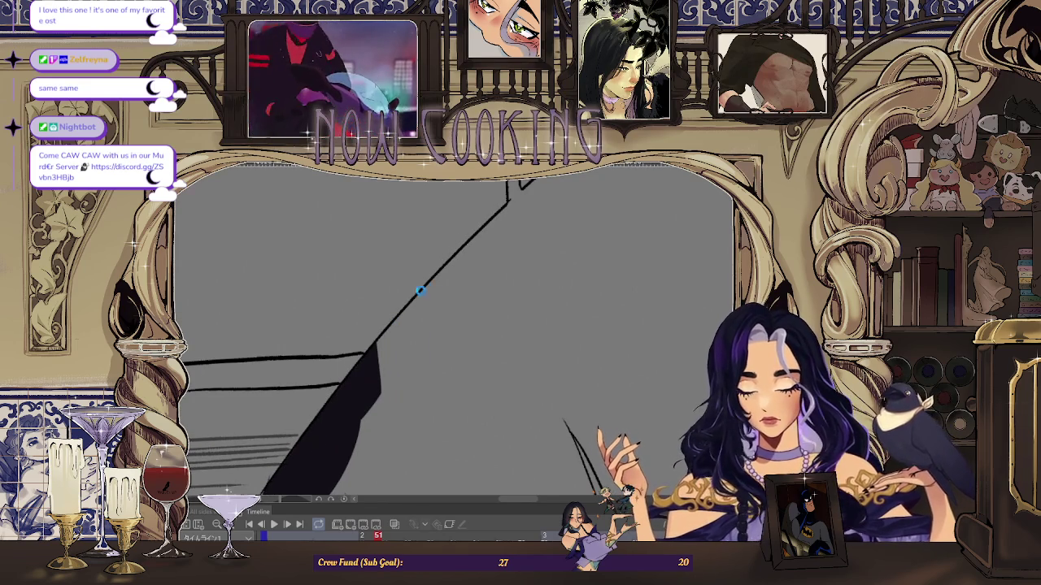
# - Add a dark oval shadow patch on the coat and zoom out to see the whole figure
pyautogui.moveTo(400, 301); pyautogui.dragTo(367, 351)
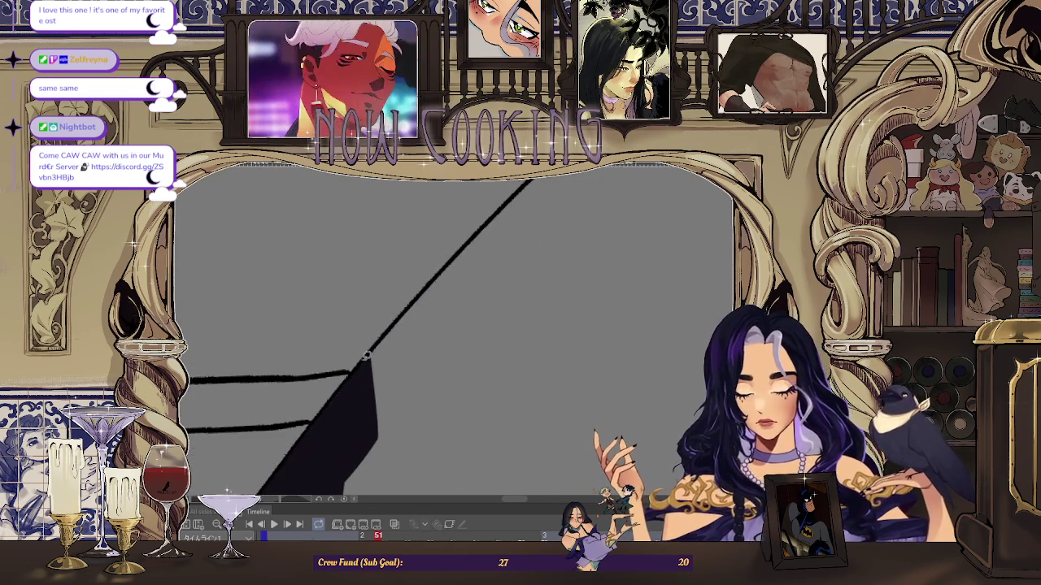
pyautogui.moveTo(326, 420); pyautogui.dragTo(316, 418)
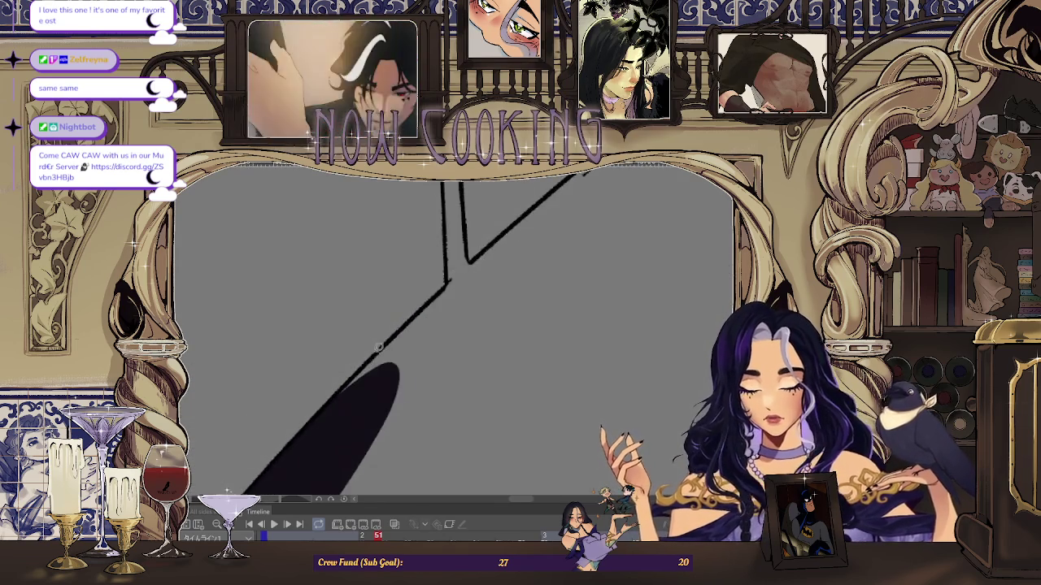
pyautogui.moveTo(533, 308); pyautogui.dragTo(375, 213)
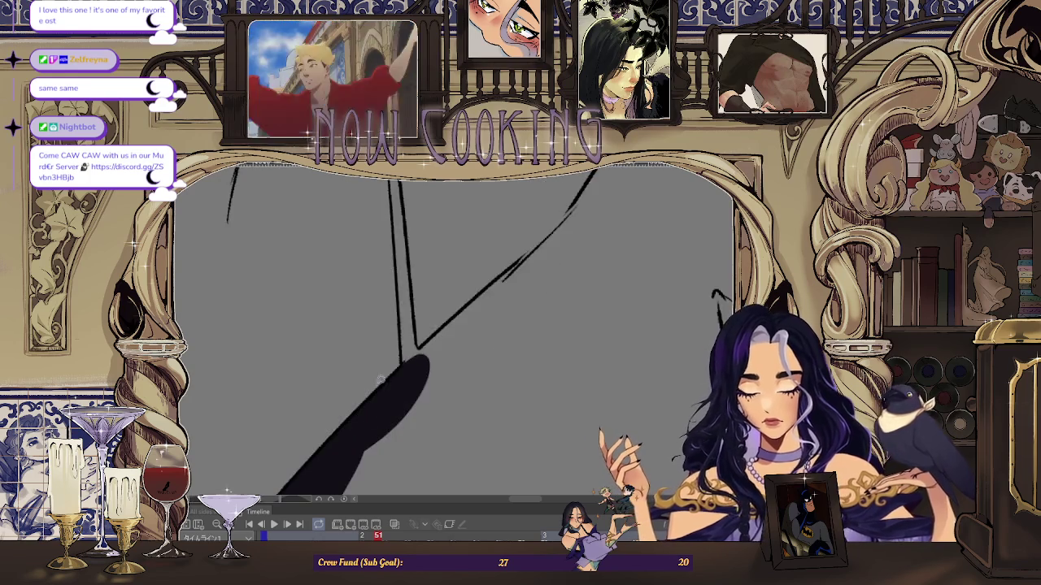
pyautogui.scroll(5, 374, 213)
pyautogui.scroll(3, 361, 289)
pyautogui.moveTo(374, 368)
pyautogui.mouseDown()
pyautogui.moveTo(366, 227)
pyautogui.moveTo(365, 399)
pyautogui.moveTo(310, 425)
pyautogui.moveTo(327, 376)
pyautogui.mouseUp()
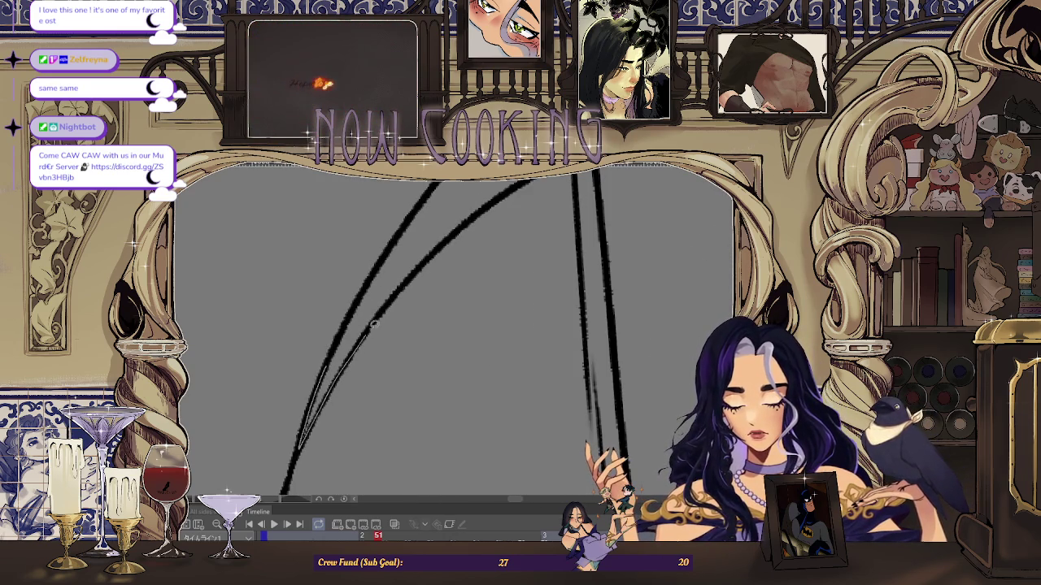
# - Rotate and zoom close on the coat strokes, then fill a large coat region with dark shadow
pyautogui.moveTo(352, 310); pyautogui.dragTo(363, 340)
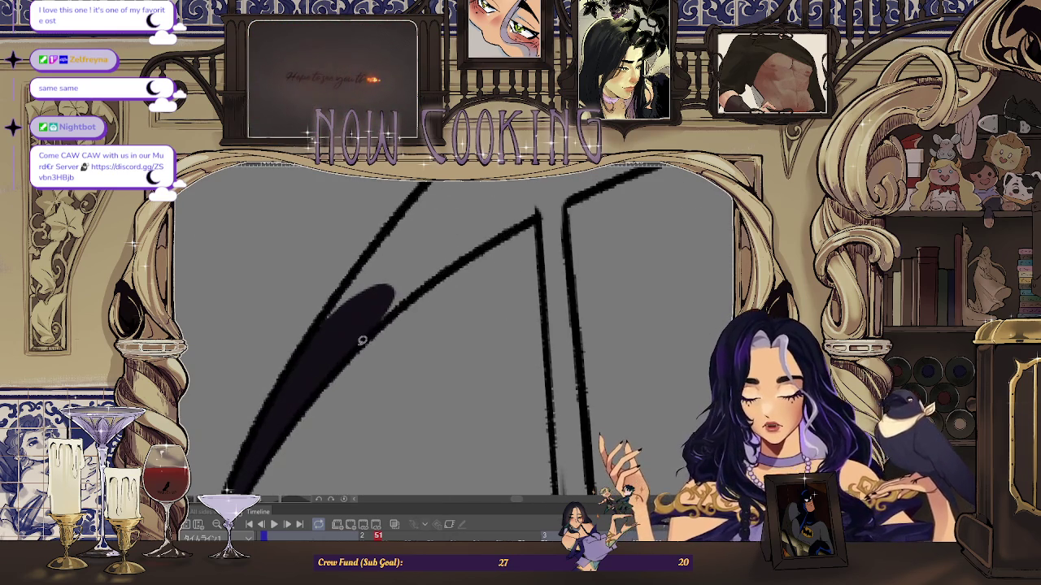
pyautogui.moveTo(520, 226)
pyautogui.mouseDown()
pyautogui.moveTo(321, 366)
pyautogui.moveTo(438, 220)
pyautogui.mouseUp()
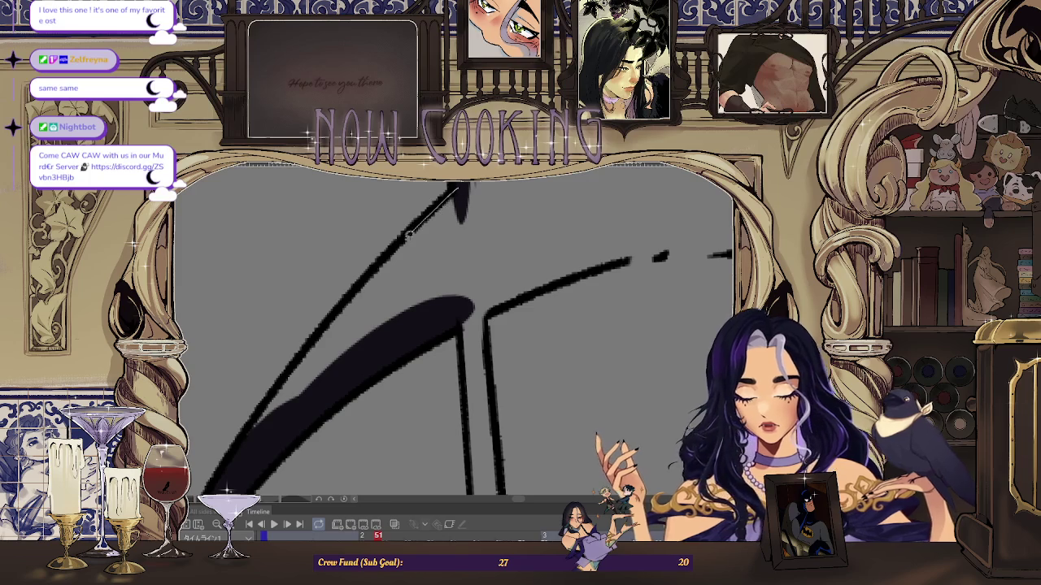
pyautogui.moveTo(477, 298)
pyautogui.mouseDown()
pyautogui.moveTo(455, 272)
pyautogui.moveTo(368, 304)
pyautogui.mouseUp()
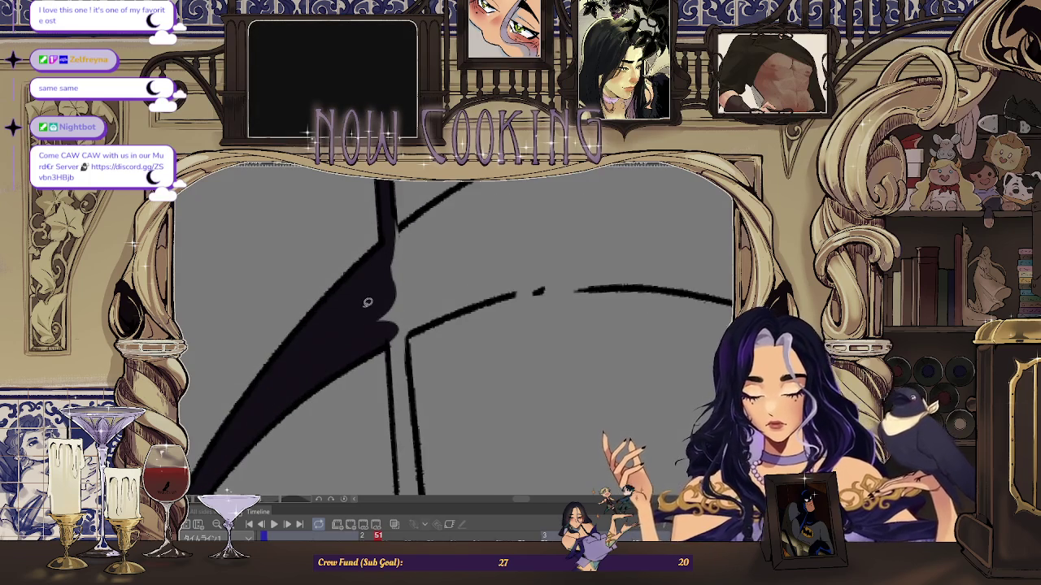
pyautogui.moveTo(405, 372); pyautogui.dragTo(399, 272)
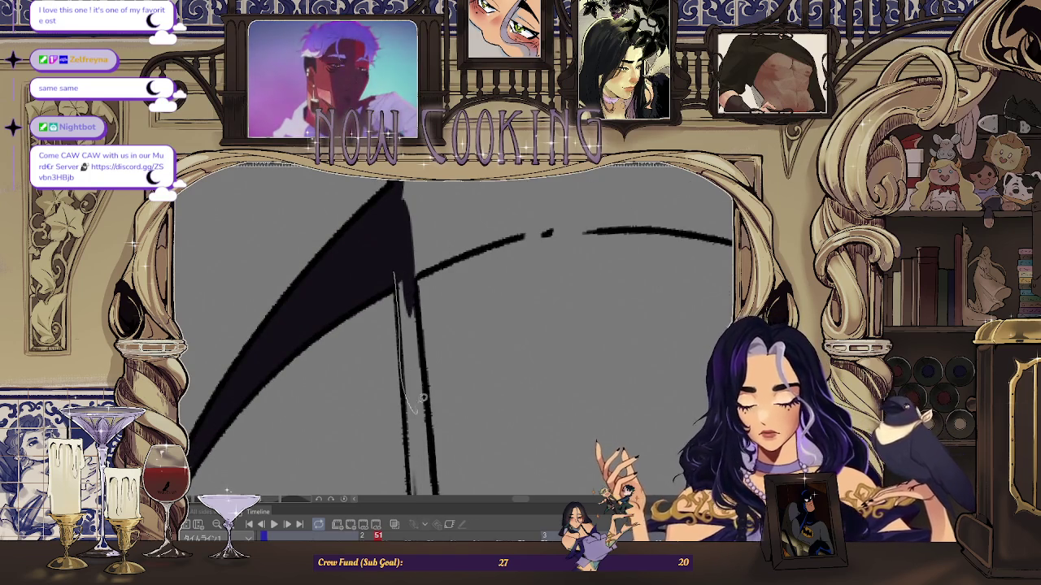
pyautogui.moveTo(418, 409)
pyautogui.mouseDown()
pyautogui.moveTo(433, 322)
pyautogui.moveTo(412, 302)
pyautogui.mouseUp()
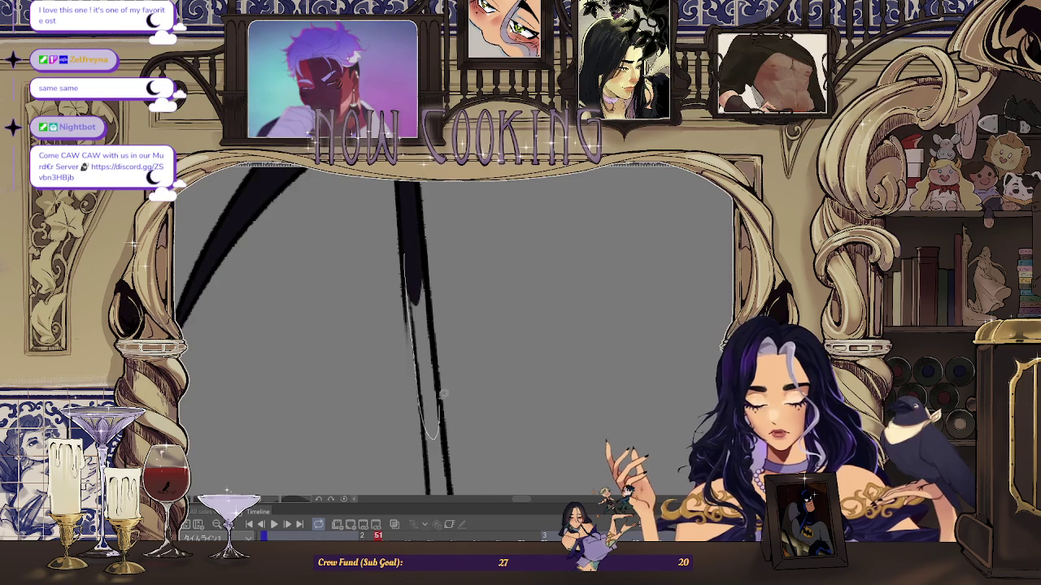
pyautogui.moveTo(443, 405); pyautogui.dragTo(427, 299)
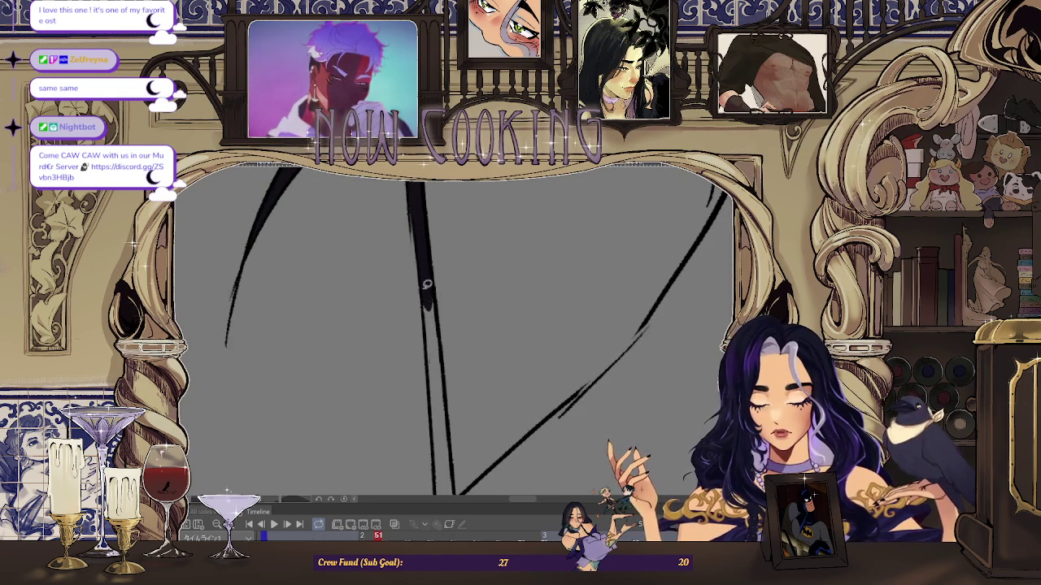
pyautogui.moveTo(429, 330); pyautogui.dragTo(435, 284)
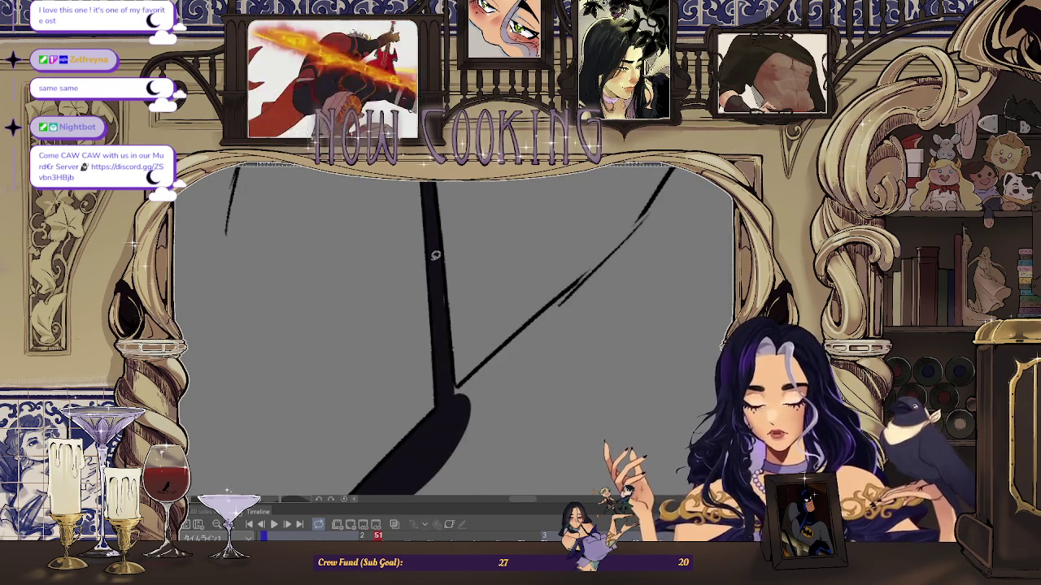
pyautogui.moveTo(456, 358); pyautogui.dragTo(424, 297)
pyautogui.moveTo(452, 388); pyautogui.dragTo(544, 258)
pyautogui.moveTo(456, 342)
pyautogui.mouseDown()
pyautogui.moveTo(395, 373)
pyautogui.moveTo(395, 400)
pyautogui.mouseUp()
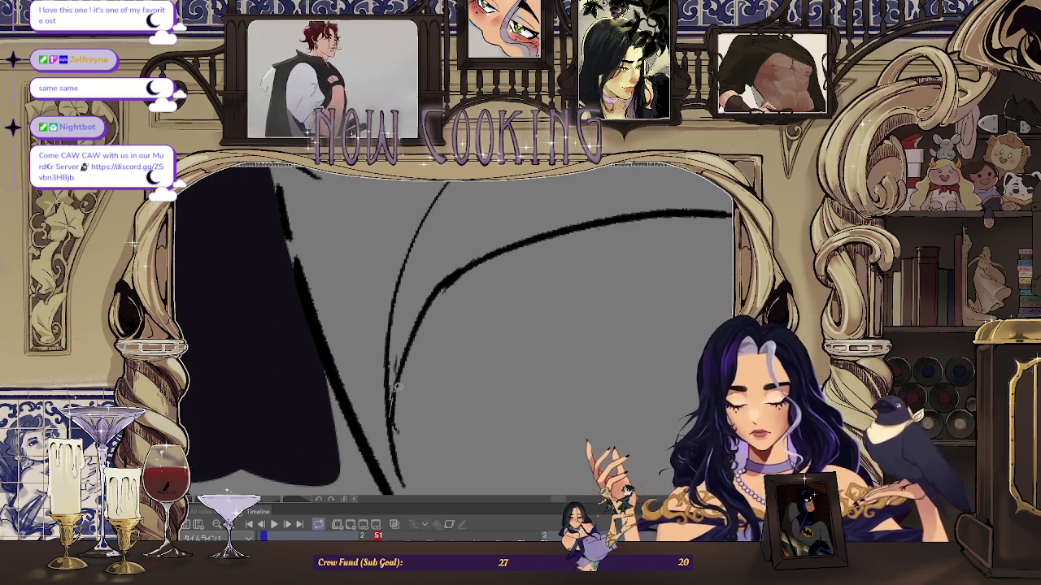
pyautogui.moveTo(390, 337)
pyautogui.mouseDown()
pyautogui.moveTo(564, 321)
pyautogui.moveTo(358, 423)
pyautogui.moveTo(553, 284)
pyautogui.mouseUp()
pyautogui.moveTo(642, 276); pyautogui.dragTo(335, 390)
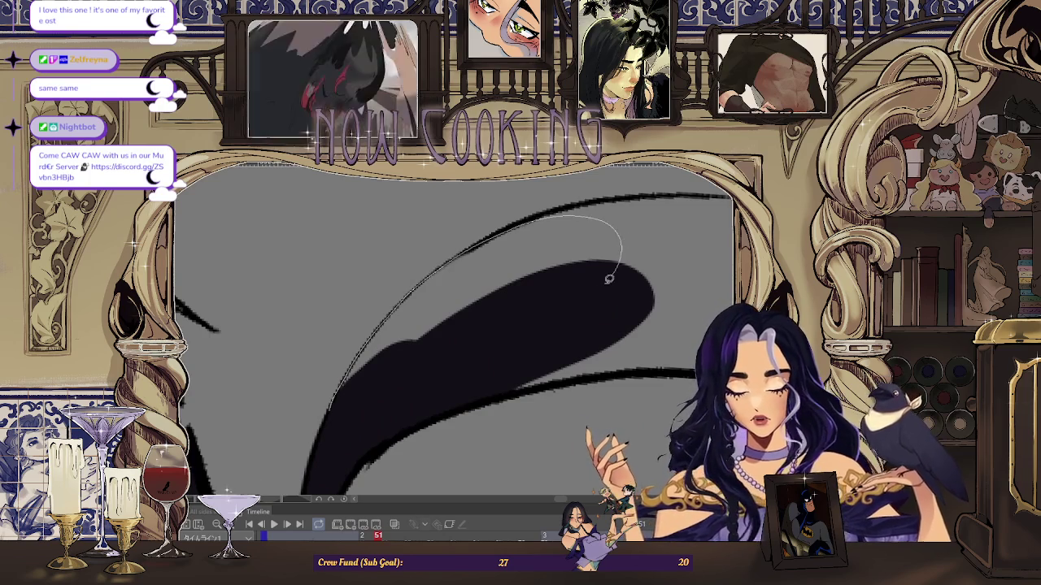
# - Fill the crescent curl beside the braid solid black, then return to the full upright view
pyautogui.moveTo(623, 258)
pyautogui.mouseDown()
pyautogui.moveTo(386, 334)
pyautogui.moveTo(322, 427)
pyautogui.mouseUp()
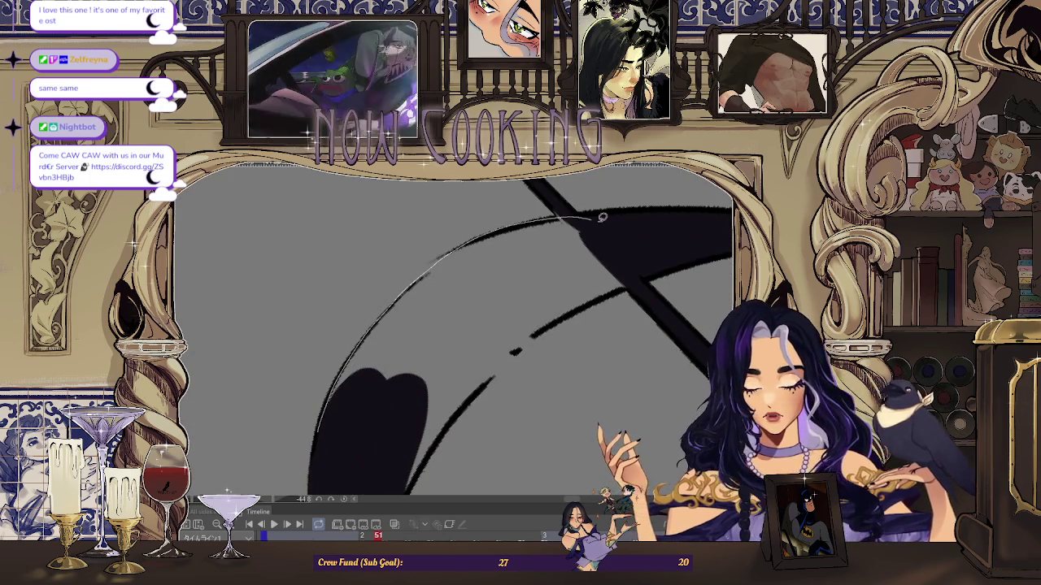
pyautogui.moveTo(496, 332); pyautogui.dragTo(515, 304)
pyautogui.moveTo(548, 249); pyautogui.dragTo(336, 373)
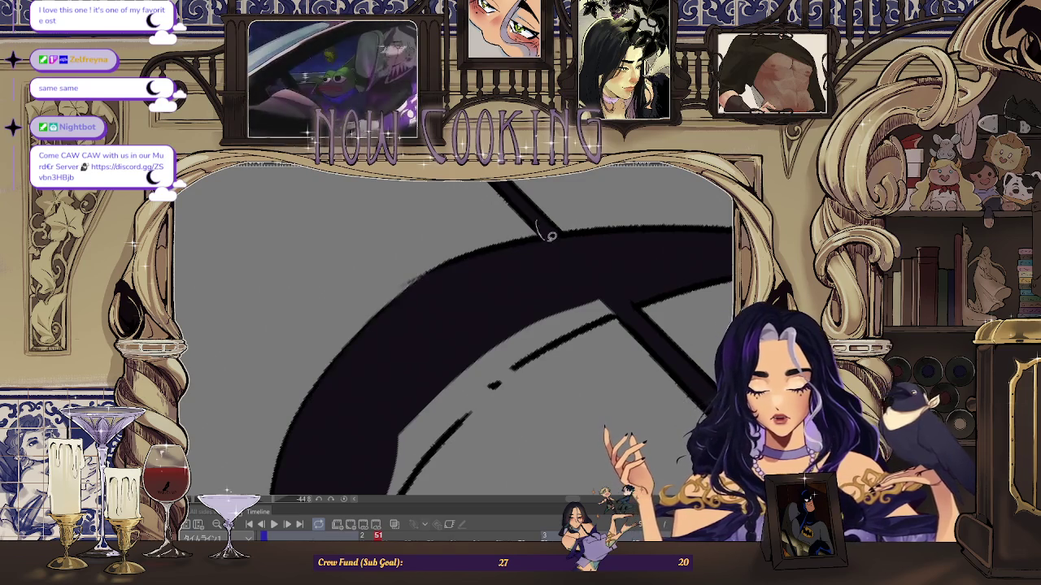
pyautogui.moveTo(545, 211); pyautogui.dragTo(446, 422)
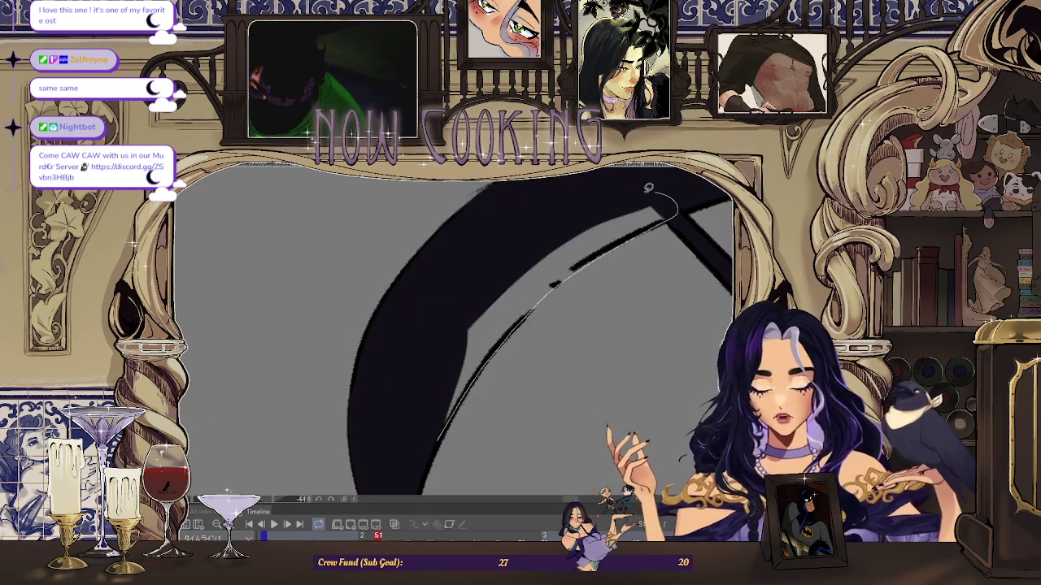
pyautogui.scroll(-5, 422, 395)
pyautogui.hotkey('ctrl', '0')
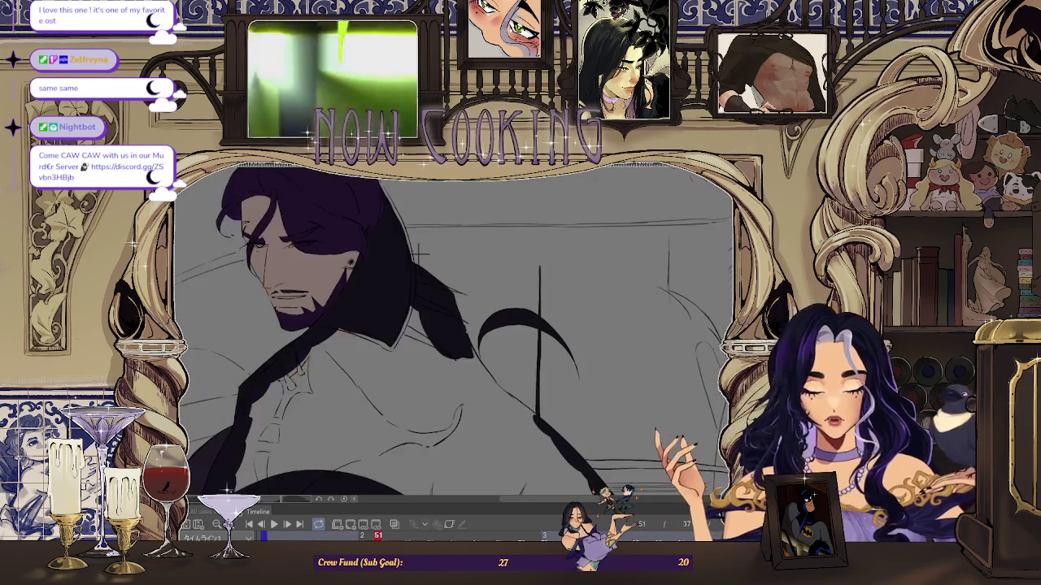
# - Thicken the diagonal braid trailing right of the bearded man with a solid dark lasso fill
pyautogui.scroll(3, 460, 284)
pyautogui.scroll(2, 423, 277)
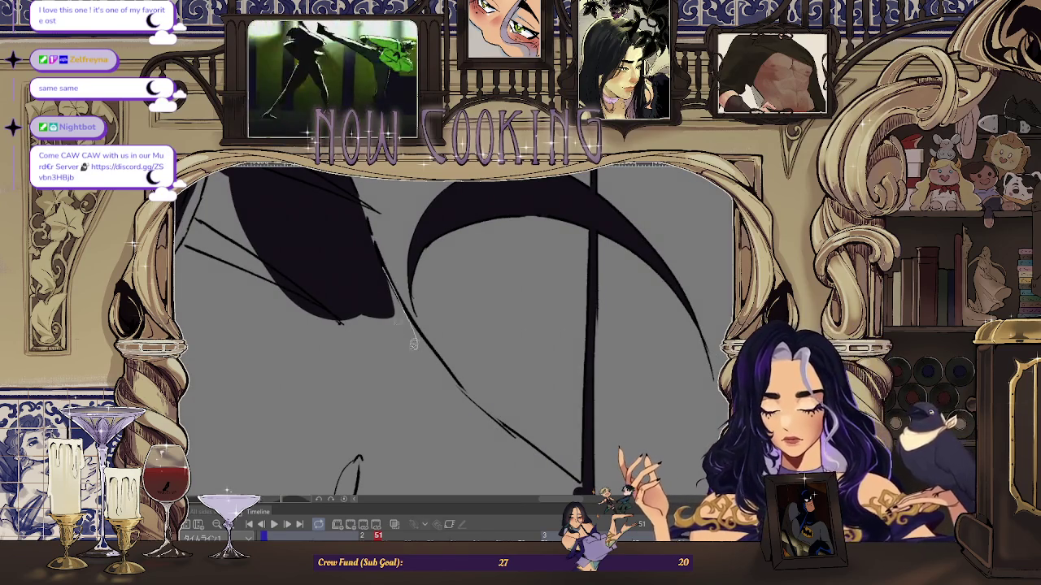
pyautogui.moveTo(420, 346); pyautogui.dragTo(365, 208)
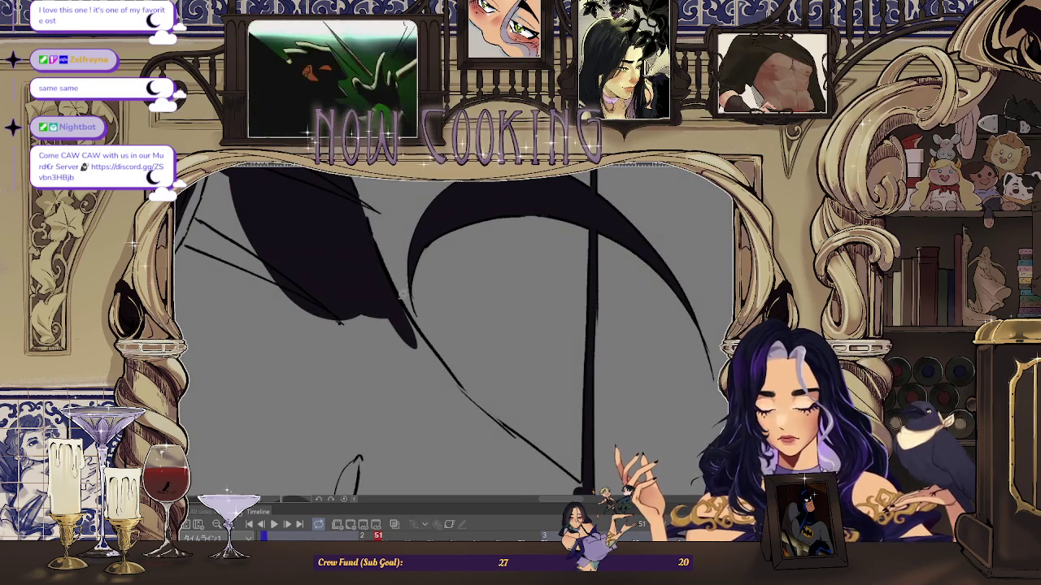
pyautogui.moveTo(440, 352); pyautogui.dragTo(411, 300)
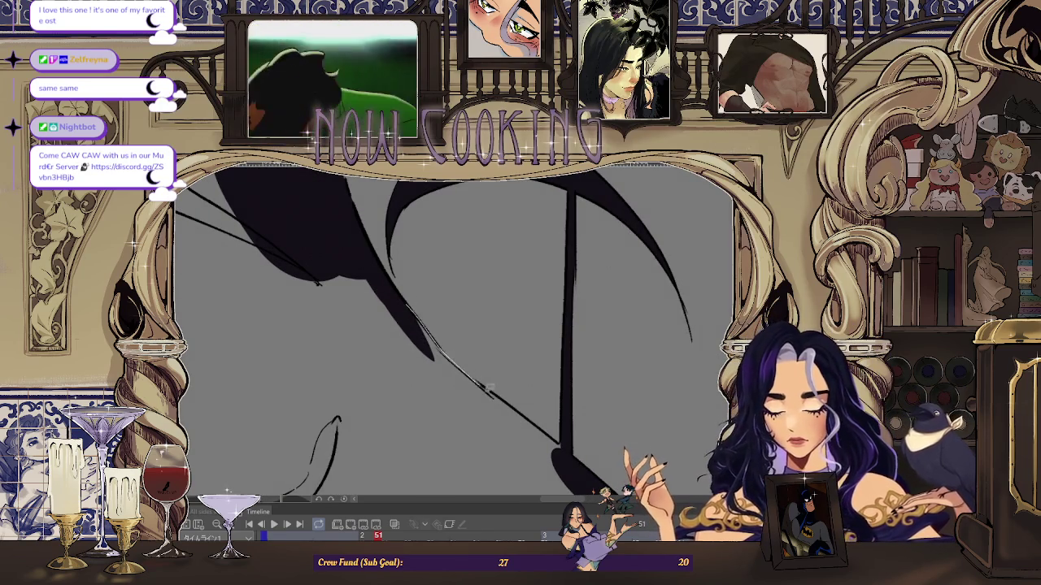
pyautogui.moveTo(479, 377); pyautogui.dragTo(406, 304)
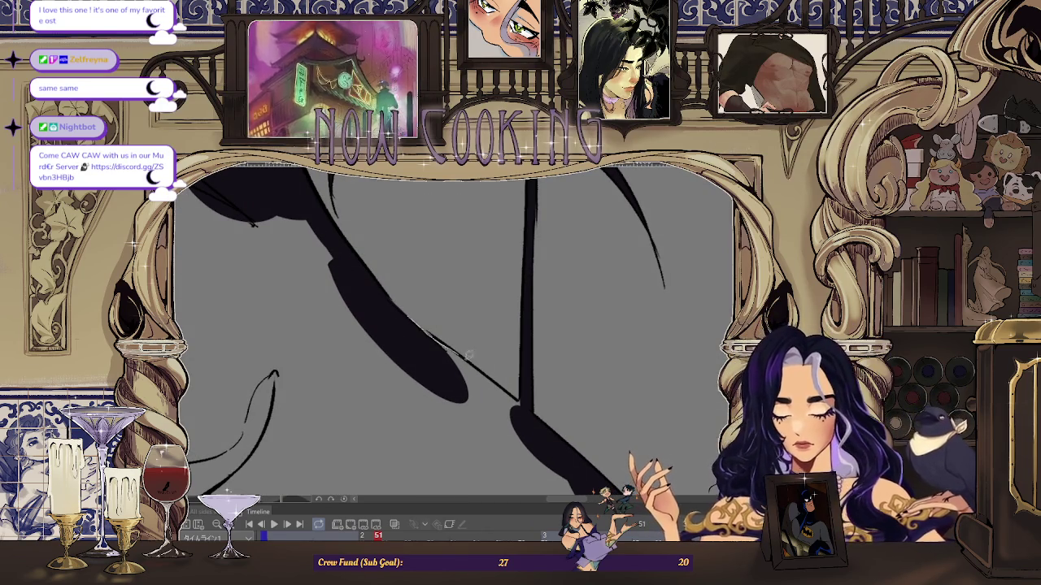
pyautogui.moveTo(540, 417)
pyautogui.mouseDown()
pyautogui.moveTo(512, 360)
pyautogui.moveTo(495, 372)
pyautogui.moveTo(539, 396)
pyautogui.mouseUp()
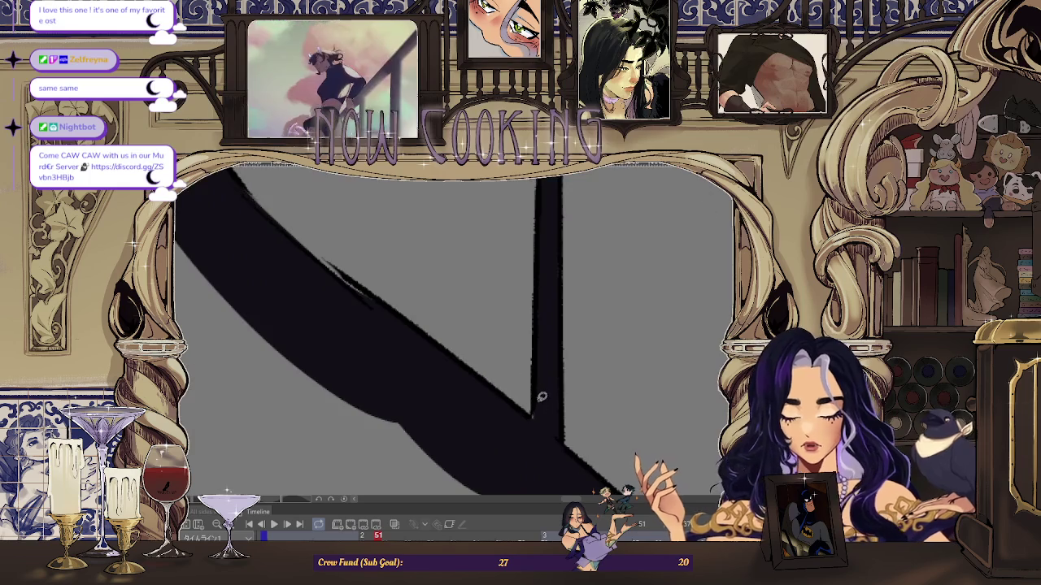
pyautogui.scroll(-5, 544, 360)
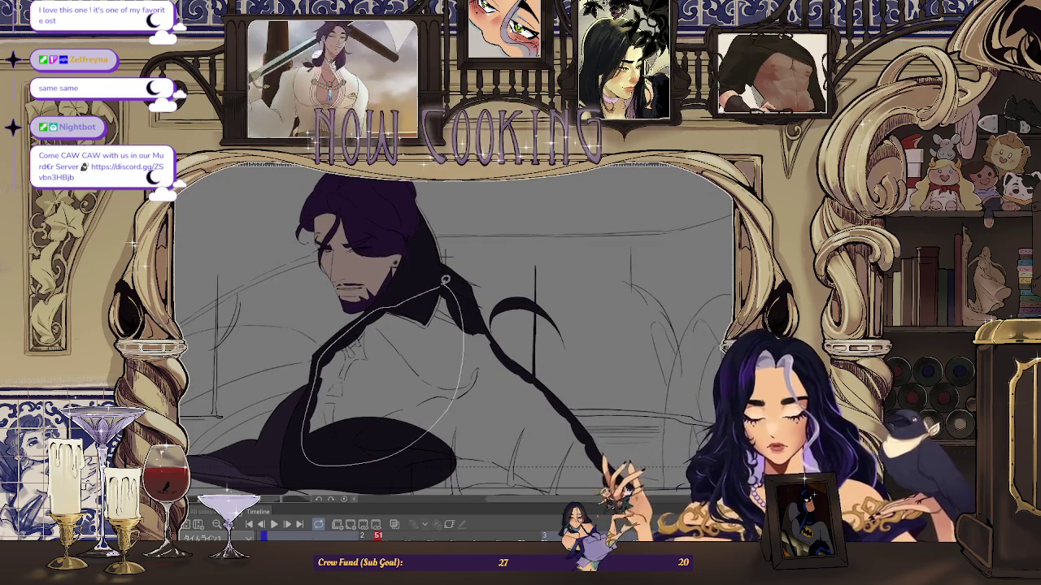
pyautogui.moveTo(412, 443); pyautogui.dragTo(560, 351)
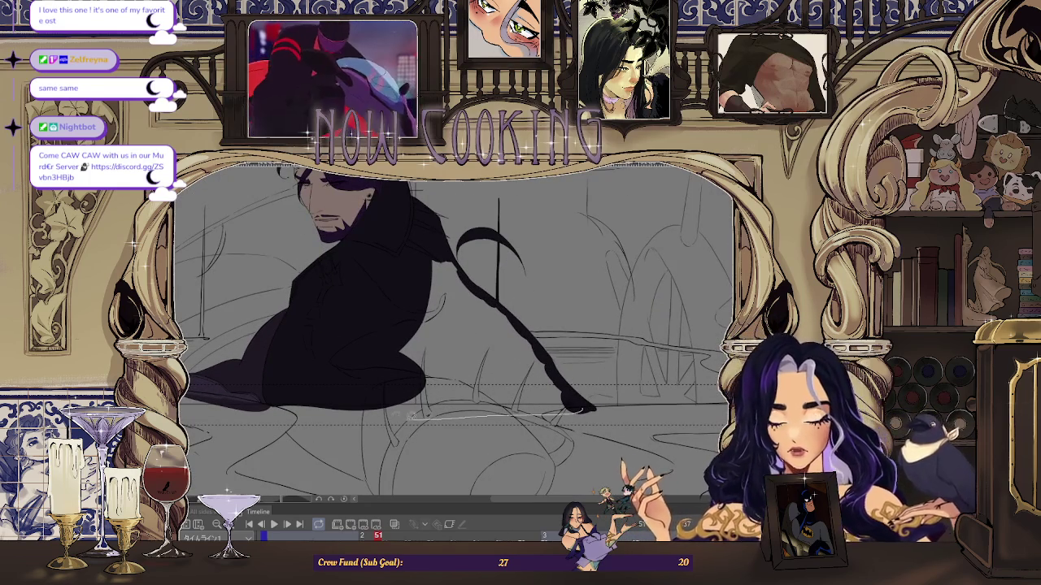
pyautogui.scroll(3, 579, 400)
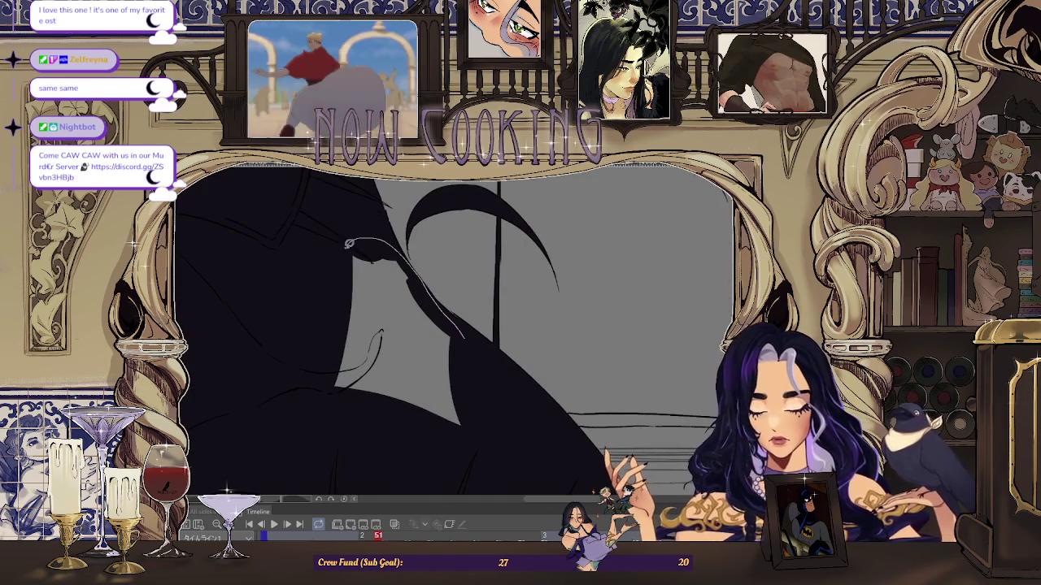
pyautogui.scroll(-3, 474, 447)
pyautogui.scroll(-3, 463, 298)
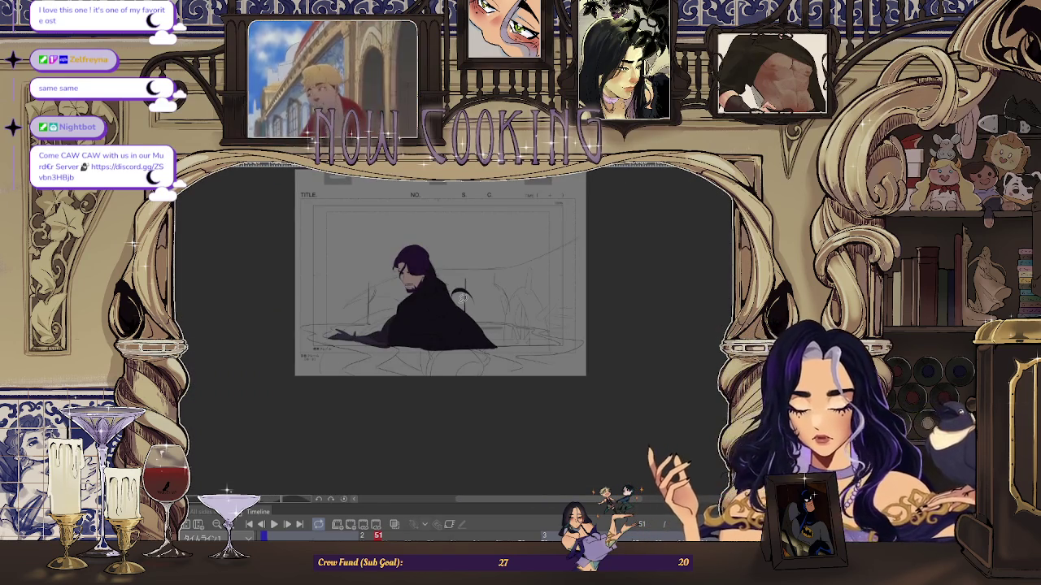
# - Fill the outlined outstretched sleeve and lower coat area with dark shadow
pyautogui.scroll(2, 463, 297)
pyautogui.scroll(2, 447, 281)
pyautogui.scroll(2, 423, 260)
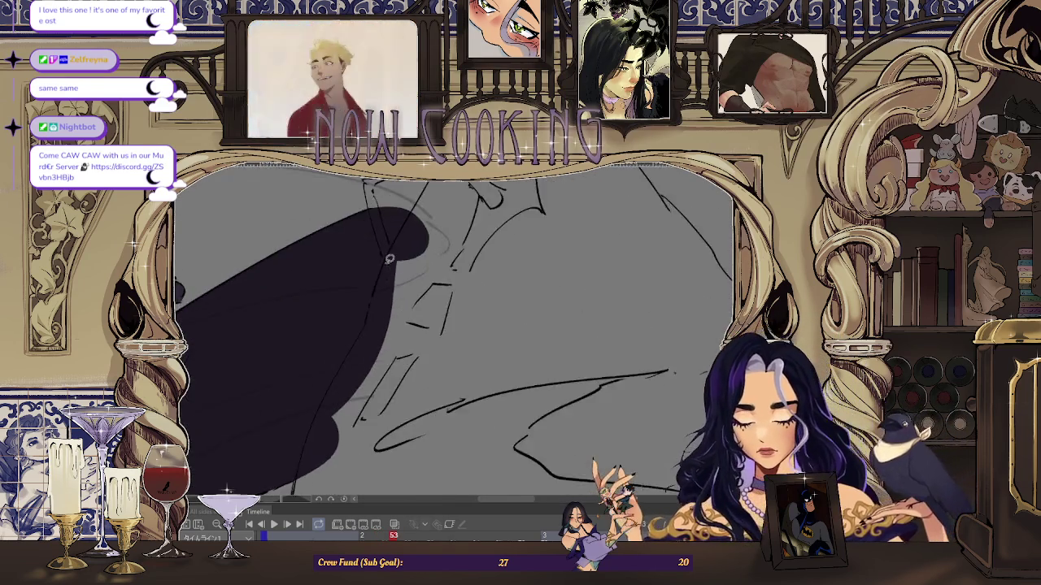
pyautogui.scroll(2, 395, 240)
pyautogui.scroll(-2, 406, 244)
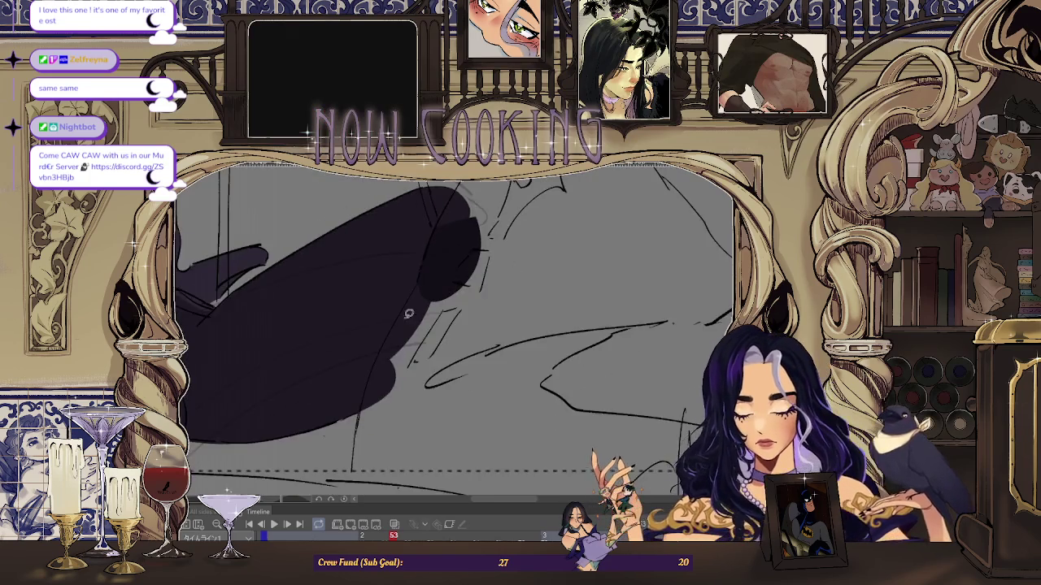
pyautogui.scroll(3, 428, 254)
pyautogui.scroll(2, 431, 268)
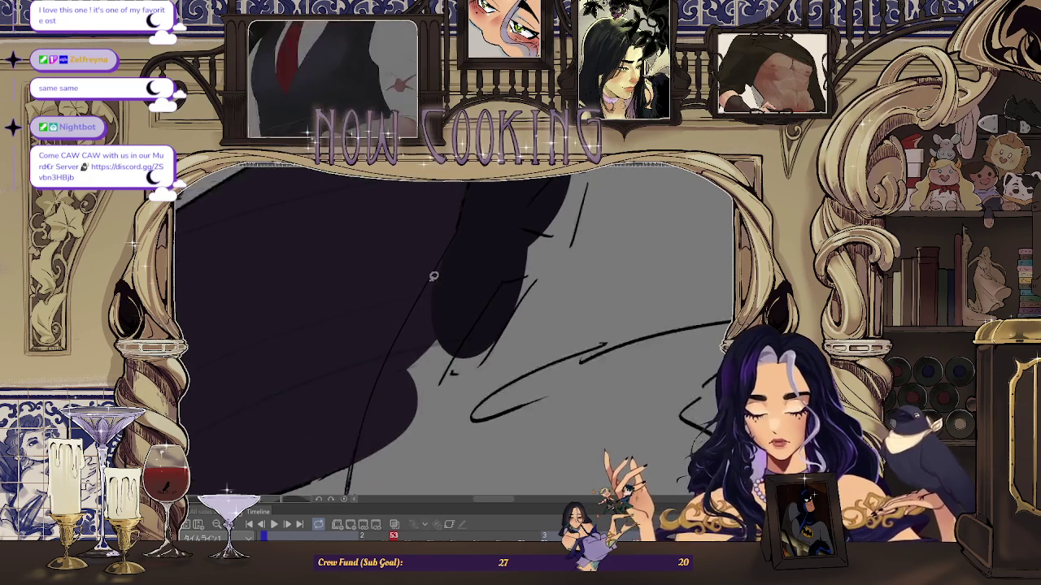
pyautogui.scroll(1, 451, 256)
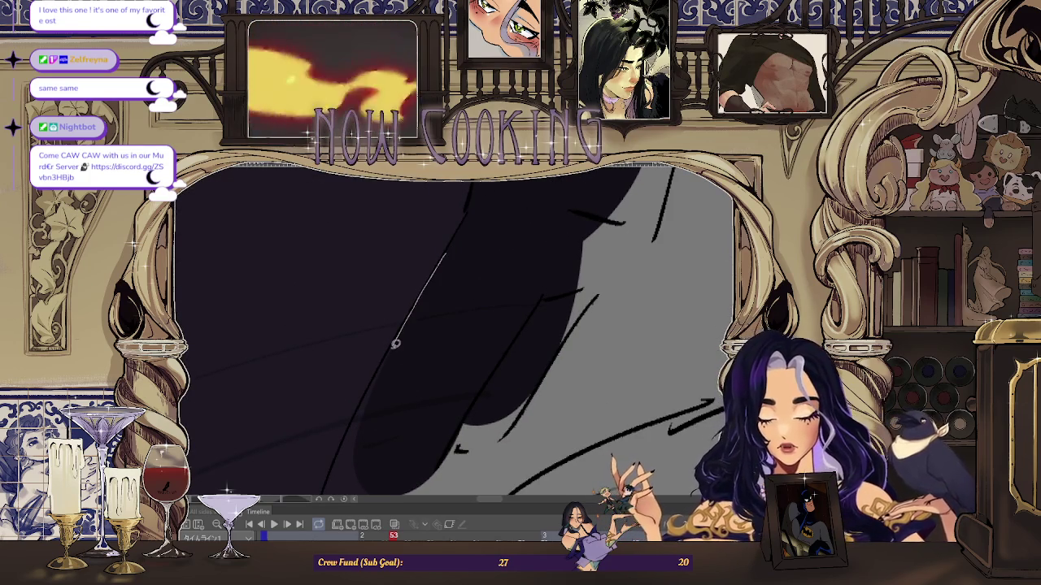
pyautogui.scroll(-2, 449, 256)
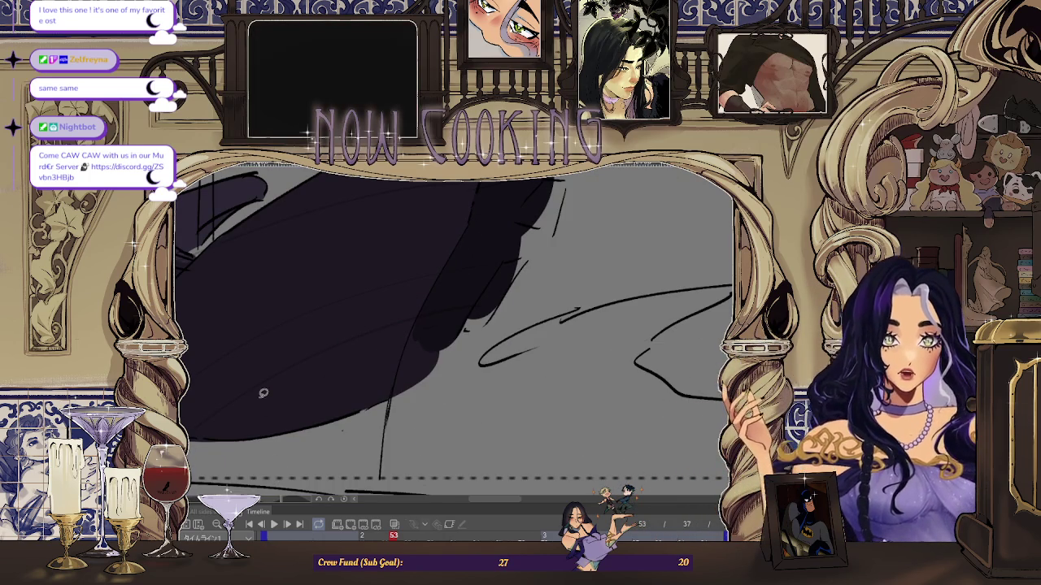
pyautogui.scroll(-3, 344, 271)
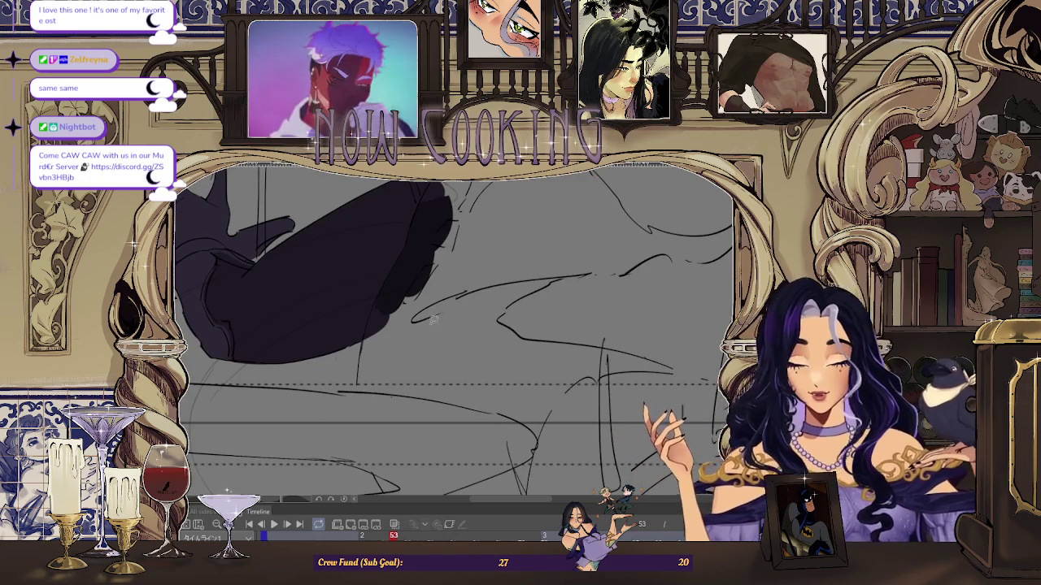
pyautogui.scroll(3, 372, 319)
pyautogui.scroll(2, 372, 320)
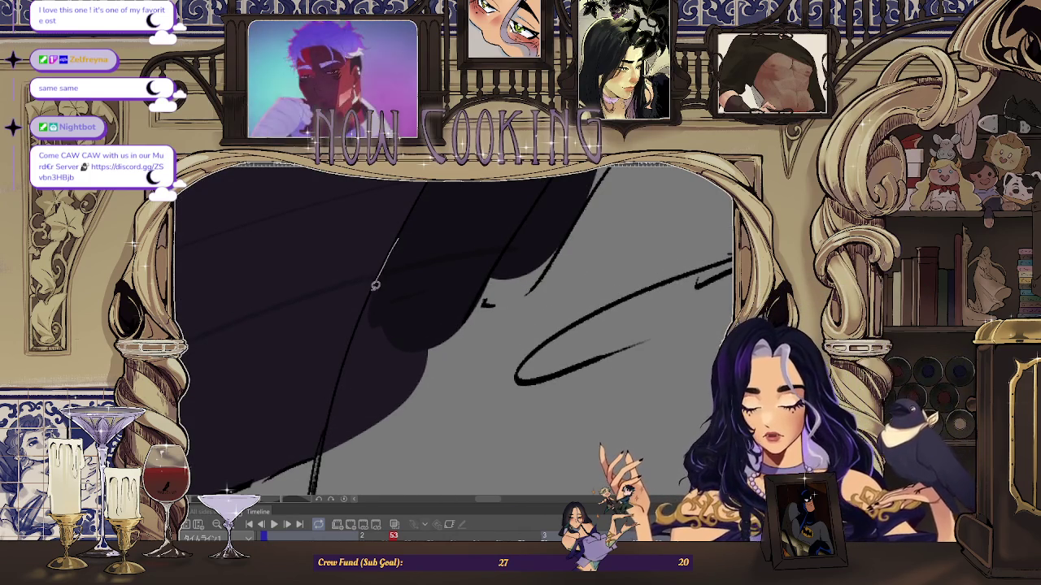
pyautogui.scroll(-2, 377, 437)
pyautogui.scroll(2, 386, 257)
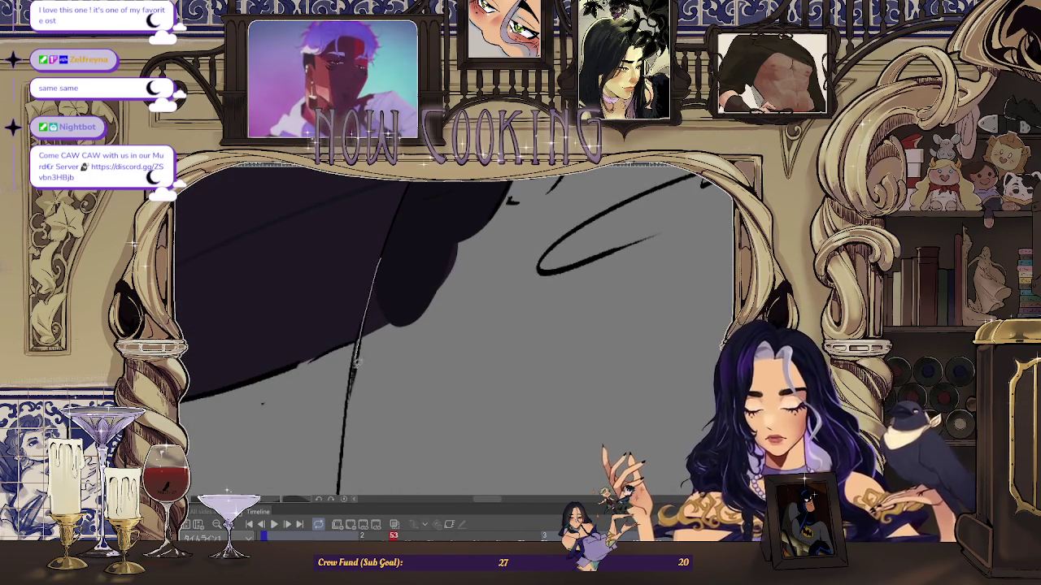
pyautogui.scroll(-2, 358, 350)
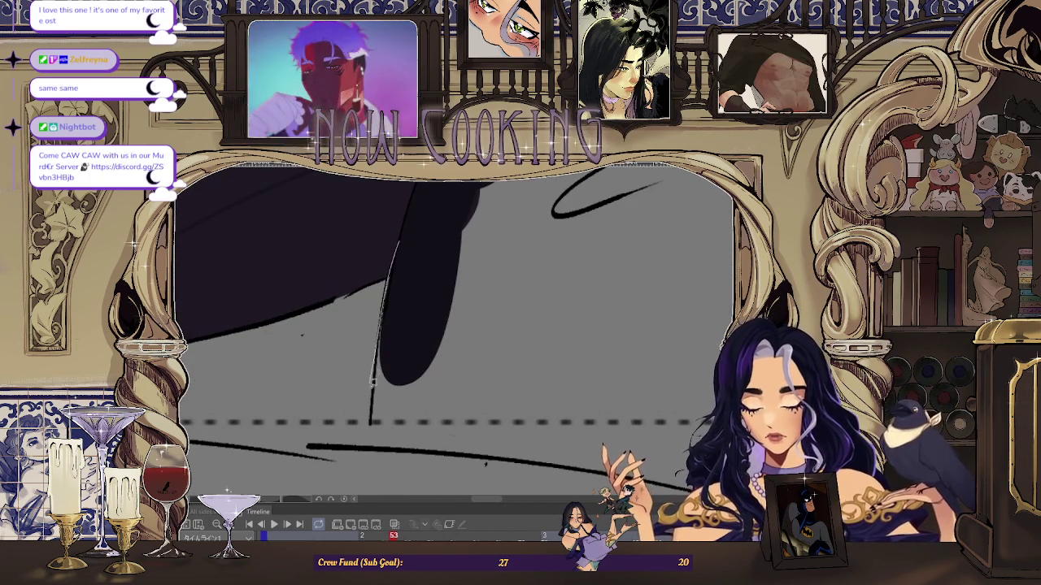
pyautogui.scroll(-1, 402, 236)
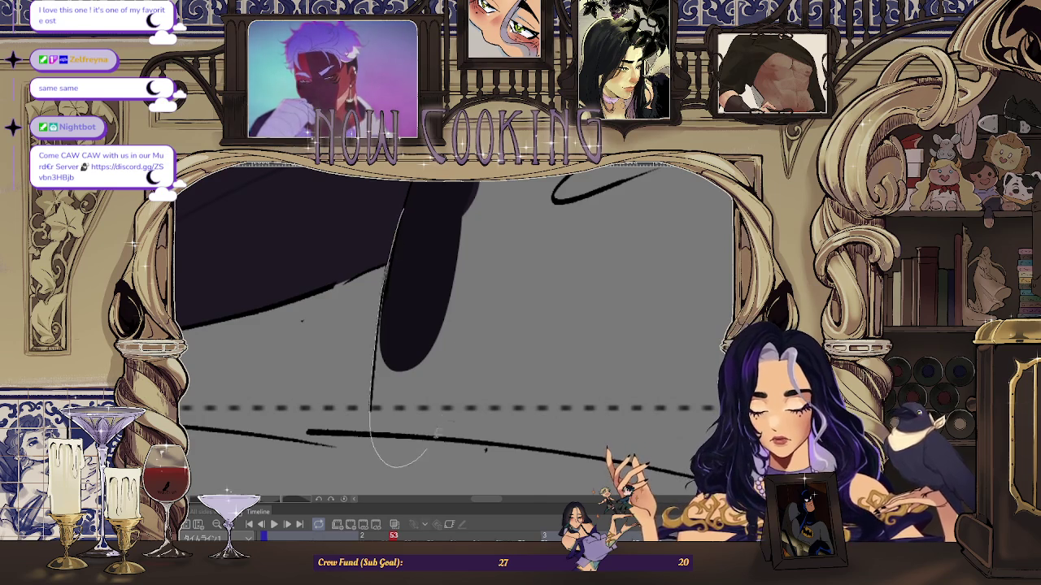
pyautogui.scroll(-3, 421, 456)
pyautogui.scroll(-3, 379, 329)
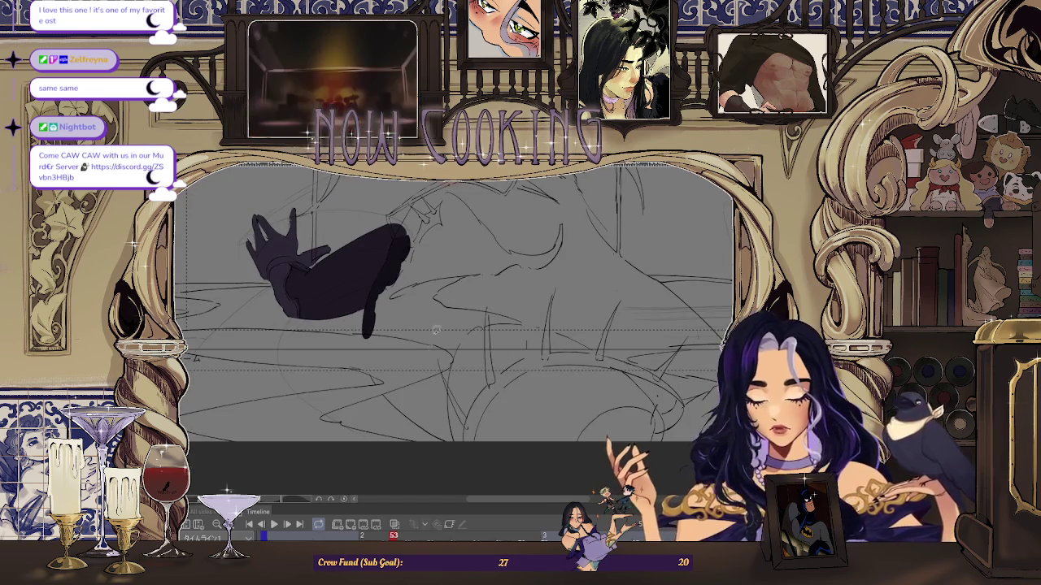
pyautogui.scroll(3, 401, 295)
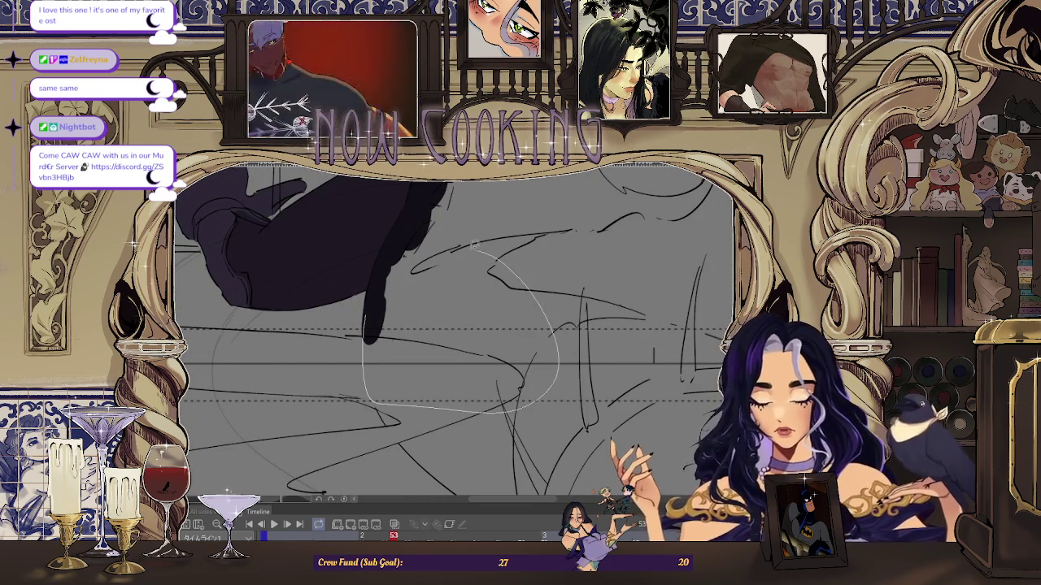
pyautogui.scroll(-3, 386, 267)
pyautogui.scroll(-3, 386, 267)
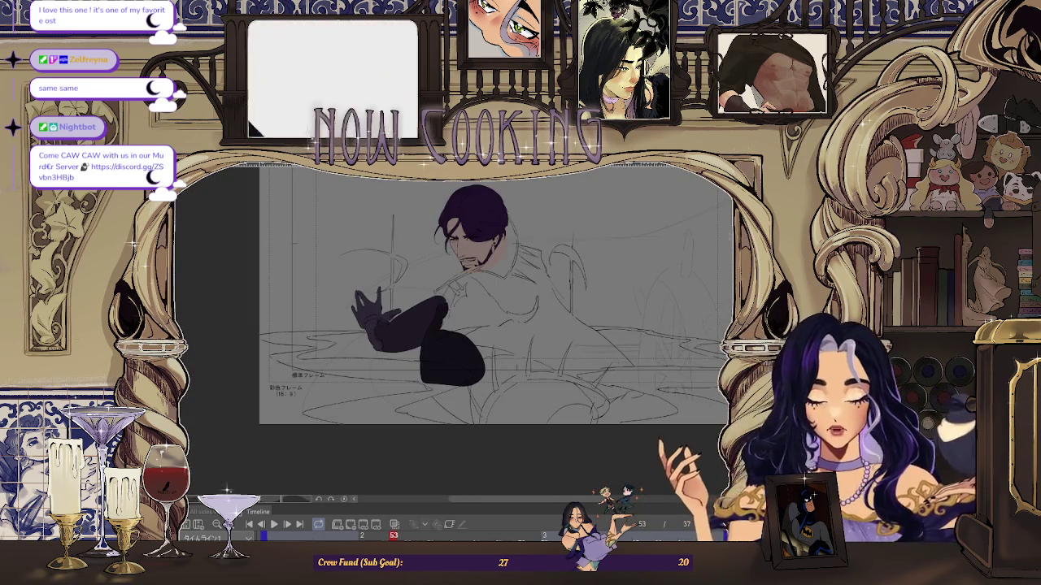
pyautogui.scroll(3, 244, 412)
pyautogui.scroll(3, 244, 412)
pyautogui.scroll(3, 244, 413)
pyautogui.scroll(-2, 494, 318)
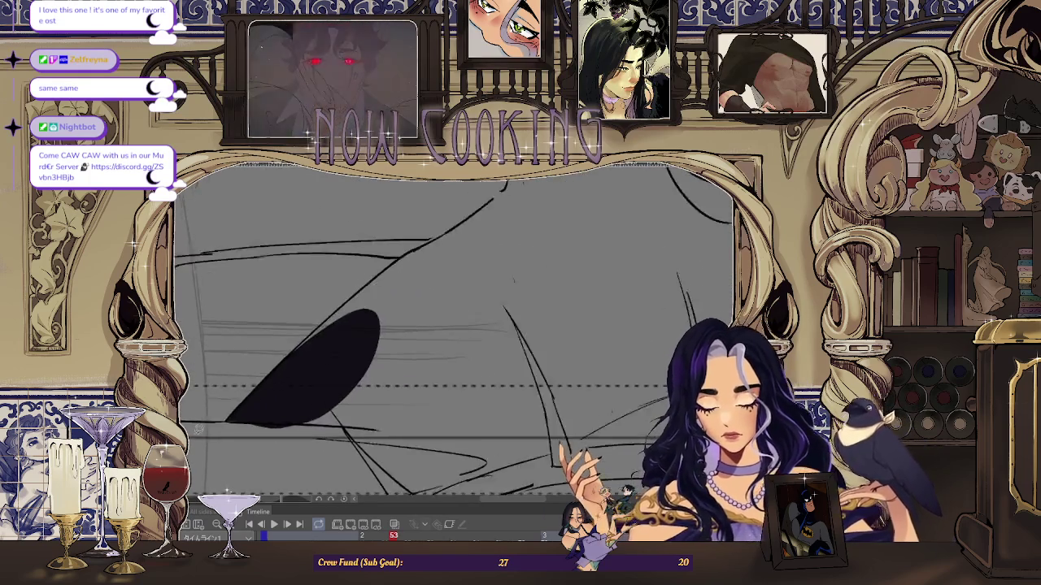
pyautogui.scroll(-3, 493, 319)
pyautogui.scroll(-1, 493, 319)
pyautogui.scroll(-2, 423, 341)
pyautogui.scroll(-2, 366, 358)
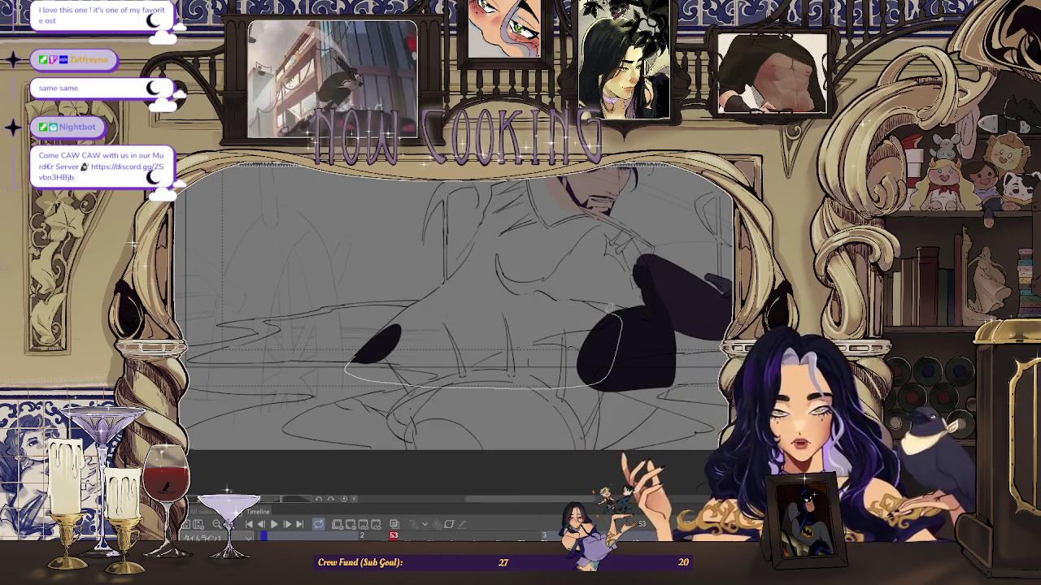
pyautogui.moveTo(439, 318); pyautogui.dragTo(438, 319)
# - Add a dark shadow shape in the hair behind the man's ear
pyautogui.scroll(-3, 528, 293)
pyautogui.scroll(4, 625, 264)
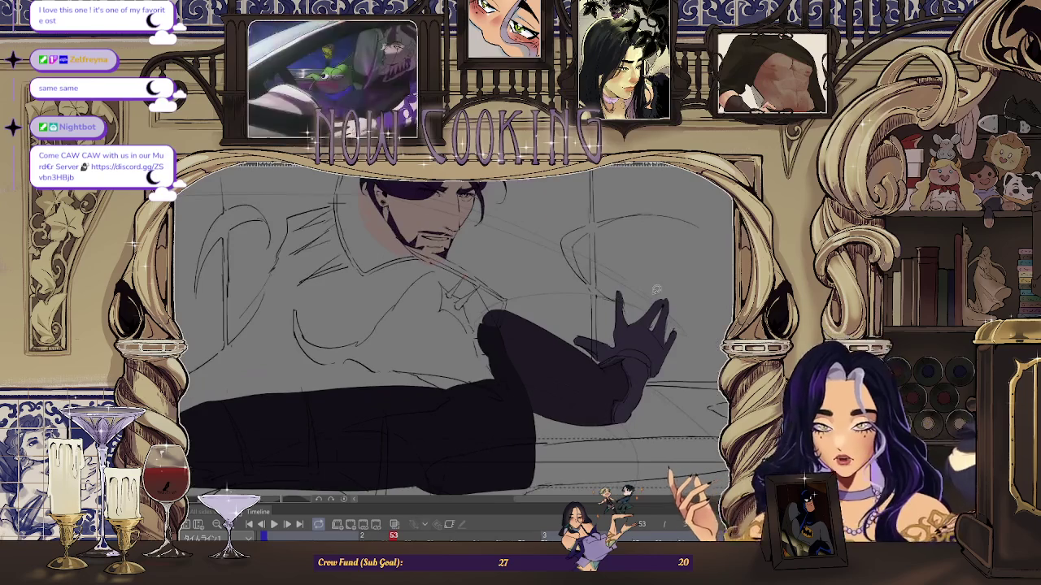
pyautogui.scroll(-1, 296, 410)
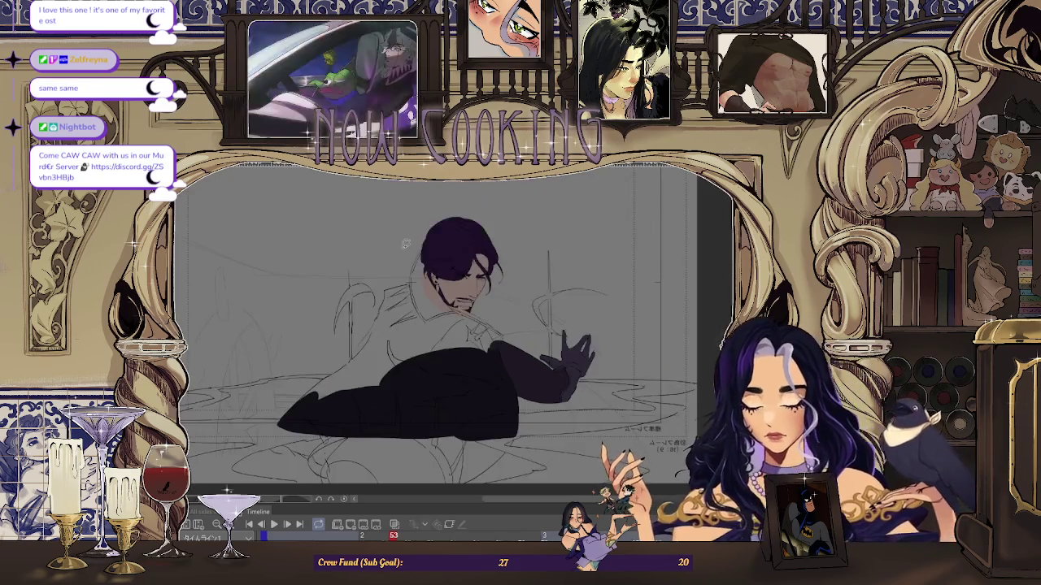
pyautogui.scroll(2, 366, 325)
pyautogui.scroll(2, 382, 269)
pyautogui.scroll(2, 401, 224)
pyautogui.moveTo(421, 266); pyautogui.dragTo(421, 266)
pyautogui.scroll(-2, 407, 309)
pyautogui.scroll(3, 353, 379)
# - Fill the outlined lock of hair behind the ear with dark shadow
pyautogui.scroll(2, 451, 285)
pyautogui.scroll(-4, 451, 285)
pyautogui.scroll(2, 412, 385)
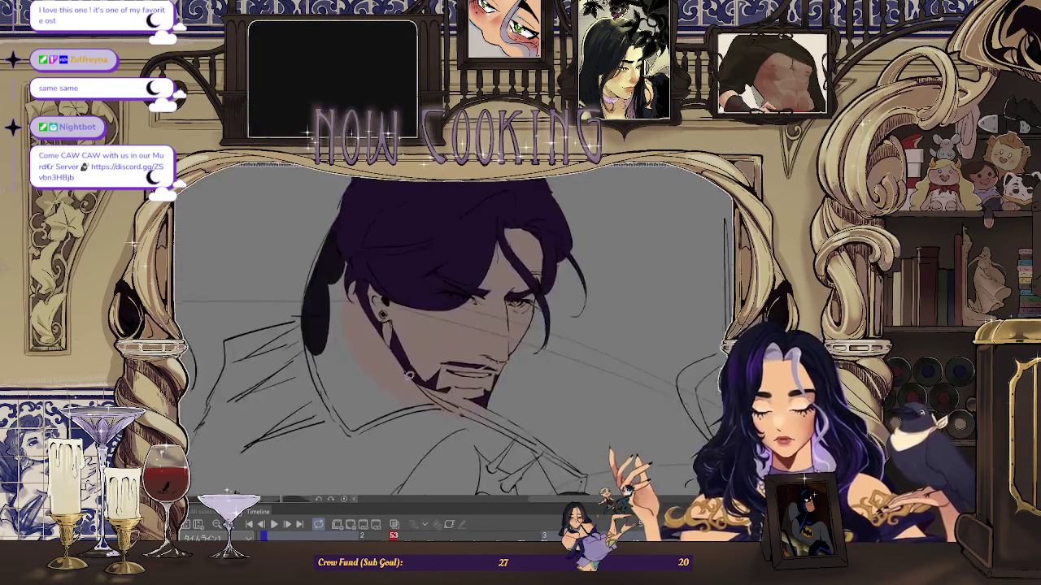
pyautogui.scroll(2, 411, 386)
pyautogui.scroll(2, 309, 201)
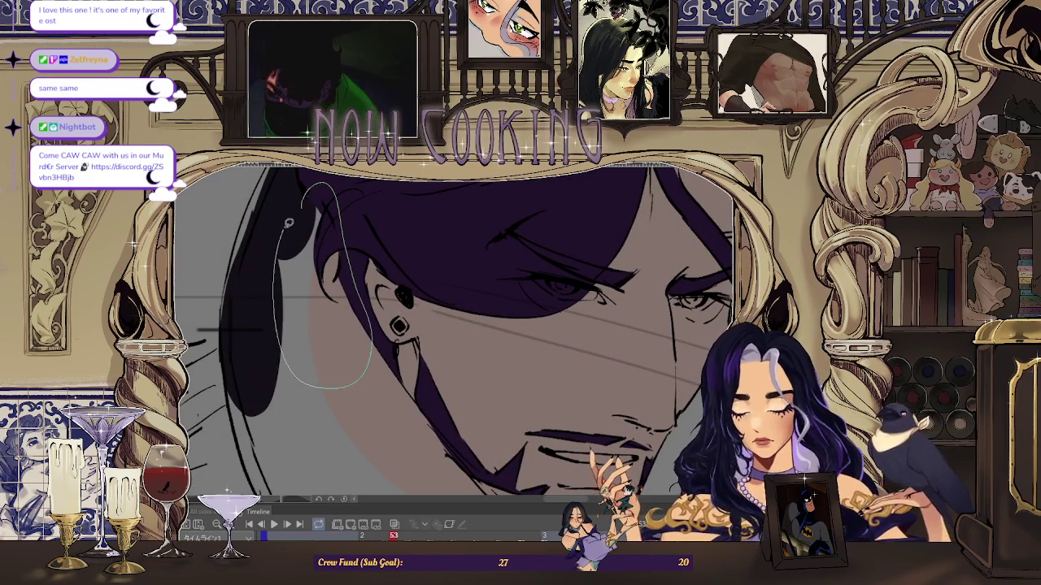
pyautogui.click(286, 229)
# - Fill the coat area below the collar and extend the shadow along the coat's edge
pyautogui.scroll(-2, 309, 261)
pyautogui.scroll(2, 343, 297)
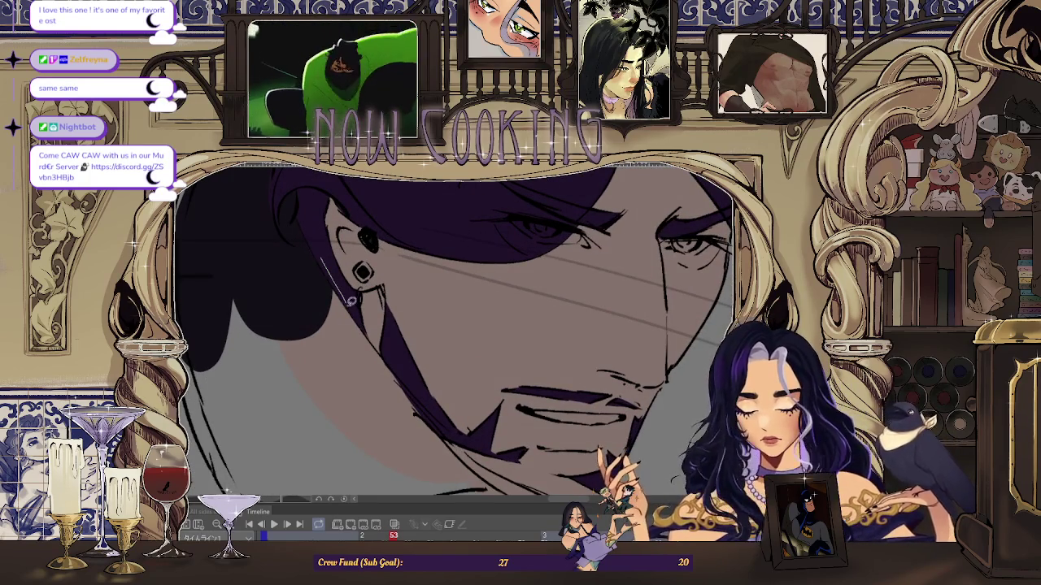
pyautogui.scroll(-2, 329, 377)
pyautogui.scroll(3, 342, 275)
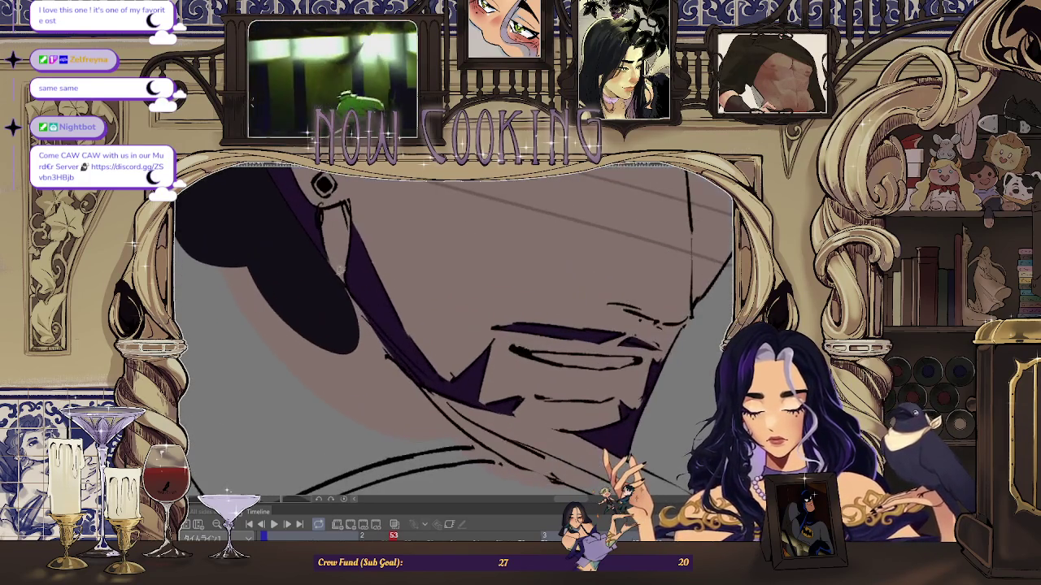
pyautogui.scroll(-2, 299, 287)
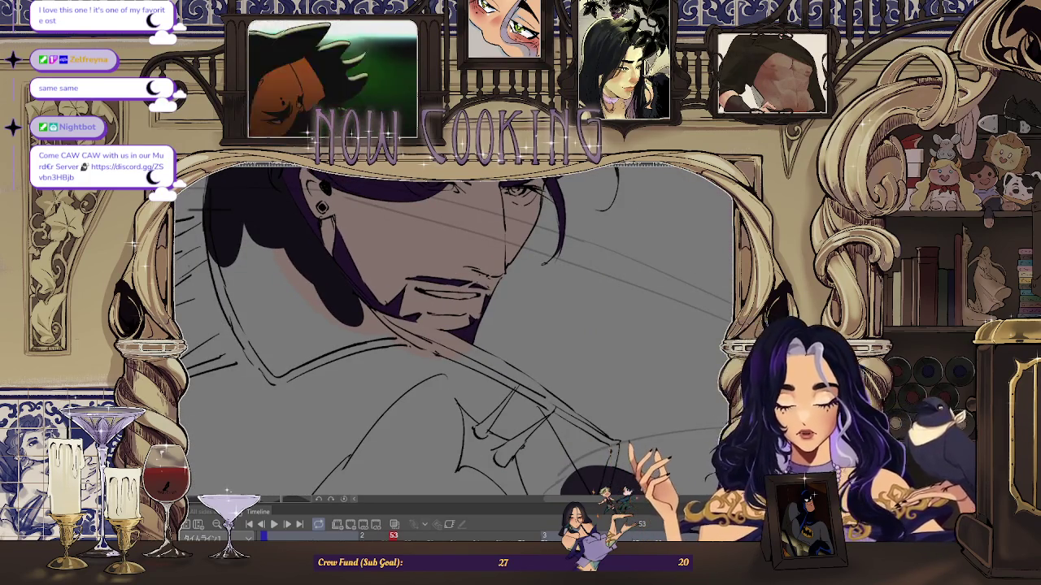
pyautogui.scroll(1, 469, 324)
pyautogui.scroll(-1, 469, 324)
pyautogui.scroll(2, 387, 345)
pyautogui.scroll(1, 387, 345)
pyautogui.hotkey('ctrl', 'z')
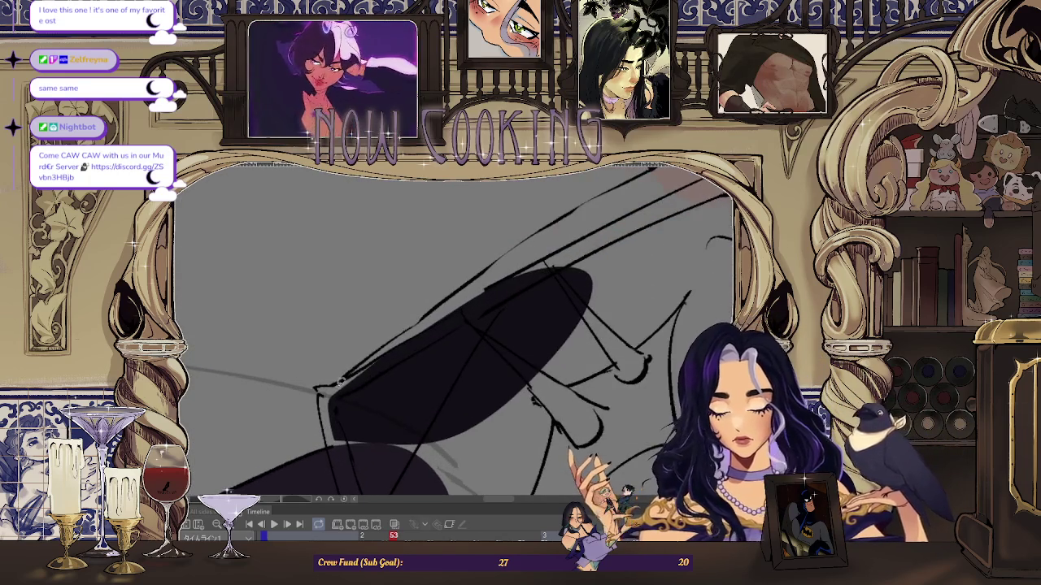
pyautogui.scroll(-1, 387, 350)
pyautogui.scroll(1, 372, 379)
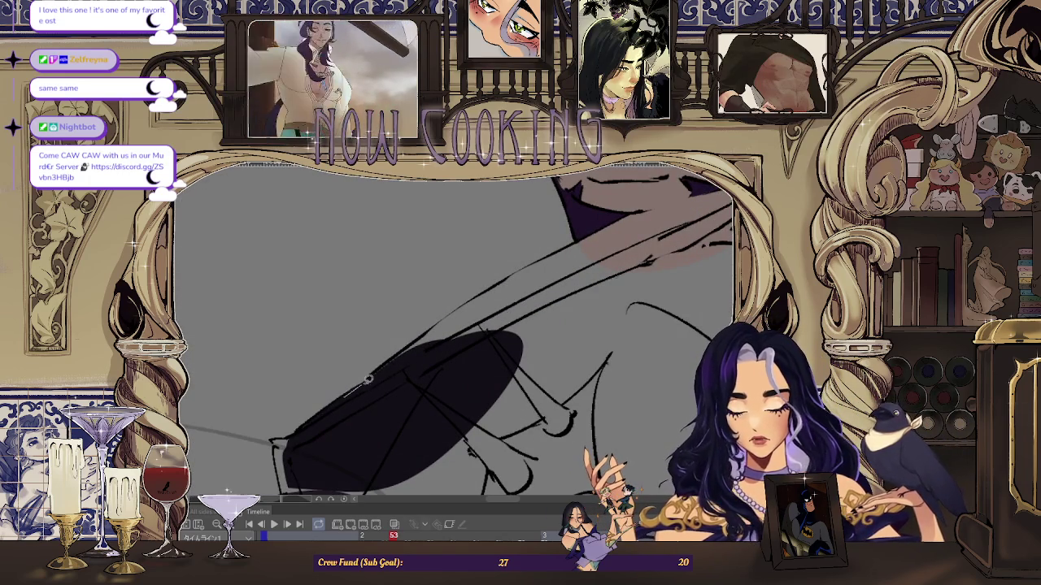
pyautogui.scroll(2, 374, 370)
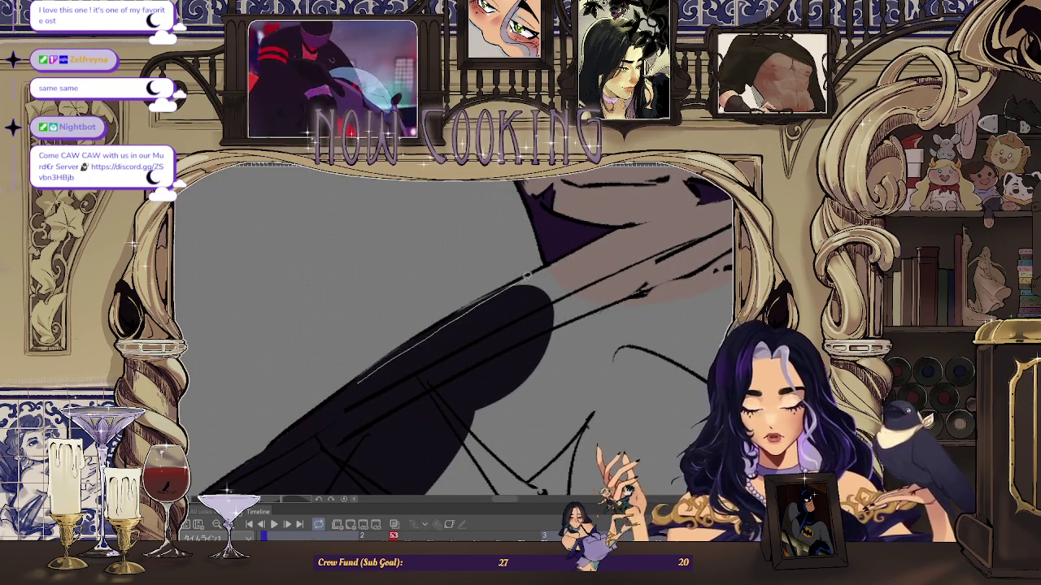
pyautogui.moveTo(512, 283); pyautogui.dragTo(616, 260)
# - Redraw the collar edge line with the pen
pyautogui.scroll(1, 440, 325)
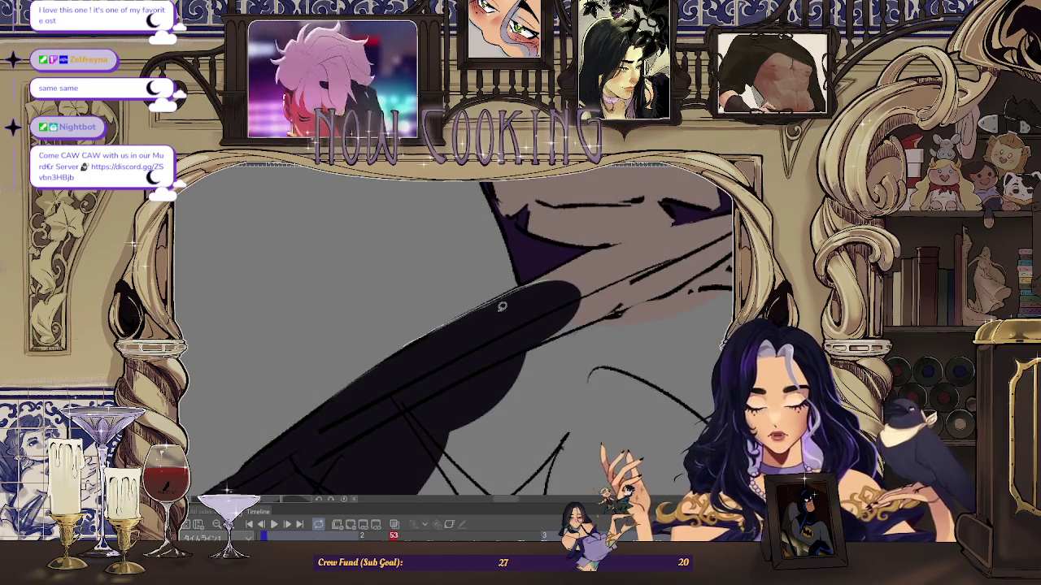
pyautogui.moveTo(553, 278); pyautogui.dragTo(385, 359)
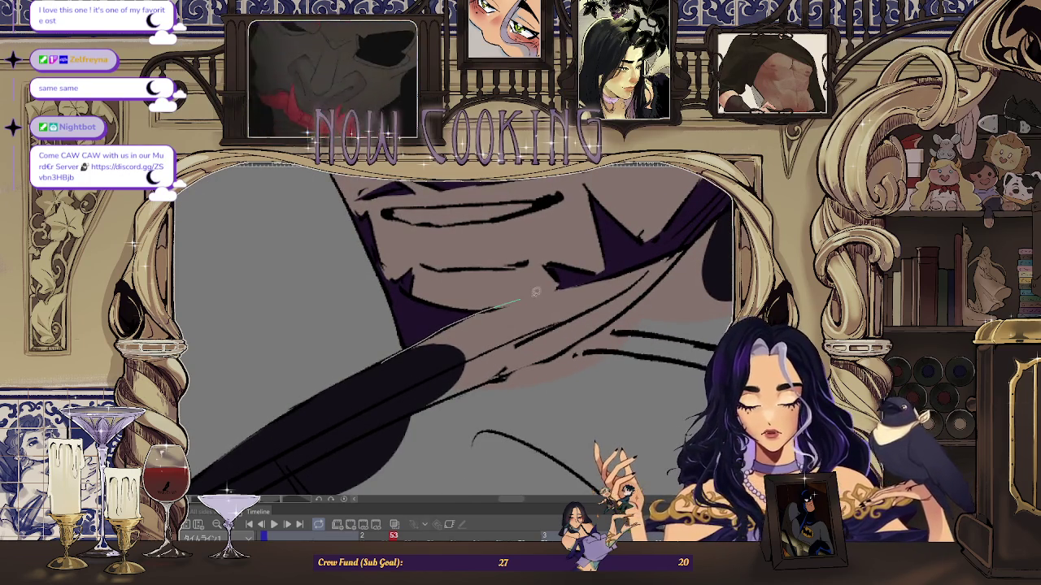
pyautogui.scroll(-3, 712, 301)
pyautogui.scroll(3, 569, 317)
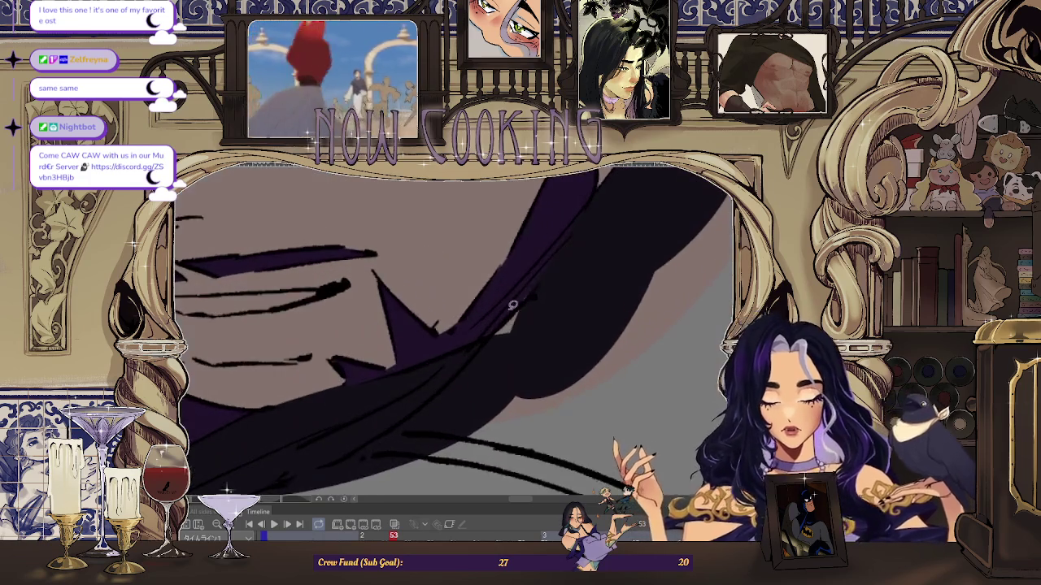
pyautogui.scroll(-3, 521, 326)
pyautogui.scroll(3, 471, 332)
pyautogui.scroll(-1, 470, 332)
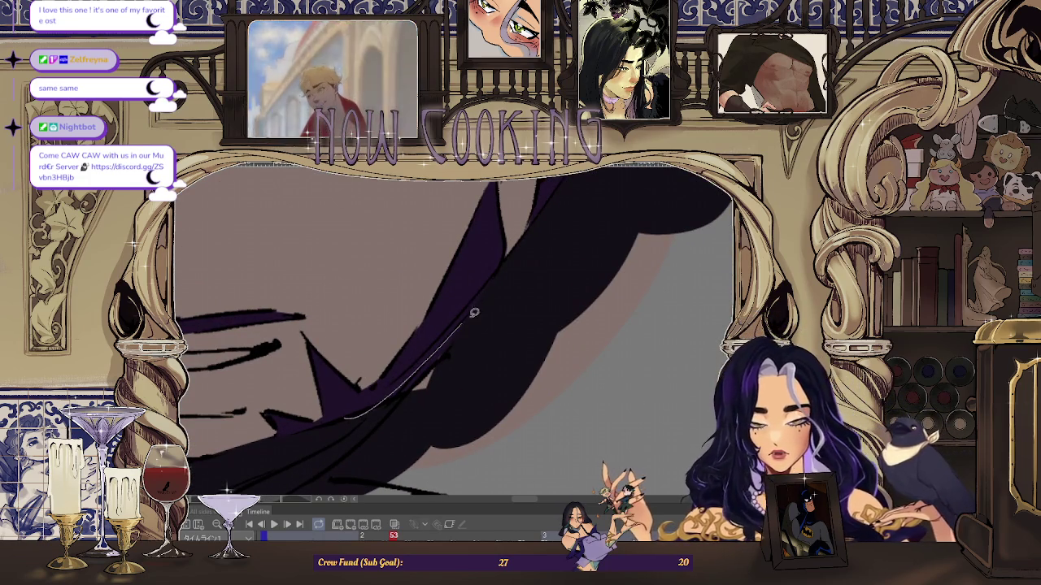
pyautogui.scroll(-5, 455, 357)
pyautogui.scroll(4, 495, 291)
pyautogui.scroll(2, 371, 305)
pyautogui.moveTo(389, 416); pyautogui.dragTo(357, 296)
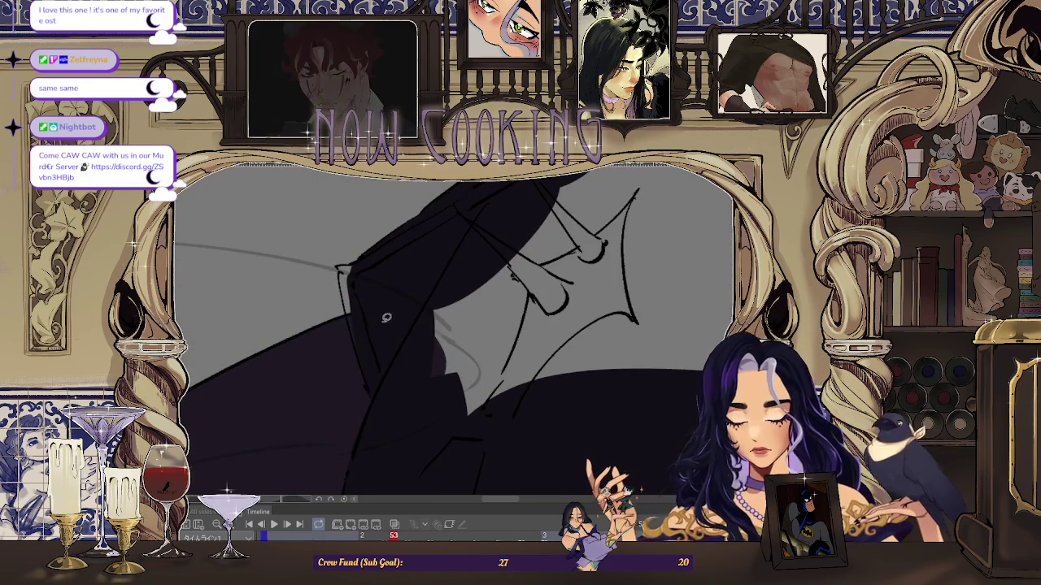
pyautogui.scroll(-3, 395, 377)
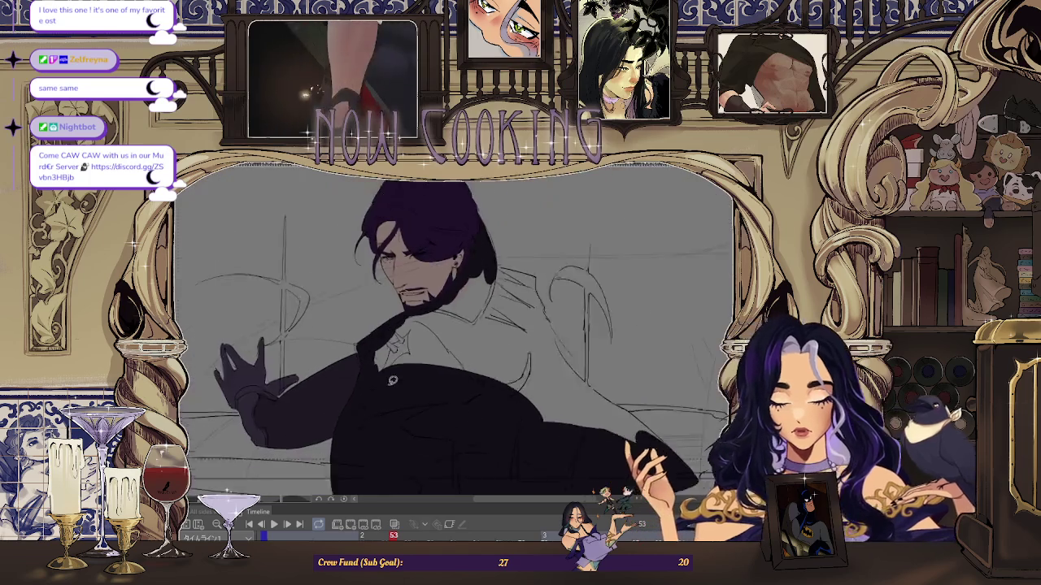
# - Lasso-fill the coat fold areas dark, including along the curved fold stroke
pyautogui.scroll(5, 455, 326)
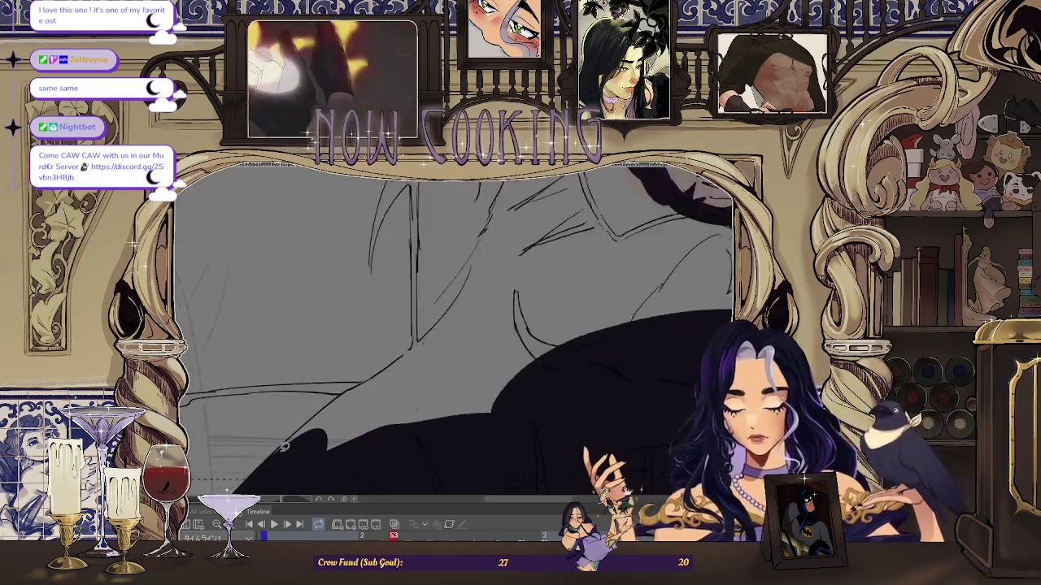
pyautogui.moveTo(643, 174); pyautogui.dragTo(232, 491)
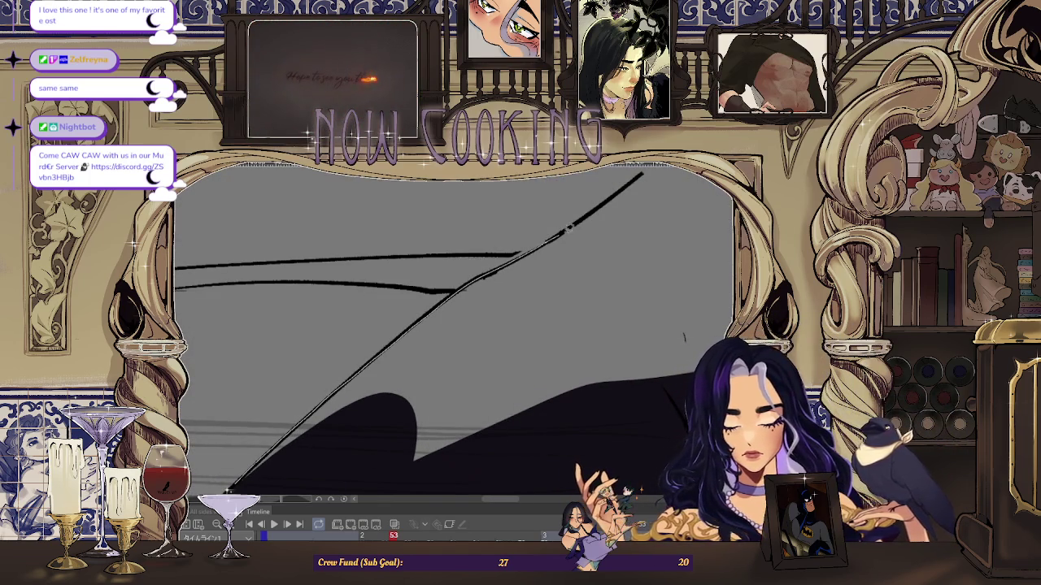
pyautogui.moveTo(315, 478)
pyautogui.mouseDown()
pyautogui.moveTo(425, 326)
pyautogui.moveTo(546, 218)
pyautogui.mouseUp()
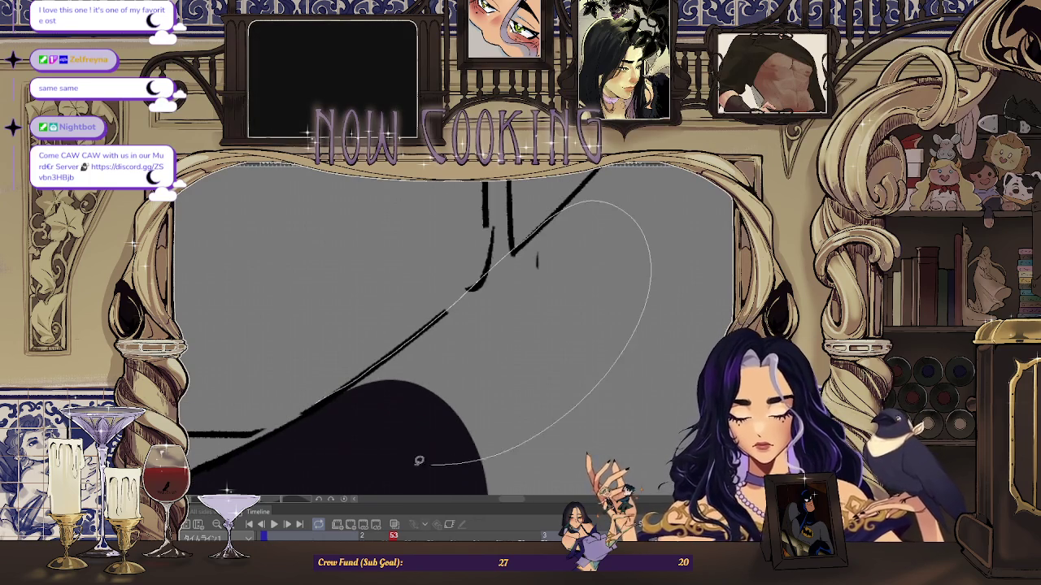
pyautogui.moveTo(458, 460); pyautogui.dragTo(456, 463)
pyautogui.scroll(-3, 407, 342)
pyautogui.scroll(3, 362, 279)
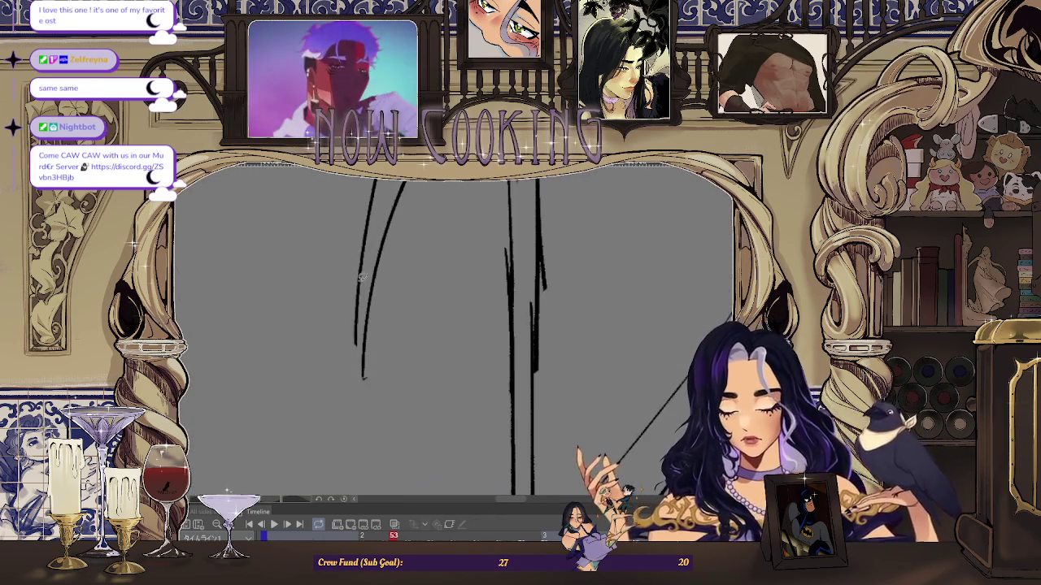
pyautogui.scroll(-3, 388, 236)
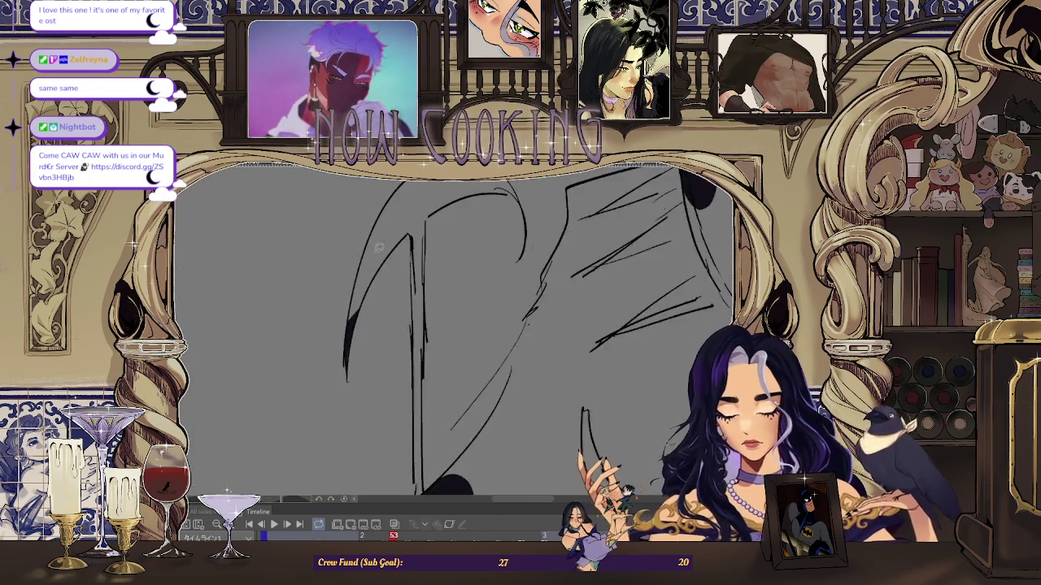
pyautogui.scroll(3, 358, 268)
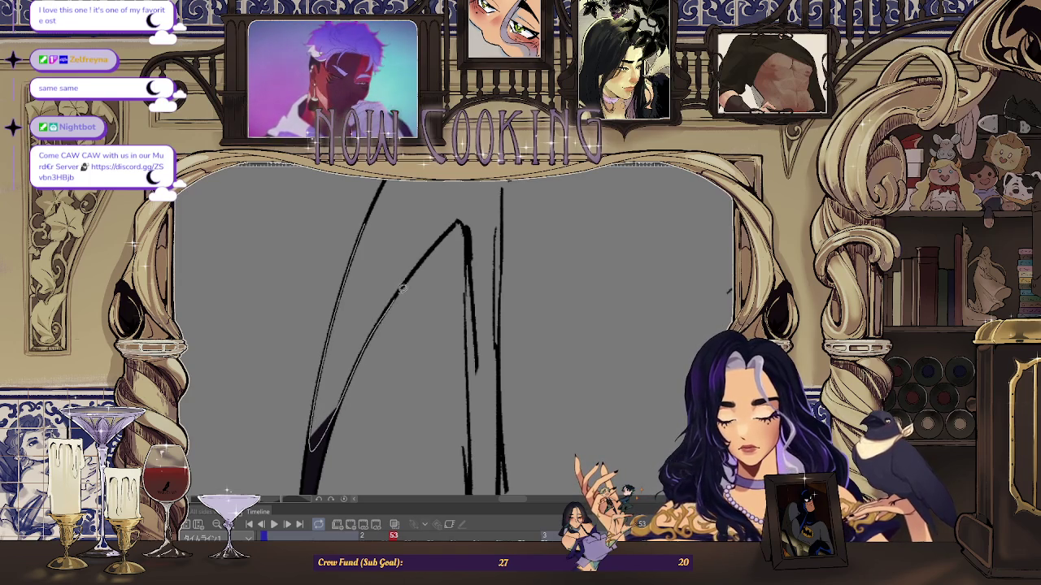
pyautogui.scroll(2, 447, 233)
pyautogui.scroll(-3, 422, 236)
pyautogui.scroll(3, 399, 236)
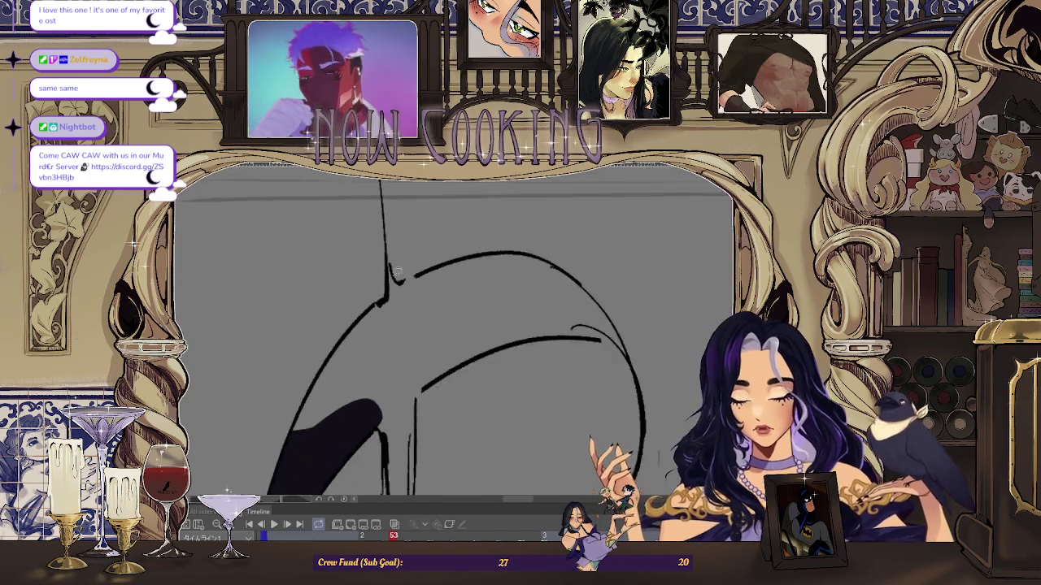
pyautogui.scroll(2, 407, 317)
pyautogui.moveTo(398, 256)
pyautogui.mouseDown()
pyautogui.moveTo(405, 288)
pyautogui.moveTo(308, 363)
pyautogui.mouseUp()
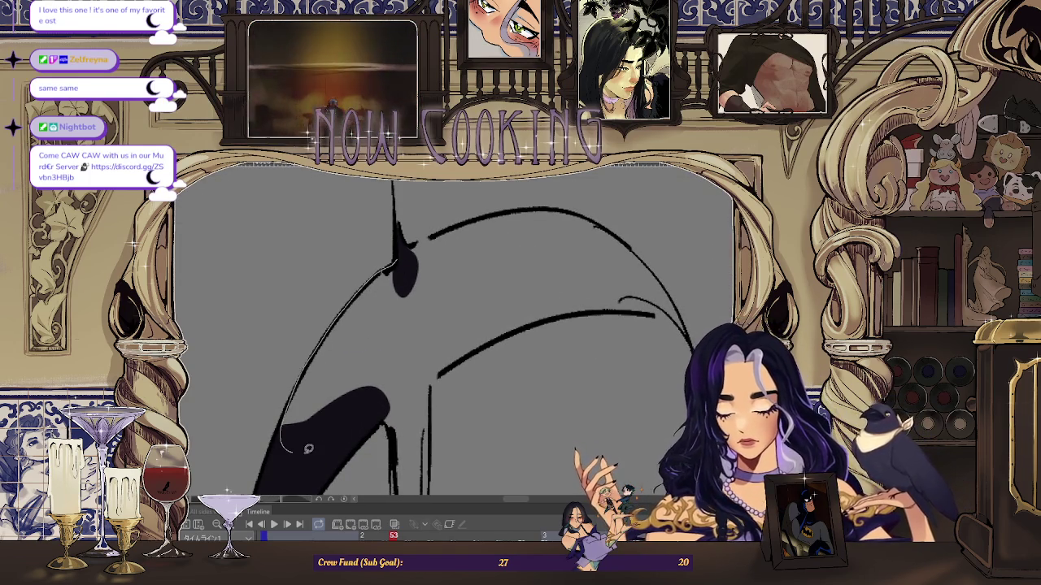
pyautogui.moveTo(295, 448); pyautogui.dragTo(391, 244)
# - Fill the long vertical hanging strand solid dark, section by section
pyautogui.scroll(-2, 350, 350)
pyautogui.scroll(2, 333, 297)
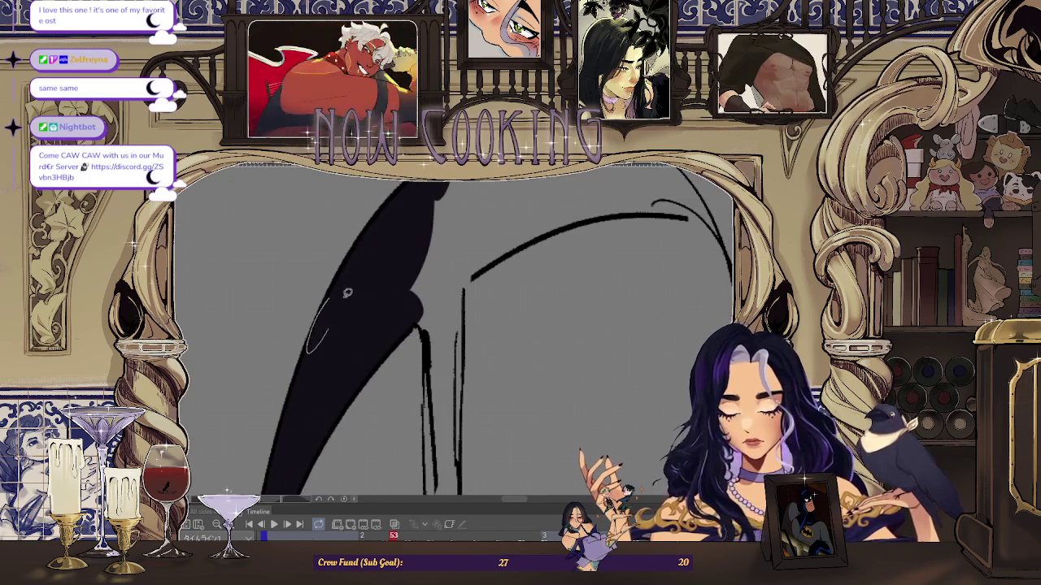
pyautogui.scroll(-2, 338, 317)
pyautogui.scroll(1, 393, 244)
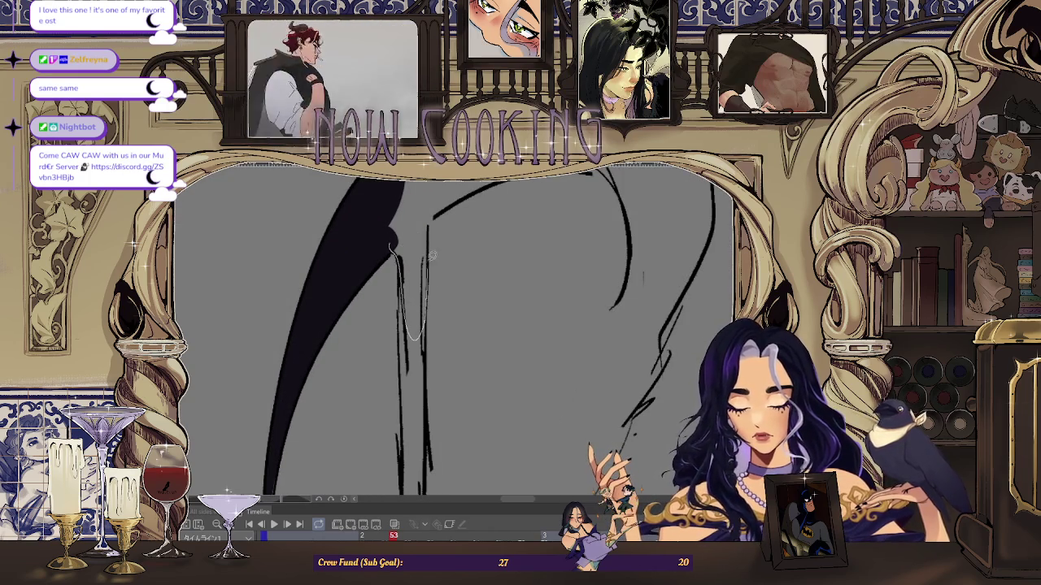
pyautogui.moveTo(395, 190); pyautogui.dragTo(394, 192)
pyautogui.scroll(-2, 397, 195)
pyautogui.scroll(2, 402, 216)
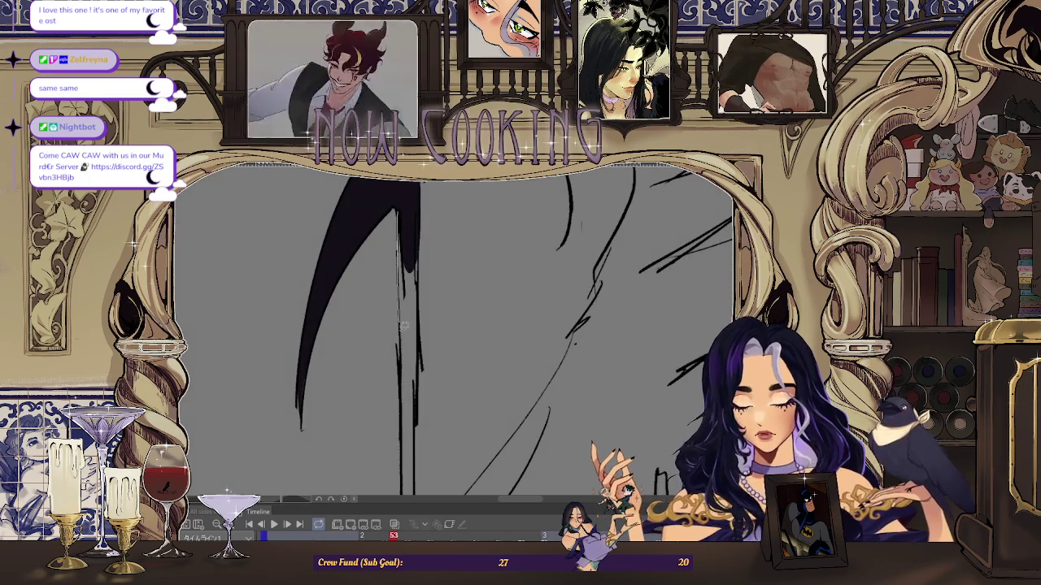
pyautogui.scroll(2, 419, 244)
pyautogui.moveTo(420, 241); pyautogui.dragTo(421, 237)
pyautogui.scroll(-3, 411, 278)
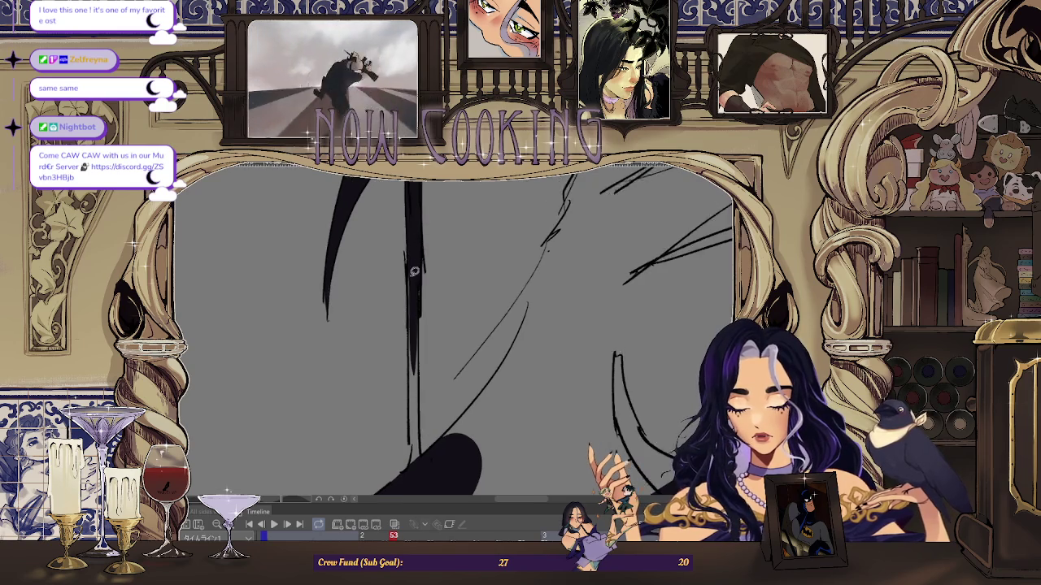
pyautogui.scroll(2, 415, 252)
pyautogui.moveTo(426, 288); pyautogui.dragTo(424, 291)
pyautogui.scroll(2, 419, 301)
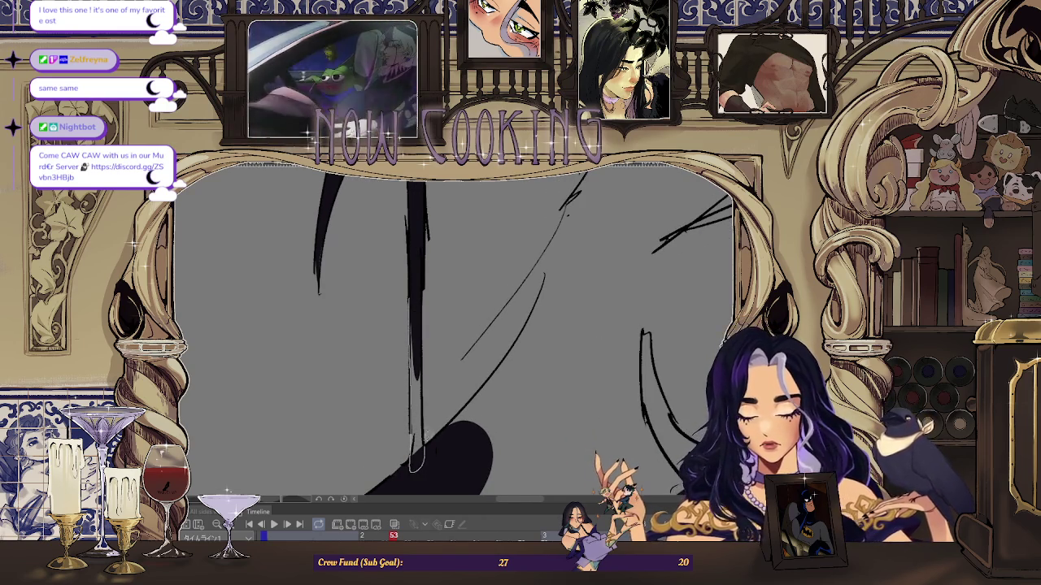
pyautogui.moveTo(423, 361); pyautogui.dragTo(421, 363)
pyautogui.scroll(-3, 423, 358)
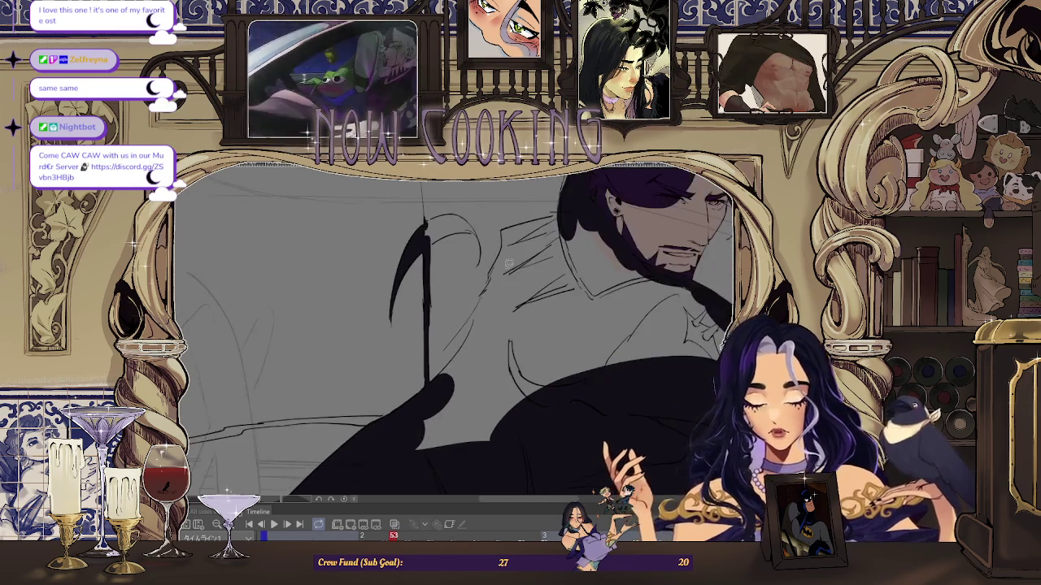
pyautogui.scroll(1, 486, 292)
pyautogui.scroll(1, 485, 292)
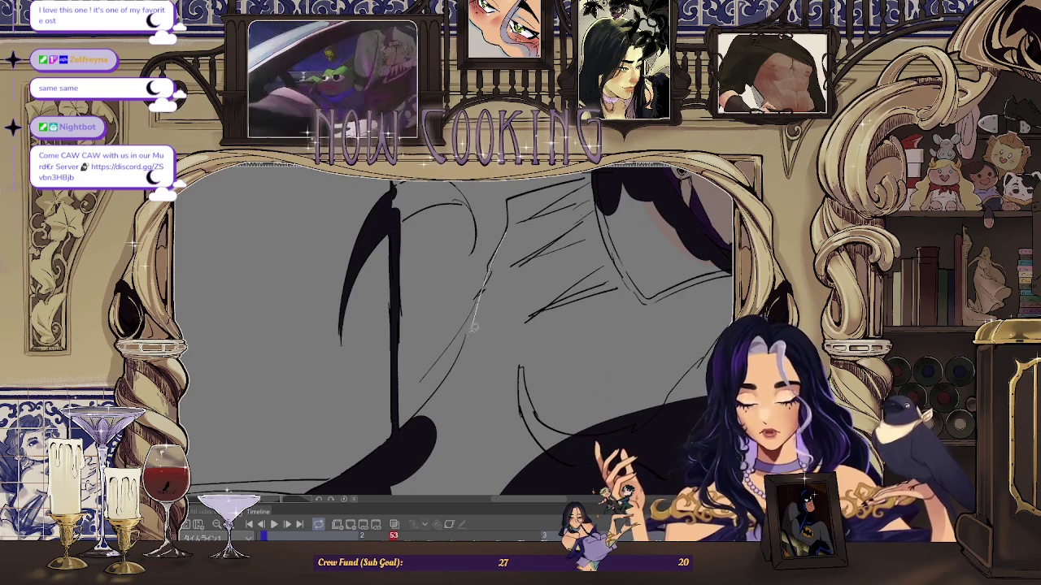
# - Lasso-fill the curved braid strand black, then redraw its left edge line with the pen
pyautogui.moveTo(523, 308); pyautogui.dragTo(521, 310)
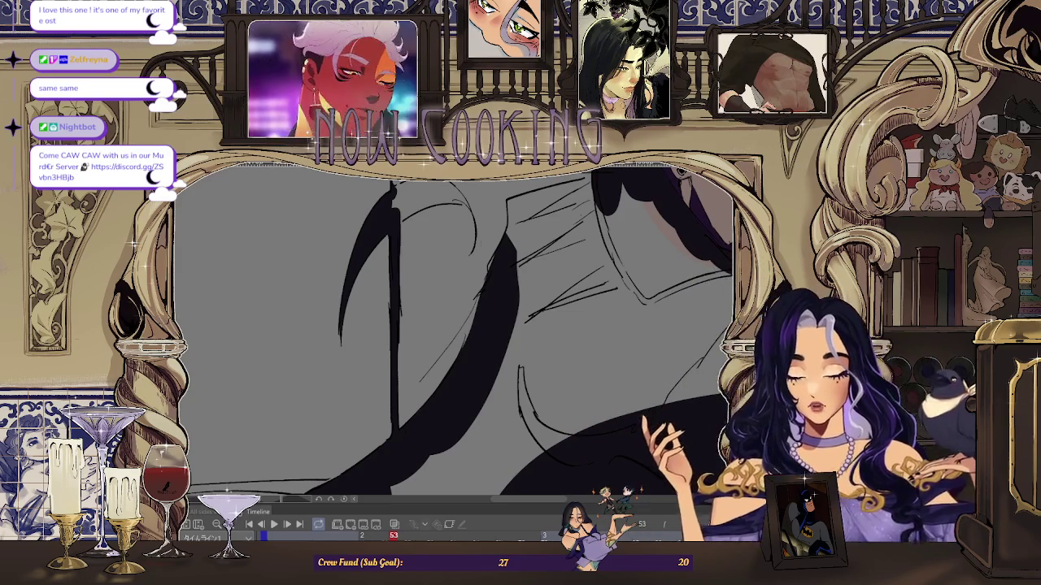
pyautogui.scroll(2, 455, 326)
pyautogui.moveTo(443, 437); pyautogui.dragTo(516, 257)
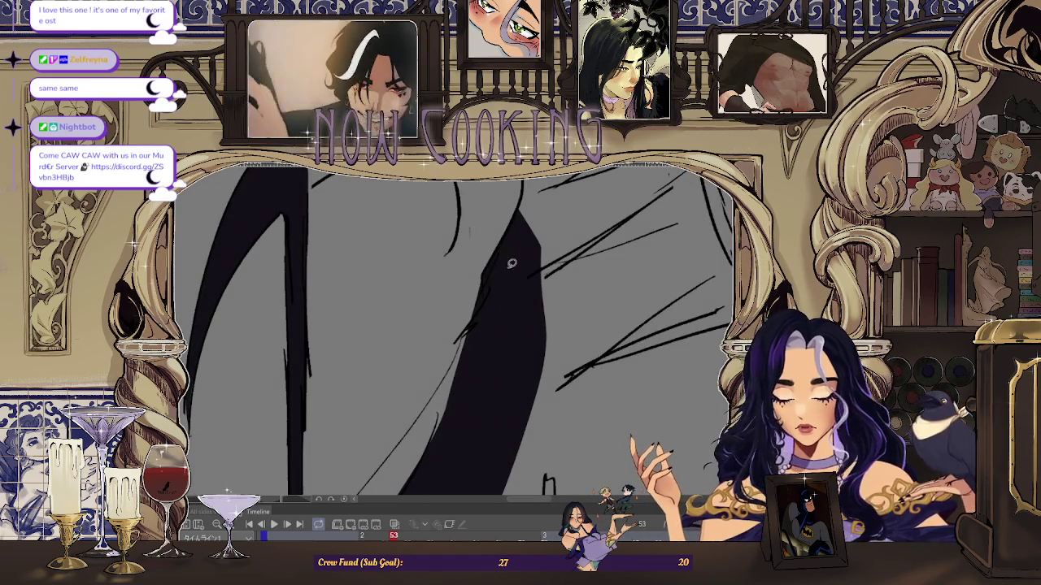
pyautogui.scroll(-2, 514, 276)
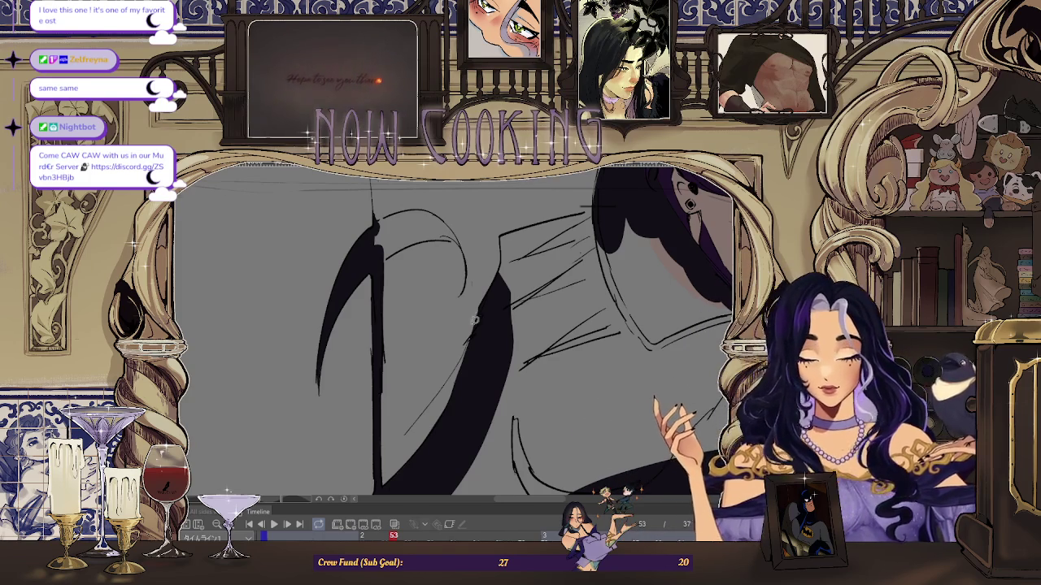
# - Bucket-fill the closed coat region between the sketch lines with the dark shadow colour
pyautogui.scroll(5, 382, 393)
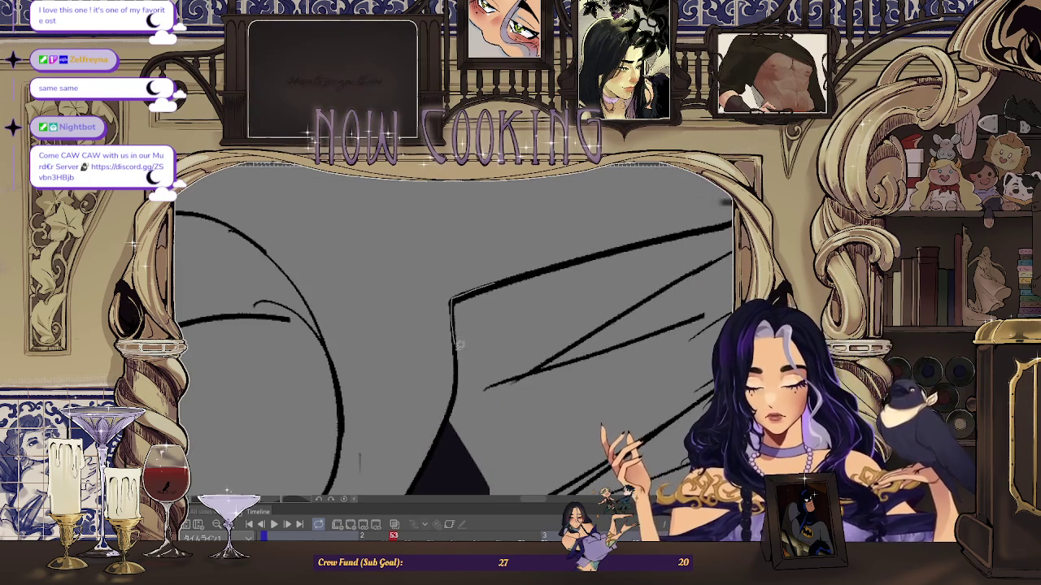
pyautogui.click(452, 423)
pyautogui.scroll(-3, 423, 341)
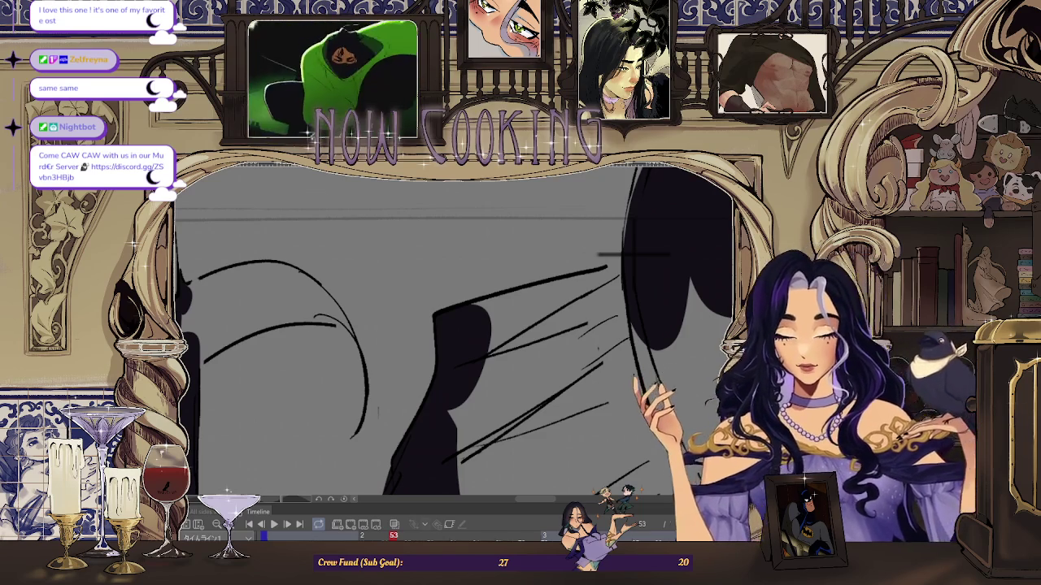
pyautogui.scroll(1, 456, 325)
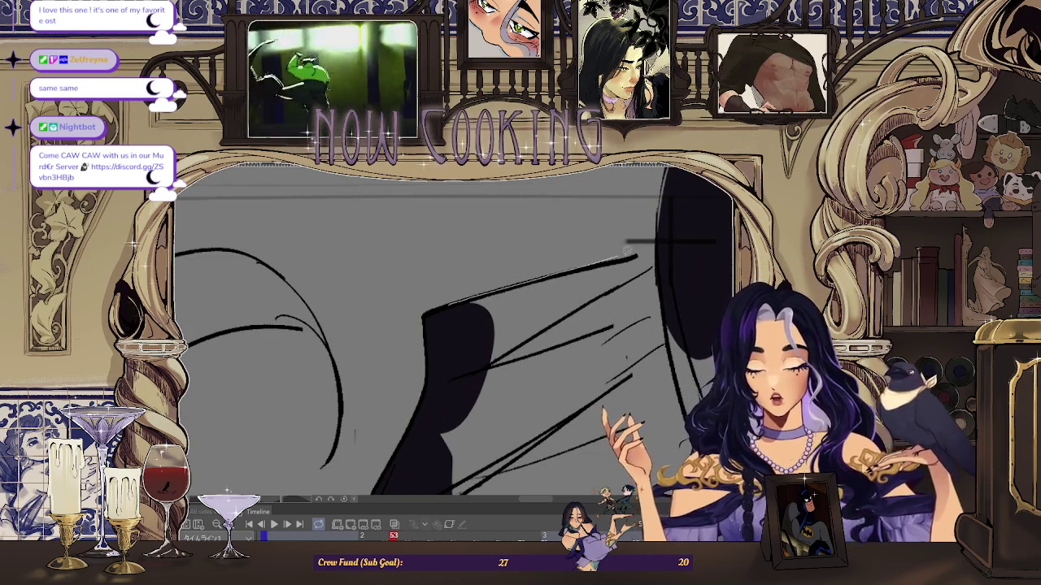
pyautogui.scroll(-2, 376, 341)
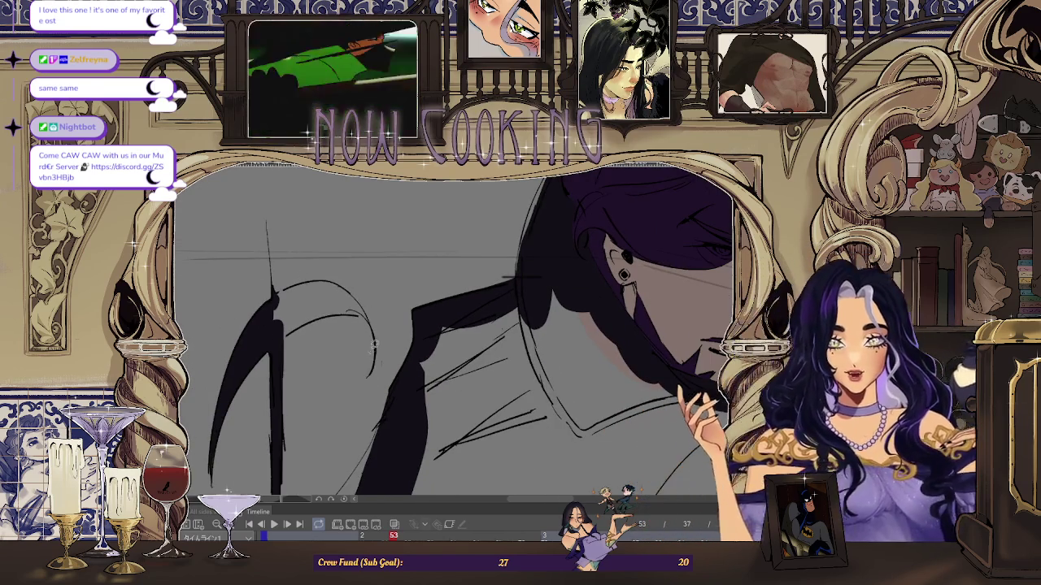
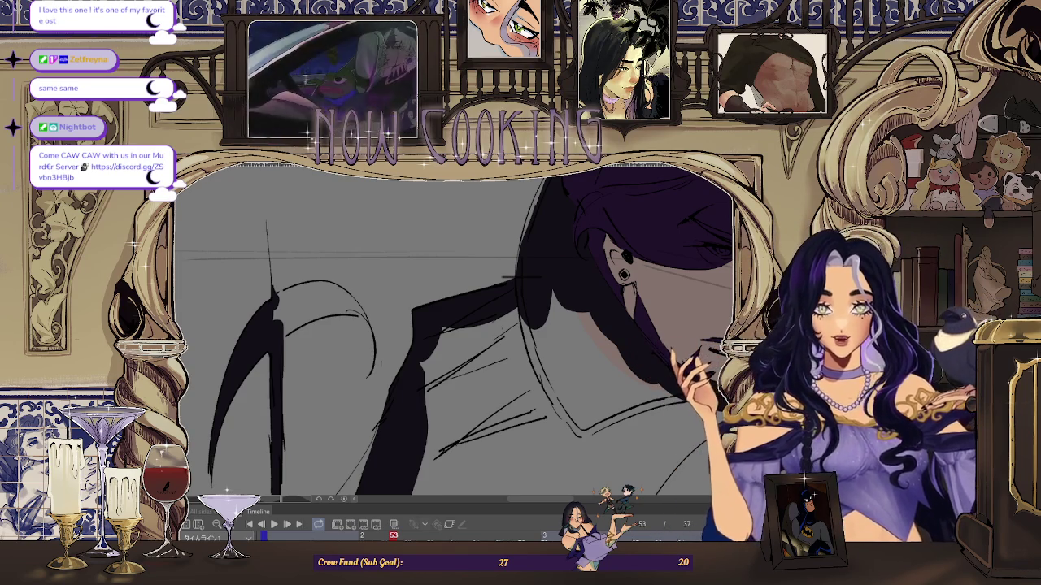
# - Zoom in on frame 53 and outline the cloak's shoulder area for filling
pyautogui.scroll(2, 333, 189)
pyautogui.scroll(2, 333, 189)
pyautogui.scroll(2, 333, 190)
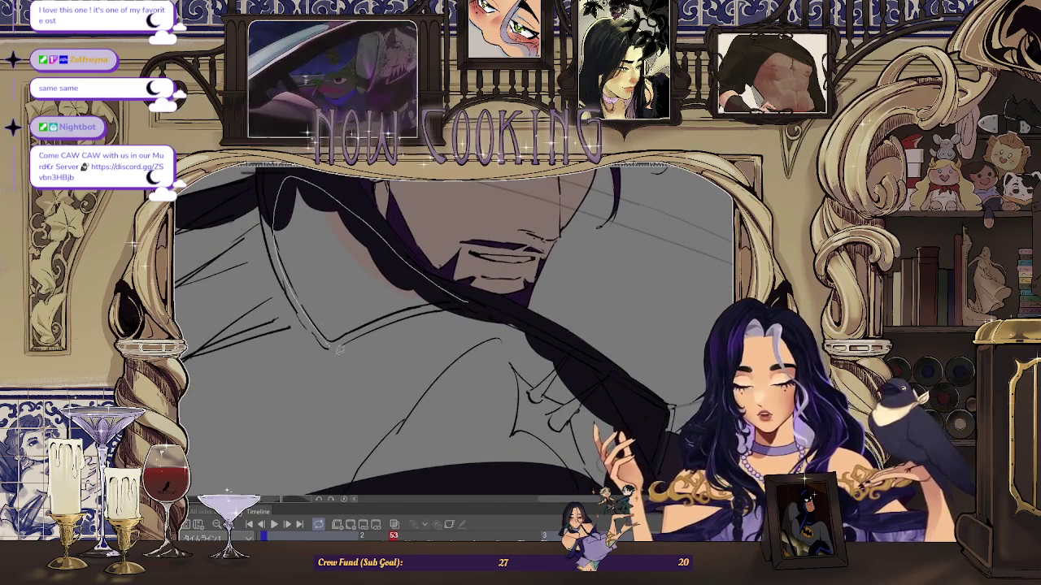
pyautogui.scroll(-2, 554, 282)
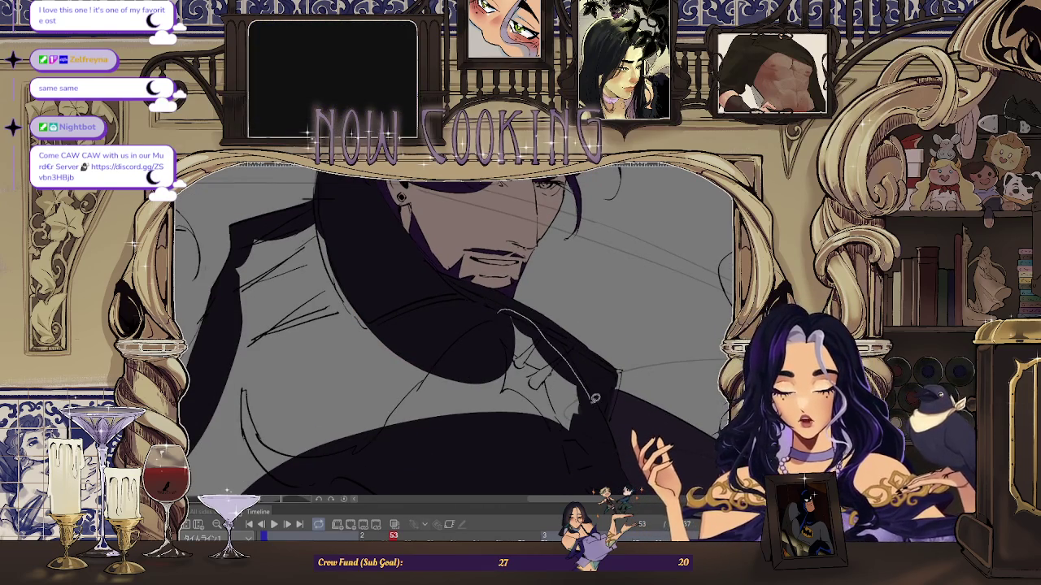
pyautogui.scroll(-2, 503, 316)
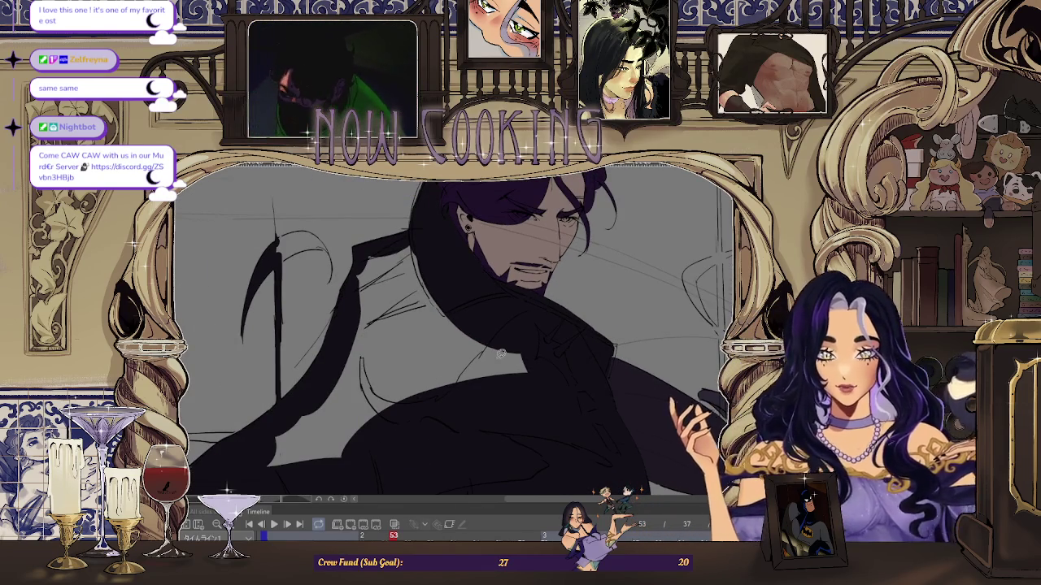
pyautogui.scroll(2, 502, 354)
pyautogui.moveTo(414, 236)
pyautogui.mouseDown()
pyautogui.moveTo(334, 276)
pyautogui.moveTo(434, 263)
pyautogui.moveTo(417, 238)
pyautogui.mouseUp()
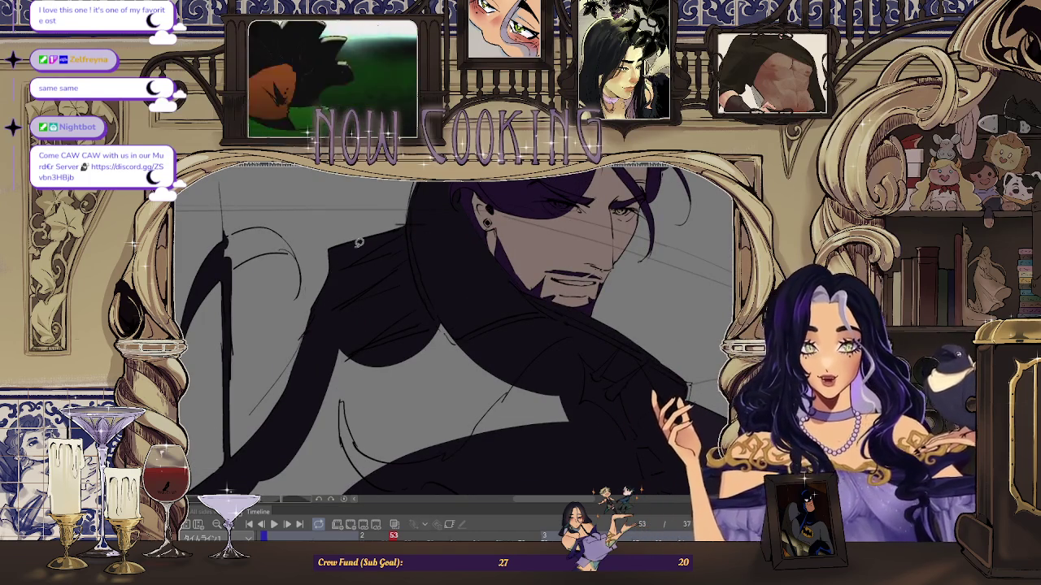
pyautogui.scroll(-2, 463, 248)
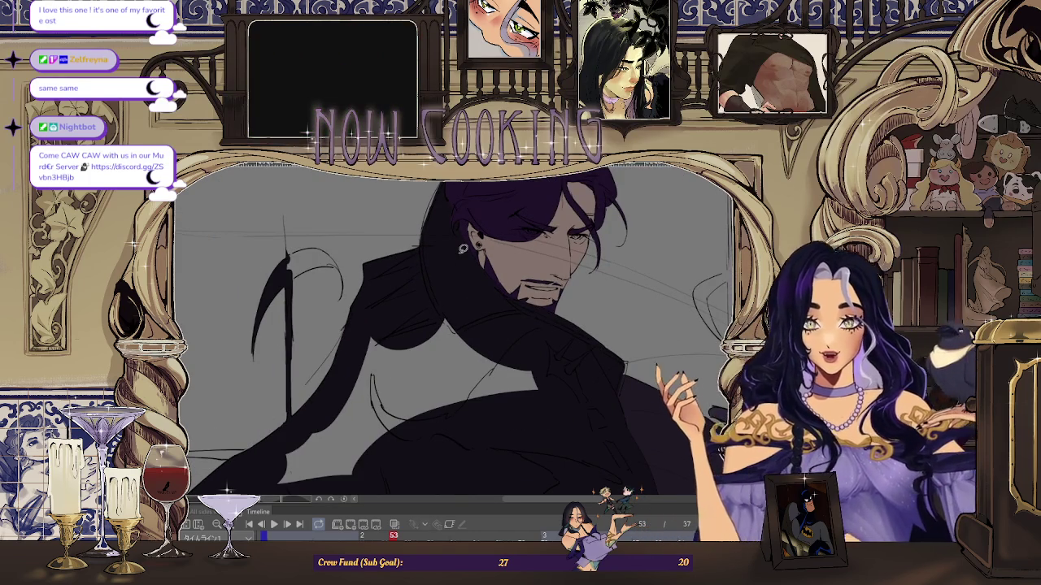
pyautogui.scroll(-2, 491, 284)
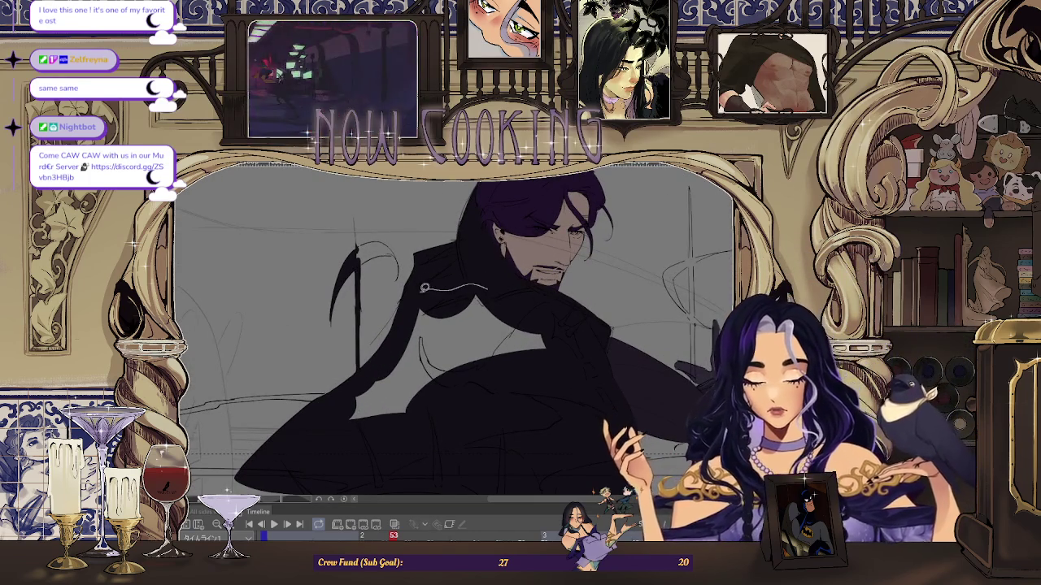
# - Fill the curved cloak crescent beside the scythe dark purple, then reset the view
pyautogui.moveTo(529, 299); pyautogui.dragTo(434, 207)
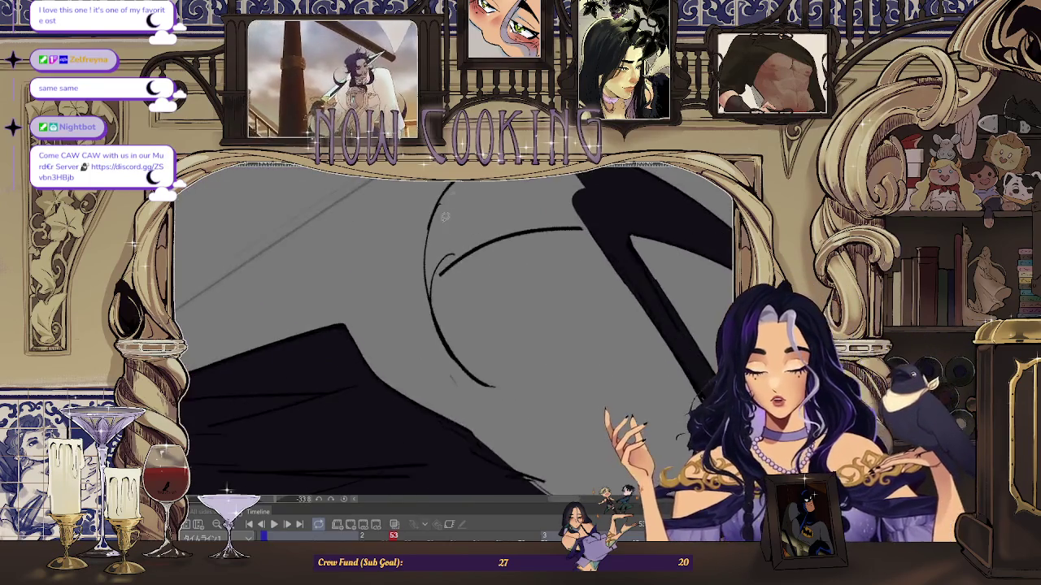
pyautogui.moveTo(521, 208)
pyautogui.mouseDown()
pyautogui.moveTo(431, 191)
pyautogui.moveTo(379, 342)
pyautogui.mouseUp()
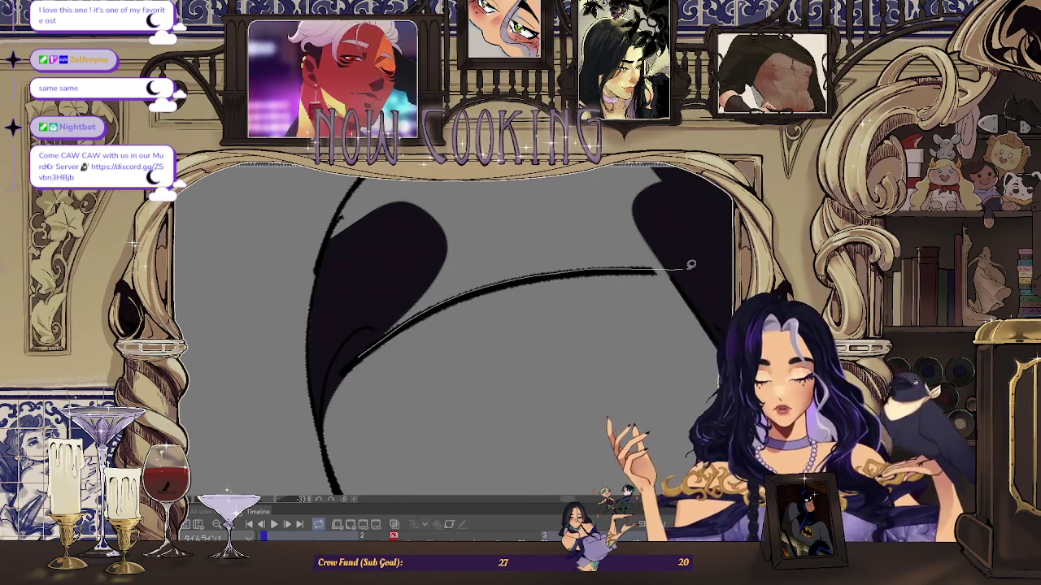
pyautogui.moveTo(380, 276)
pyautogui.mouseDown()
pyautogui.moveTo(588, 280)
pyautogui.moveTo(315, 285)
pyautogui.mouseUp()
pyautogui.moveTo(400, 206); pyautogui.dragTo(516, 183)
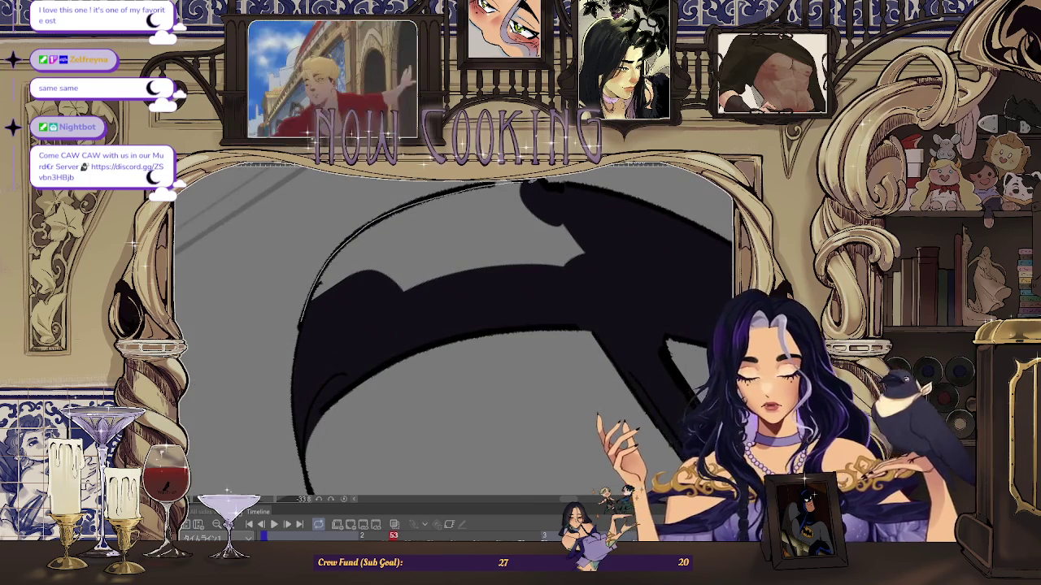
pyautogui.moveTo(595, 282); pyautogui.dragTo(590, 284)
pyautogui.moveTo(402, 250); pyautogui.dragTo(450, 228)
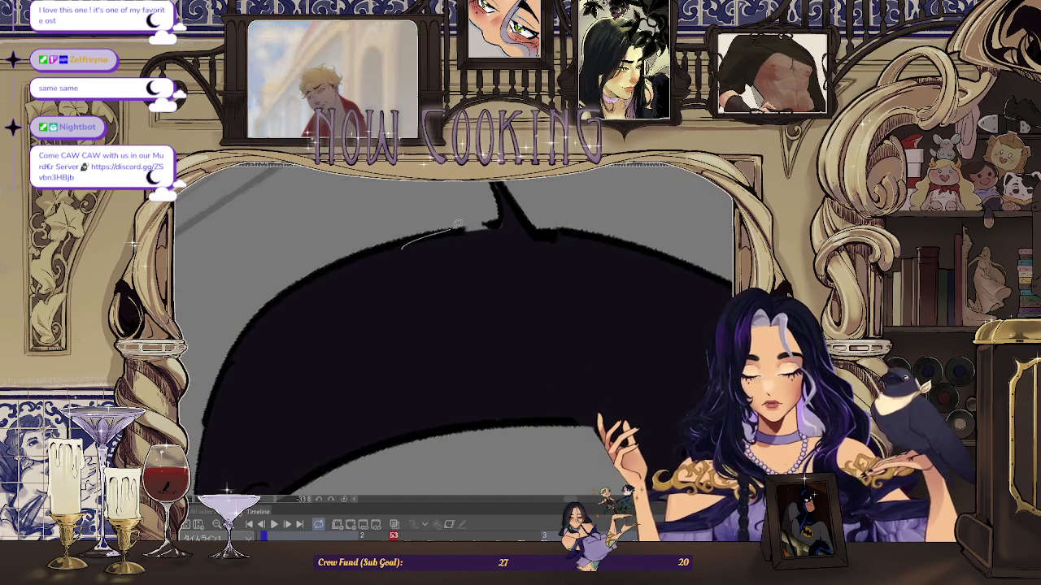
pyautogui.moveTo(524, 226); pyautogui.dragTo(349, 295)
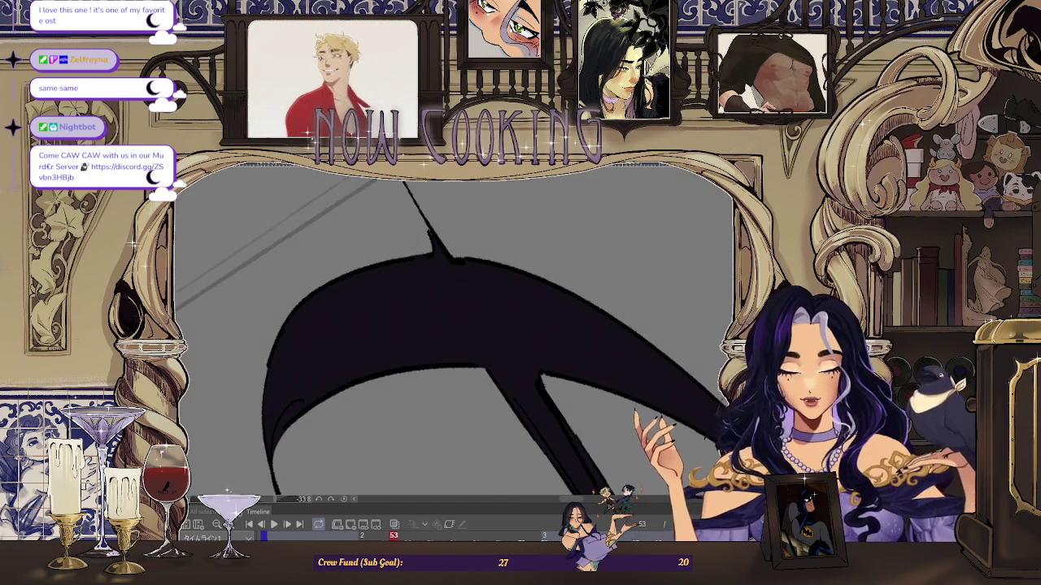
pyautogui.hotkey('ctrl', '0')
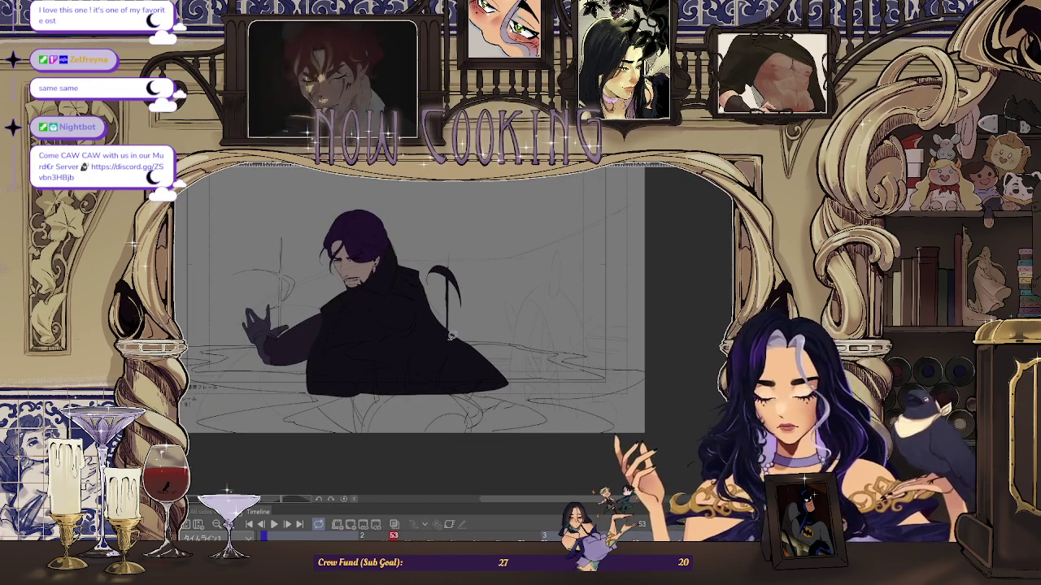
# - Flip between frames 51–55 to compare the motion, ending on frame 55
pyautogui.press('Left')
pyautogui.press('Left')
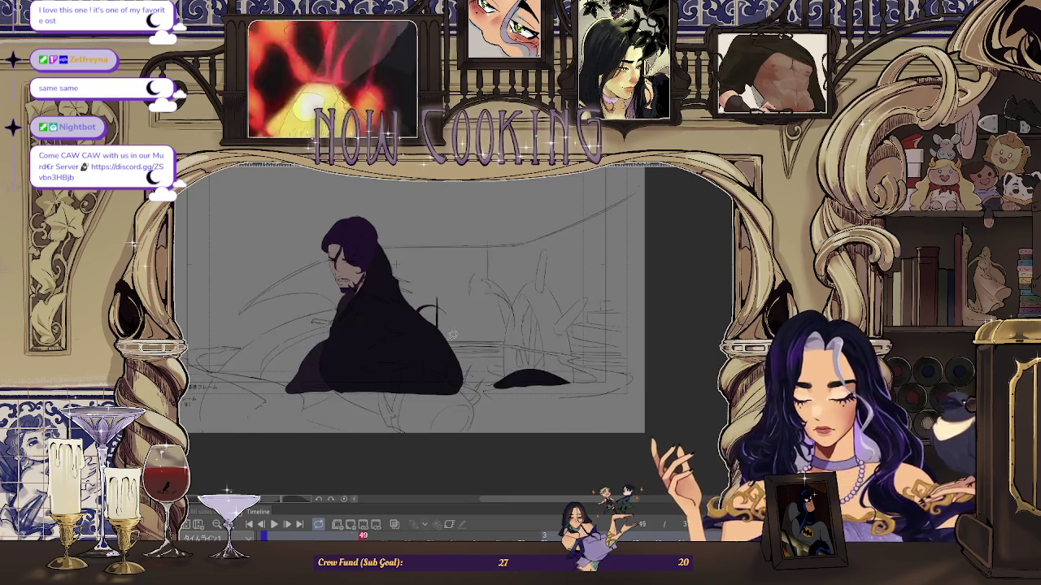
pyautogui.press('Right')
pyautogui.press('Right')
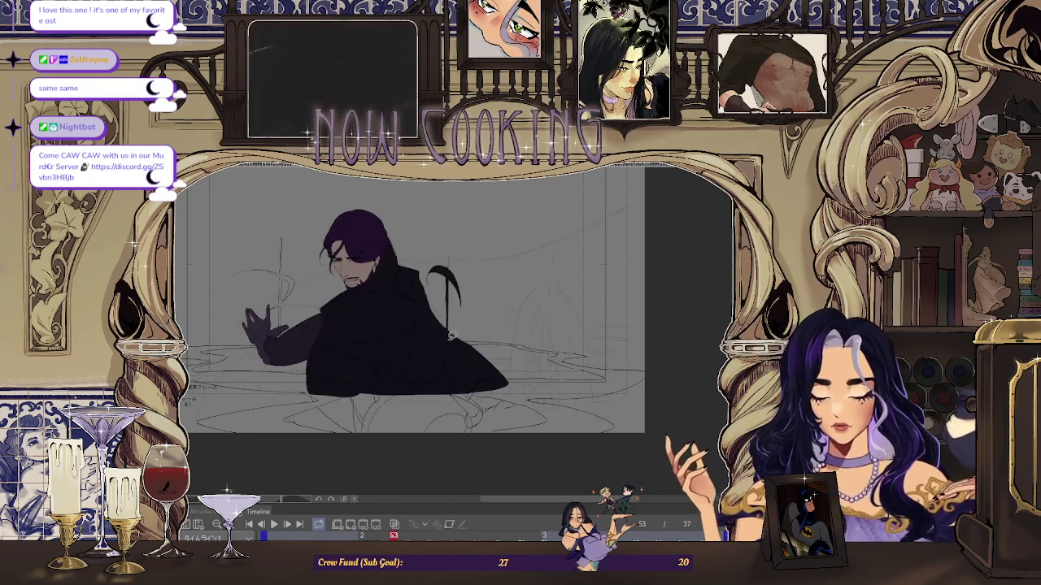
pyautogui.press('Right')
pyautogui.press('Left')
pyautogui.press('Right')
pyautogui.press('Right')
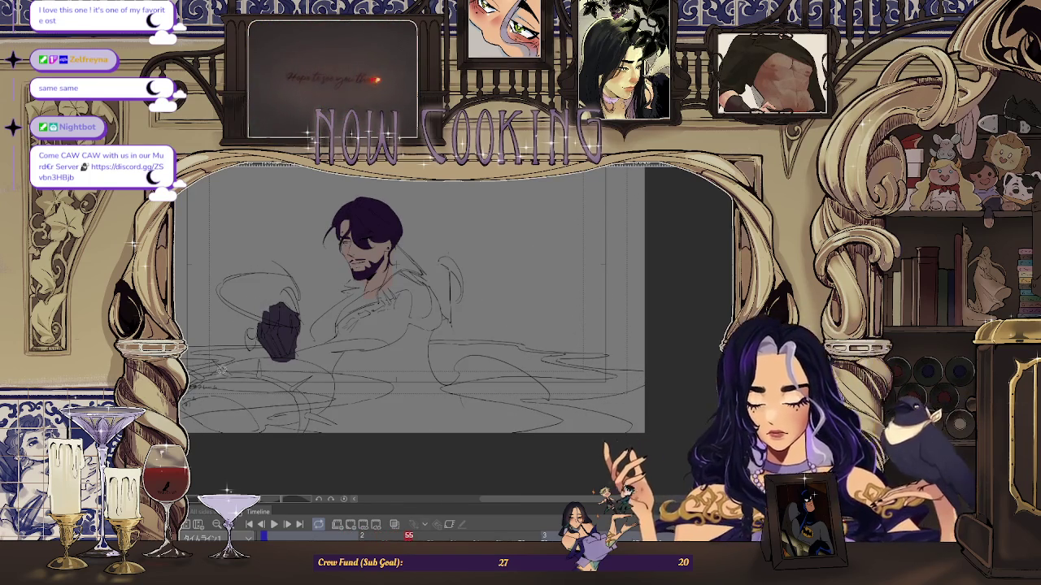
# - Fill the cloak shape below the clenched fist with dark purple
pyautogui.scroll(3, 452, 334)
pyautogui.scroll(2, 452, 334)
pyautogui.scroll(2, 336, 299)
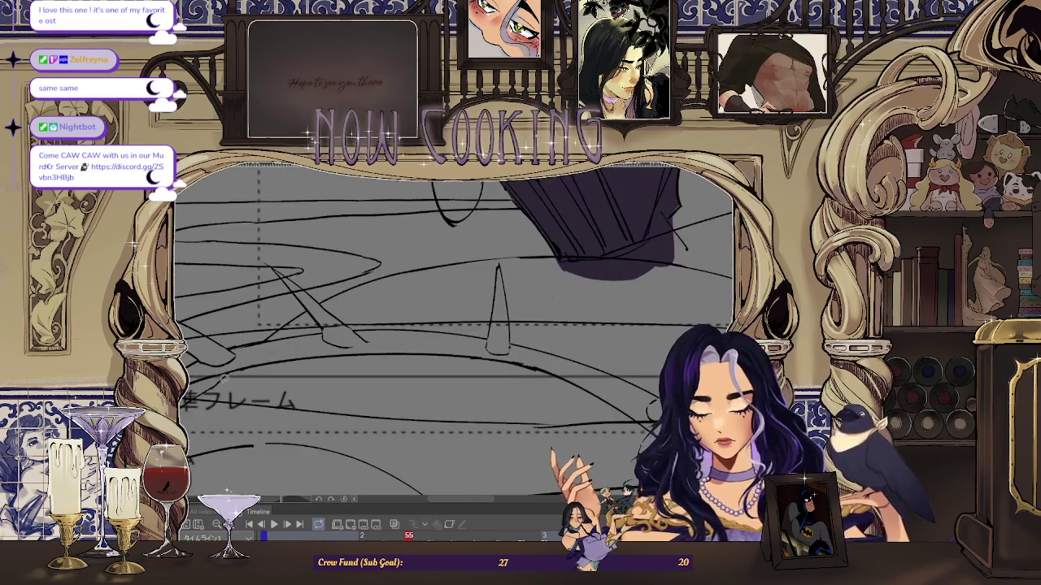
pyautogui.moveTo(336, 298); pyautogui.dragTo(275, 360)
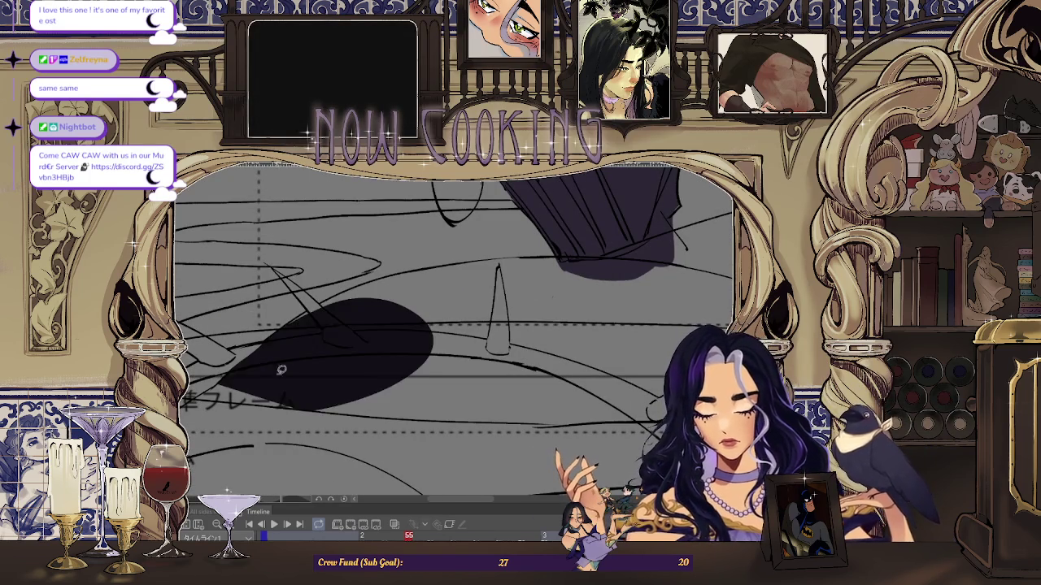
pyautogui.scroll(-2, 275, 360)
pyautogui.scroll(2, 275, 359)
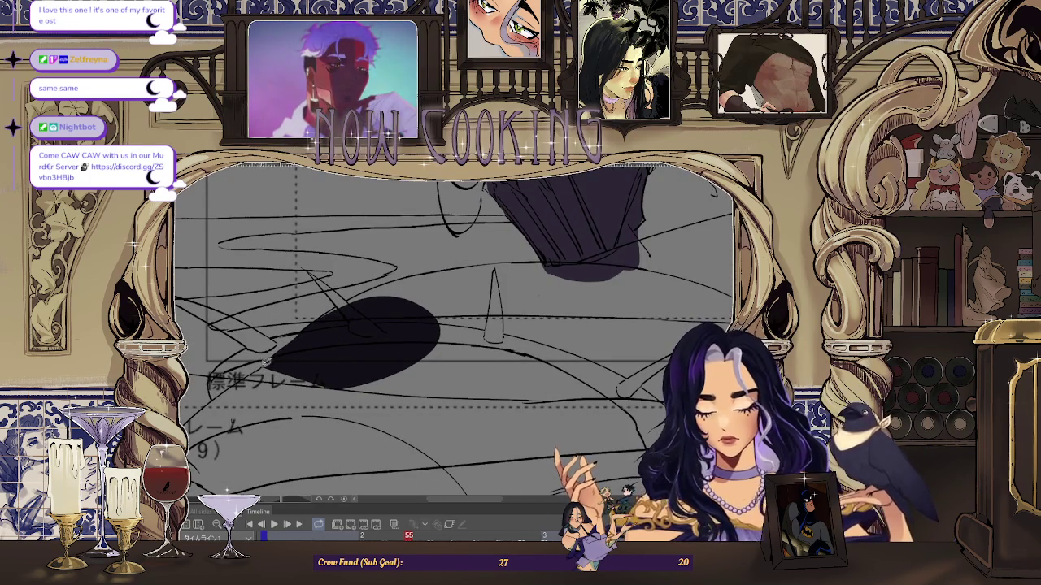
pyautogui.scroll(-1, 286, 388)
pyautogui.scroll(-2, 286, 388)
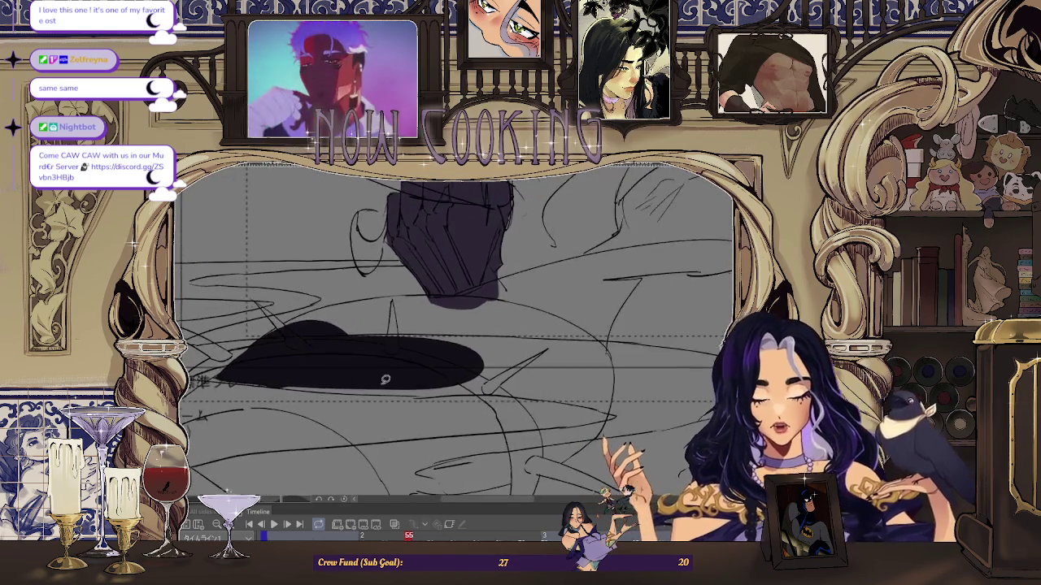
pyautogui.scroll(1, 299, 394)
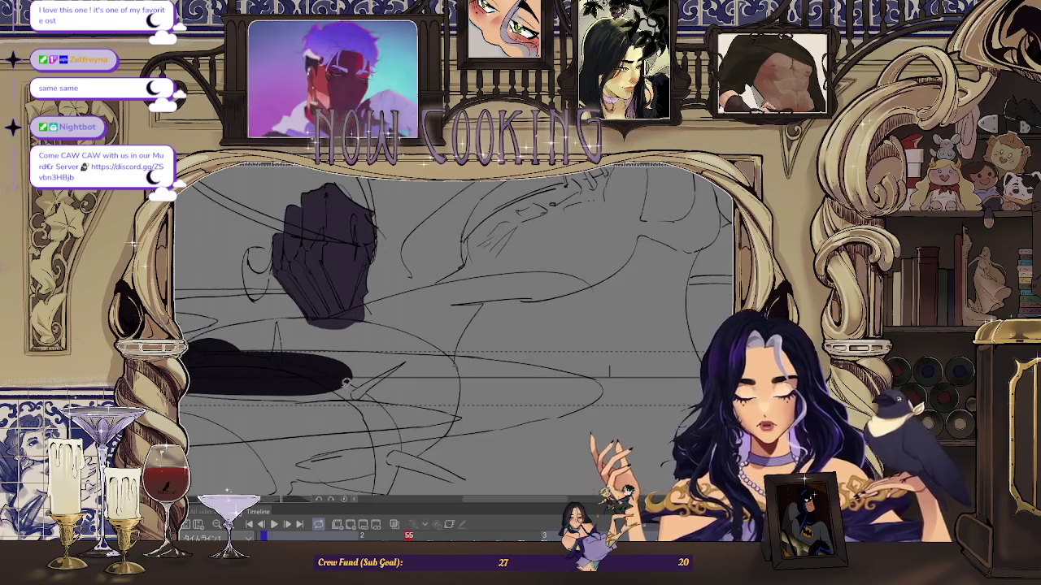
# - Extend the dark cloak band under the fist further to the right
pyautogui.moveTo(342, 352); pyautogui.dragTo(337, 347)
pyautogui.scroll(-1, 337, 347)
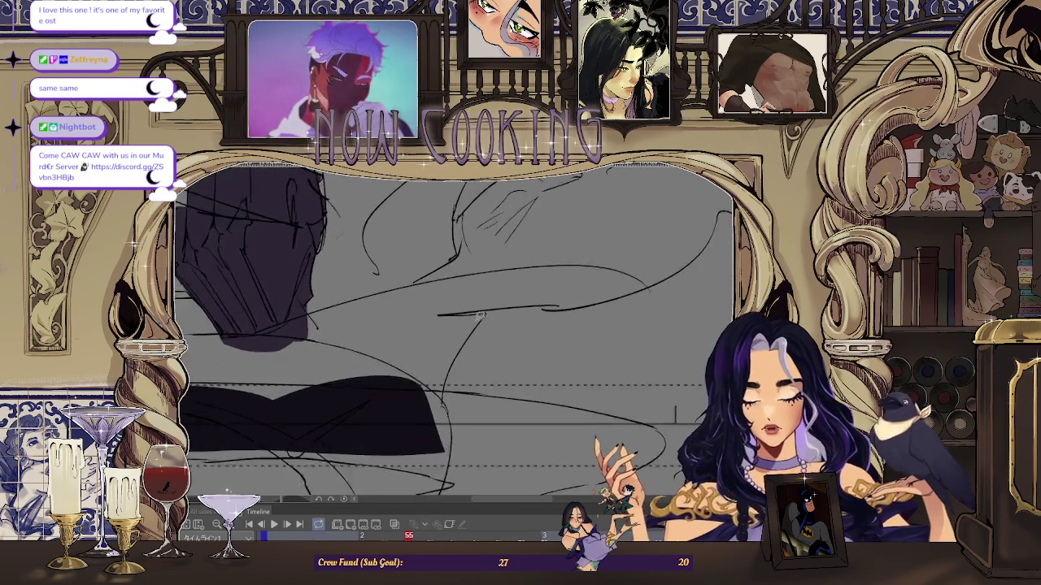
pyautogui.scroll(-2, 407, 390)
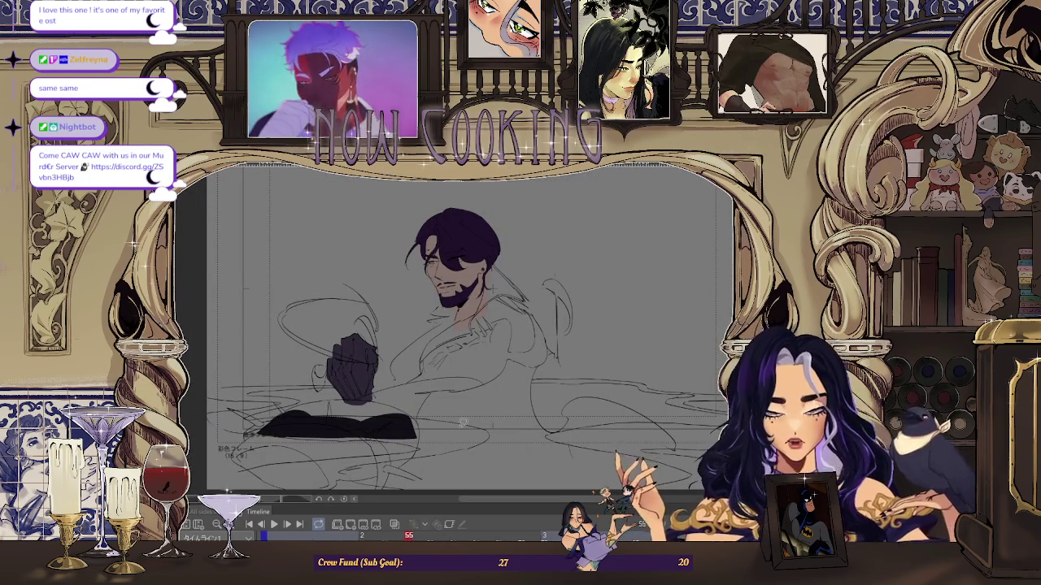
pyautogui.moveTo(406, 431); pyautogui.dragTo(488, 415)
pyautogui.scroll(1, 452, 390)
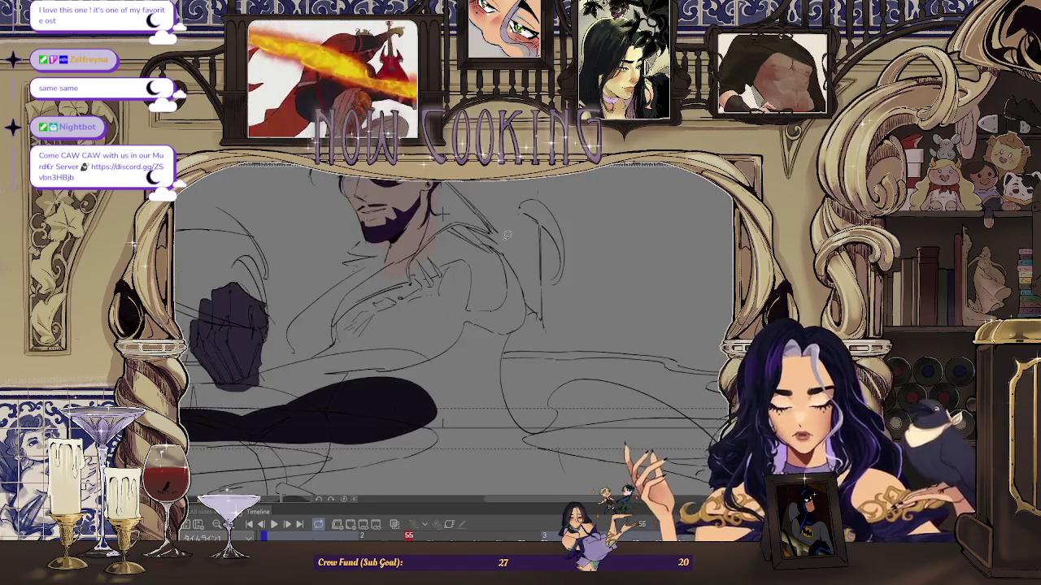
pyautogui.scroll(-1, 452, 385)
pyautogui.press('Right')
# - Flip between frames 53, 55 and 57 to preview the motion, returning to 55
pyautogui.press('Left')
pyautogui.press('Right')
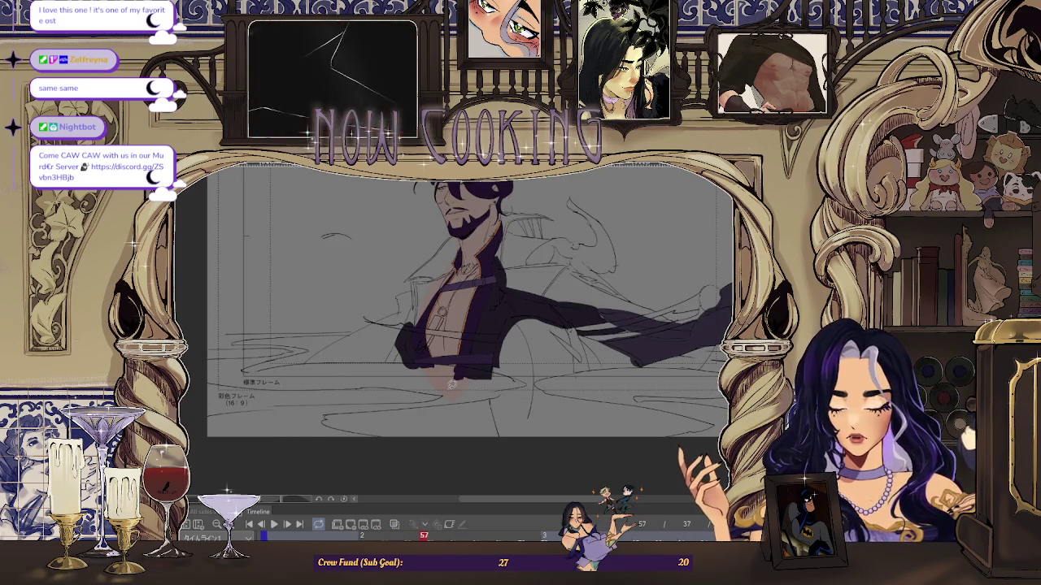
pyautogui.press('Left')
pyautogui.press('Left')
pyautogui.press('Right')
pyautogui.press('Left')
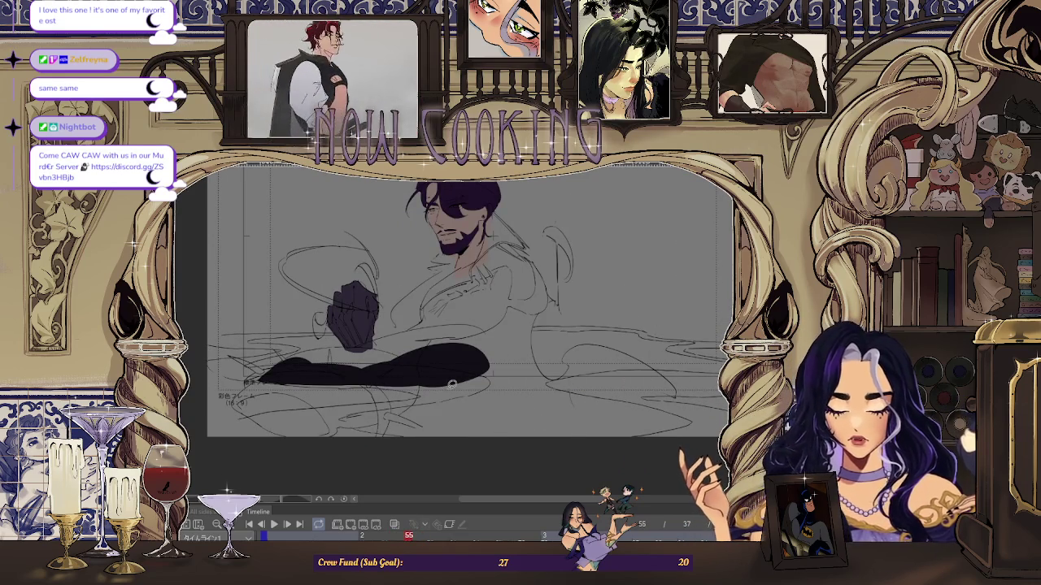
pyautogui.press('Left')
pyautogui.press('Left')
pyautogui.press('Right')
pyautogui.press('Right')
pyautogui.press('Right')
pyautogui.press('Right')
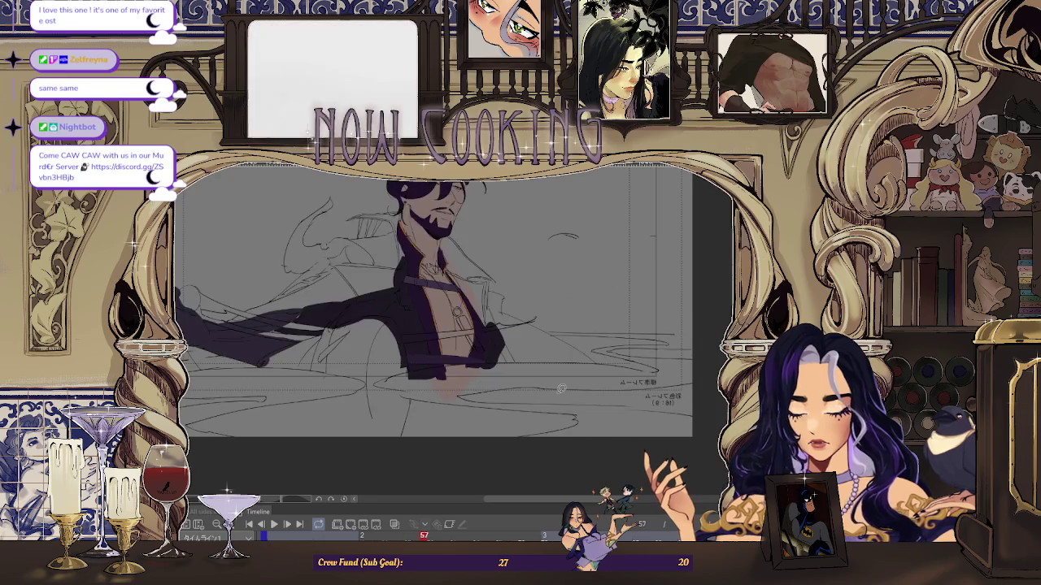
pyautogui.press('Left')
pyautogui.press('Left')
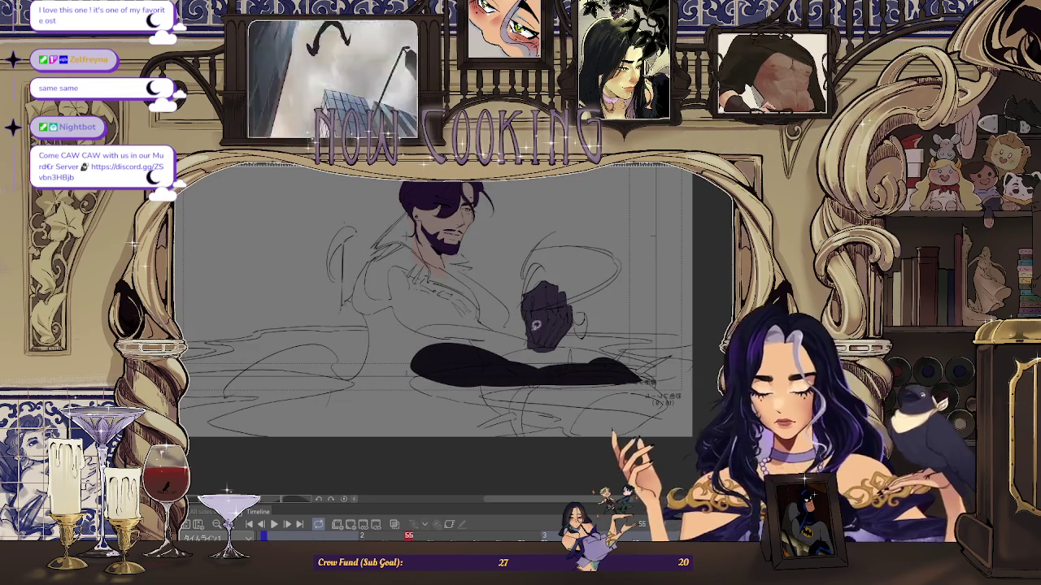
# - Fill the first patches of the cloak's lower sweep solid dark purple
pyautogui.scroll(2, 244, 373)
pyautogui.scroll(2, 244, 373)
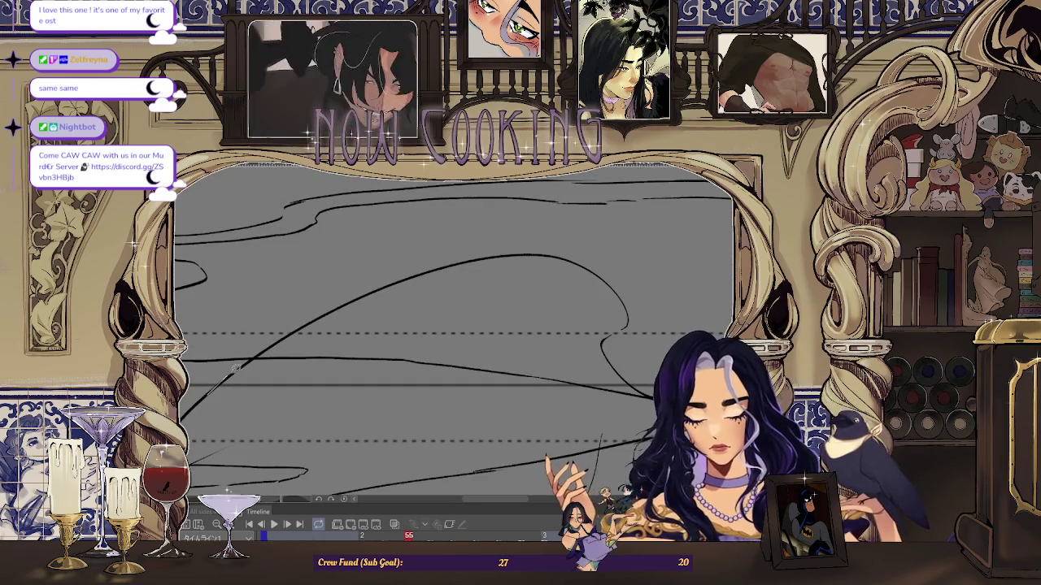
pyautogui.moveTo(465, 390); pyautogui.dragTo(464, 392)
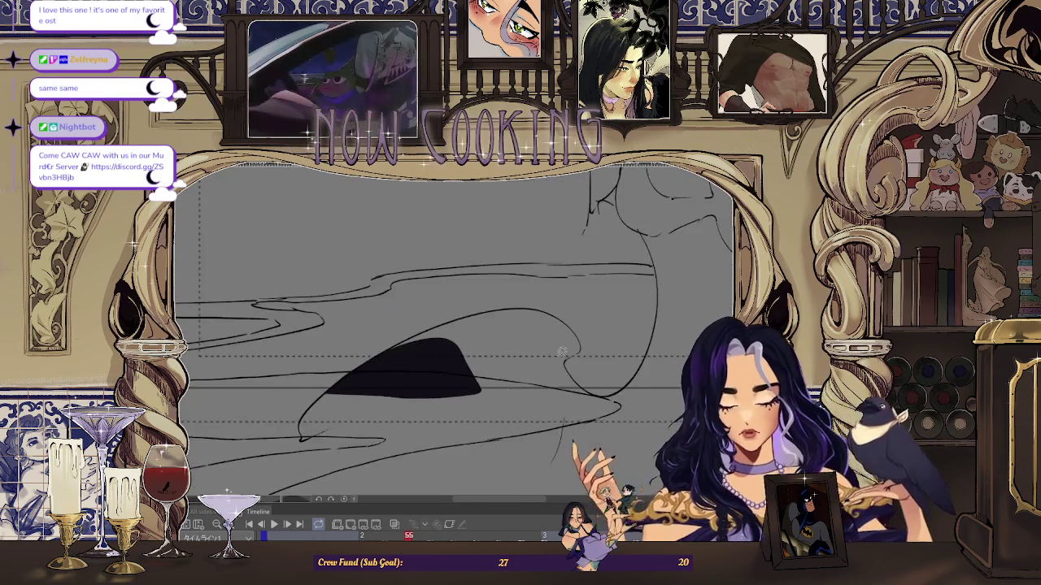
pyautogui.scroll(3, 244, 374)
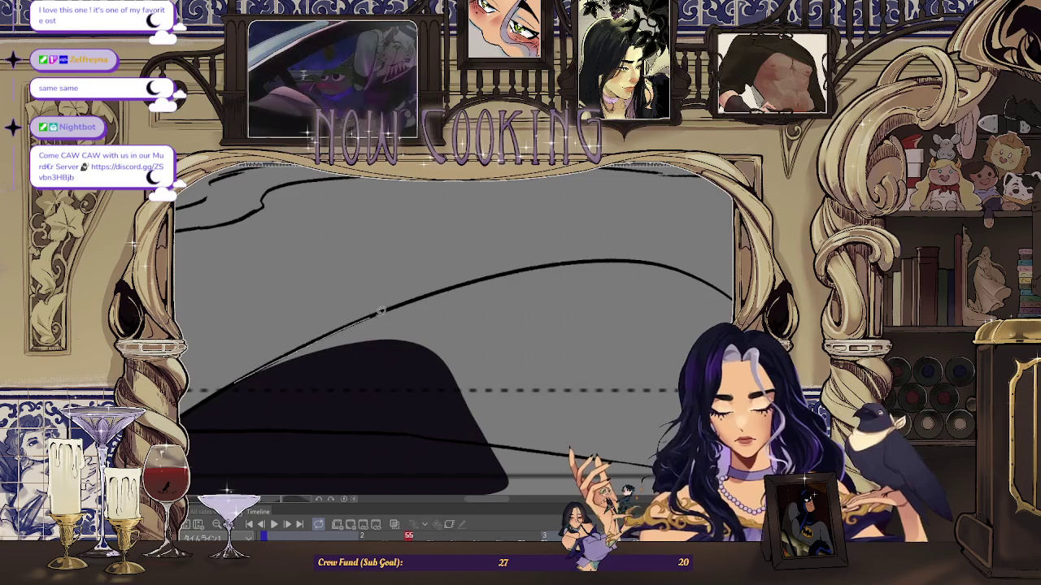
pyautogui.moveTo(238, 379); pyautogui.dragTo(301, 348)
pyautogui.scroll(-3, 301, 348)
pyautogui.scroll(2, 381, 316)
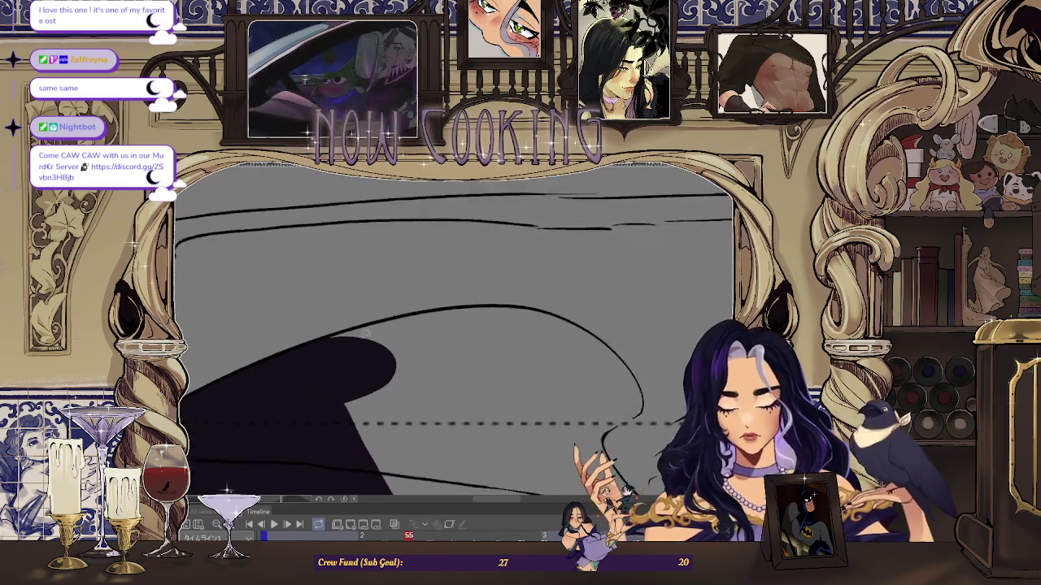
pyautogui.scroll(1, 380, 316)
pyautogui.moveTo(381, 316); pyautogui.dragTo(552, 387)
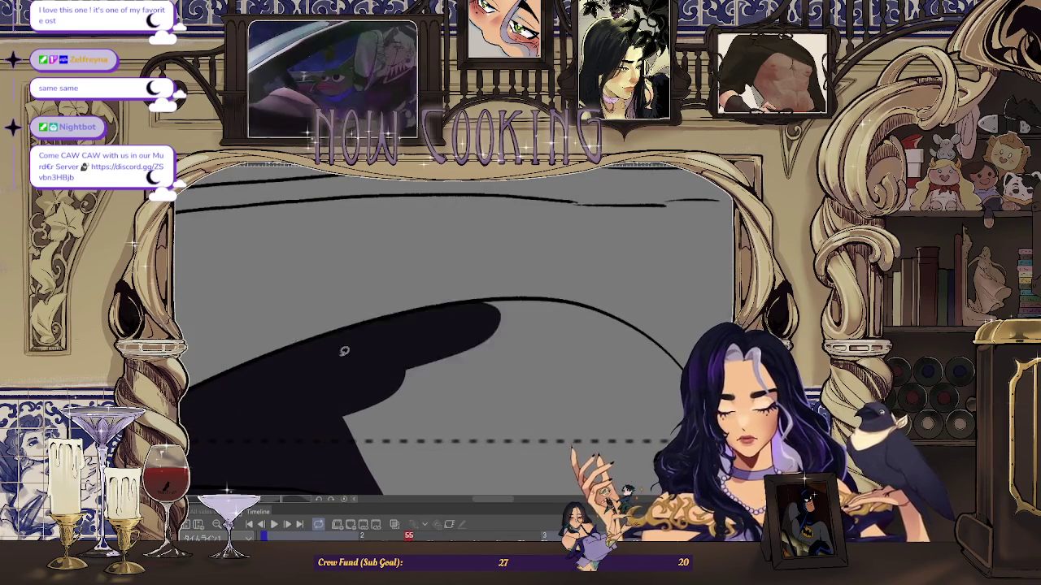
pyautogui.scroll(2, 552, 387)
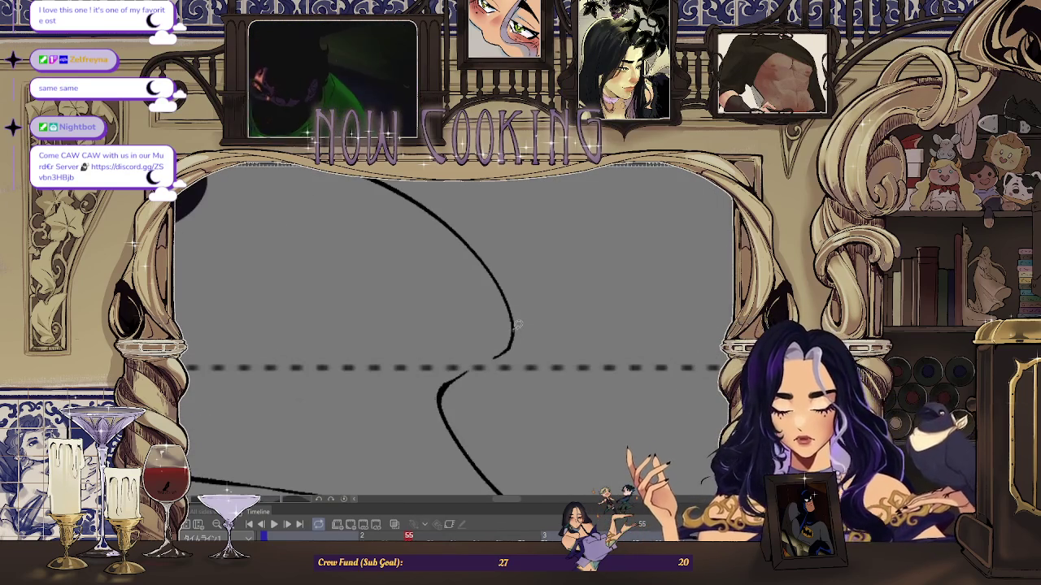
pyautogui.scroll(-2, 509, 323)
pyautogui.moveTo(509, 324); pyautogui.dragTo(442, 287)
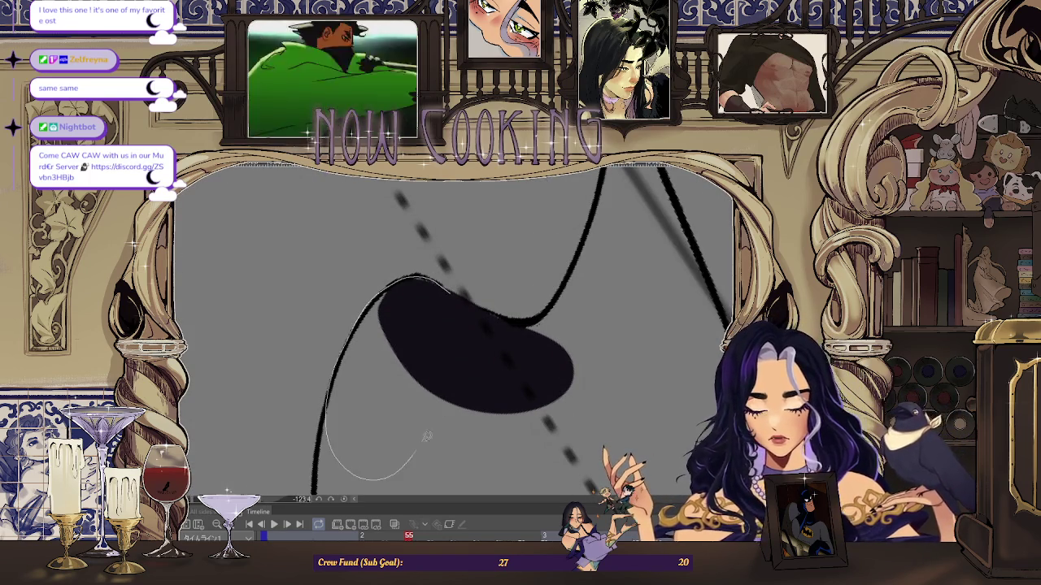
# - Rotate the canvas and extend the dark fill along the cloak's curve
pyautogui.moveTo(409, 462); pyautogui.dragTo(396, 274)
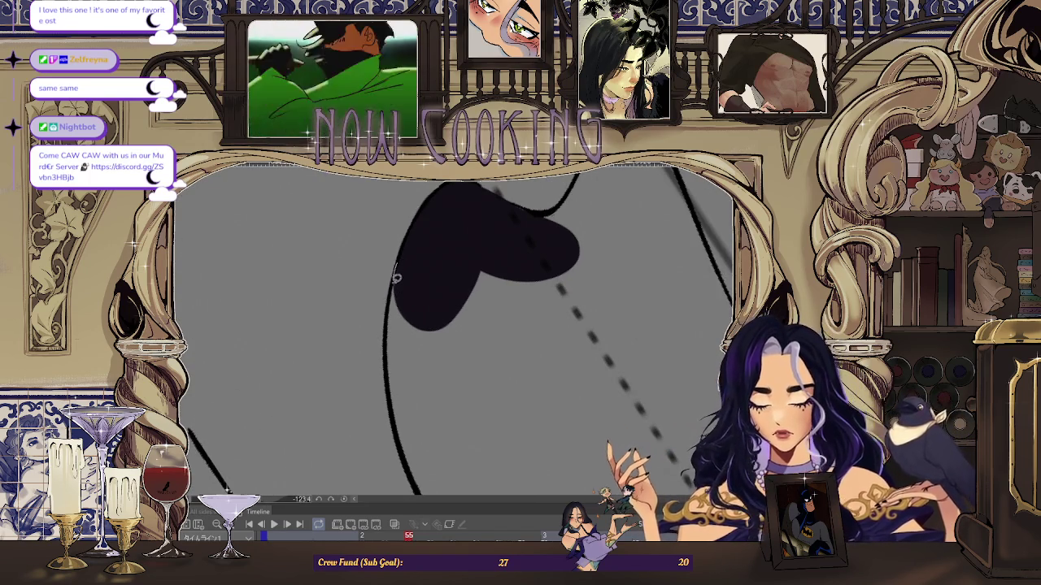
pyautogui.moveTo(474, 412); pyautogui.dragTo(414, 320)
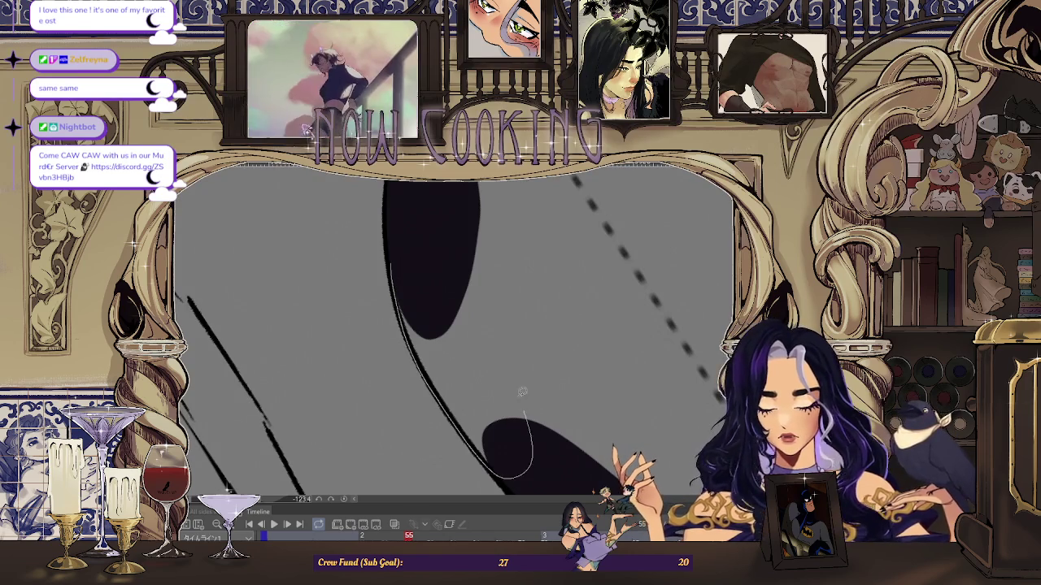
pyautogui.moveTo(534, 426); pyautogui.dragTo(410, 245)
pyautogui.moveTo(523, 279)
pyautogui.mouseDown()
pyautogui.moveTo(416, 289)
pyautogui.moveTo(416, 317)
pyautogui.mouseUp()
pyautogui.moveTo(405, 401); pyautogui.dragTo(427, 352)
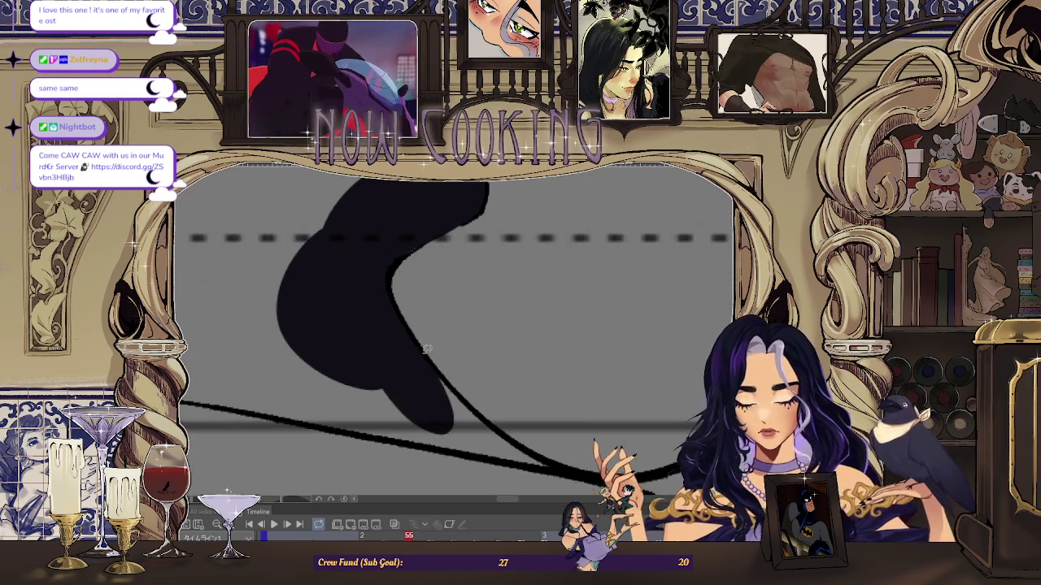
pyautogui.moveTo(460, 471)
pyautogui.mouseDown()
pyautogui.moveTo(443, 439)
pyautogui.moveTo(507, 401)
pyautogui.moveTo(252, 312)
pyautogui.mouseUp()
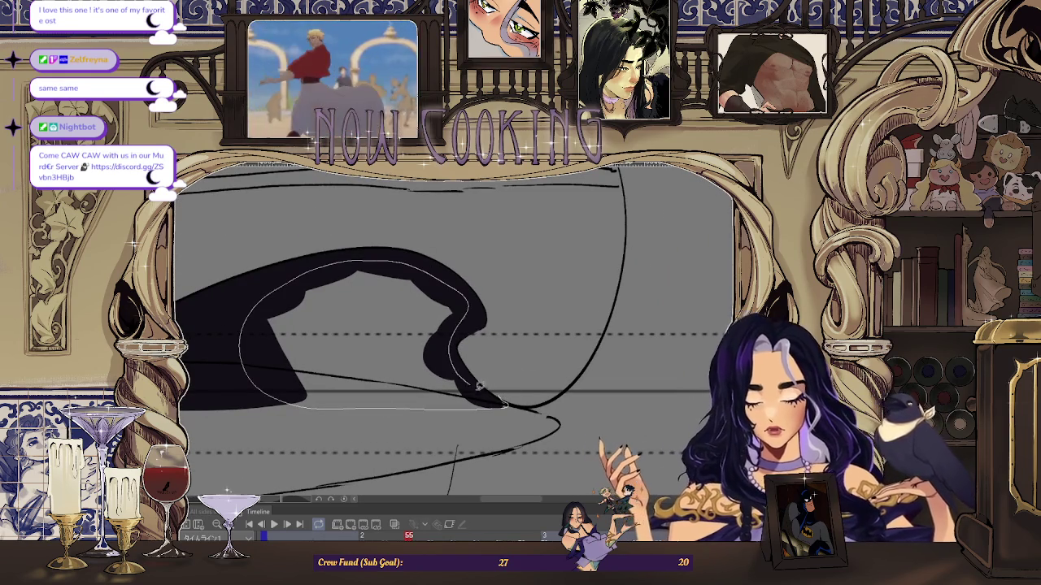
pyautogui.moveTo(476, 382); pyautogui.dragTo(496, 383)
pyautogui.moveTo(513, 310)
pyautogui.mouseDown()
pyautogui.moveTo(521, 400)
pyautogui.moveTo(378, 398)
pyautogui.mouseUp()
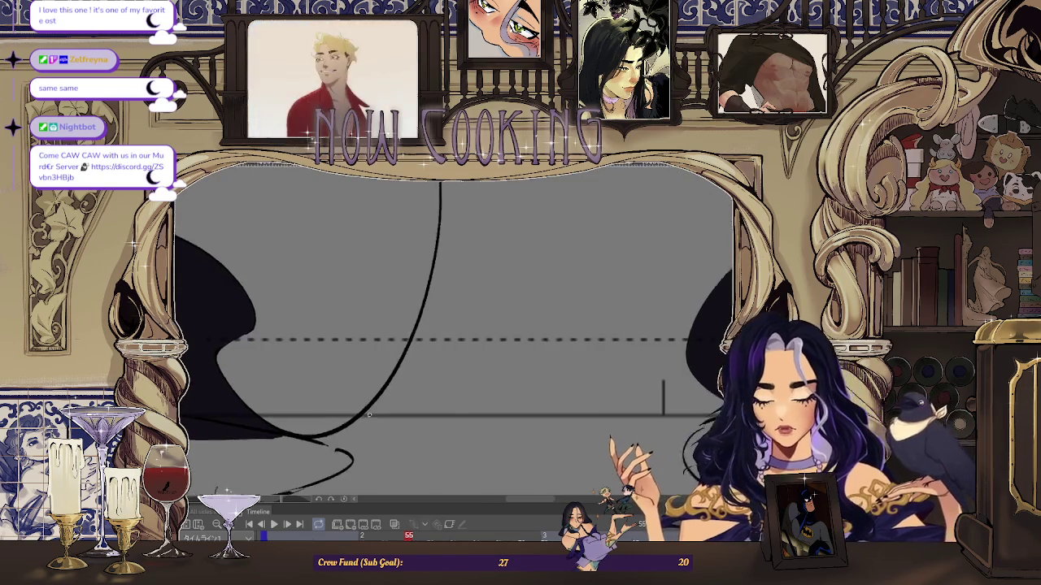
# - Fill the lower curve of the cloak dark along its edge
pyautogui.moveTo(335, 435); pyautogui.dragTo(439, 443)
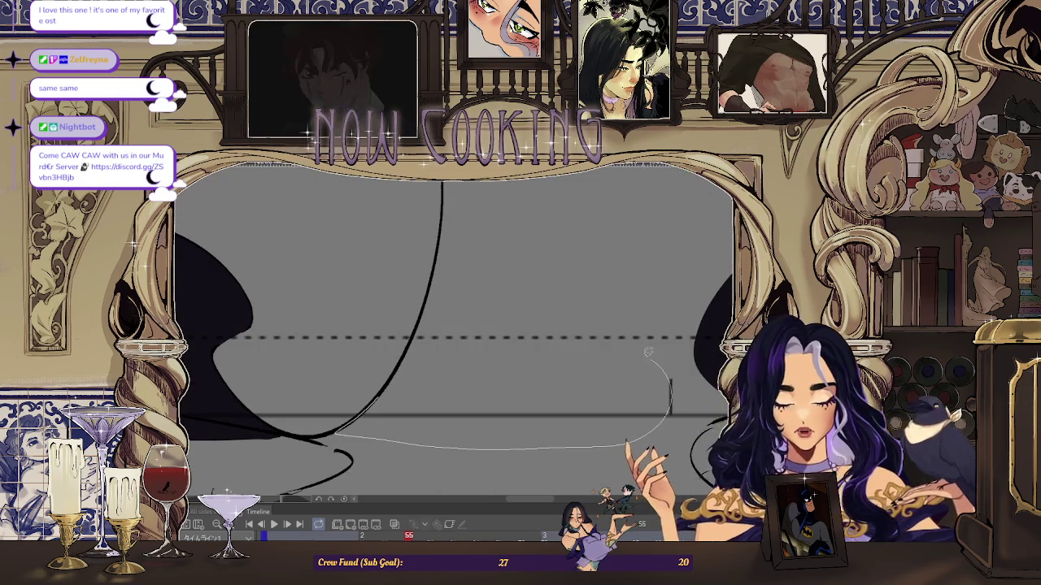
pyautogui.moveTo(663, 363); pyautogui.dragTo(341, 435)
pyautogui.moveTo(639, 349)
pyautogui.mouseDown()
pyautogui.moveTo(373, 415)
pyautogui.moveTo(383, 413)
pyautogui.moveTo(356, 251)
pyautogui.moveTo(439, 232)
pyautogui.mouseUp()
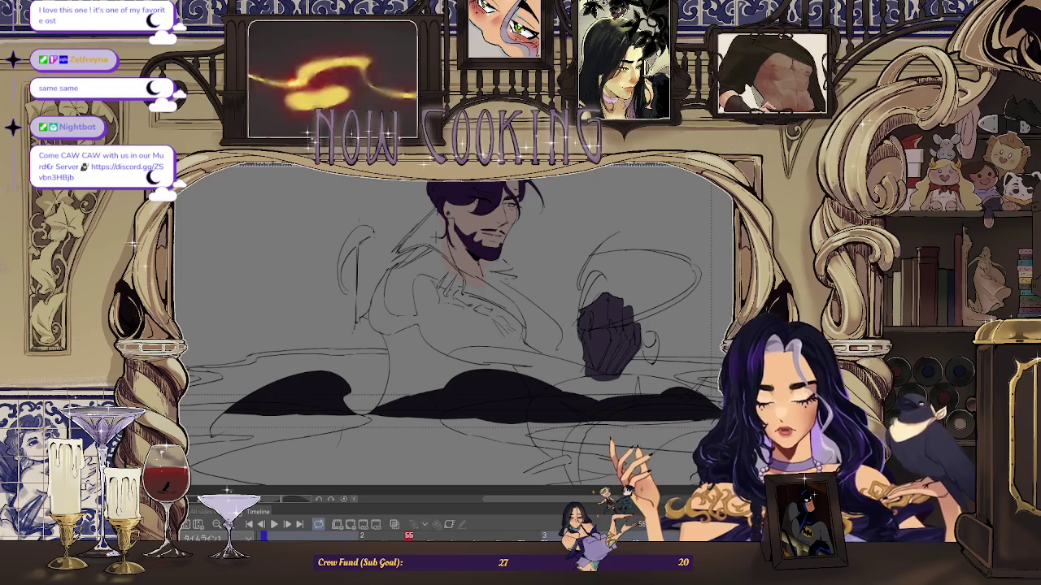
# - Extend the dark fill downward into a strand dropping into the lower band
pyautogui.scroll(3, 401, 245)
pyautogui.scroll(2, 377, 306)
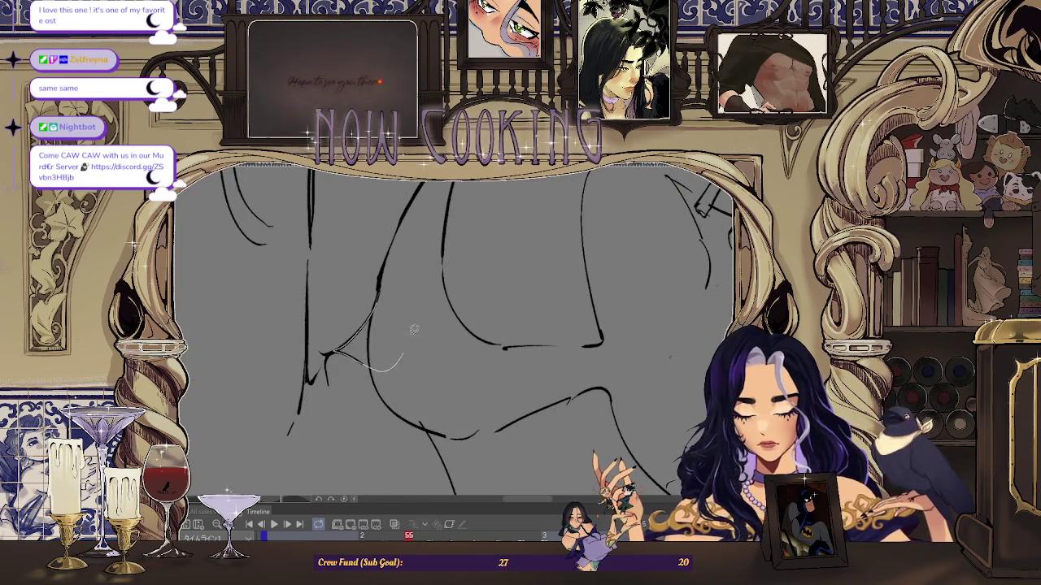
pyautogui.scroll(-2, 410, 348)
pyautogui.scroll(-2, 390, 366)
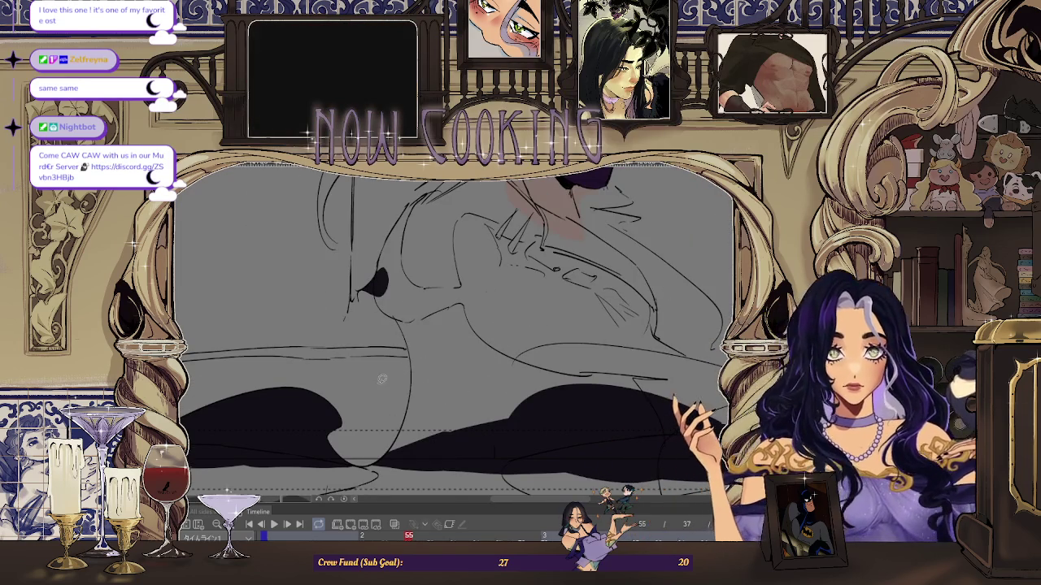
pyautogui.scroll(2, 370, 341)
pyautogui.scroll(2, 348, 264)
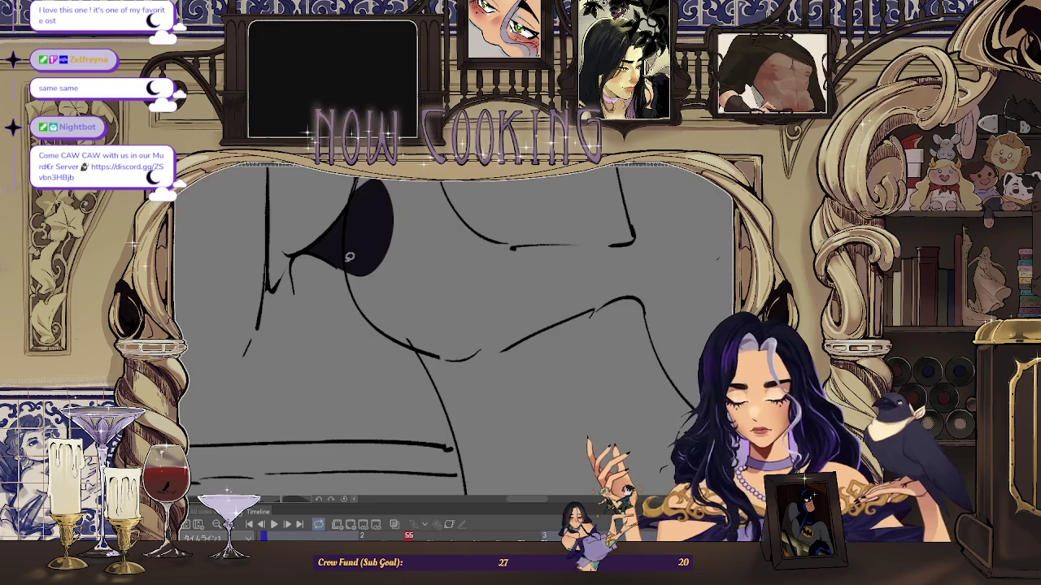
pyautogui.moveTo(358, 269); pyautogui.dragTo(382, 305)
pyautogui.scroll(2, 344, 294)
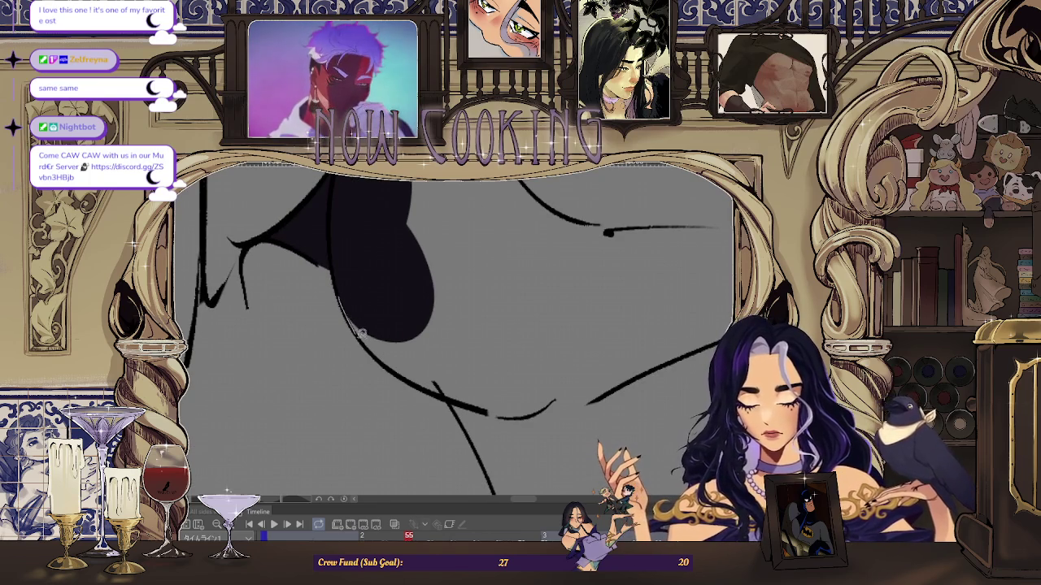
pyautogui.scroll(-2, 400, 374)
pyautogui.scroll(2, 410, 311)
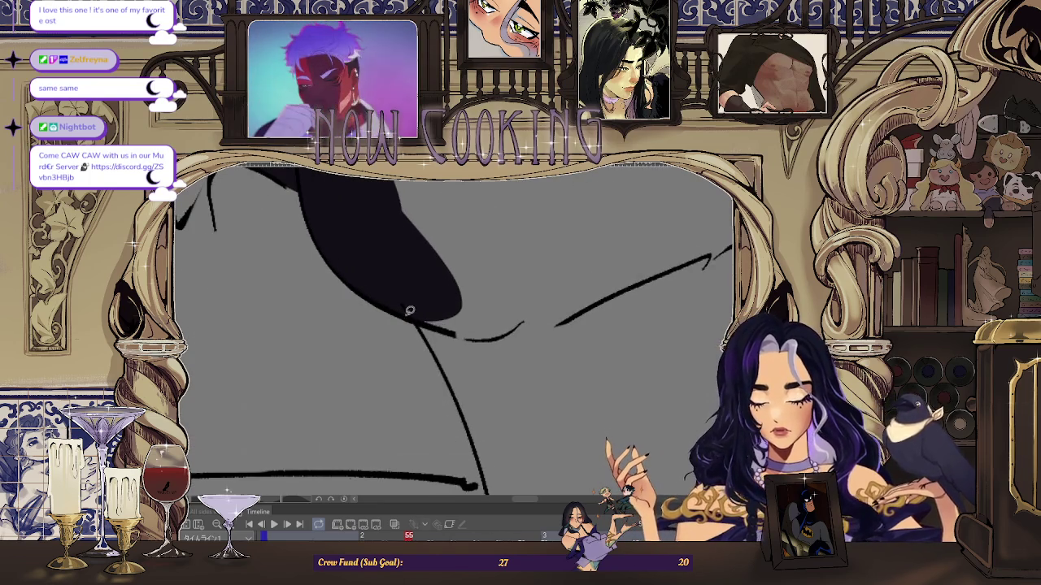
pyautogui.scroll(-2, 448, 269)
pyautogui.moveTo(452, 250); pyautogui.dragTo(449, 306)
# - Extend the dark cloak shape rightward into a bump
pyautogui.scroll(2, 435, 283)
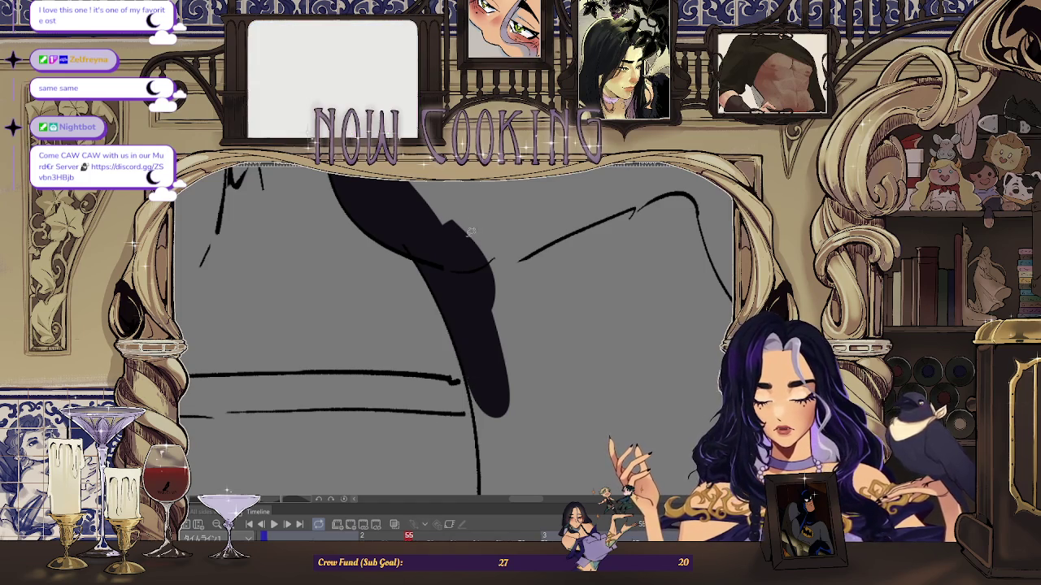
pyautogui.scroll(-2, 459, 309)
pyautogui.scroll(2, 471, 248)
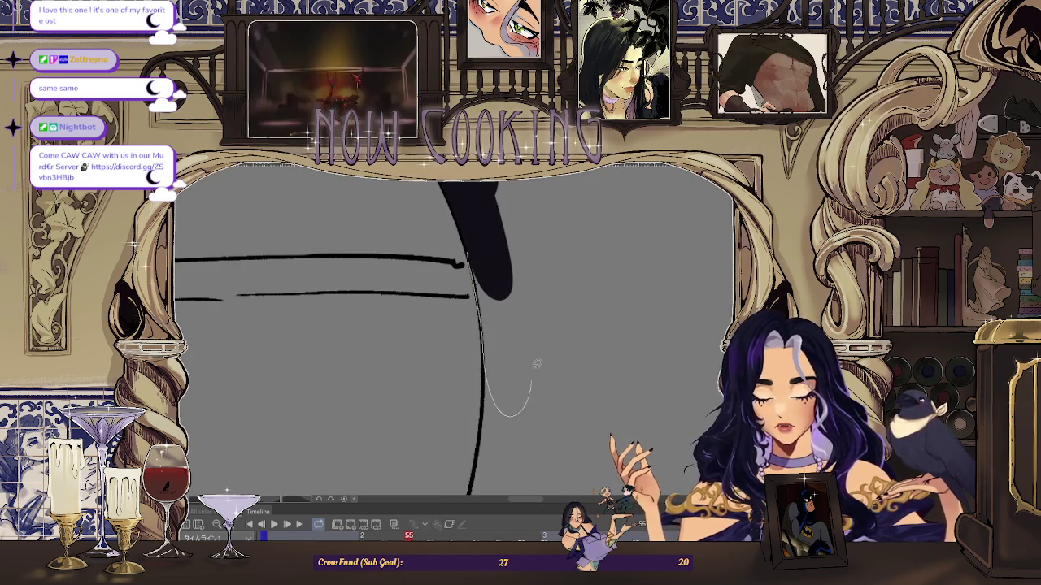
pyautogui.scroll(-2, 520, 383)
pyautogui.scroll(2, 499, 274)
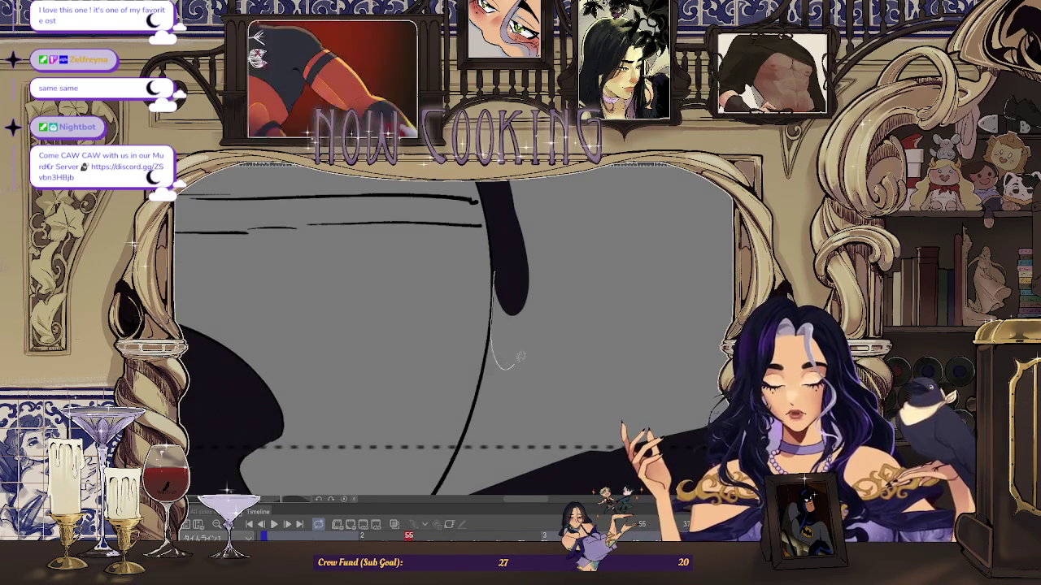
pyautogui.scroll(-2, 514, 364)
pyautogui.scroll(2, 505, 274)
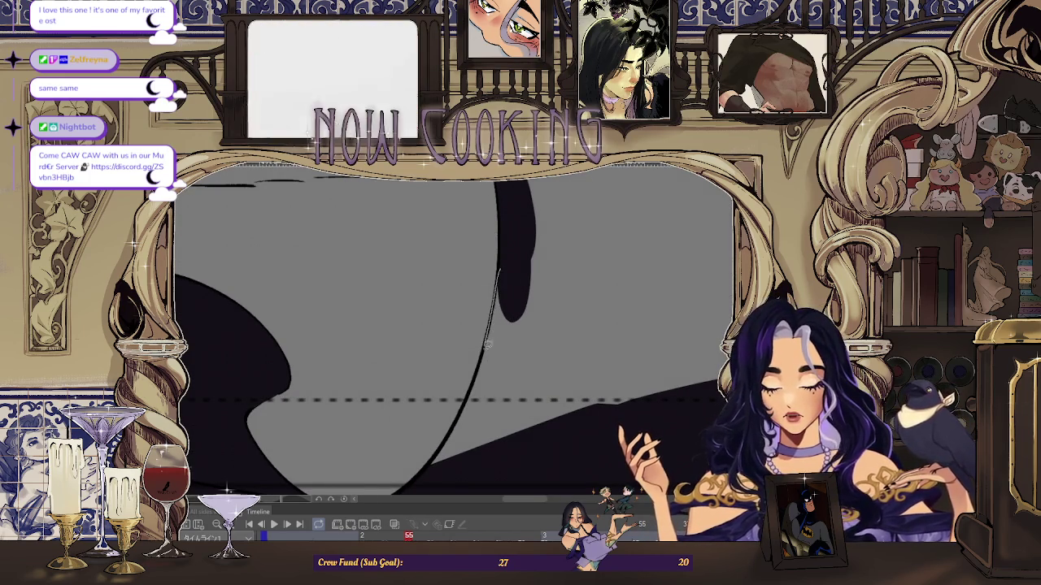
pyautogui.moveTo(557, 346); pyautogui.dragTo(530, 273)
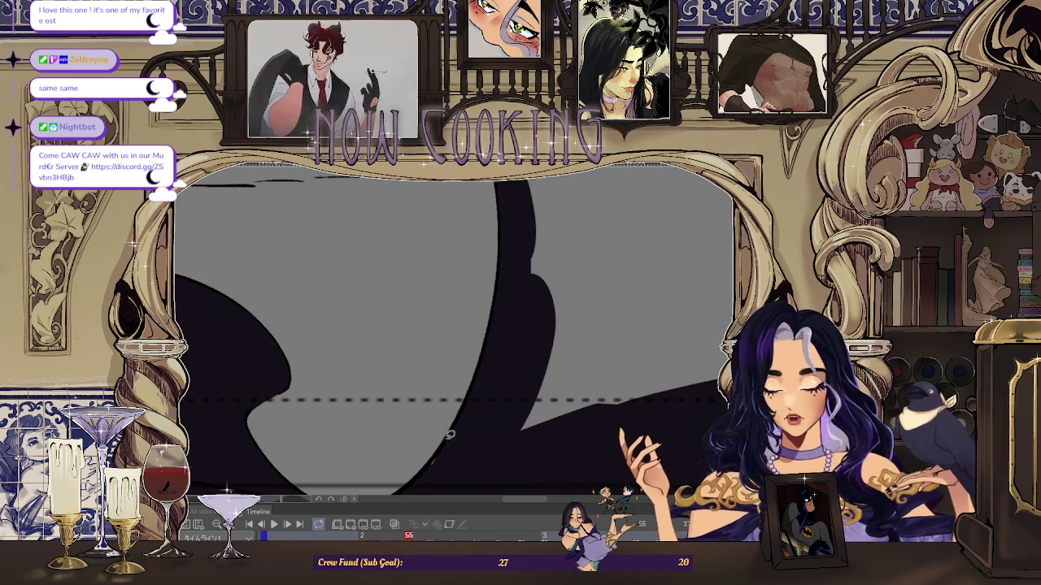
pyautogui.scroll(-3, 431, 469)
# - Fill a dark band along the vertical cloak line and join it to the blob
pyautogui.scroll(1, 484, 252)
pyautogui.scroll(2, 331, 270)
pyautogui.scroll(2, 331, 270)
pyautogui.scroll(1, 331, 270)
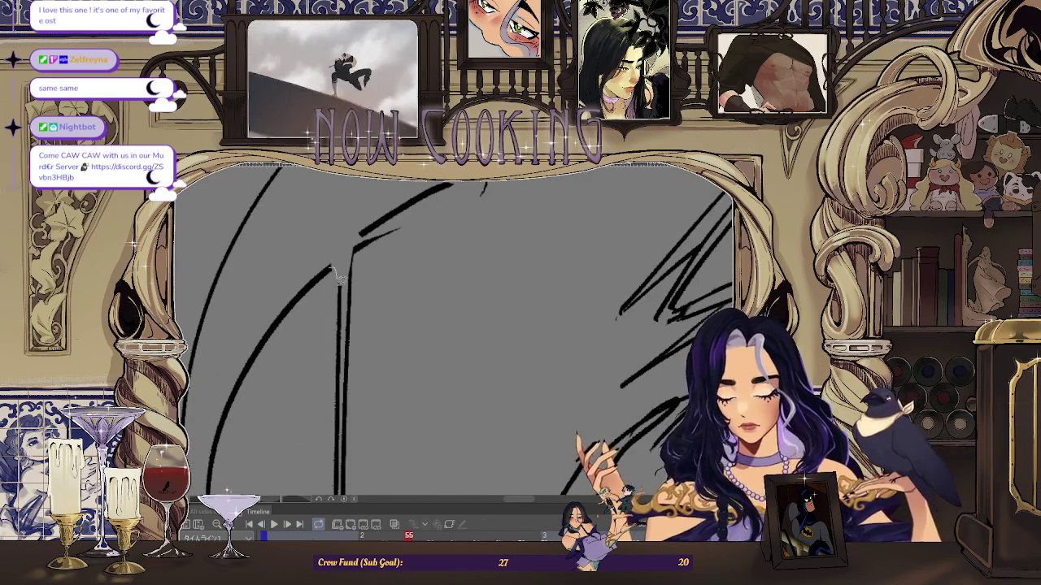
pyautogui.scroll(-1, 344, 205)
pyautogui.scroll(-1, 353, 243)
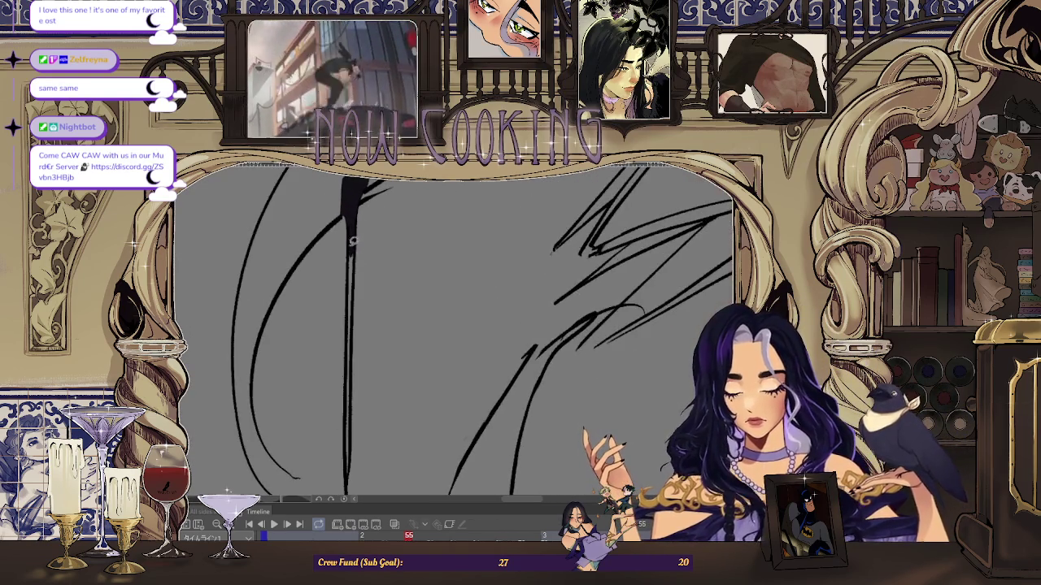
pyautogui.scroll(1, 360, 213)
pyautogui.scroll(1, 352, 362)
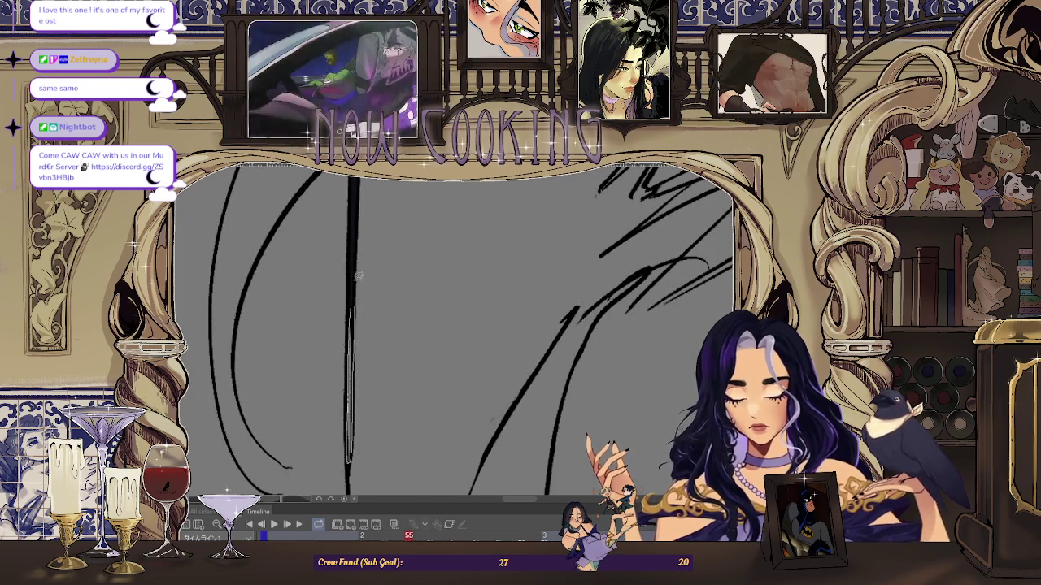
pyautogui.scroll(-1, 358, 288)
pyautogui.scroll(-2, 367, 320)
pyautogui.scroll(-1, 306, 339)
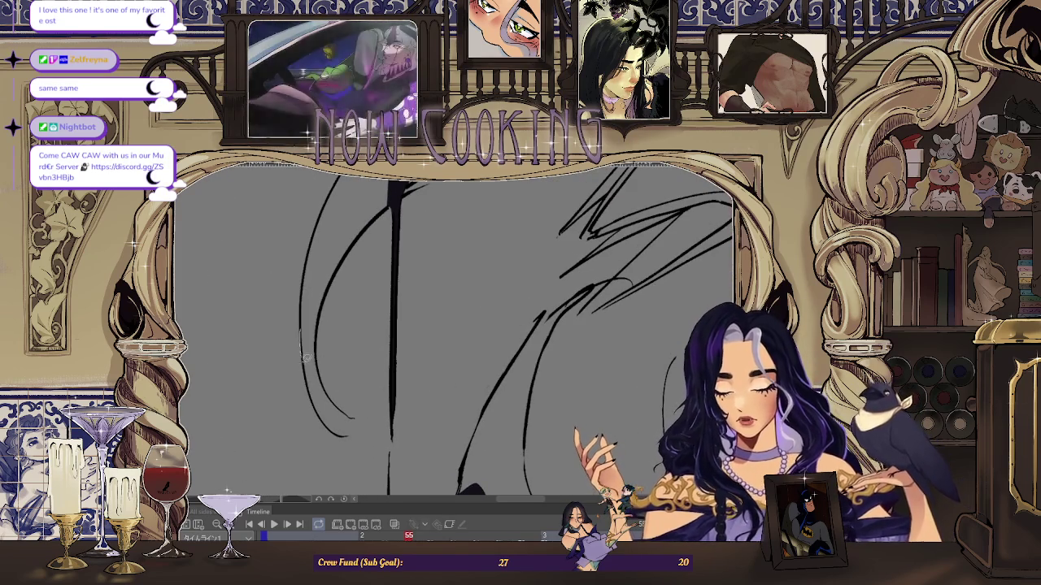
pyautogui.moveTo(297, 356); pyautogui.dragTo(301, 366)
pyautogui.scroll(1, 301, 366)
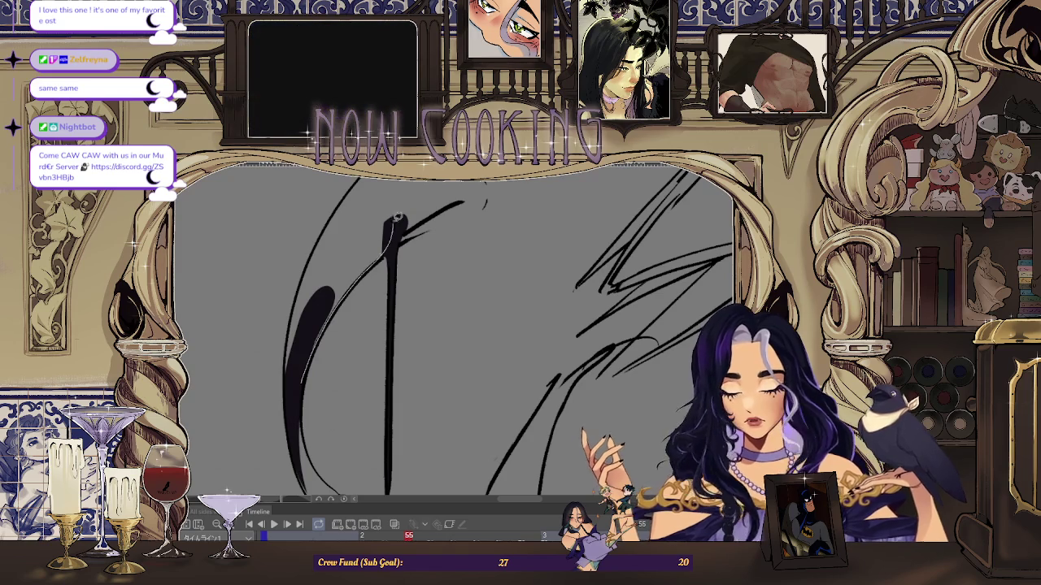
pyautogui.moveTo(397, 220); pyautogui.dragTo(329, 224)
# - Fill the remaining gaps between the blob and arc up to the strand's curled tip
pyautogui.scroll(1, 329, 221)
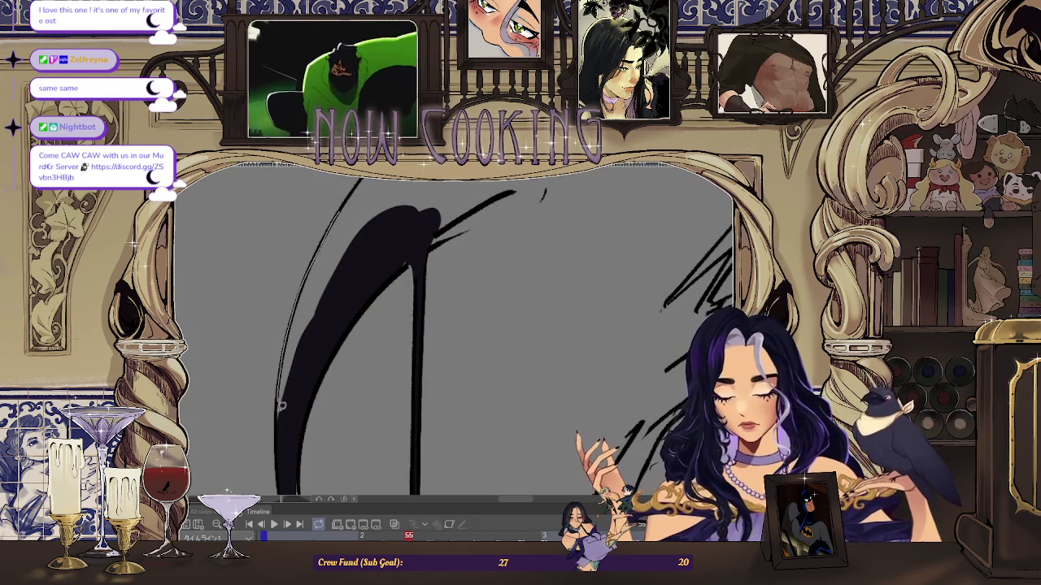
pyautogui.moveTo(370, 267); pyautogui.dragTo(309, 366)
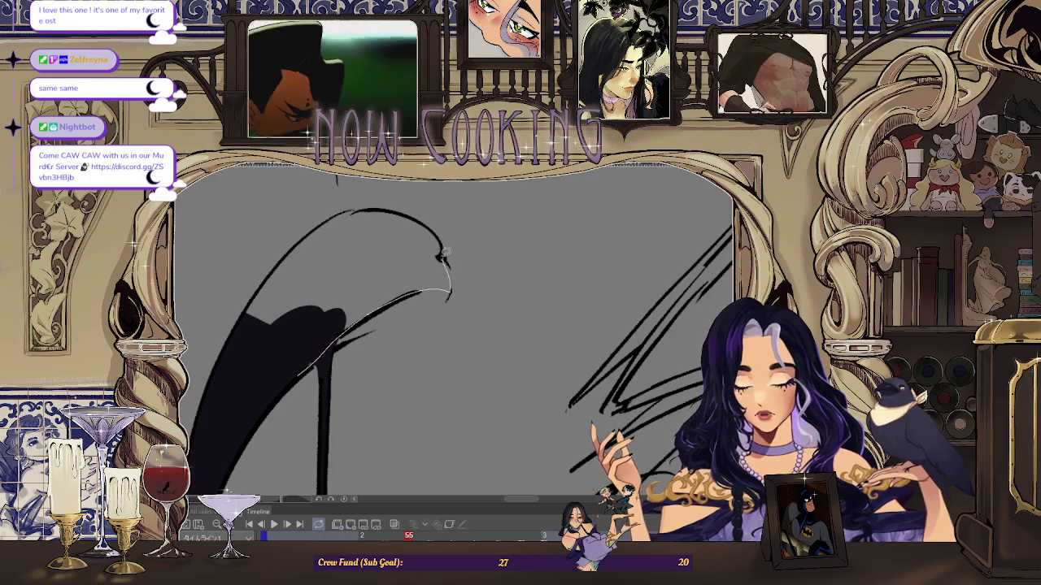
pyautogui.moveTo(297, 336); pyautogui.dragTo(299, 340)
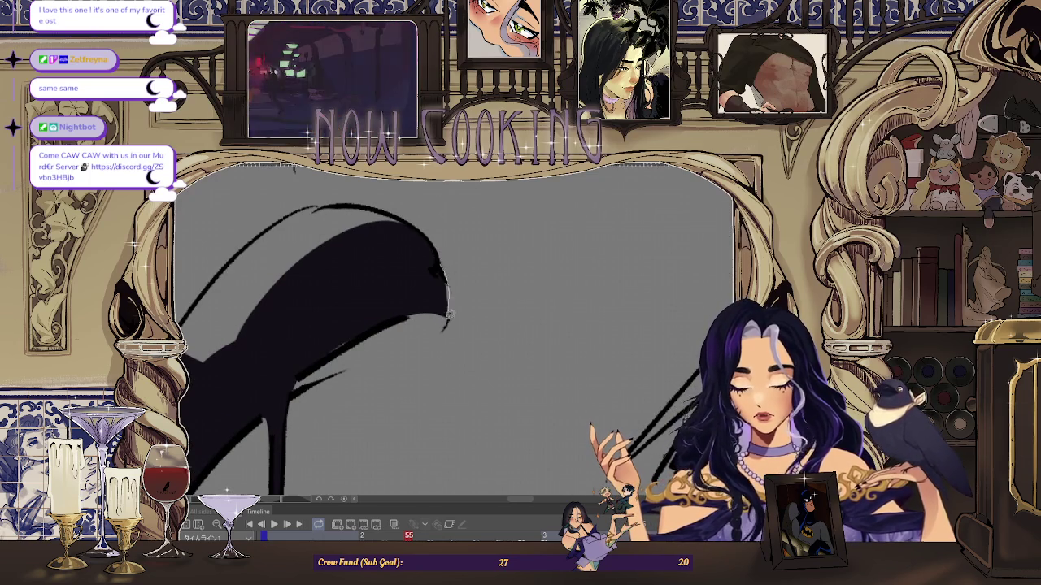
pyautogui.moveTo(375, 295)
pyautogui.mouseDown()
pyautogui.moveTo(364, 360)
pyautogui.moveTo(243, 378)
pyautogui.mouseUp()
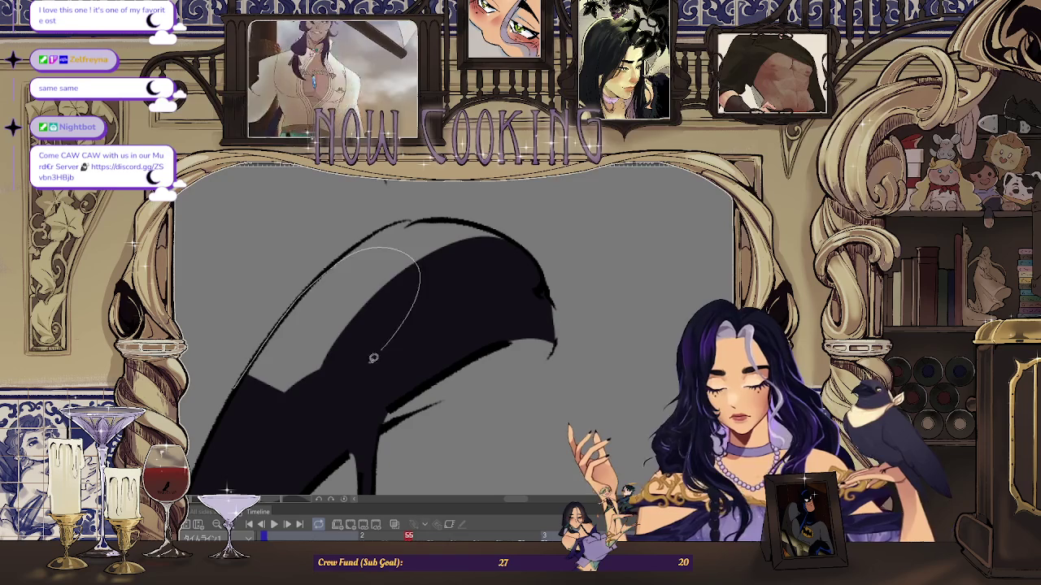
pyautogui.moveTo(399, 329); pyautogui.dragTo(402, 333)
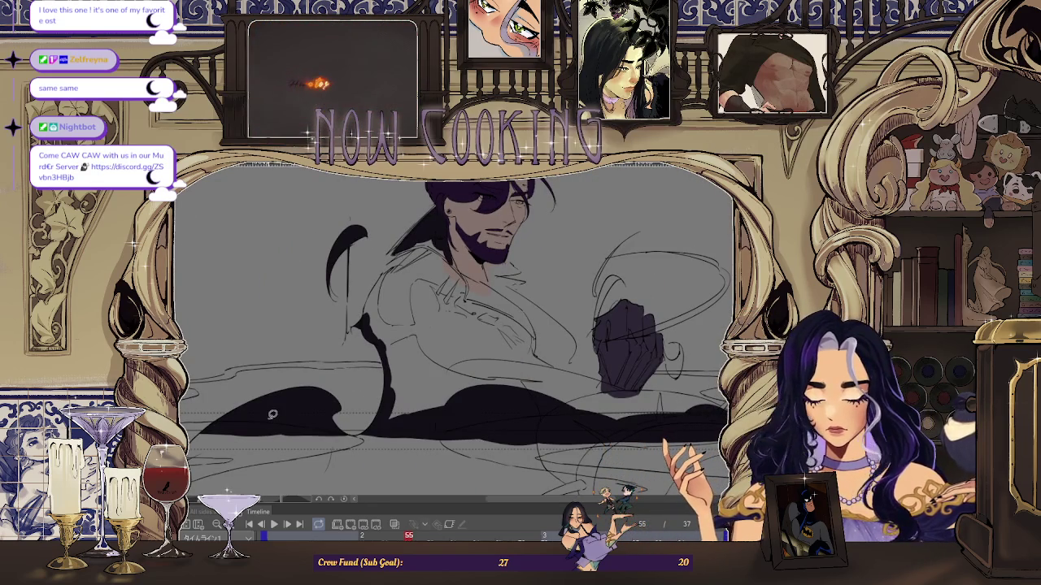
# - Fill the enclosed cloak regions around the shoulder with dark purple
pyautogui.scroll(3, 403, 269)
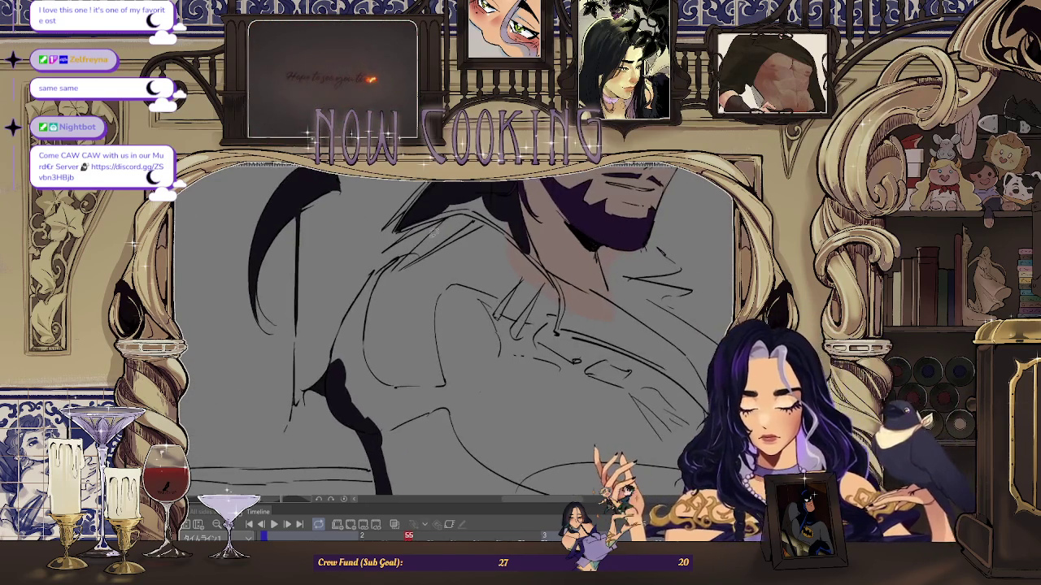
pyautogui.scroll(2, 422, 265)
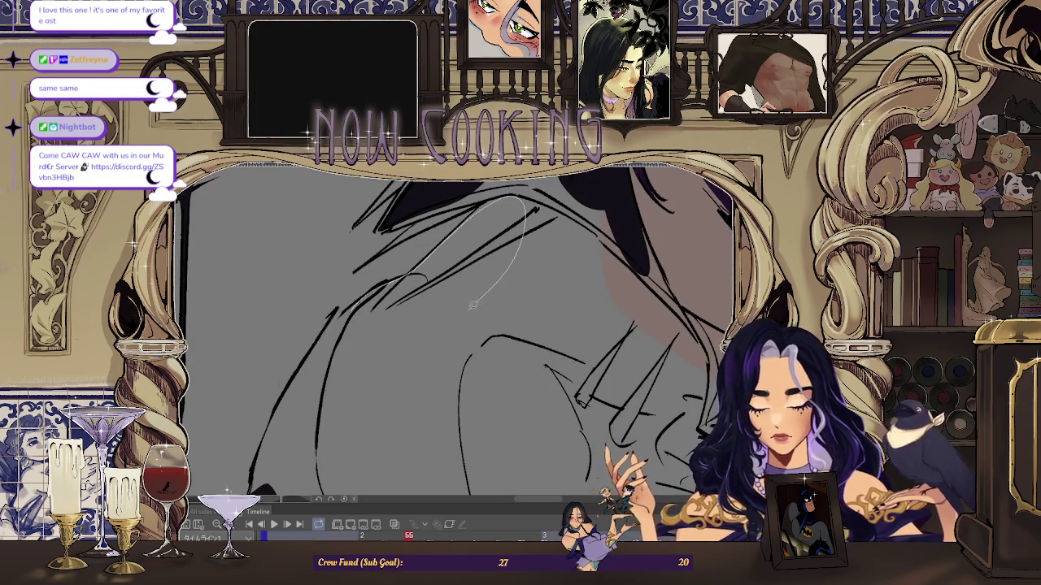
pyautogui.moveTo(493, 286); pyautogui.dragTo(358, 325)
pyautogui.scroll(2, 341, 349)
pyautogui.scroll(1, 322, 376)
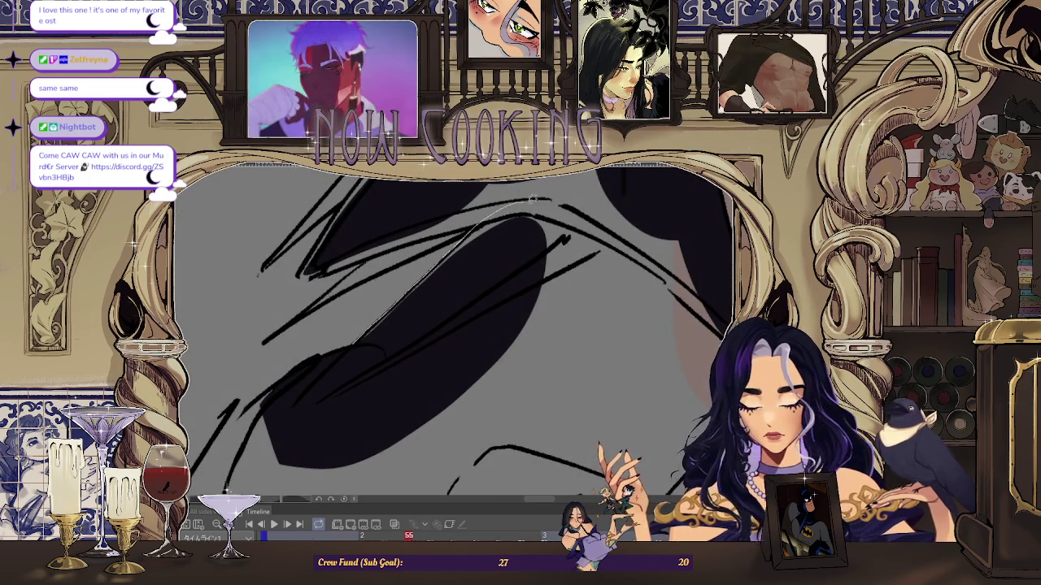
pyautogui.scroll(-2, 395, 298)
pyautogui.moveTo(503, 284); pyautogui.dragTo(488, 289)
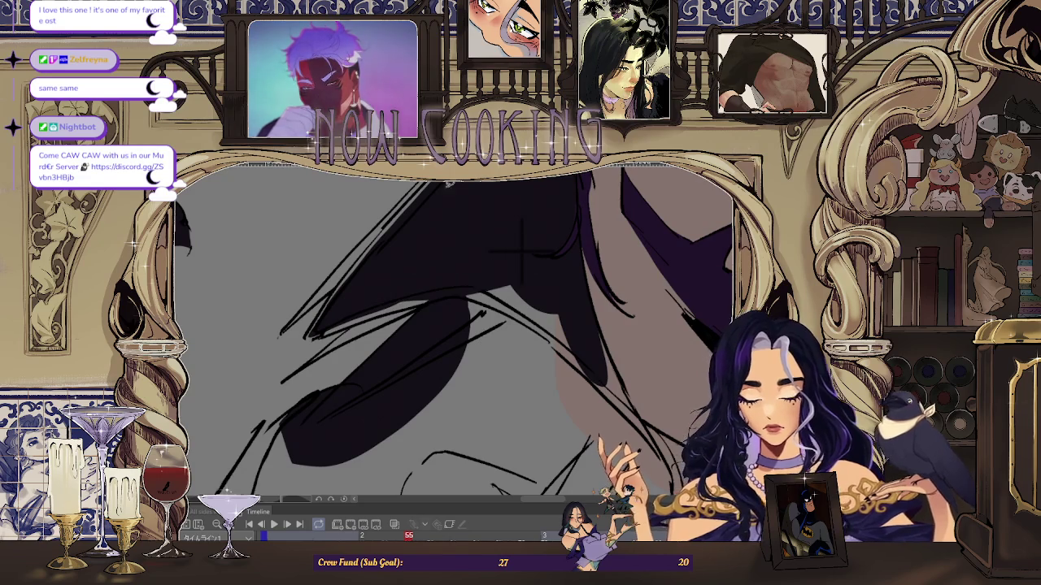
pyautogui.scroll(5, 419, 279)
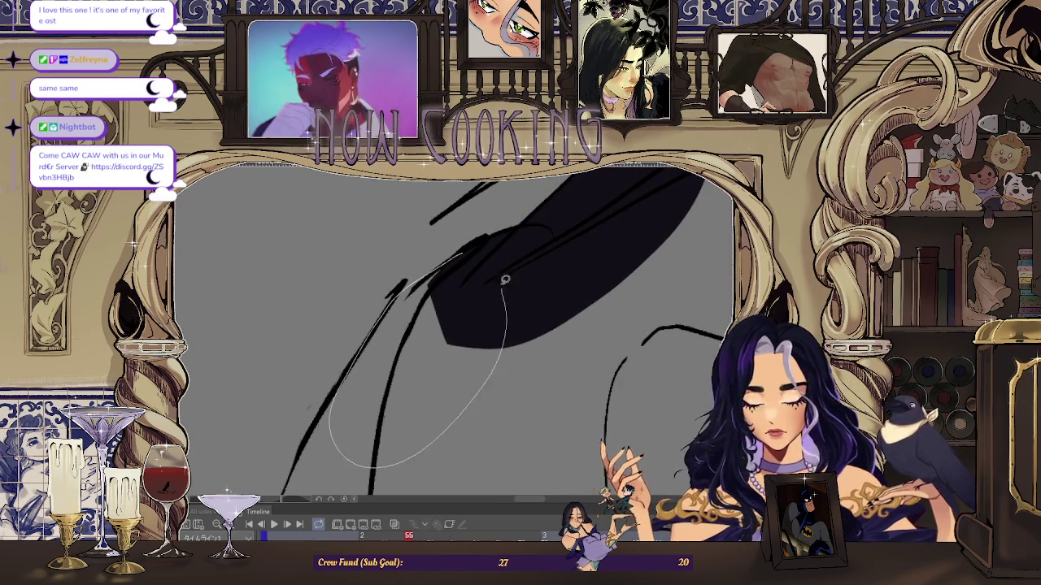
pyautogui.scroll(3, 506, 286)
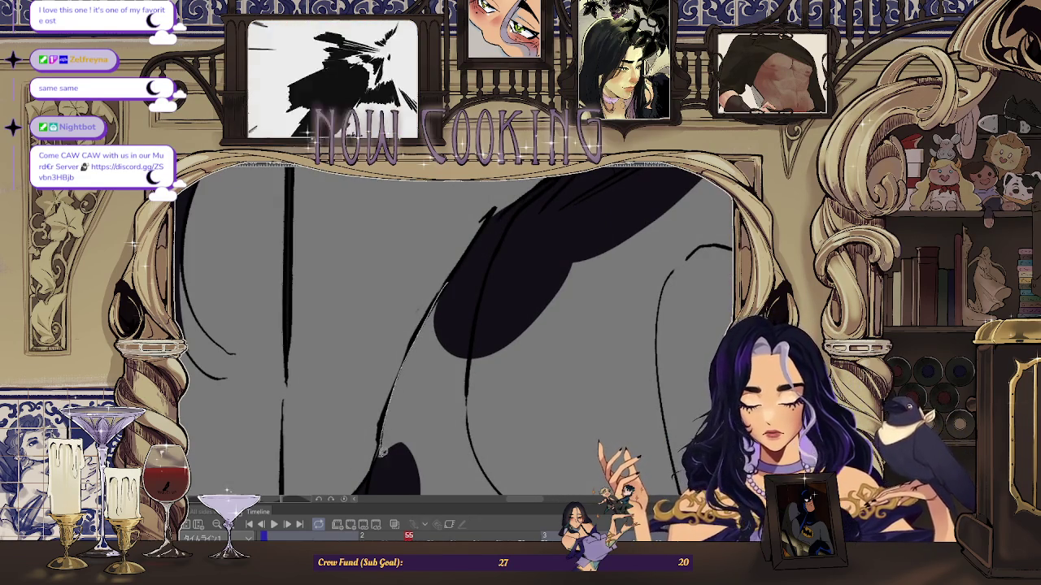
pyautogui.moveTo(497, 302); pyautogui.dragTo(432, 308)
# - Mirror the canvas horizontally and fill the area over the collar dark purple
pyautogui.scroll(-2, 384, 437)
pyautogui.scroll(-2, 384, 437)
pyautogui.scroll(-2, 384, 438)
pyautogui.press('h')
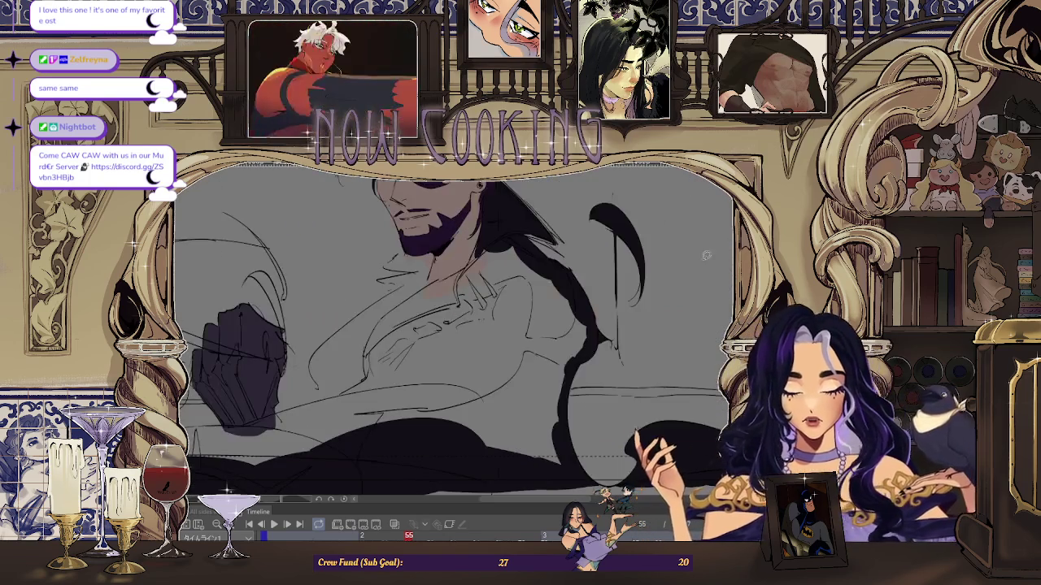
pyautogui.scroll(3, 453, 334)
pyautogui.scroll(2, 447, 248)
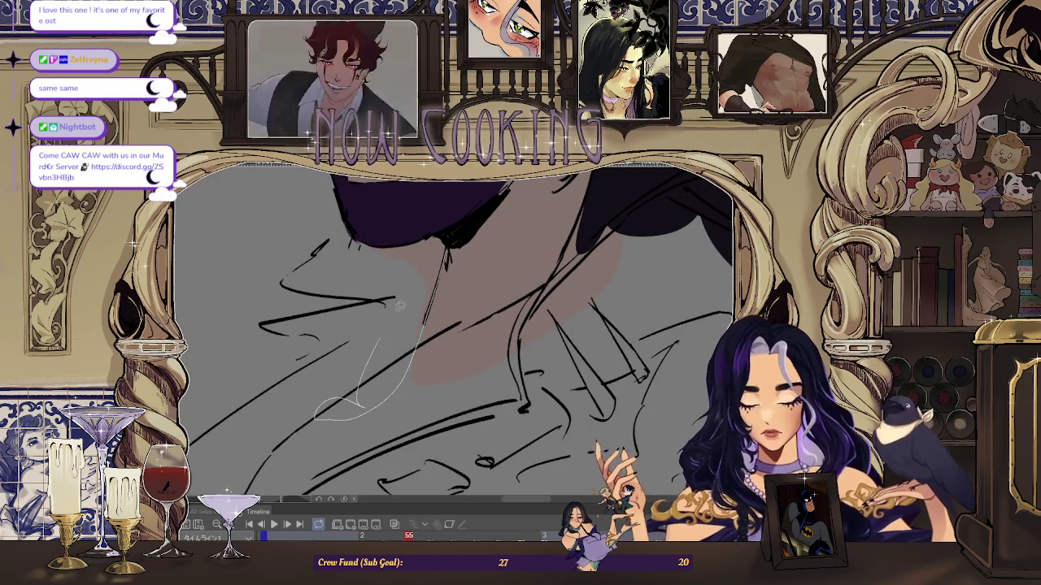
pyautogui.scroll(2, 382, 317)
pyautogui.scroll(2, 370, 305)
pyautogui.scroll(2, 363, 296)
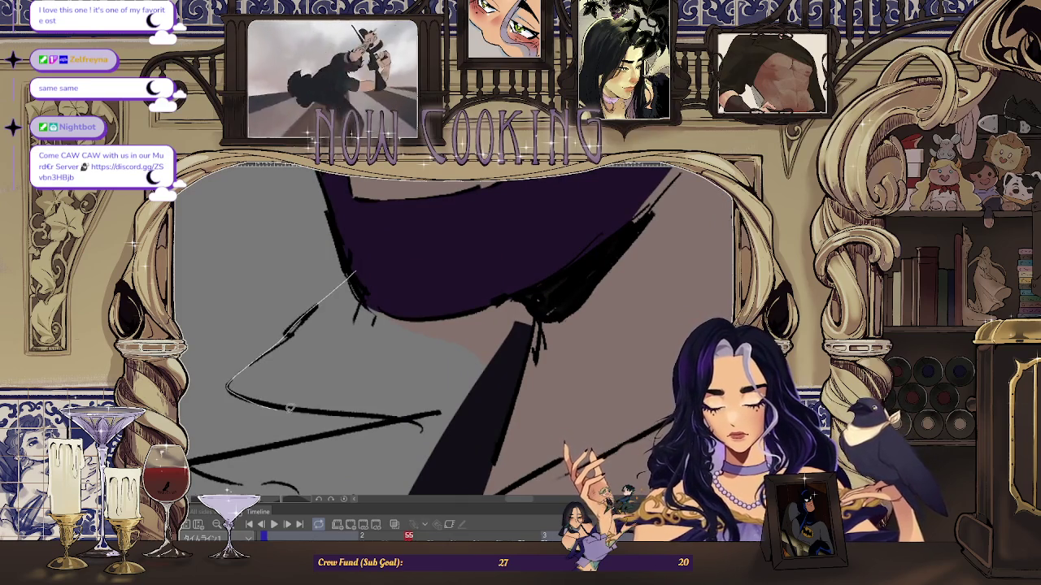
pyautogui.moveTo(282, 406)
pyautogui.mouseDown()
pyautogui.moveTo(417, 313)
pyautogui.moveTo(399, 322)
pyautogui.mouseUp()
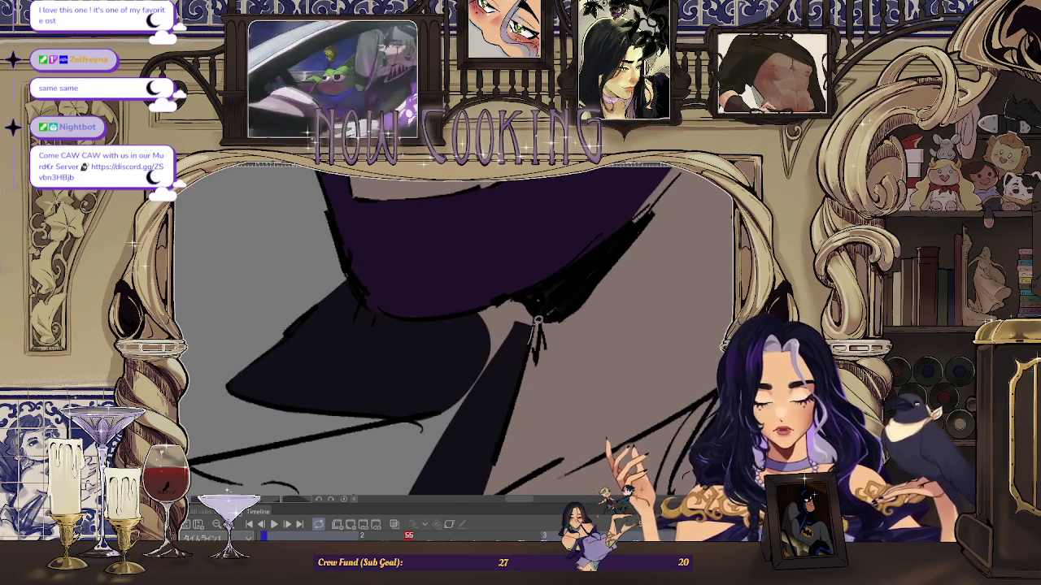
# - Add more dark fill beside the collar, completing the pointed cloak wedge
pyautogui.scroll(-2, 482, 301)
pyautogui.scroll(2, 491, 347)
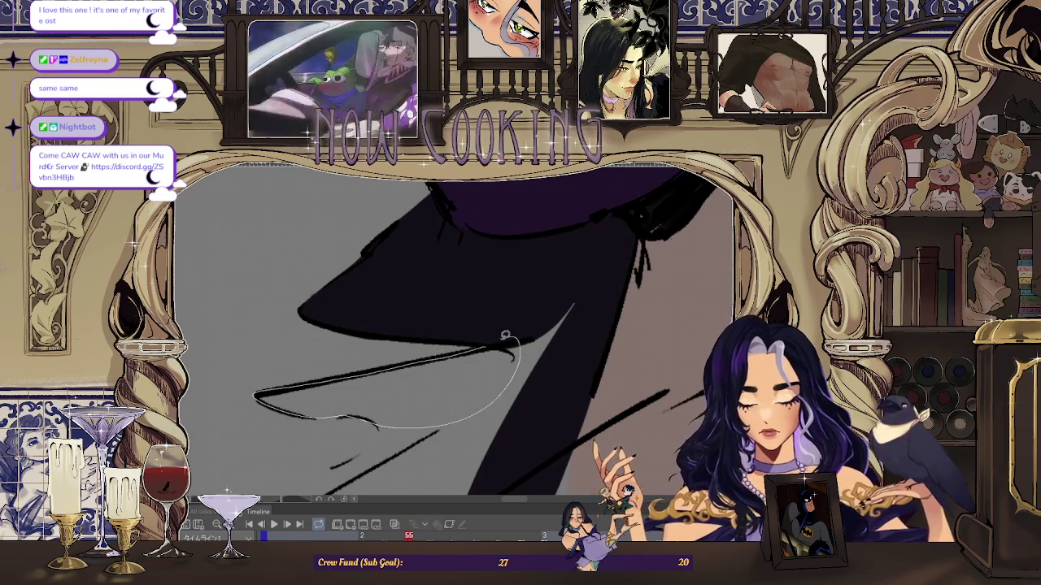
pyautogui.moveTo(507, 333); pyautogui.dragTo(509, 335)
pyautogui.moveTo(568, 362); pyautogui.dragTo(570, 358)
pyautogui.scroll(-2, 536, 341)
pyautogui.scroll(2, 523, 324)
pyautogui.scroll(-1, 513, 381)
pyautogui.scroll(-1, 520, 366)
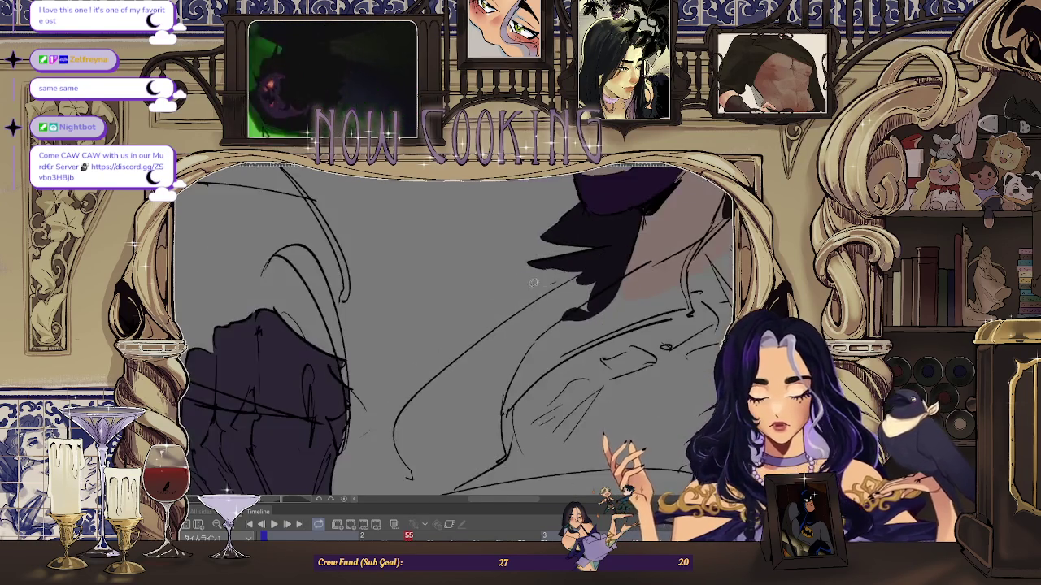
# - Lasso-fill the chest area of the cloak solid dark purple
pyautogui.scroll(-1, 537, 342)
pyautogui.scroll(-1, 562, 322)
pyautogui.scroll(1, 488, 337)
pyautogui.scroll(1, 407, 353)
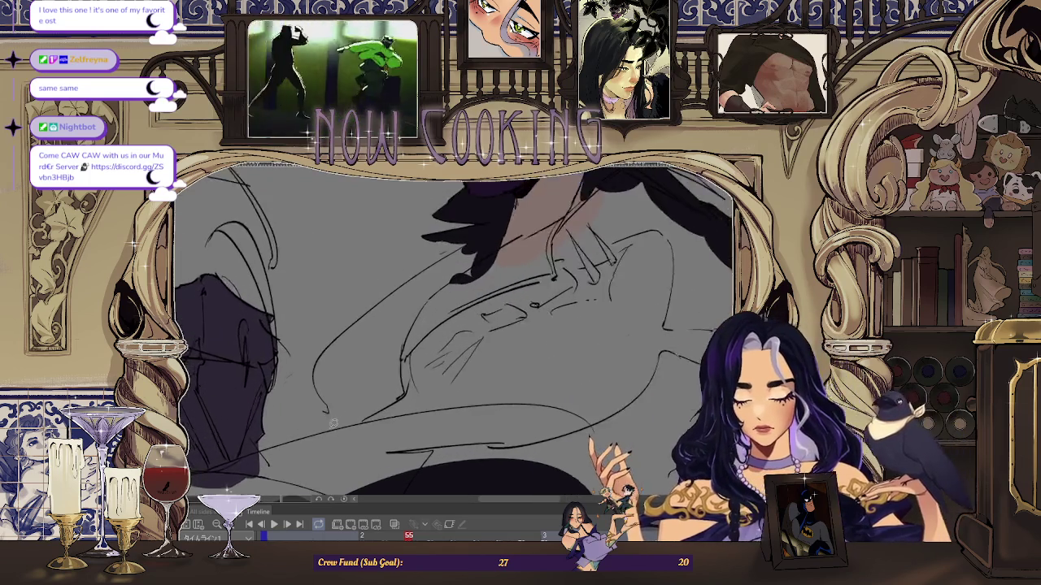
pyautogui.scroll(2, 317, 371)
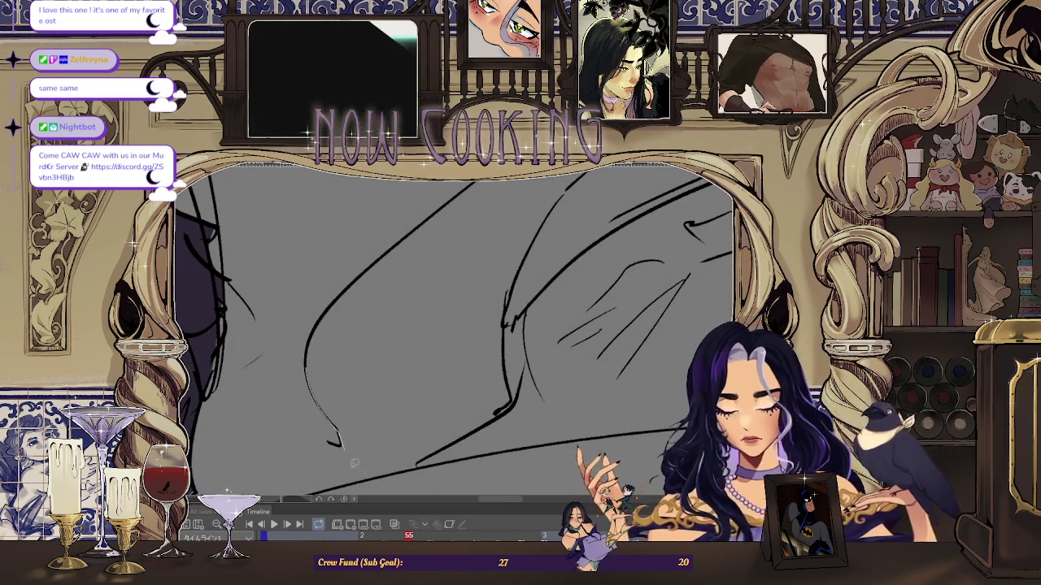
pyautogui.moveTo(350, 452); pyautogui.dragTo(559, 352)
pyautogui.moveTo(342, 301); pyautogui.dragTo(345, 305)
# - Trace along the cloak edge and fill the lower cloak areas dark purple
pyautogui.scroll(-2, 366, 341)
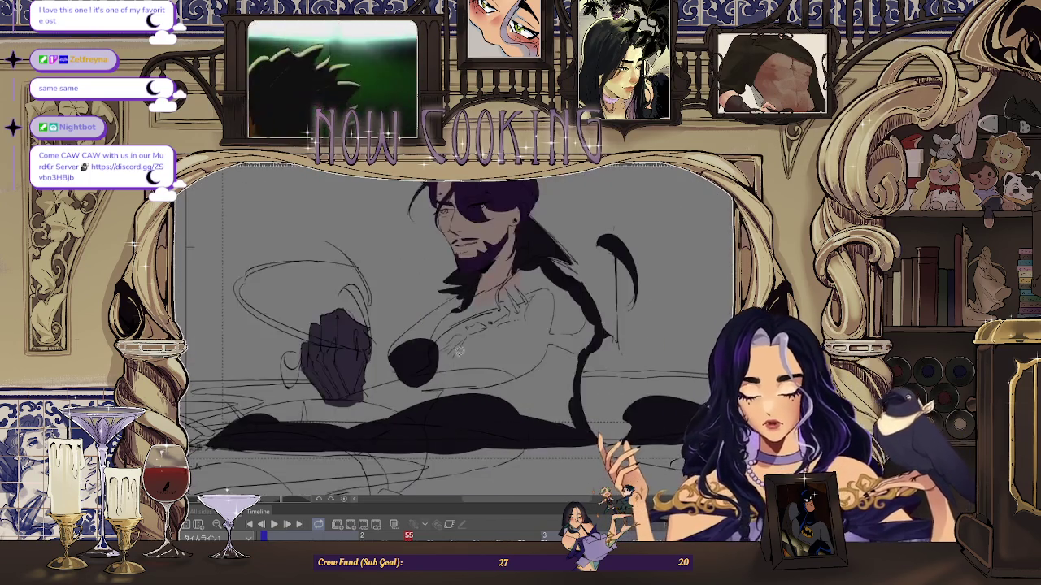
pyautogui.scroll(2, 381, 372)
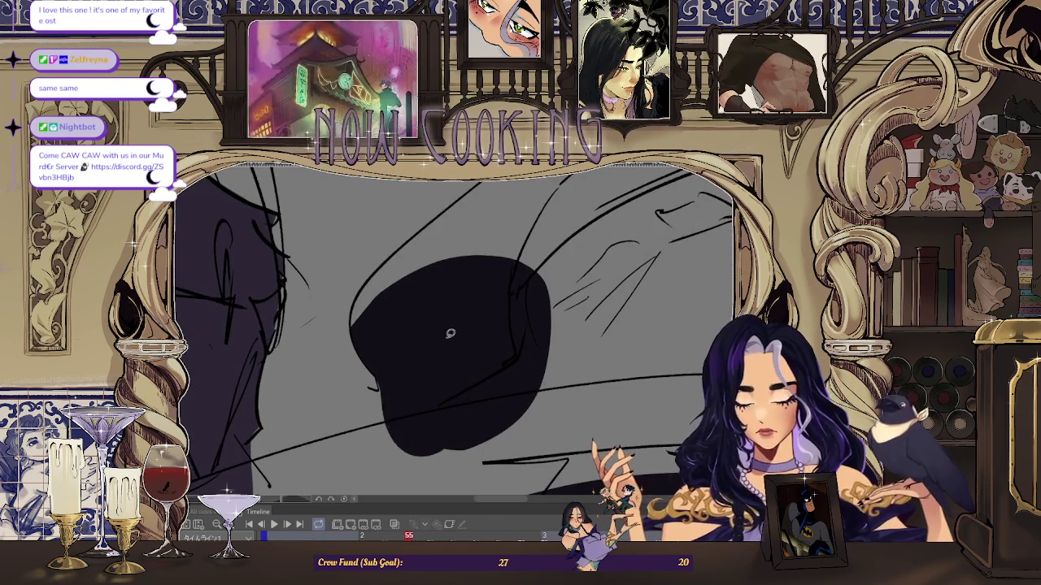
pyautogui.scroll(2, 415, 354)
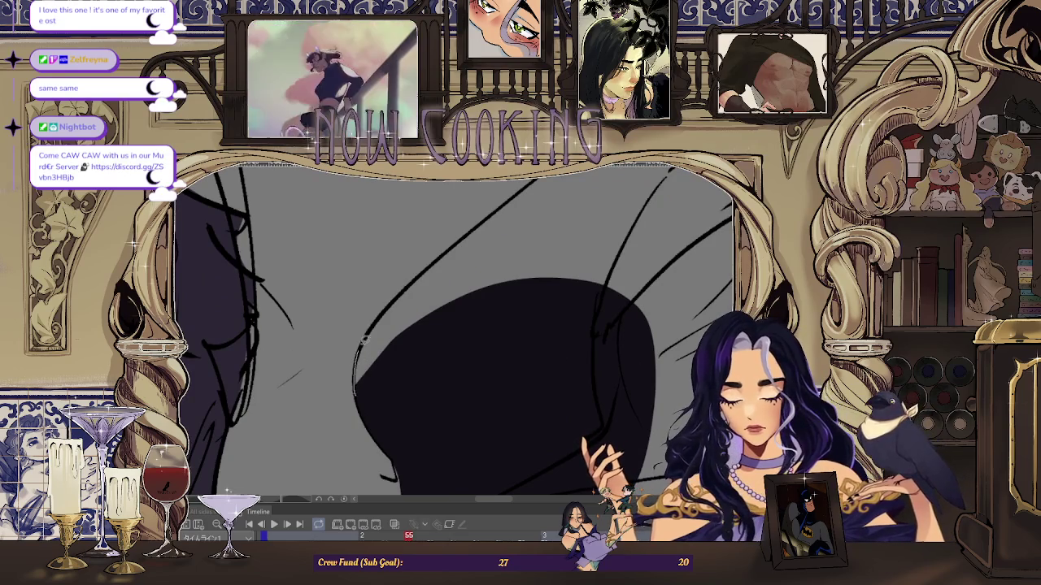
pyautogui.scroll(-2, 407, 413)
pyautogui.scroll(3, 326, 411)
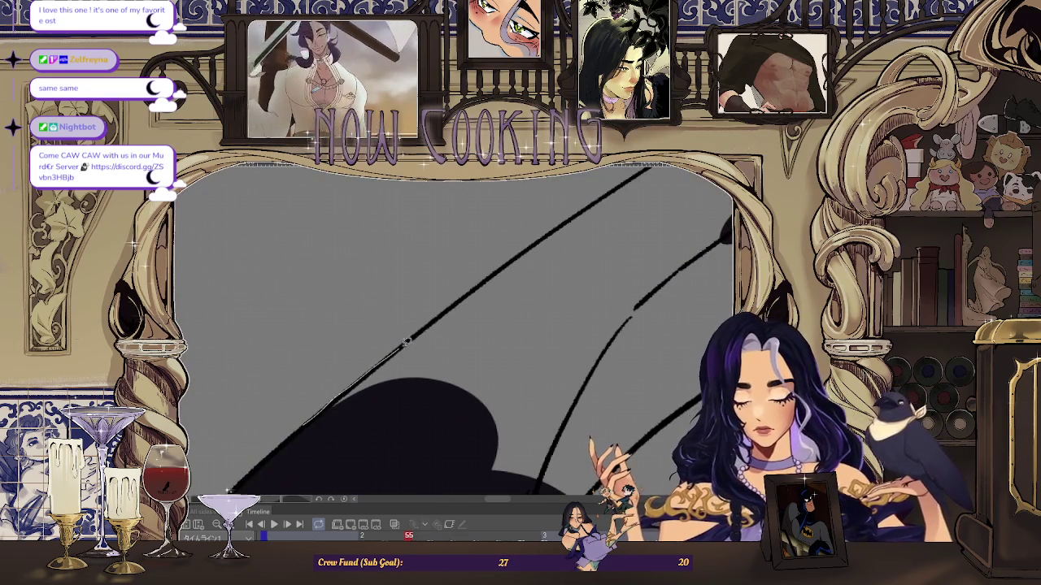
pyautogui.scroll(2, 455, 326)
pyautogui.scroll(-2, 376, 386)
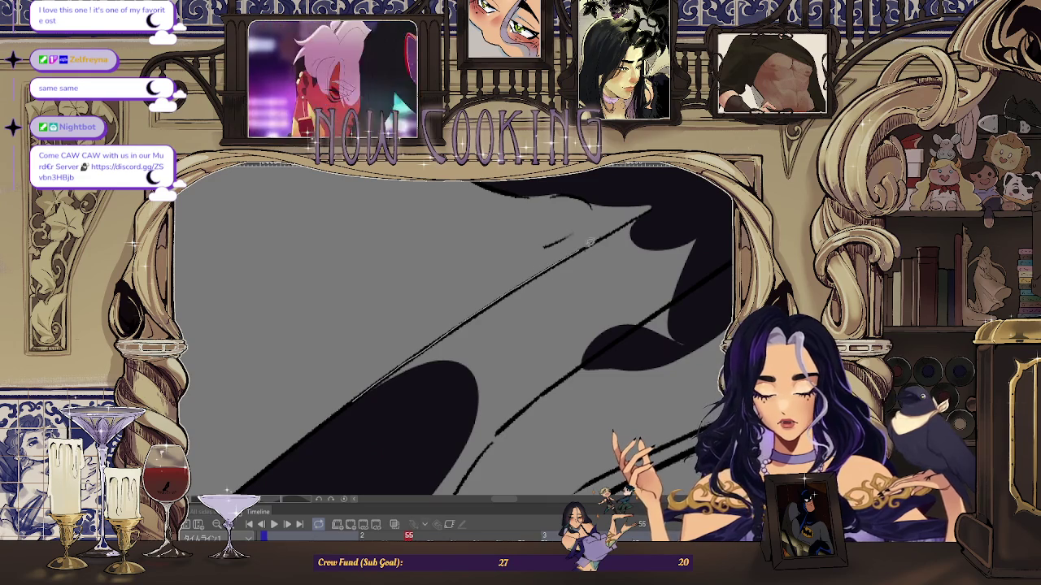
pyautogui.scroll(-2, 425, 441)
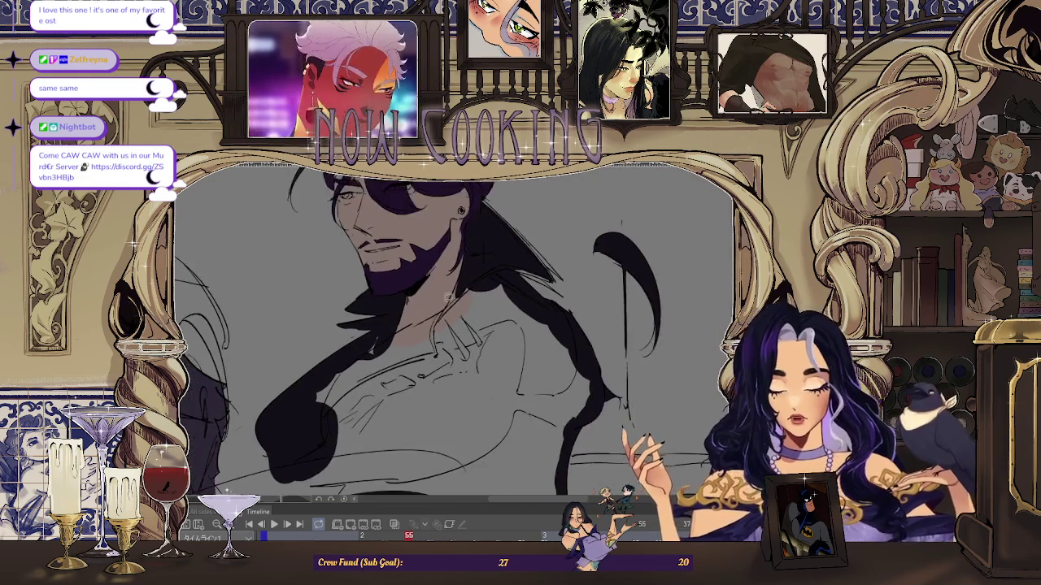
pyautogui.scroll(2, 367, 329)
pyautogui.scroll(1, 363, 323)
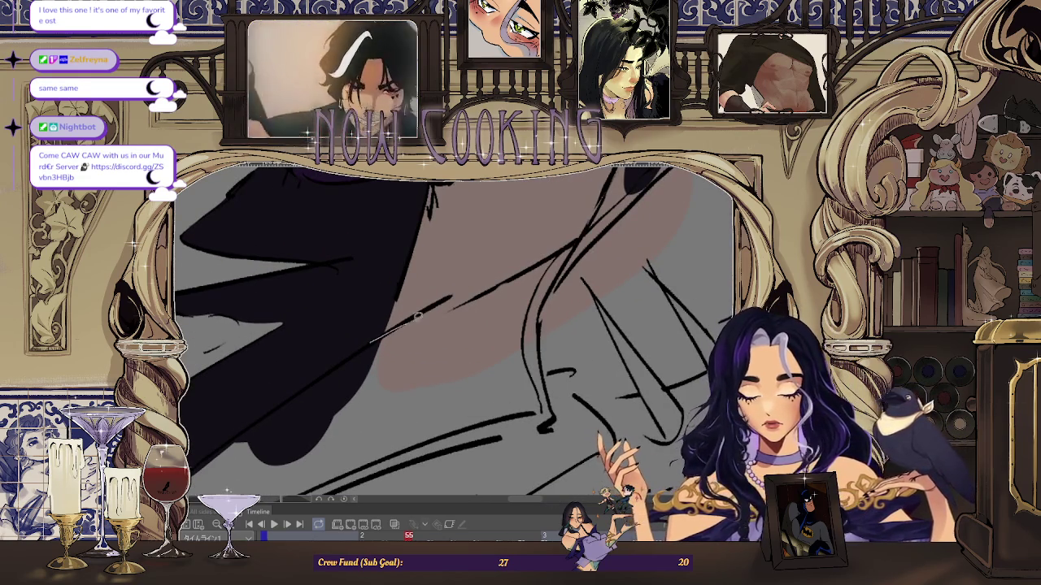
pyautogui.scroll(-2, 413, 420)
pyautogui.scroll(2, 335, 401)
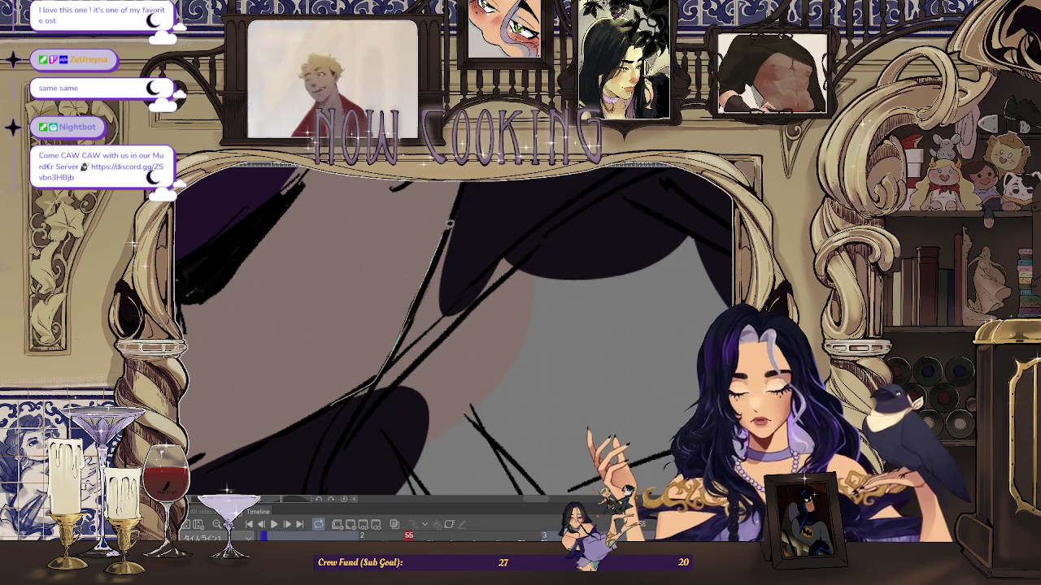
pyautogui.scroll(-1, 523, 328)
pyautogui.scroll(-2, 488, 276)
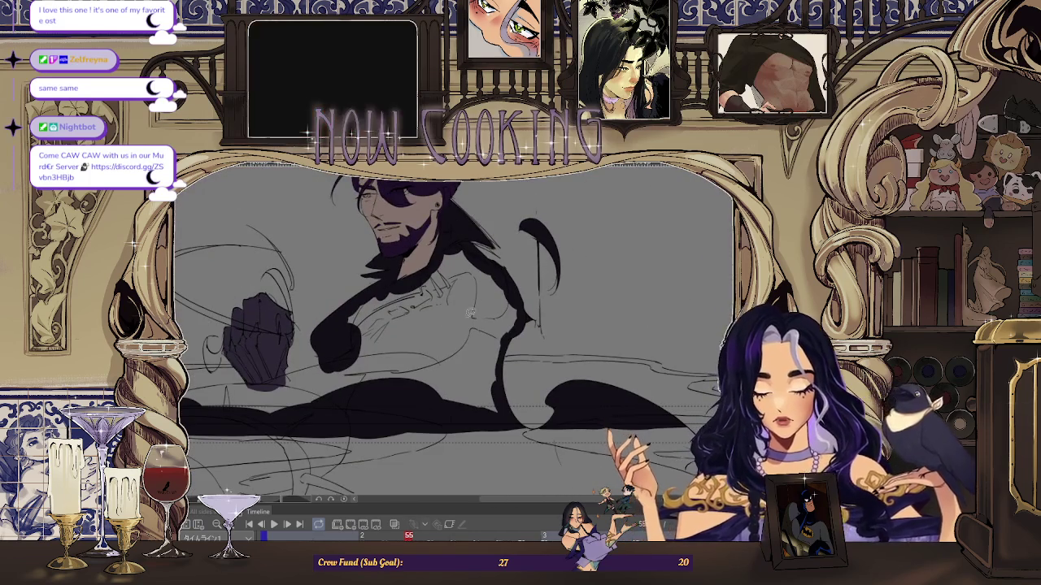
pyautogui.scroll(-1, 487, 296)
pyautogui.scroll(1, 366, 325)
pyautogui.scroll(1, 309, 341)
pyautogui.scroll(1, 269, 355)
pyautogui.scroll(1, 268, 358)
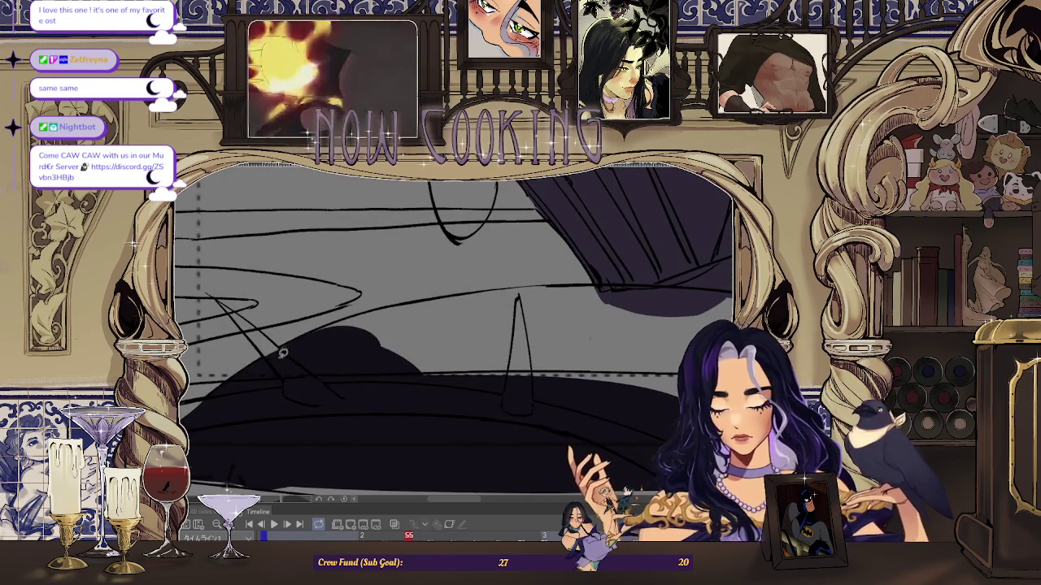
pyautogui.scroll(1, 270, 366)
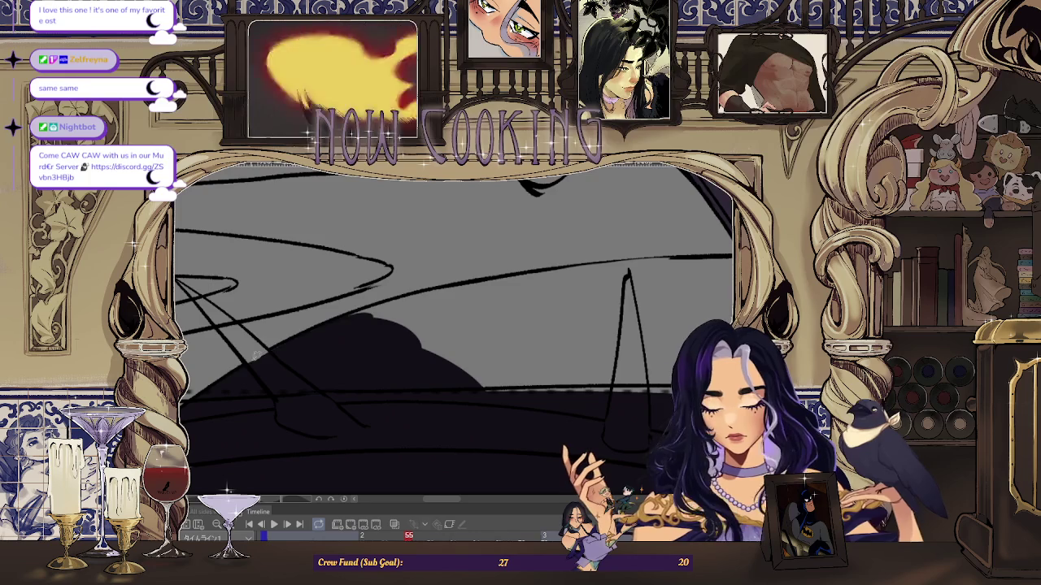
pyautogui.moveTo(244, 366); pyautogui.dragTo(348, 311)
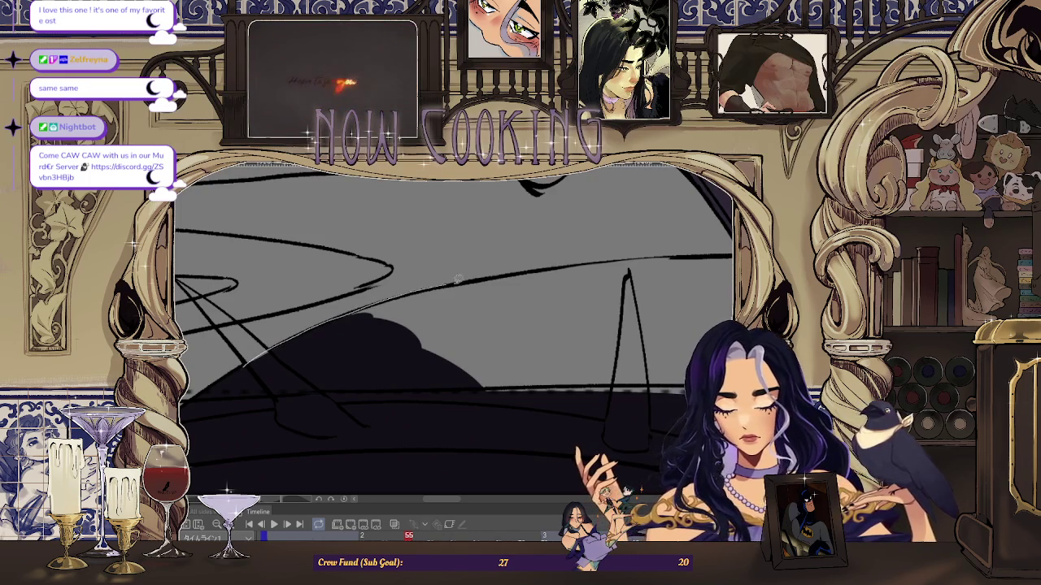
pyautogui.moveTo(497, 403)
pyautogui.mouseDown()
pyautogui.moveTo(555, 328)
pyautogui.moveTo(385, 328)
pyautogui.mouseUp()
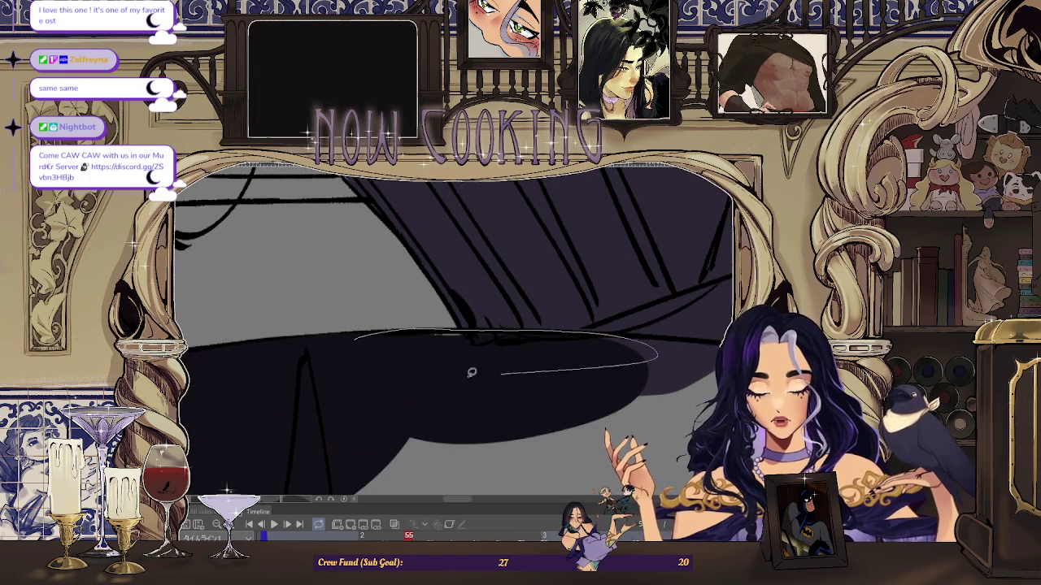
pyautogui.moveTo(495, 371); pyautogui.dragTo(274, 377)
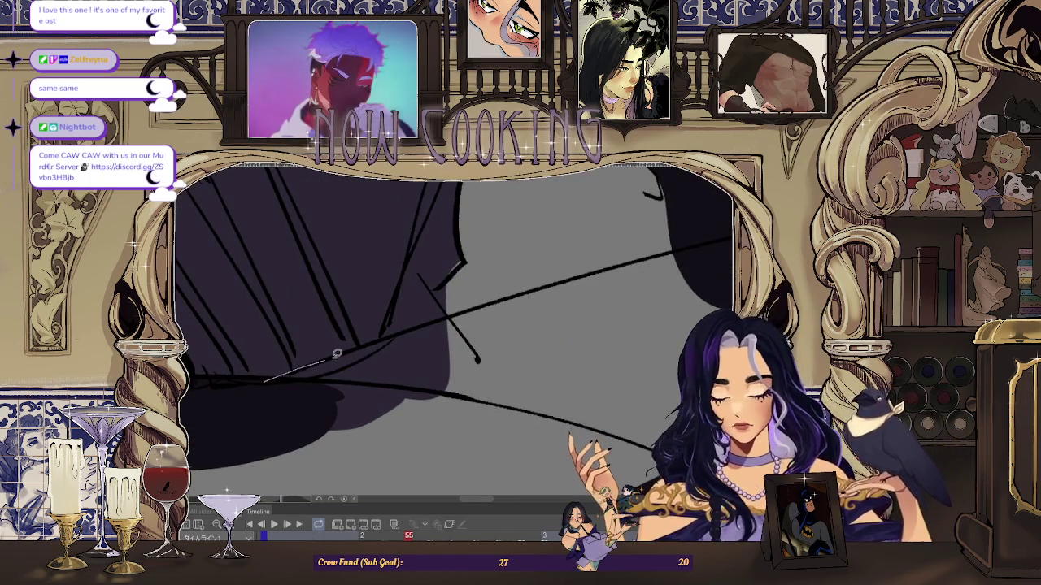
pyautogui.moveTo(449, 415); pyautogui.dragTo(374, 342)
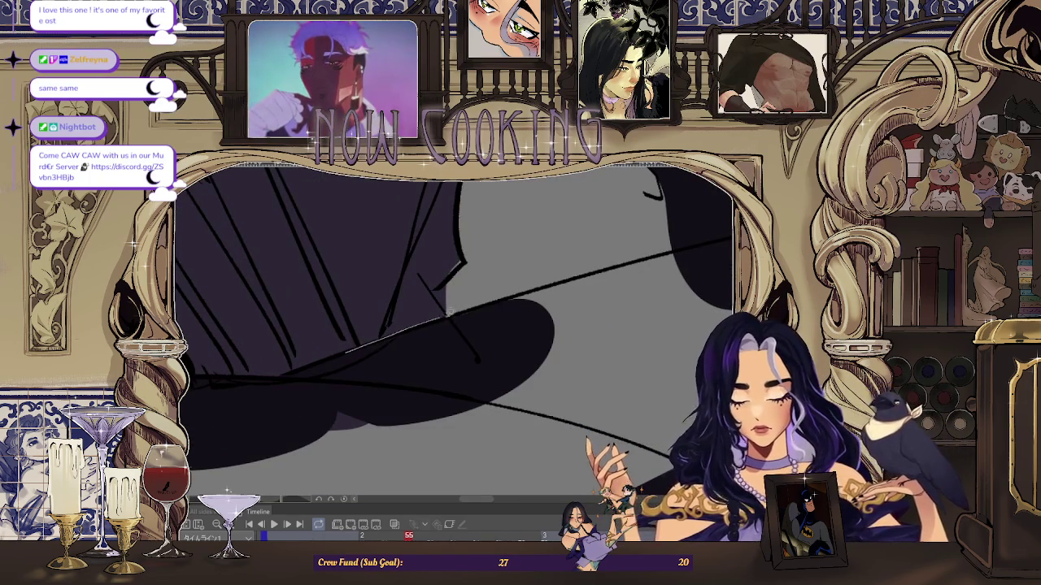
# - Trace along the dark line and fill the torso area dark purple
pyautogui.moveTo(439, 315); pyautogui.dragTo(542, 282)
pyautogui.scroll(-5, 488, 254)
pyautogui.moveTo(435, 254); pyautogui.dragTo(413, 246)
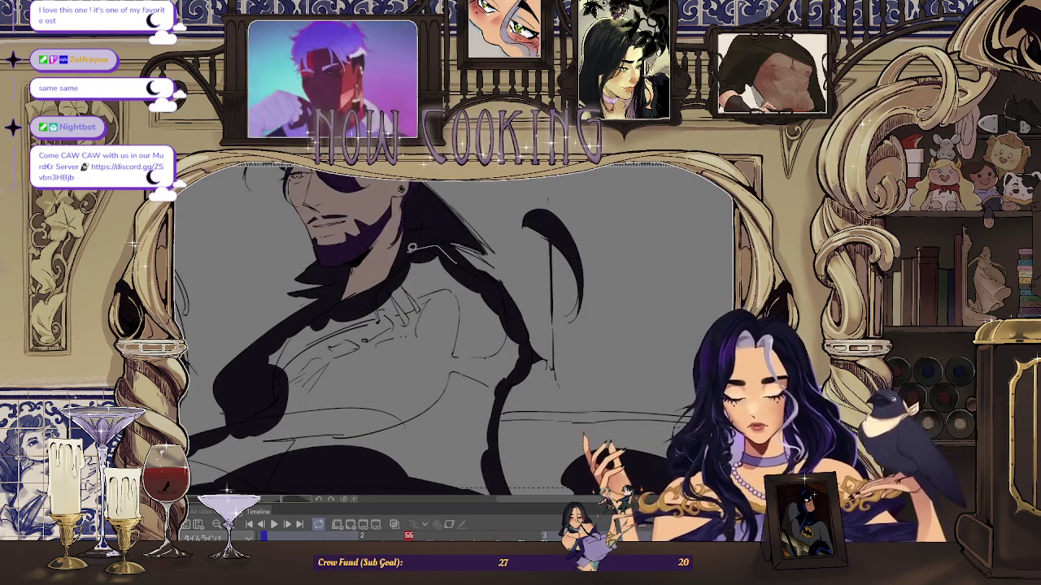
pyautogui.moveTo(479, 307); pyautogui.dragTo(502, 411)
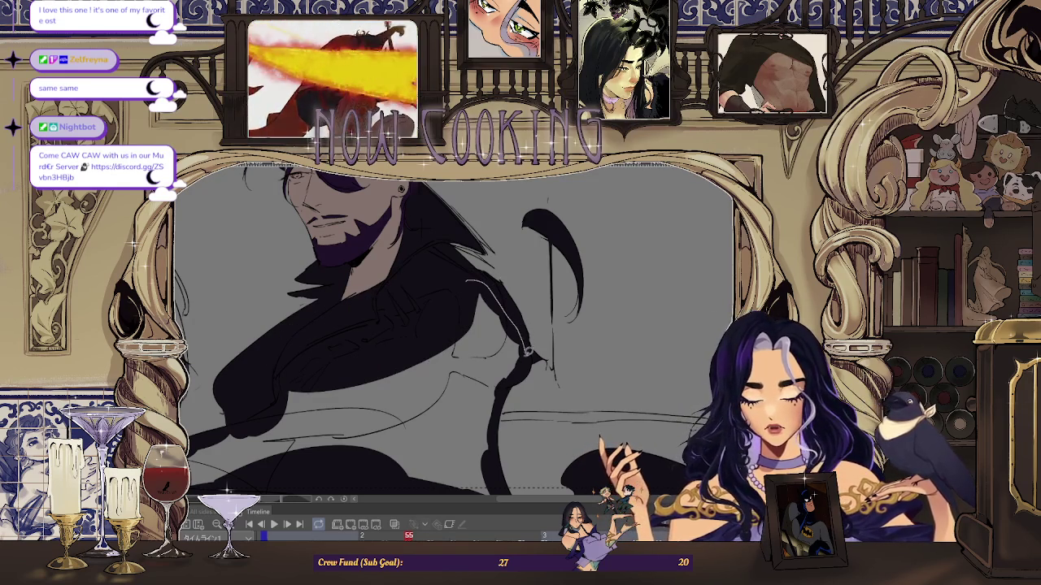
# - Fill the braid and the lower arm region dark purple
pyautogui.moveTo(365, 462)
pyautogui.mouseDown()
pyautogui.moveTo(468, 269)
pyautogui.moveTo(482, 320)
pyautogui.mouseUp()
pyautogui.click(431, 373)
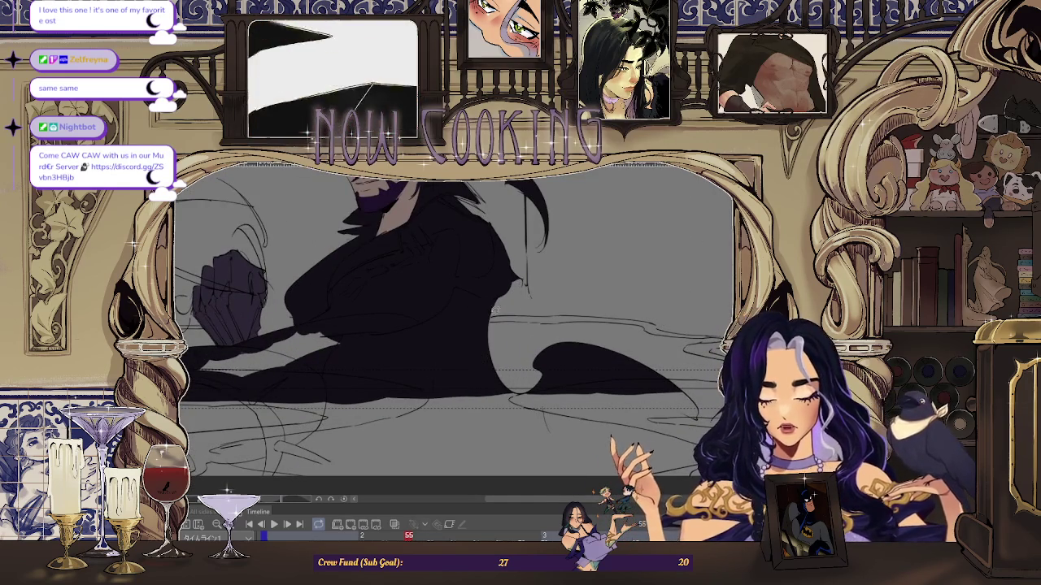
pyautogui.scroll(2, 406, 350)
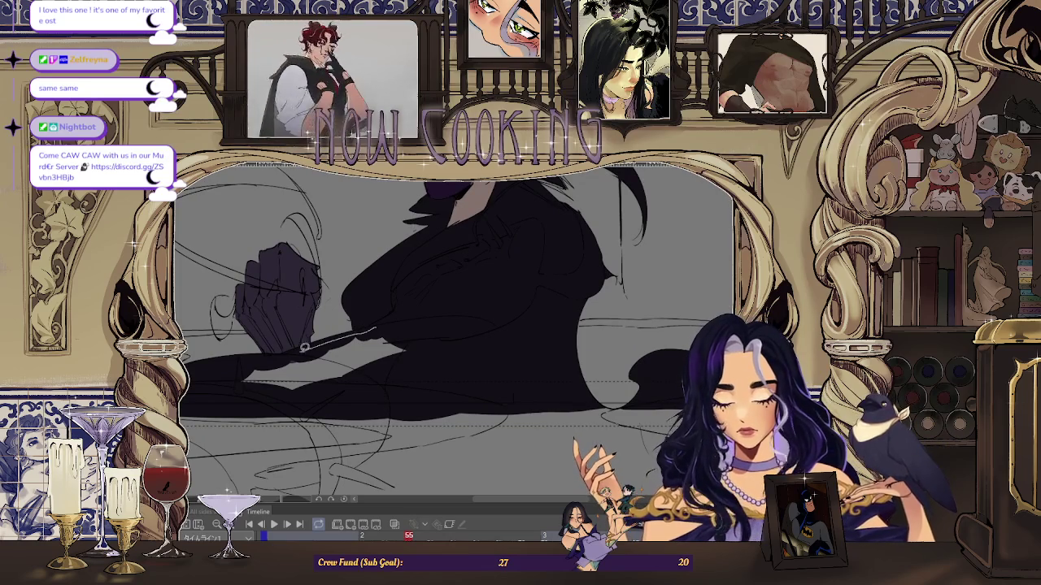
pyautogui.moveTo(401, 379); pyautogui.dragTo(398, 382)
pyautogui.scroll(-3, 350, 366)
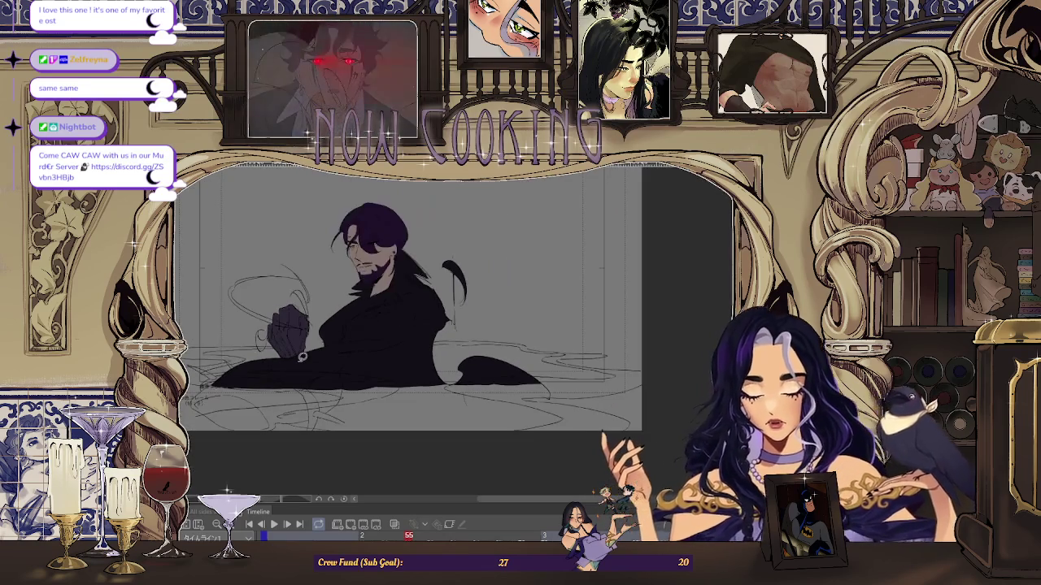
# - Advance to frame 57 and mirror the canvas view horizontally
pyautogui.press('Right')
pyautogui.press('Right')
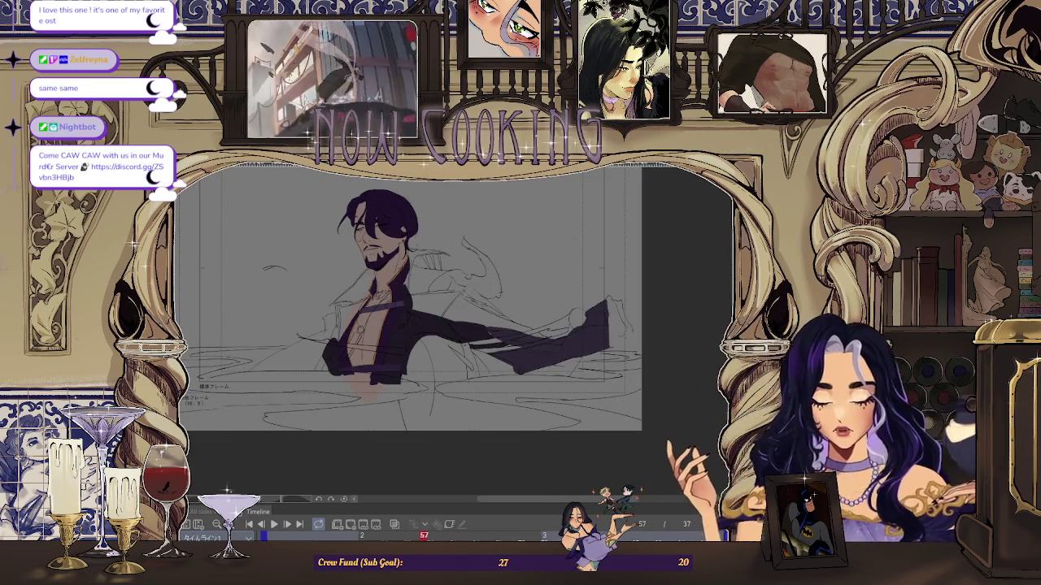
pyautogui.scroll(2, 549, 407)
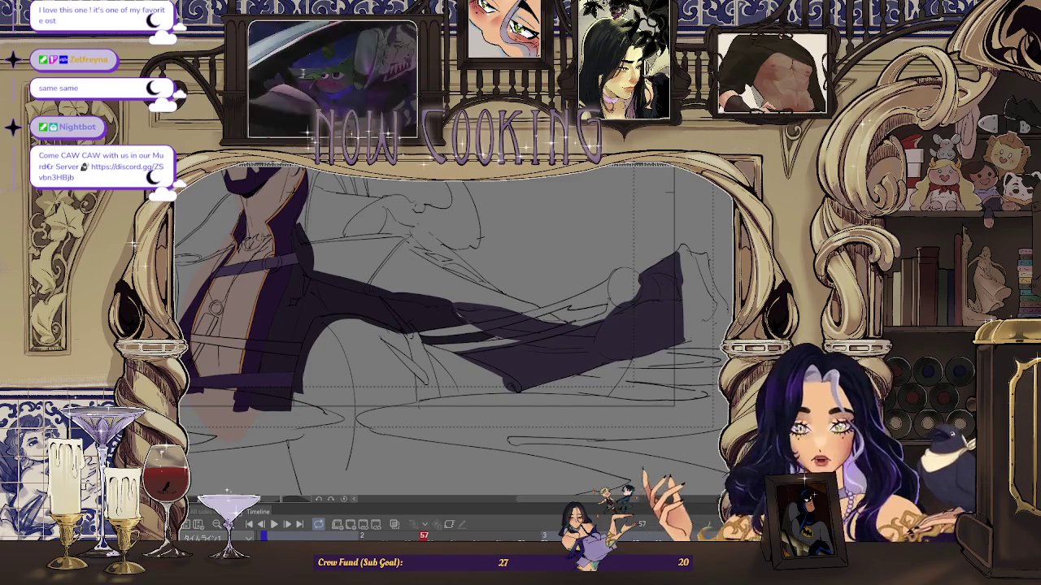
pyautogui.press('h')
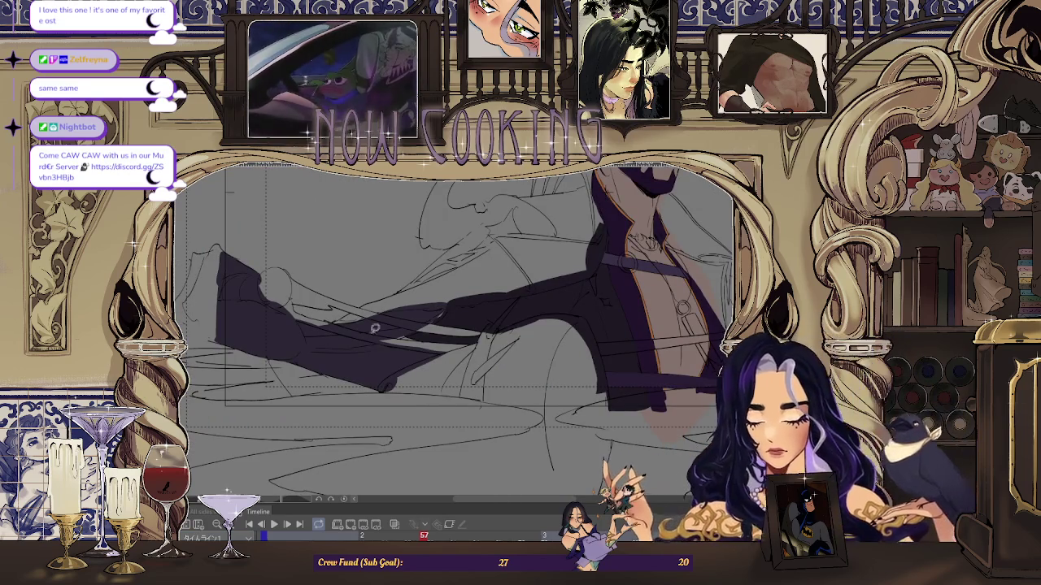
# - Fill an enclosed part of the cloak dark purple
pyautogui.scroll(1, 266, 220)
pyautogui.scroll(1, 266, 220)
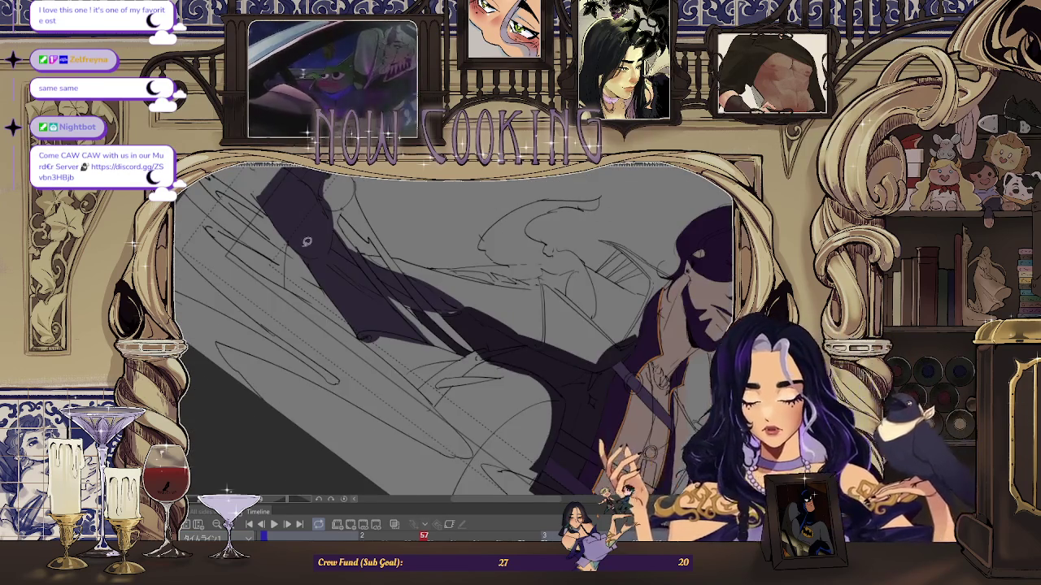
pyautogui.scroll(2, 267, 219)
pyautogui.scroll(1, 266, 219)
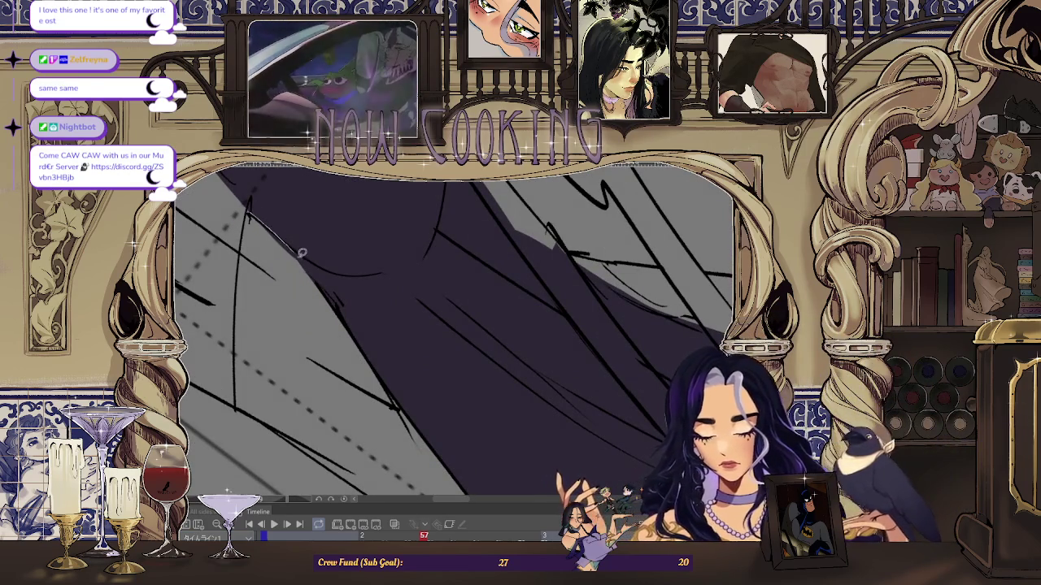
pyautogui.moveTo(252, 281); pyautogui.dragTo(250, 286)
pyautogui.scroll(1, 256, 213)
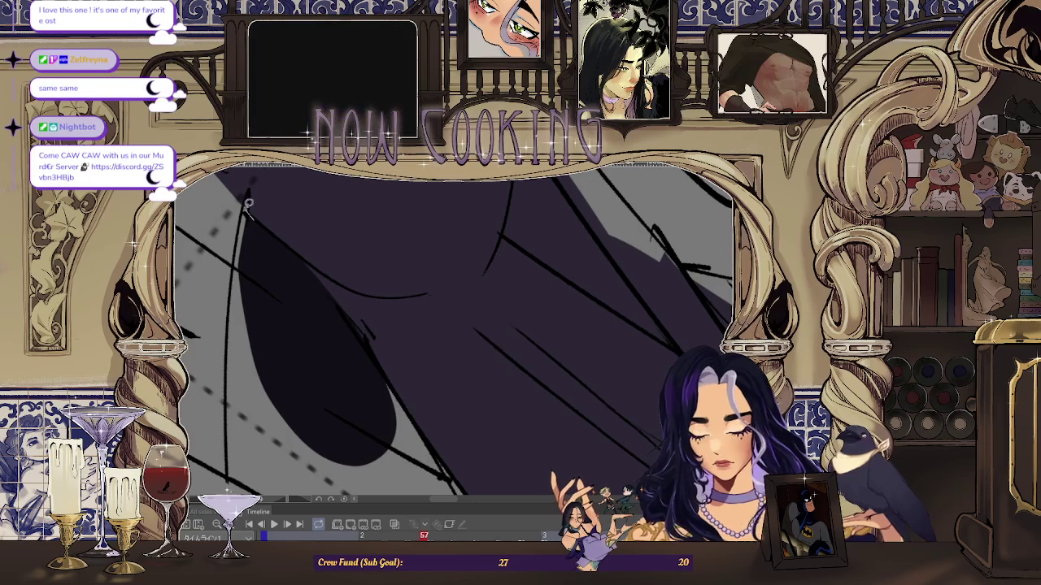
# - Fill another section of the cloak's lower folds dark purple
pyautogui.scroll(-1, 232, 301)
pyautogui.scroll(-1, 244, 342)
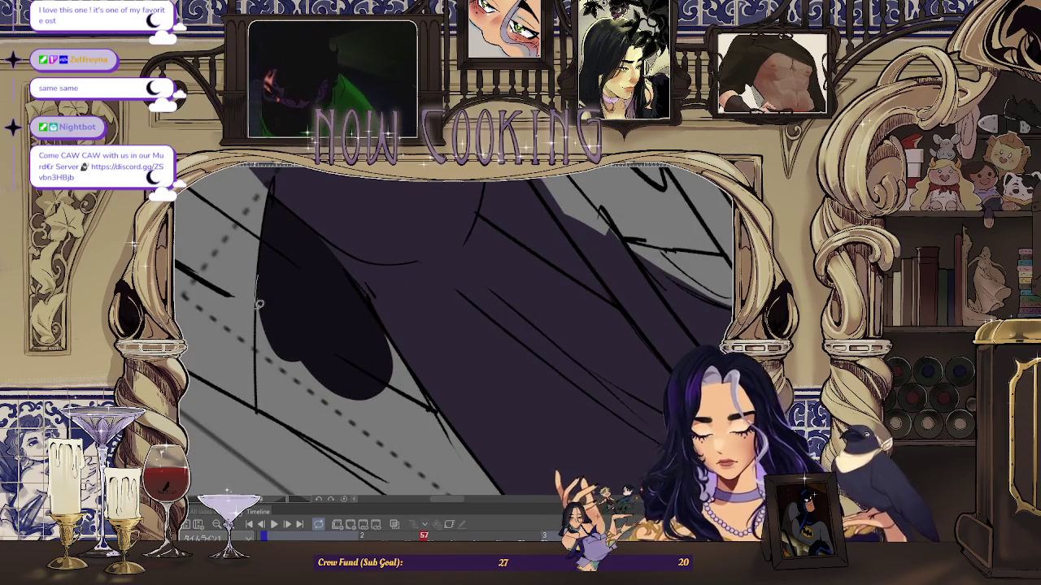
pyautogui.scroll(-1, 372, 314)
pyautogui.scroll(-1, 344, 293)
pyautogui.scroll(-1, 346, 291)
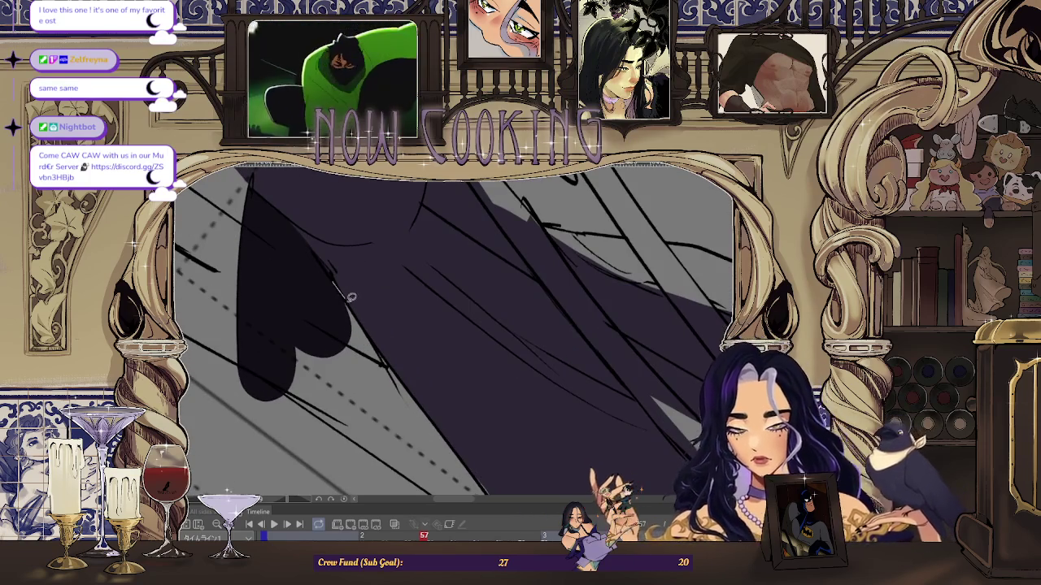
pyautogui.scroll(-1, 411, 388)
pyautogui.scroll(-1, 295, 287)
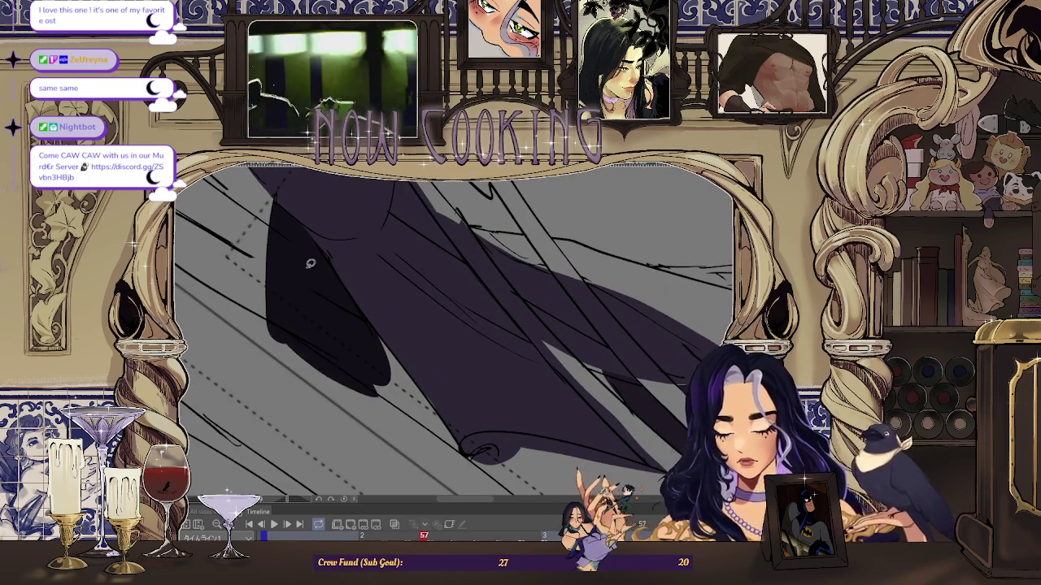
pyautogui.scroll(1, 373, 322)
pyautogui.scroll(-1, 333, 325)
pyautogui.scroll(-1, 344, 349)
pyautogui.moveTo(367, 302); pyautogui.dragTo(368, 301)
pyautogui.scroll(-1, 373, 300)
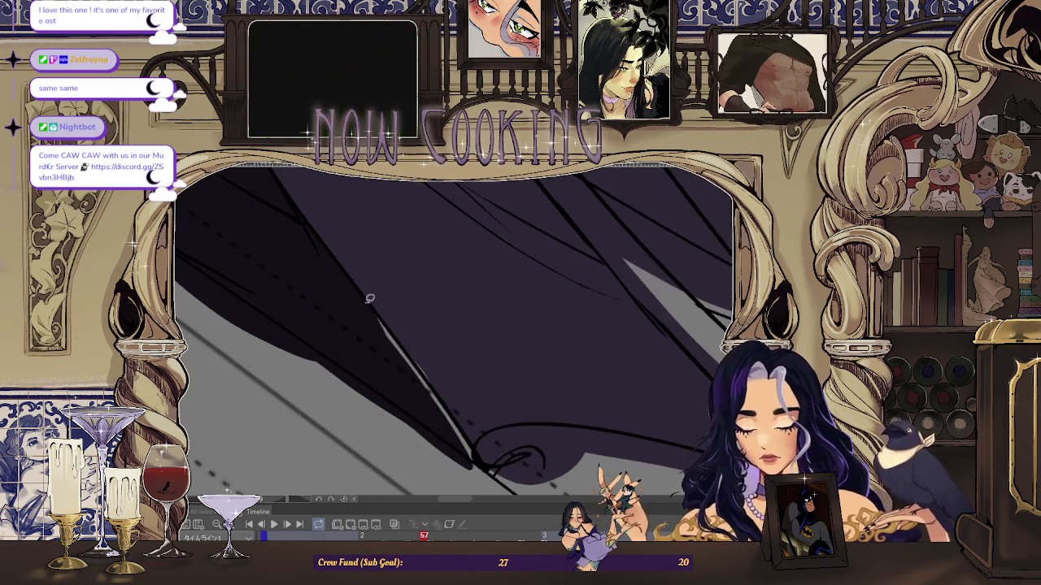
pyautogui.scroll(-1, 373, 315)
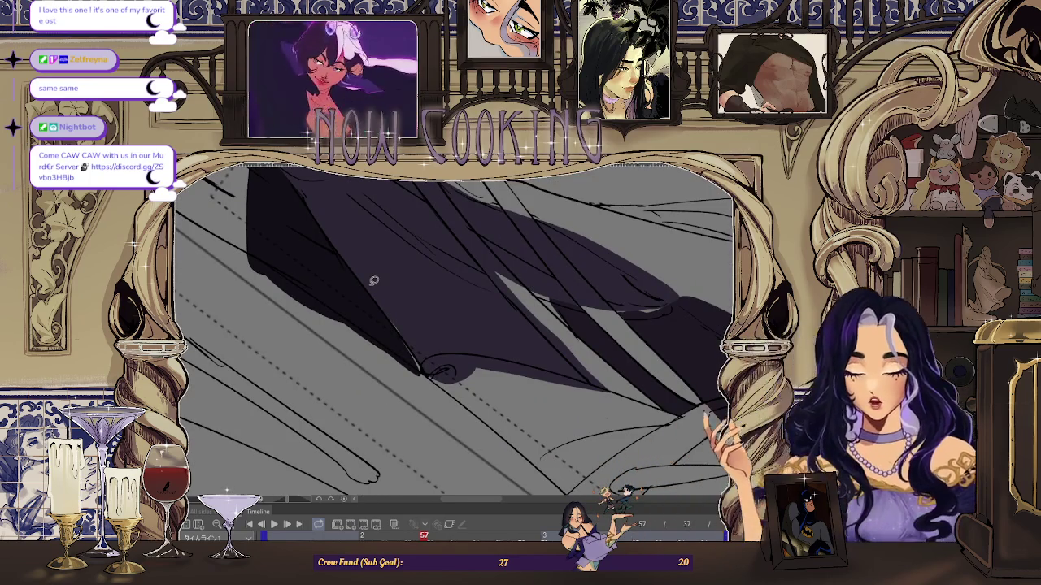
pyautogui.scroll(-2, 373, 281)
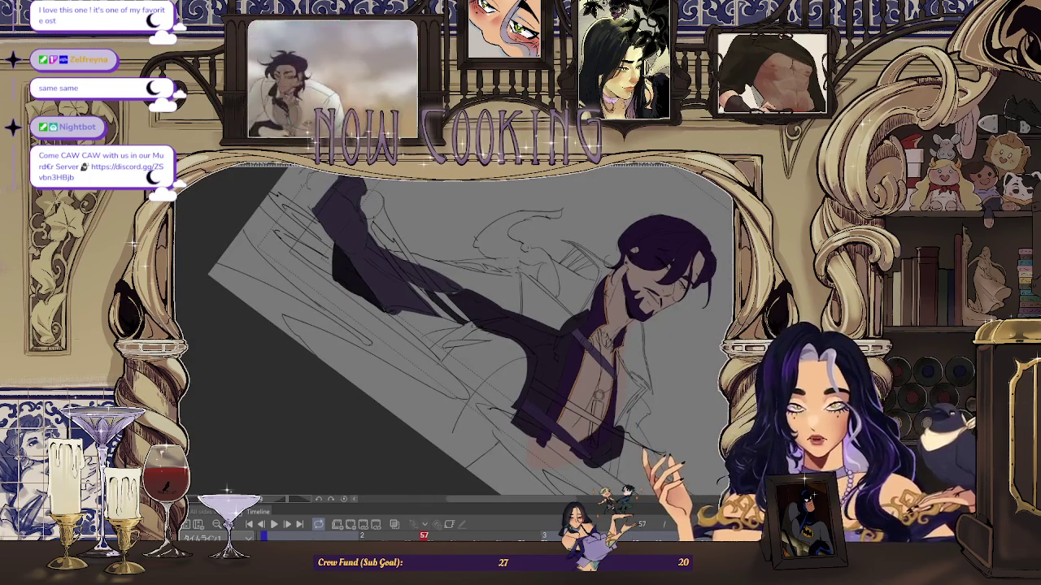
pyautogui.scroll(2, 374, 281)
pyautogui.scroll(3, 487, 344)
pyautogui.scroll(1, 487, 344)
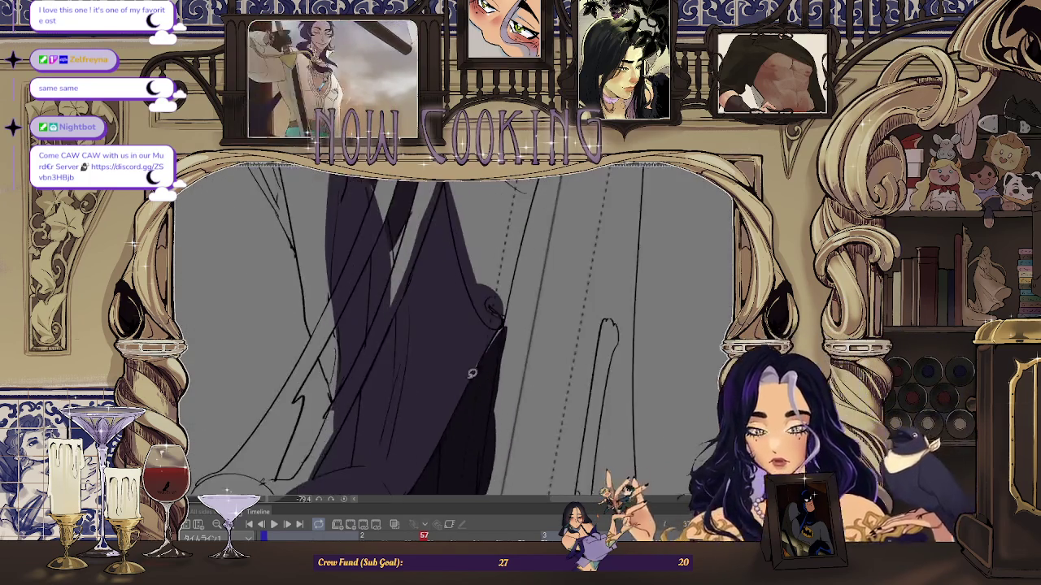
pyautogui.scroll(1, 487, 344)
pyautogui.scroll(-5, 459, 386)
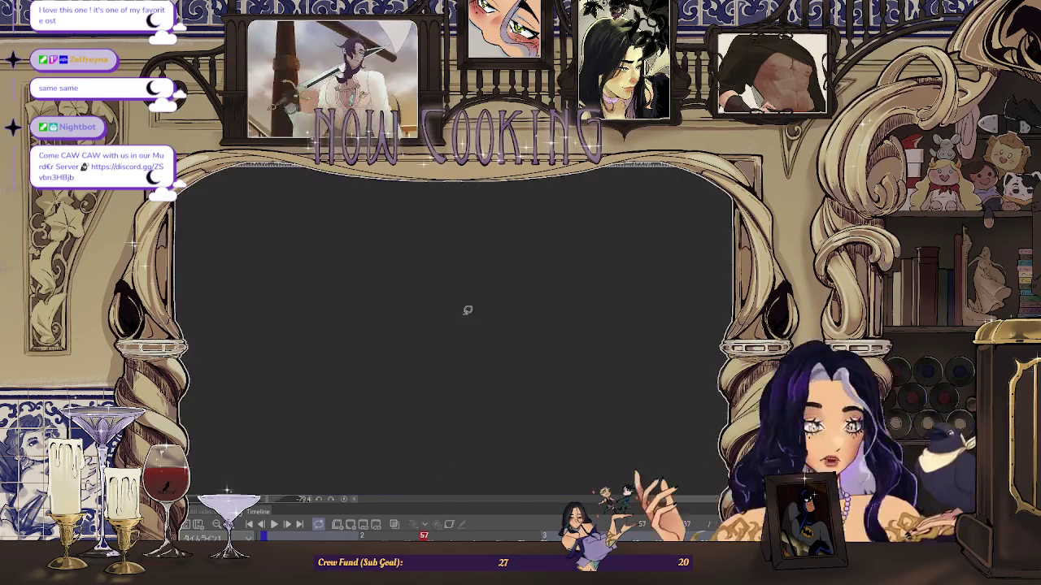
pyautogui.scroll(-1, 386, 413)
pyautogui.scroll(5, 331, 398)
pyautogui.scroll(1, 333, 335)
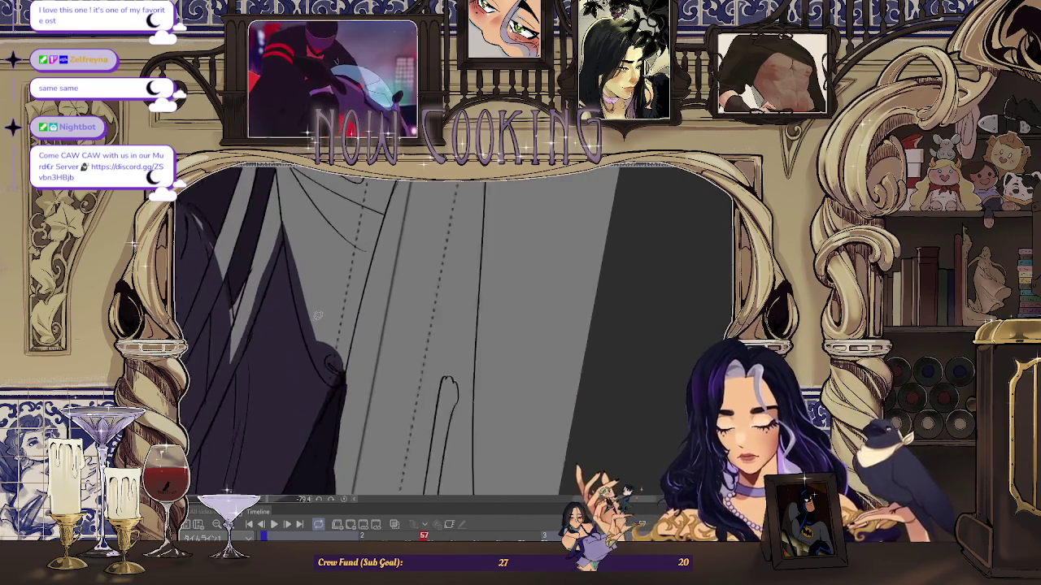
pyautogui.scroll(2, 325, 340)
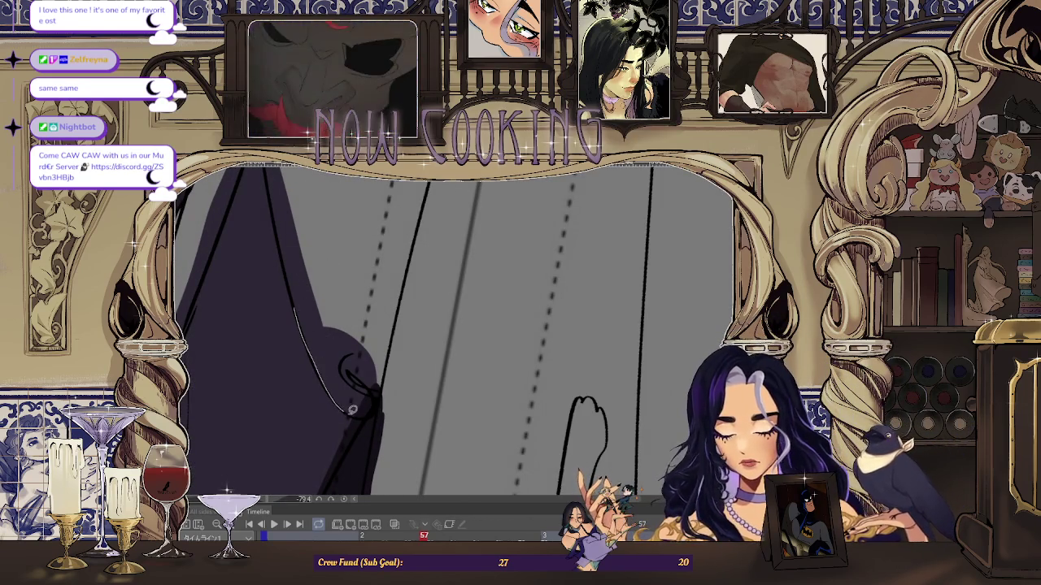
pyautogui.scroll(2, 352, 411)
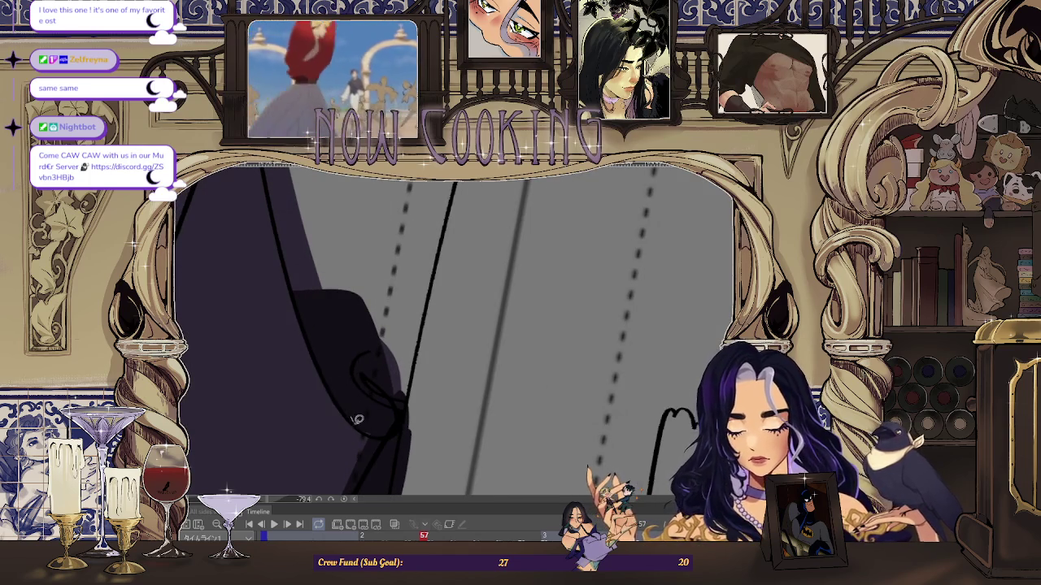
pyautogui.scroll(-2, 355, 413)
pyautogui.scroll(-2, 349, 325)
pyautogui.scroll(-3, 376, 319)
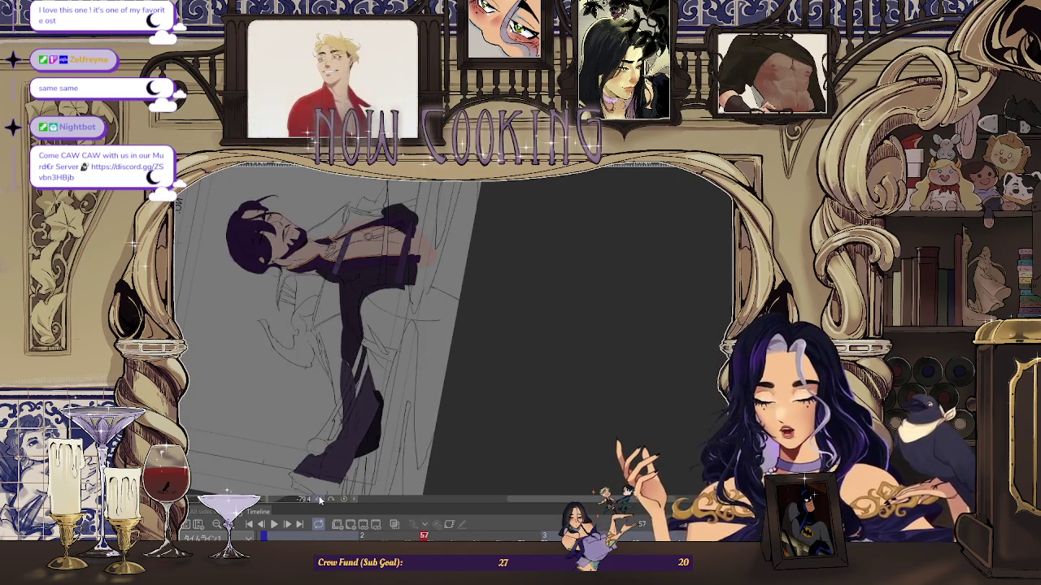
pyautogui.scroll(-2, 382, 374)
pyautogui.scroll(-2, 436, 261)
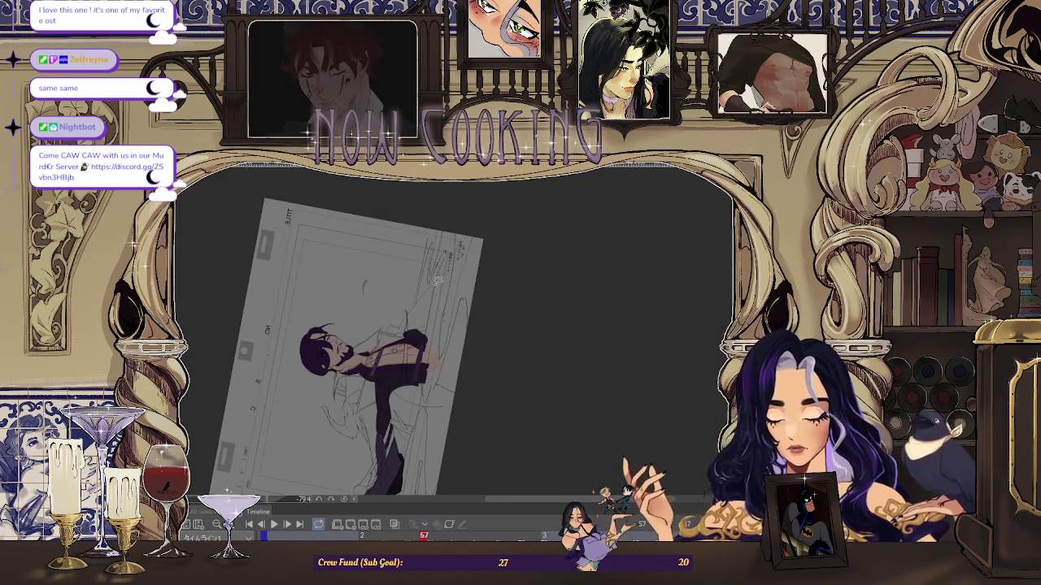
pyautogui.scroll(1, 427, 412)
pyautogui.scroll(1, 366, 366)
pyautogui.scroll(3, 288, 310)
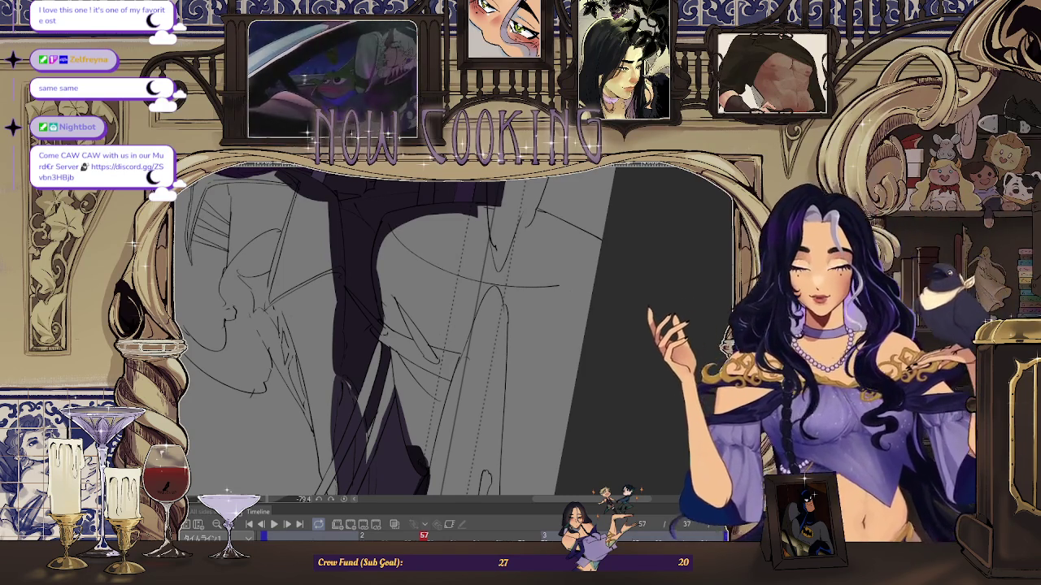
# - Fill a strip along the hair dark purple
pyautogui.scroll(2, 390, 268)
pyautogui.scroll(2, 370, 261)
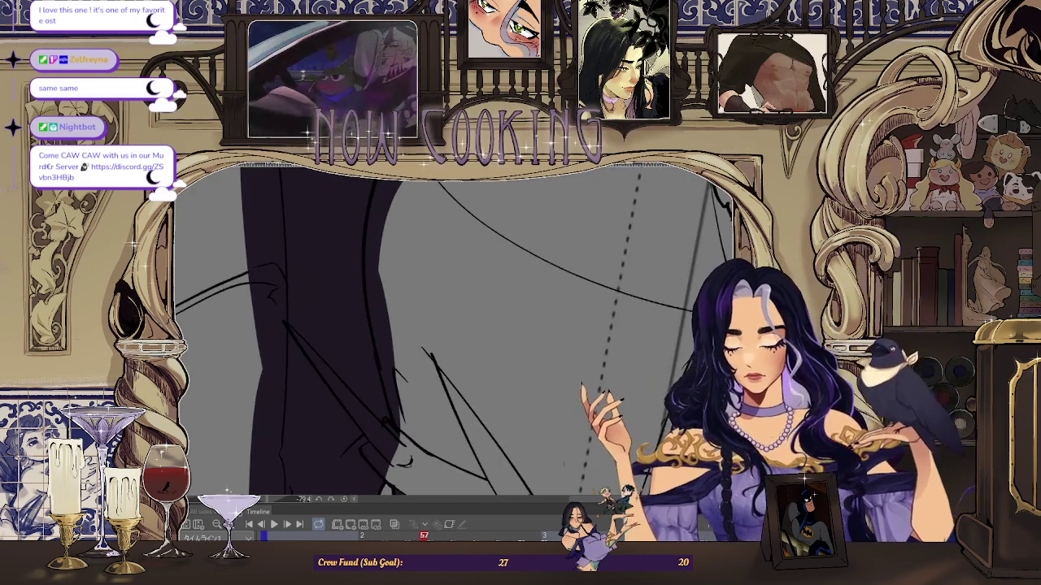
pyautogui.scroll(2, 376, 248)
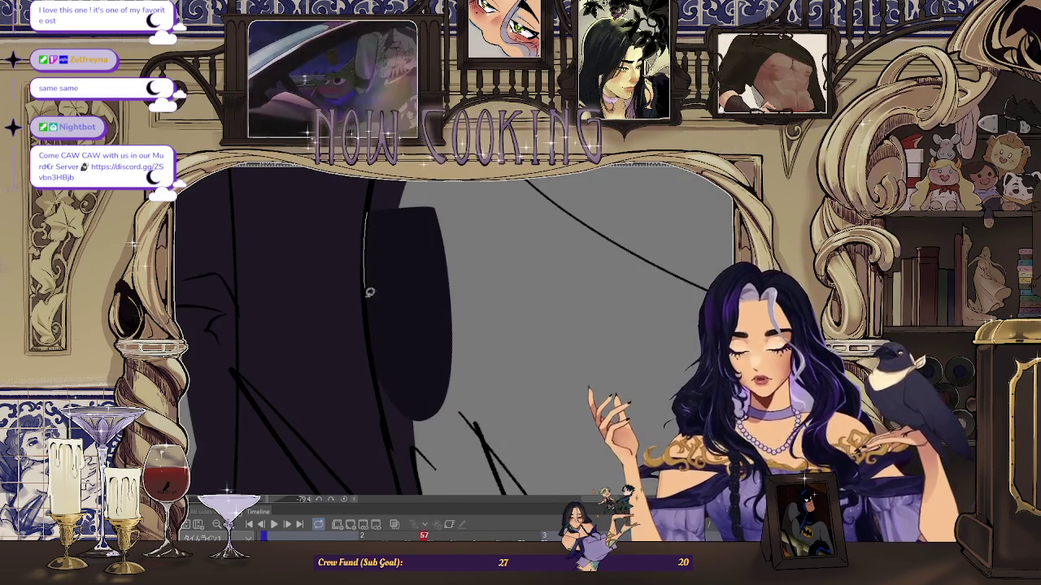
pyautogui.scroll(-2, 399, 292)
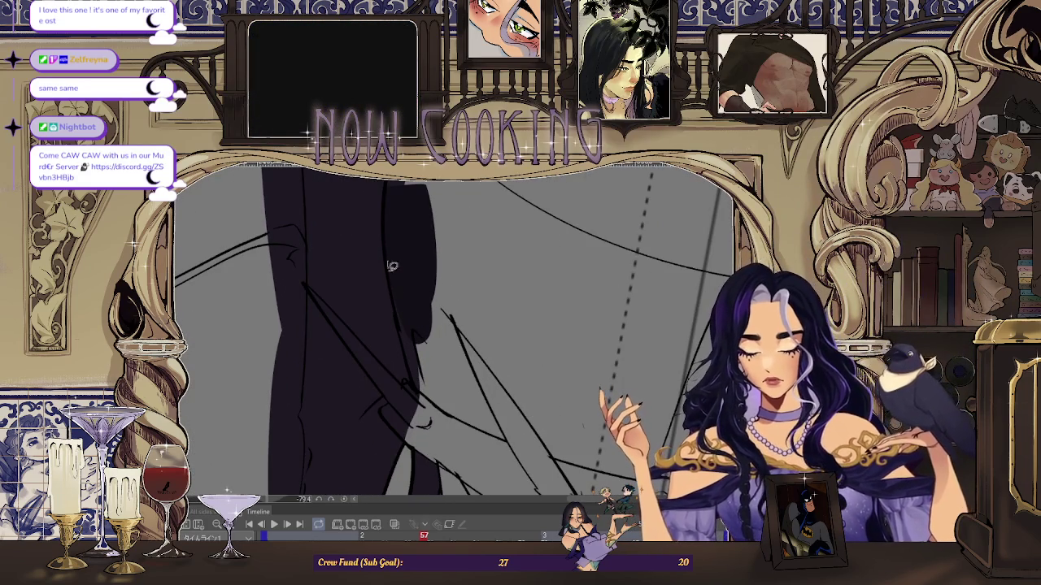
pyautogui.scroll(-2, 433, 215)
pyautogui.scroll(2, 418, 243)
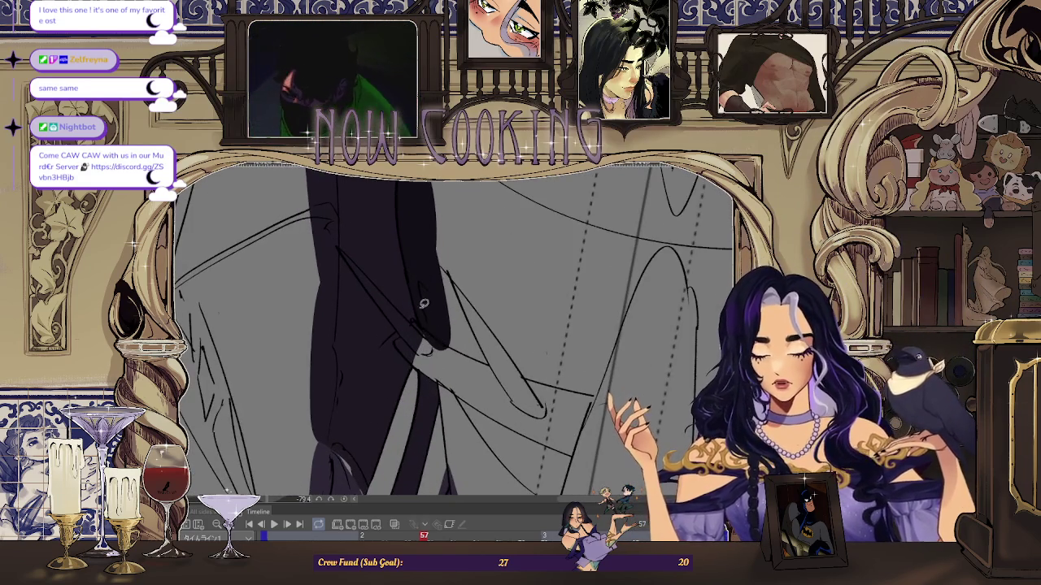
pyautogui.scroll(1, 476, 413)
pyautogui.scroll(1, 443, 309)
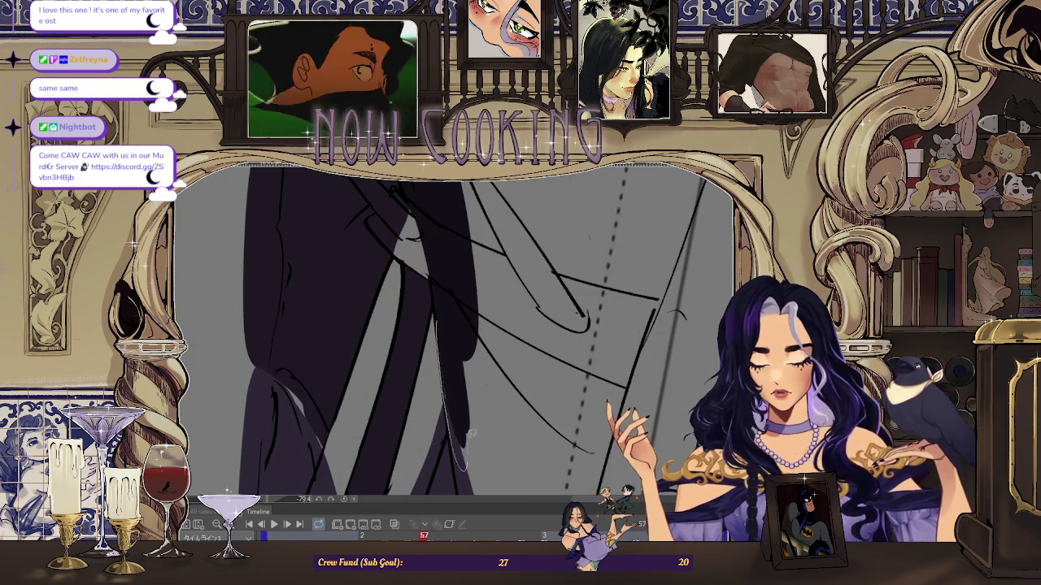
pyautogui.scroll(1, 473, 464)
pyautogui.scroll(1, 442, 313)
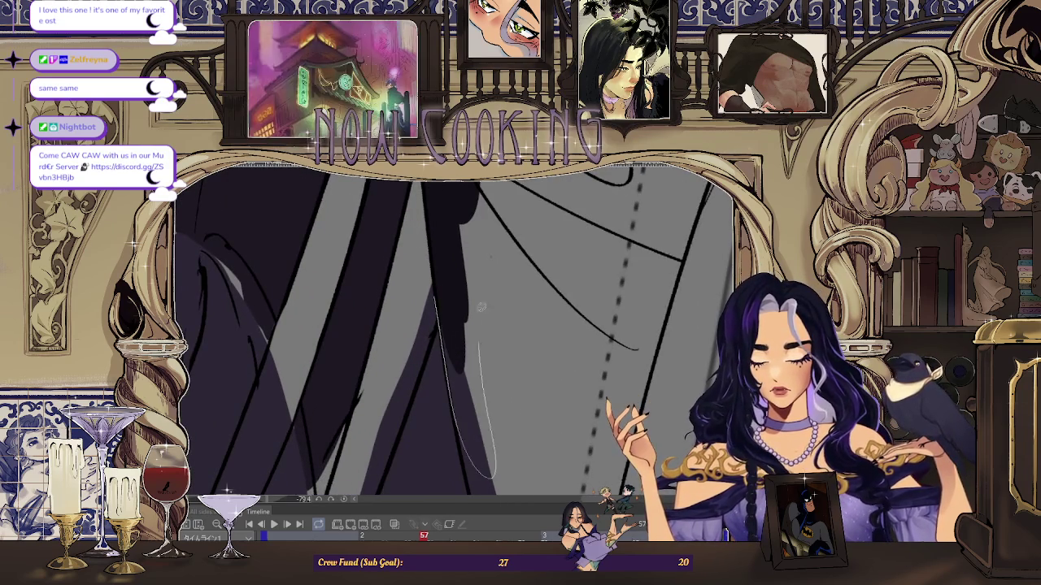
pyautogui.scroll(-2, 485, 363)
pyautogui.scroll(2, 462, 293)
pyautogui.moveTo(482, 411); pyautogui.dragTo(493, 284)
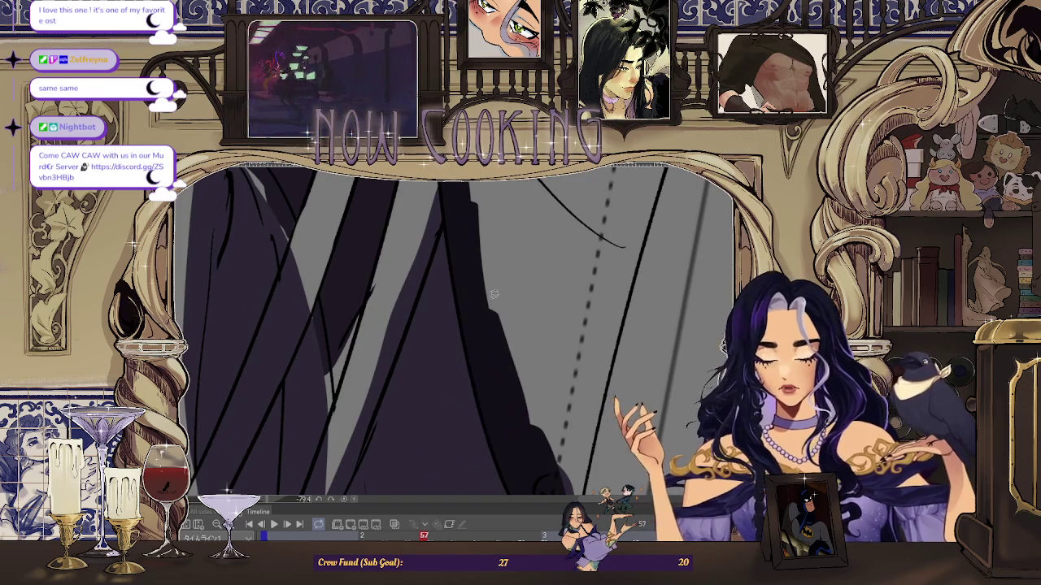
# - Rotate the canvas and thicken the cloak's top edge, filling the grey gap without overflow
pyautogui.scroll(-2, 457, 279)
pyautogui.scroll(-2, 456, 325)
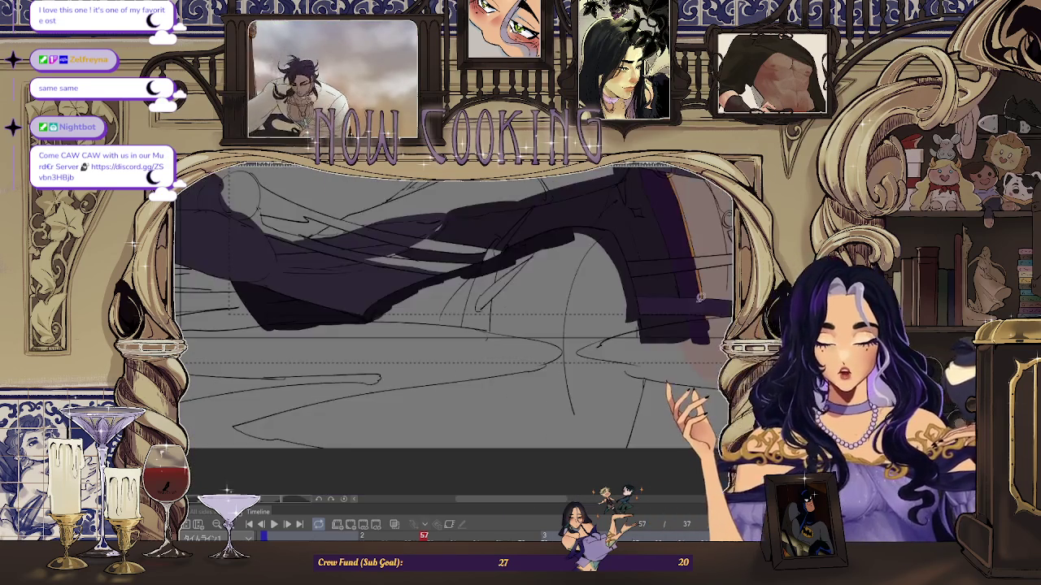
pyautogui.scroll(2, 560, 287)
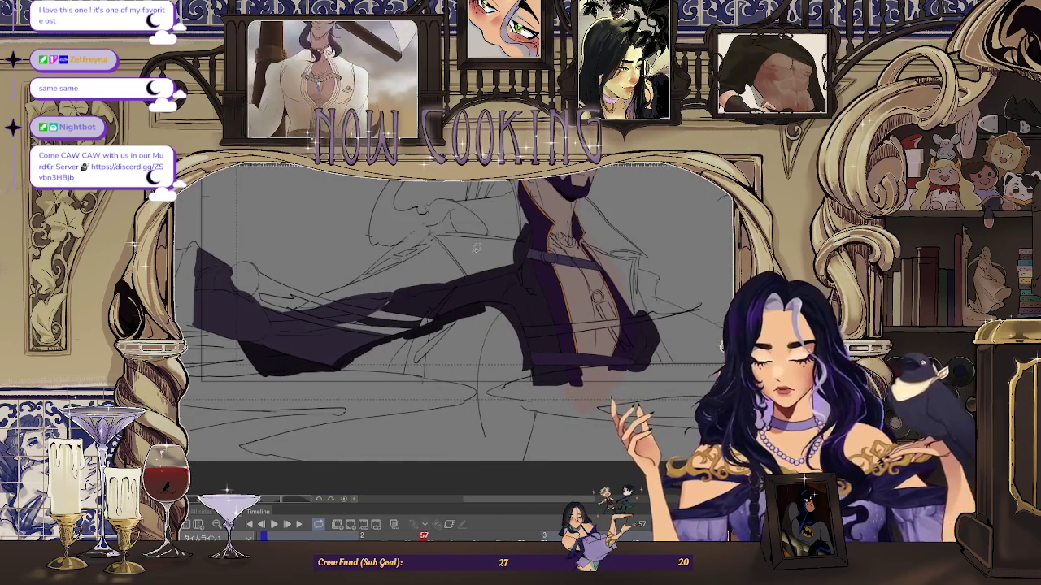
pyautogui.scroll(2, 497, 254)
pyautogui.scroll(-1, 492, 268)
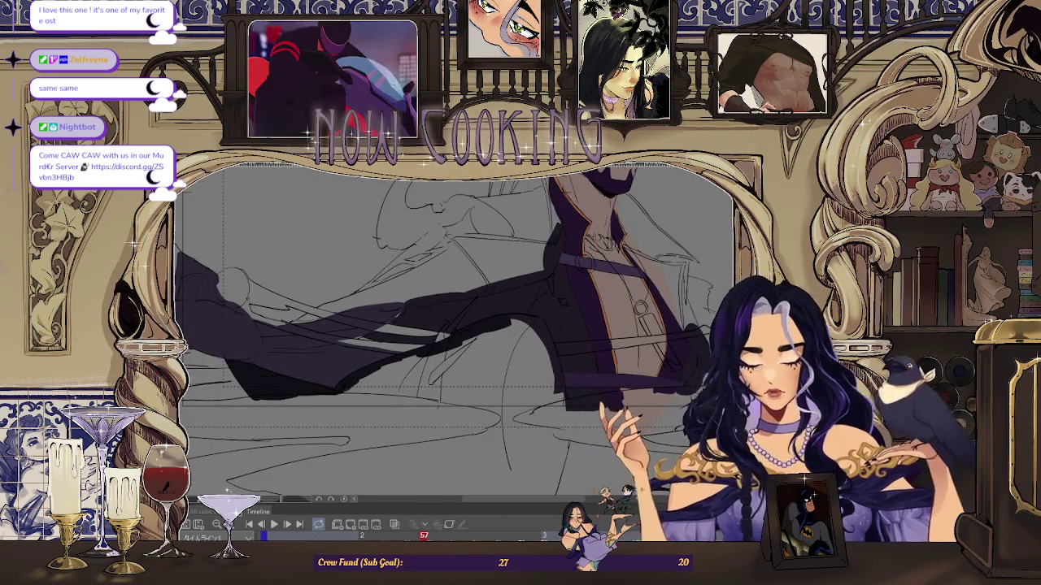
pyautogui.moveTo(332, 242); pyautogui.dragTo(323, 413)
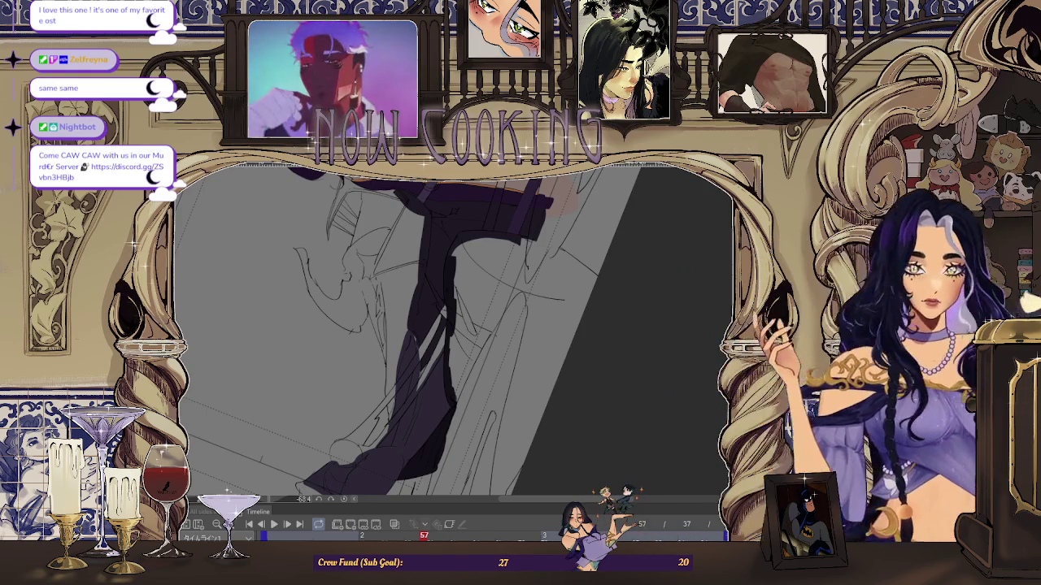
pyautogui.scroll(5, 472, 230)
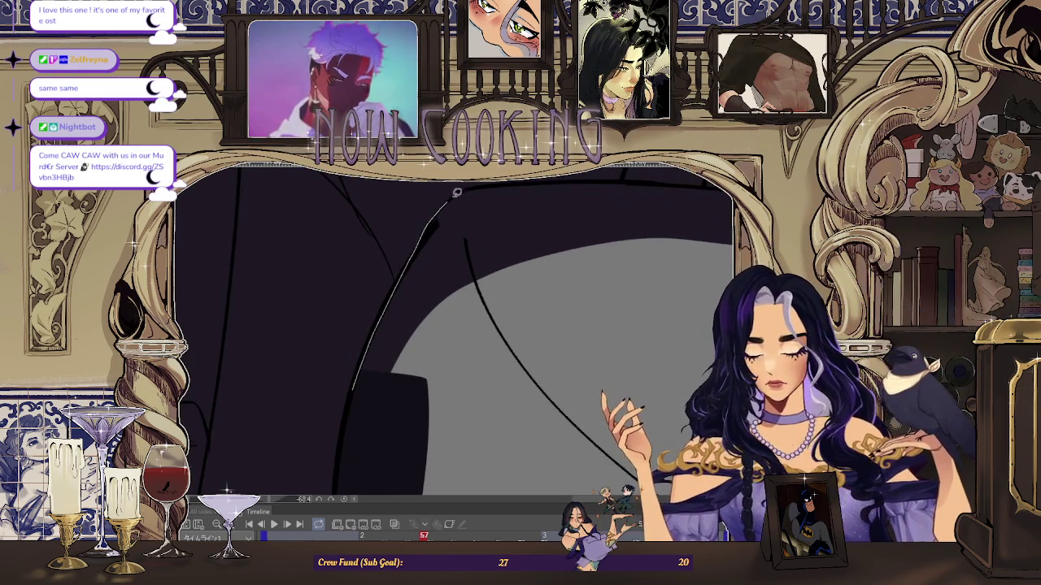
pyautogui.moveTo(454, 195); pyautogui.dragTo(524, 332)
pyautogui.hotkey('ctrl', 'z')
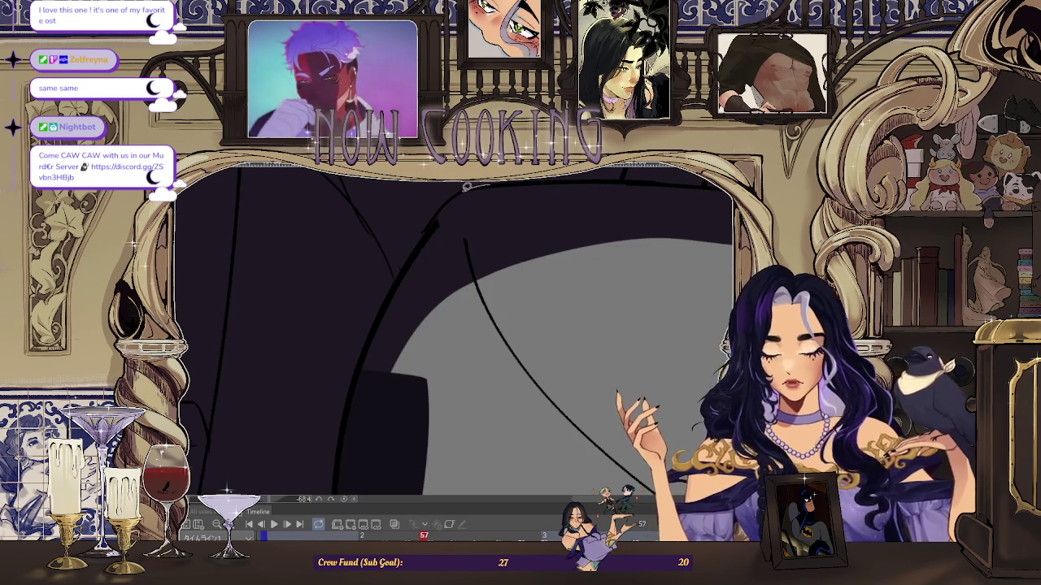
pyautogui.moveTo(395, 285); pyautogui.dragTo(476, 399)
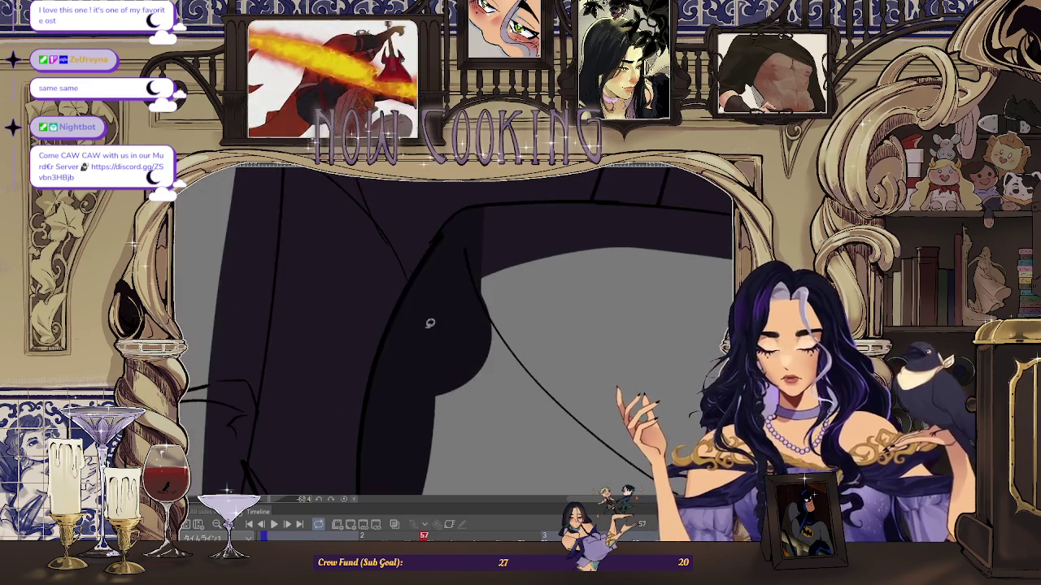
# - Fill an elliptical area and a closed loop on the cloak dark purple
pyautogui.scroll(-2, 411, 304)
pyautogui.scroll(-3, 455, 261)
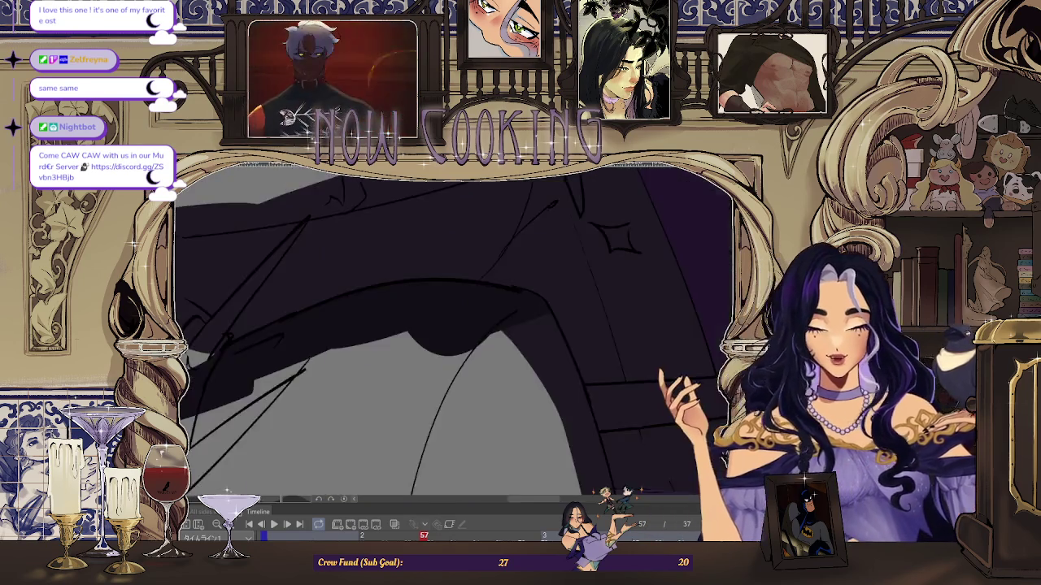
pyautogui.scroll(2, 489, 231)
pyautogui.scroll(2, 500, 260)
pyautogui.scroll(2, 505, 273)
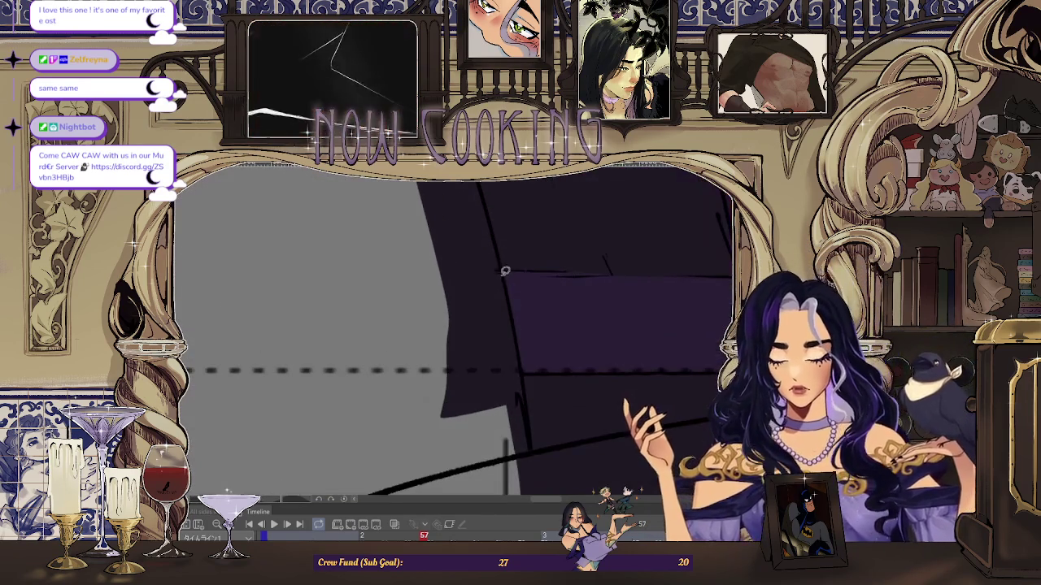
pyautogui.moveTo(472, 245); pyautogui.dragTo(468, 259)
pyautogui.scroll(-2, 516, 295)
pyautogui.scroll(1, 521, 316)
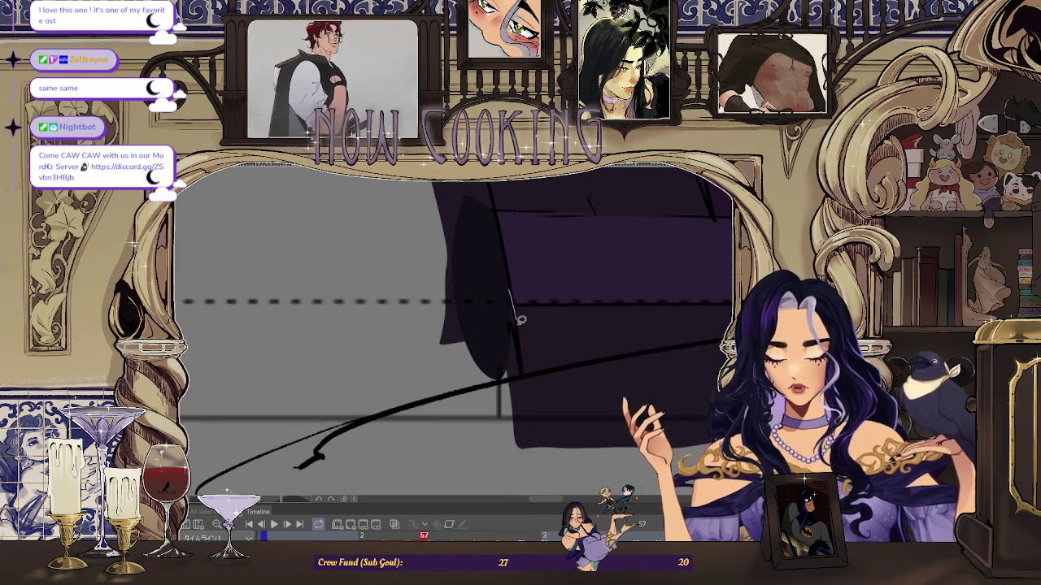
pyautogui.scroll(-2, 499, 455)
pyautogui.scroll(1, 499, 336)
pyautogui.scroll(2, 477, 223)
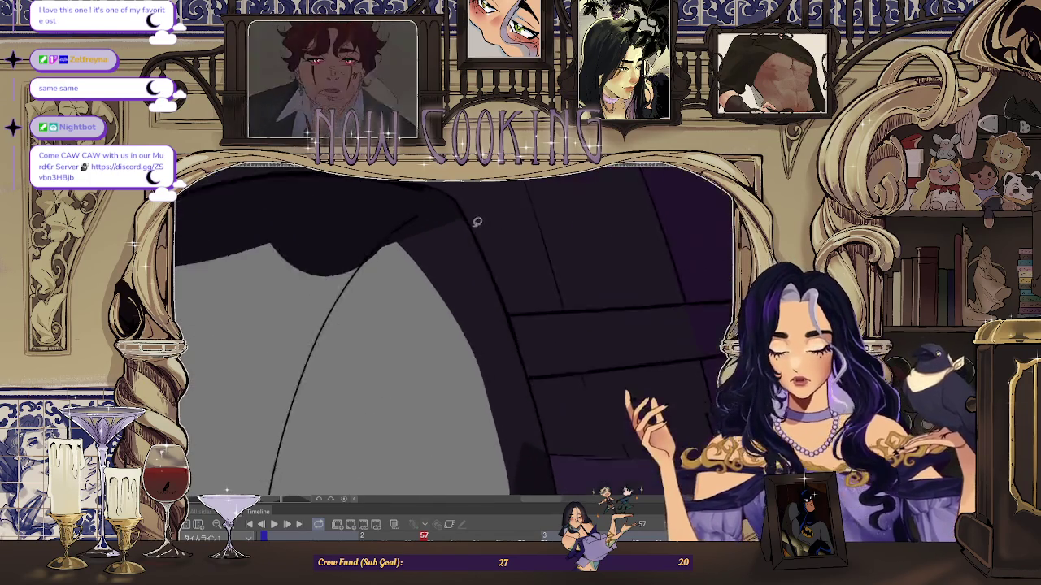
pyautogui.moveTo(417, 190); pyautogui.dragTo(420, 192)
pyautogui.scroll(-1, 509, 295)
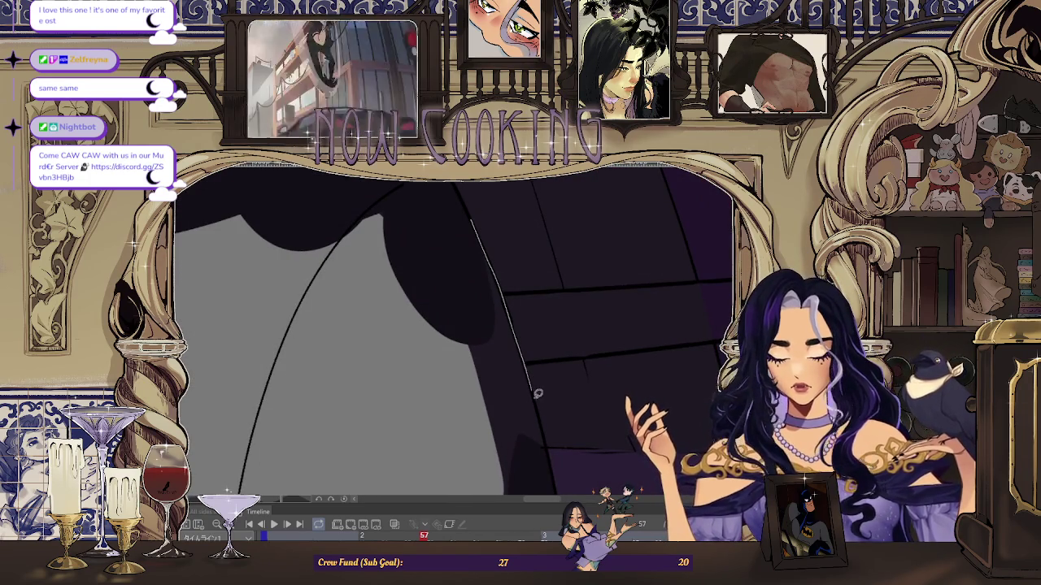
pyautogui.scroll(-1, 493, 263)
pyautogui.scroll(-2, 499, 371)
pyautogui.scroll(-1, 455, 358)
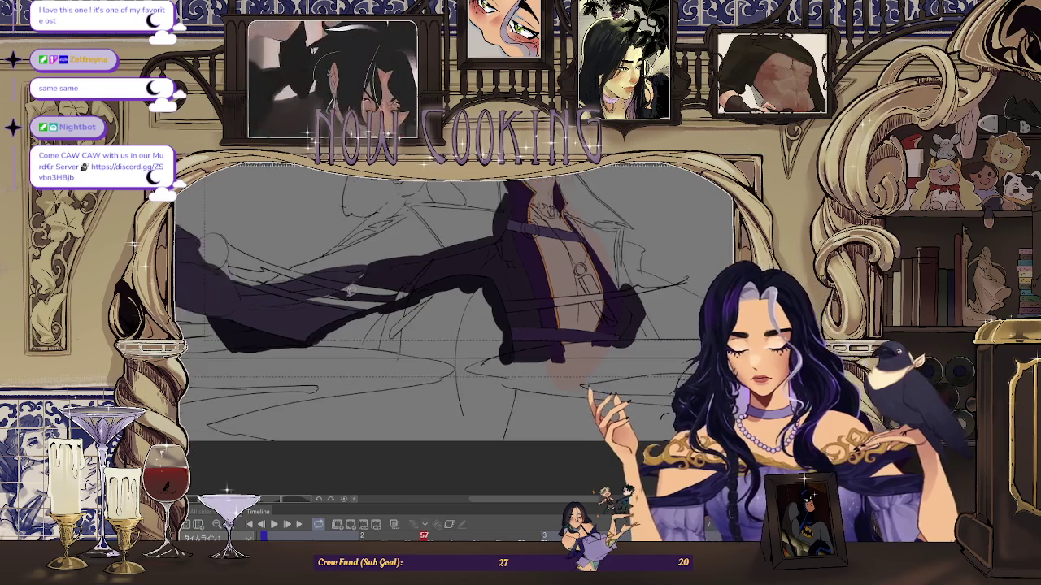
# - Outline areas along the cloak tail's edge and fill the first one dark purple
pyautogui.scroll(-1, 318, 337)
pyautogui.scroll(2, 317, 337)
pyautogui.scroll(1, 341, 349)
pyautogui.scroll(-2, 366, 370)
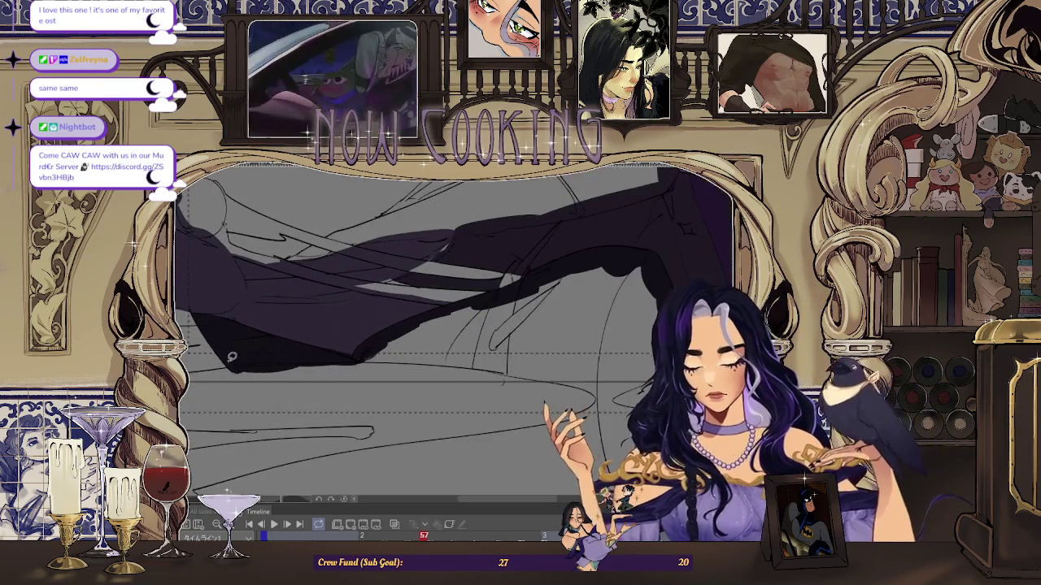
pyautogui.moveTo(366, 370); pyautogui.dragTo(582, 391)
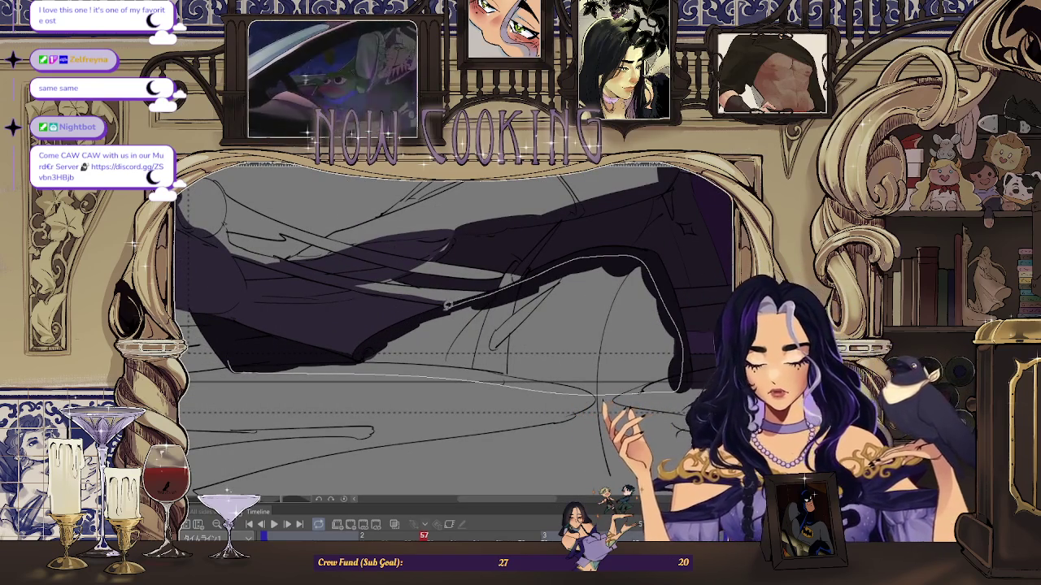
pyautogui.scroll(1, 298, 351)
pyautogui.scroll(-2, 341, 350)
pyautogui.scroll(2, 374, 352)
pyautogui.scroll(-1, 388, 351)
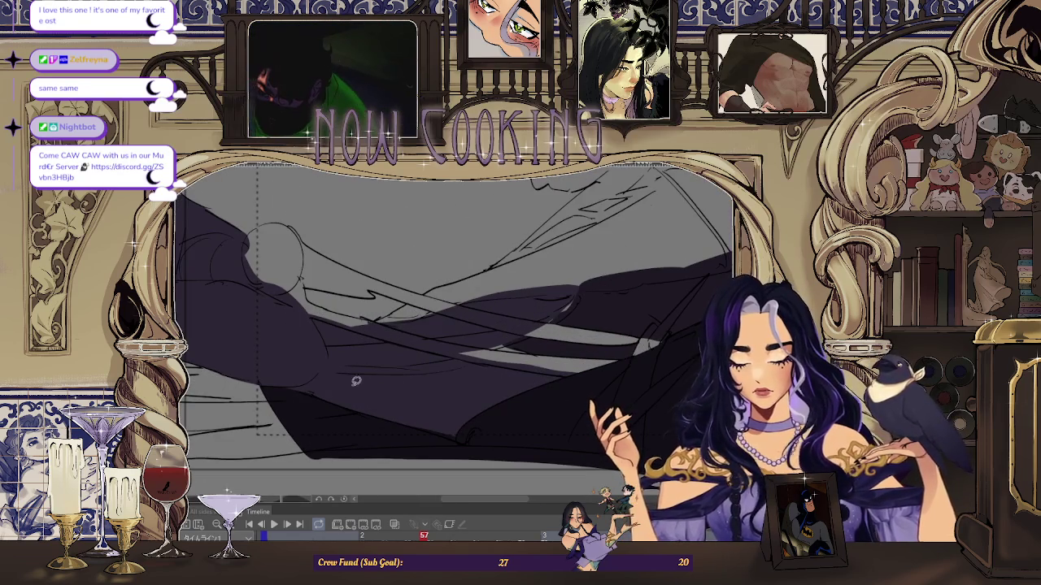
pyautogui.scroll(-1, 365, 371)
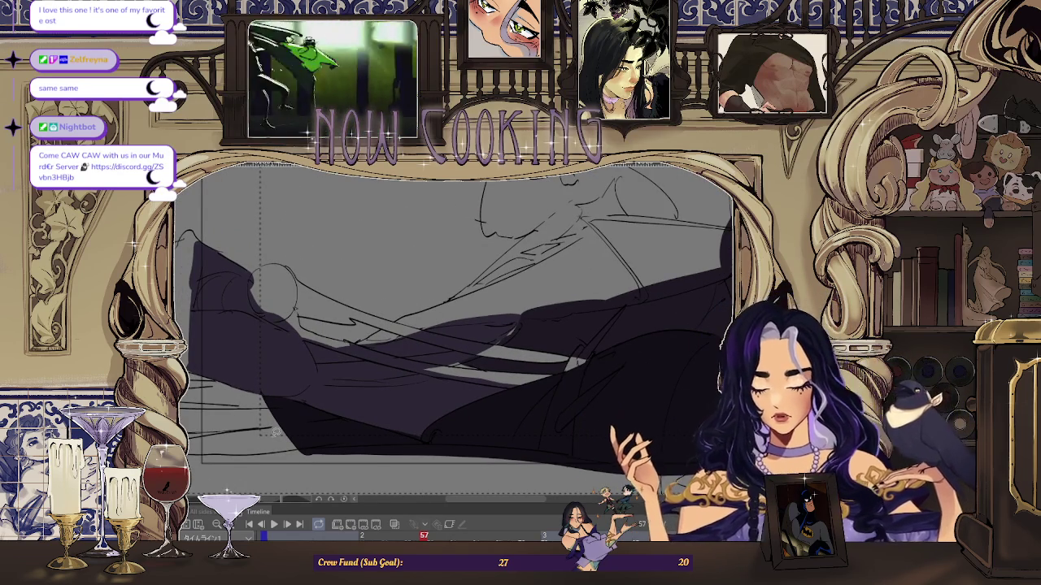
pyautogui.scroll(1, 342, 411)
pyautogui.scroll(1, 342, 411)
pyautogui.scroll(1, 342, 412)
pyautogui.scroll(1, 342, 412)
pyautogui.scroll(-1, 342, 411)
pyautogui.scroll(-1, 476, 333)
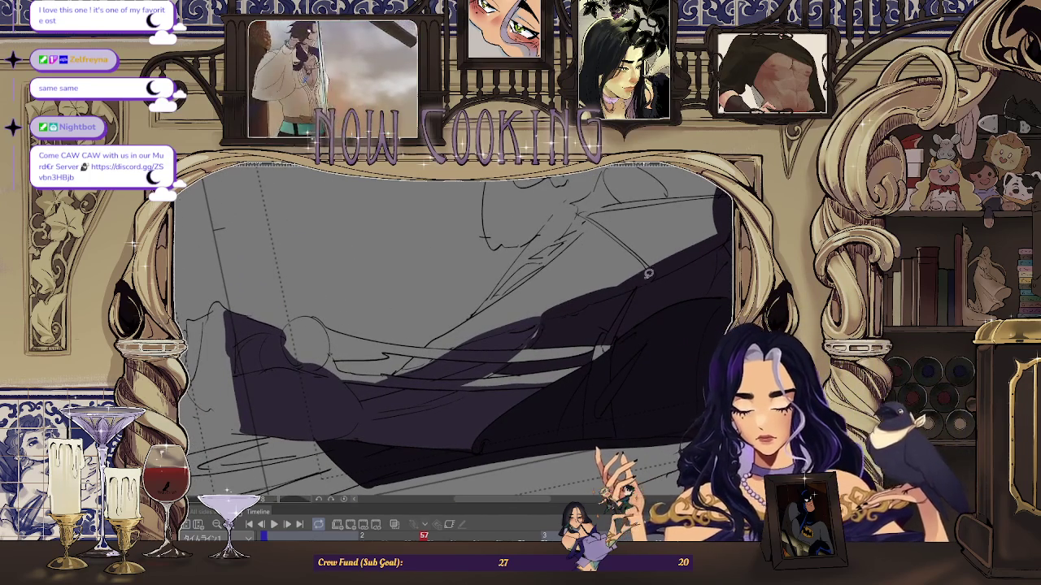
pyautogui.scroll(2, 579, 313)
pyautogui.scroll(2, 418, 360)
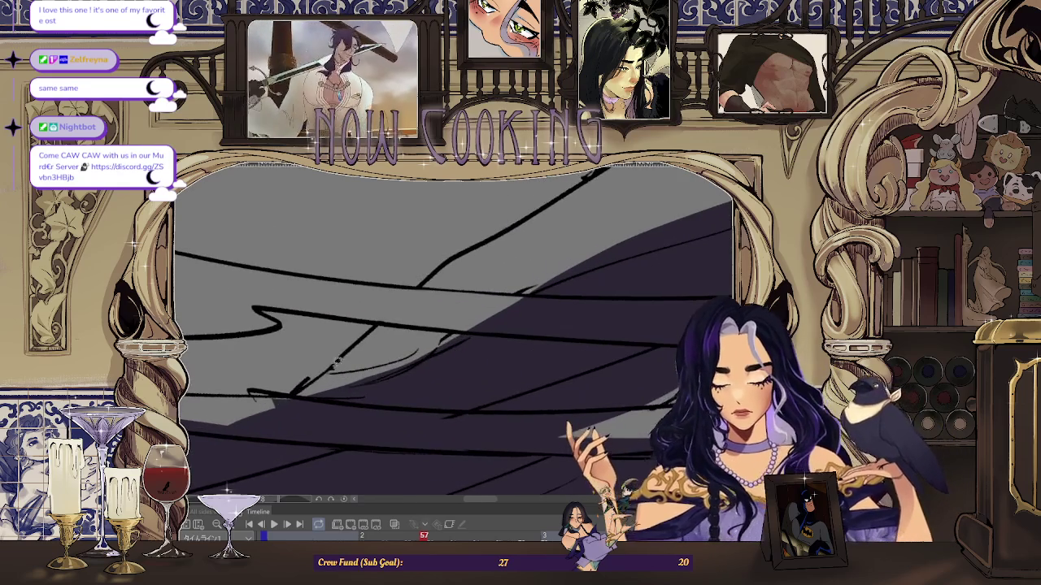
pyautogui.moveTo(331, 389); pyautogui.dragTo(414, 358)
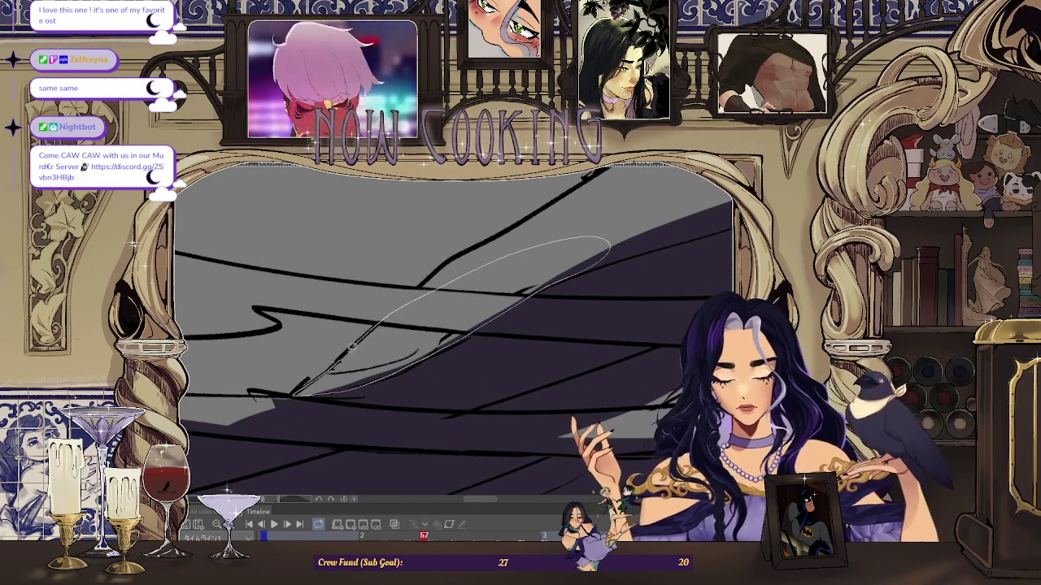
pyautogui.moveTo(294, 396); pyautogui.dragTo(293, 397)
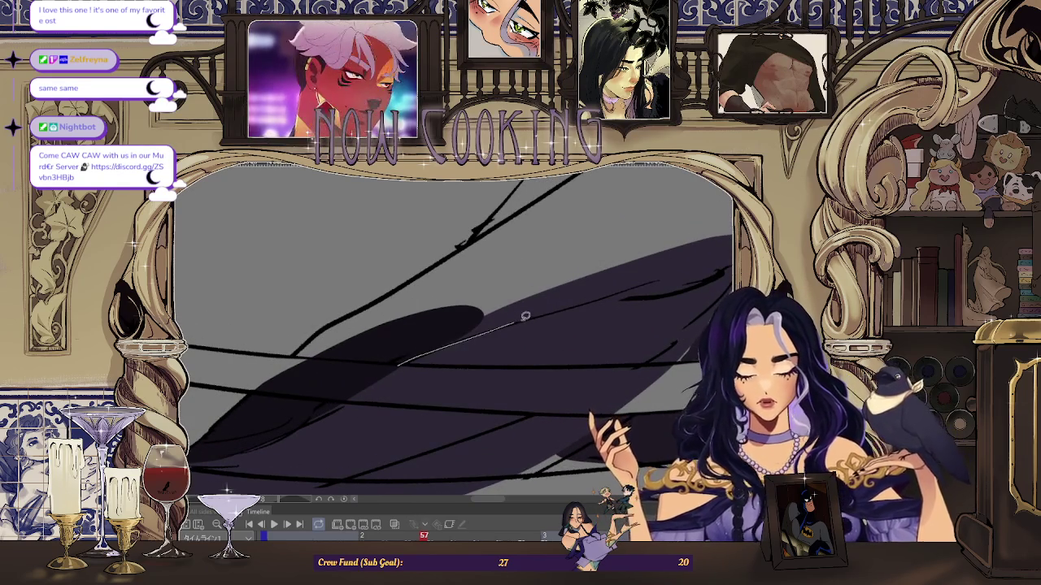
# - Fill four more small sections along the cloak tail dark purple
pyautogui.moveTo(676, 258); pyautogui.dragTo(683, 268)
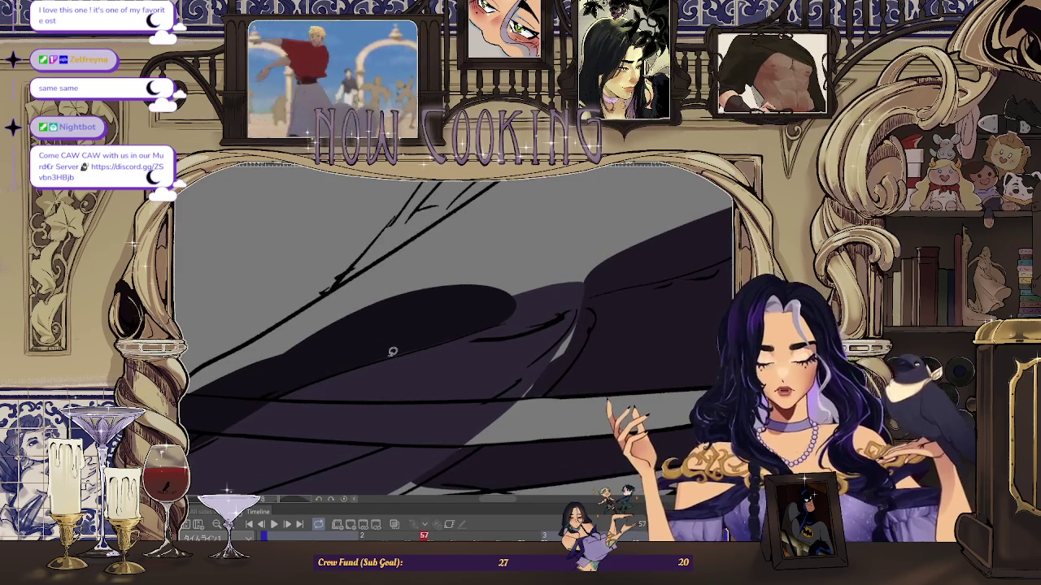
pyautogui.moveTo(685, 219); pyautogui.dragTo(687, 221)
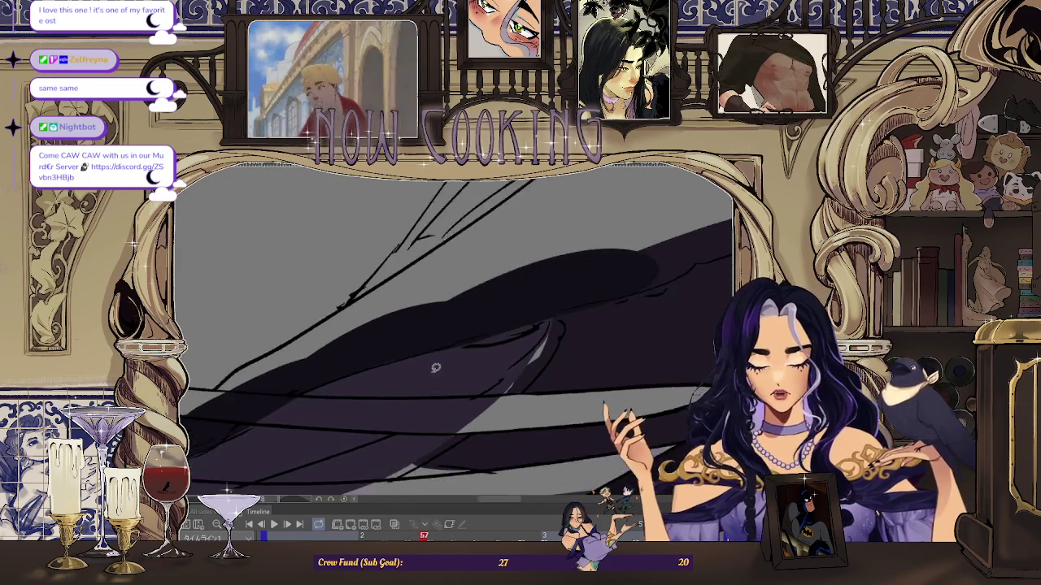
pyautogui.moveTo(305, 406); pyautogui.dragTo(403, 329)
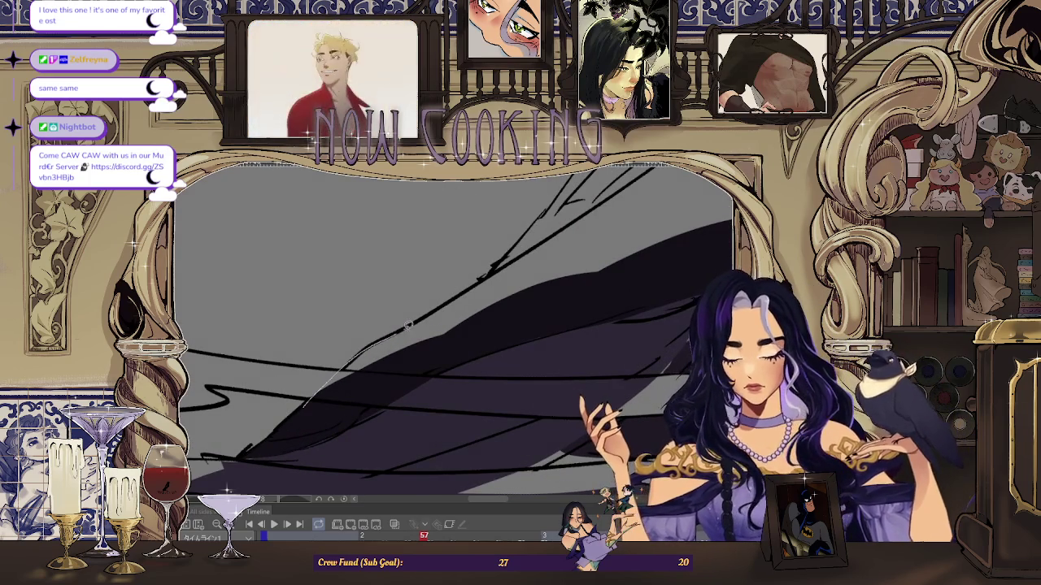
pyautogui.moveTo(553, 240); pyautogui.dragTo(569, 227)
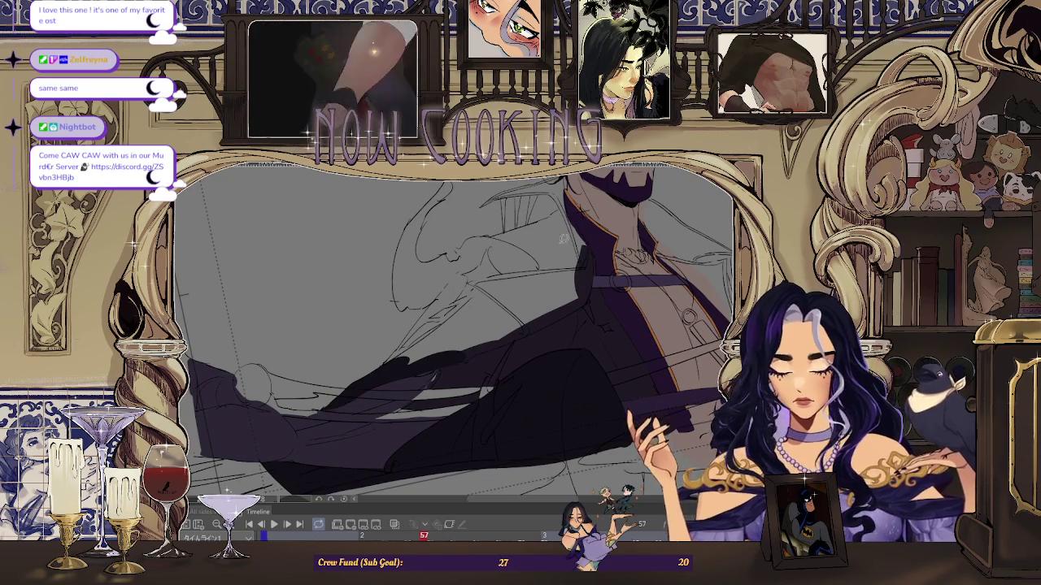
# - Turn the view toward the hair and fill two strands beside the face dark purple
pyautogui.press('-')
pyautogui.scroll(3, 440, 359)
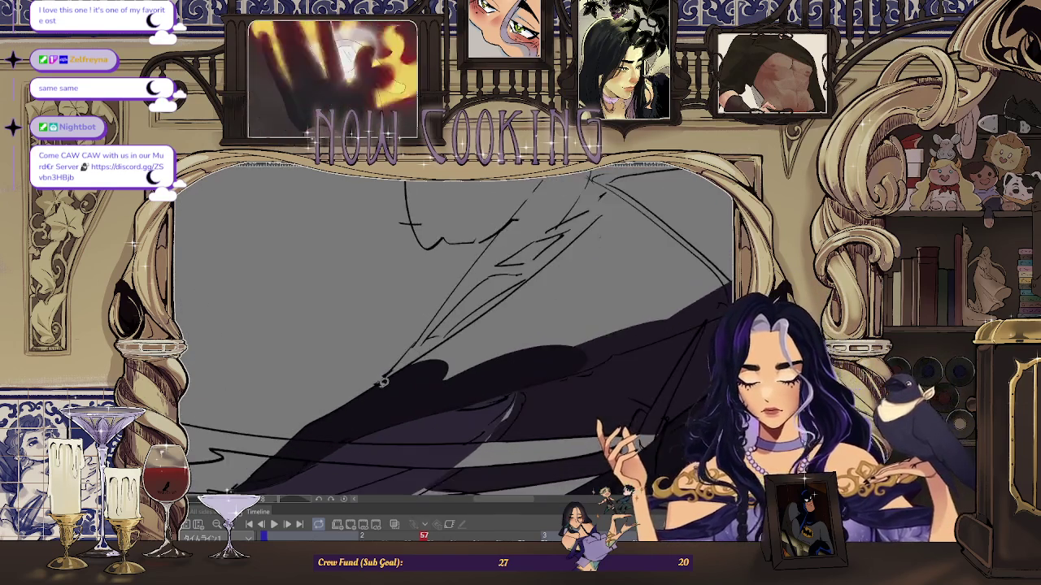
pyautogui.scroll(2, 424, 329)
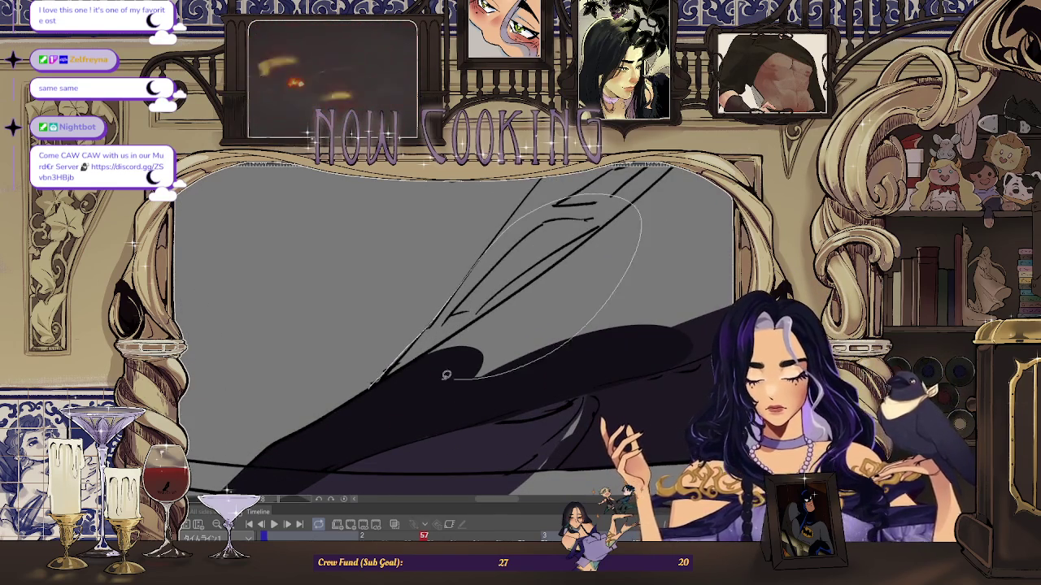
pyautogui.scroll(-2, 424, 330)
pyautogui.scroll(-2, 611, 339)
pyautogui.moveTo(611, 338)
pyautogui.mouseDown()
pyautogui.moveTo(580, 355)
pyautogui.moveTo(514, 213)
pyautogui.moveTo(538, 255)
pyautogui.moveTo(481, 268)
pyautogui.mouseUp()
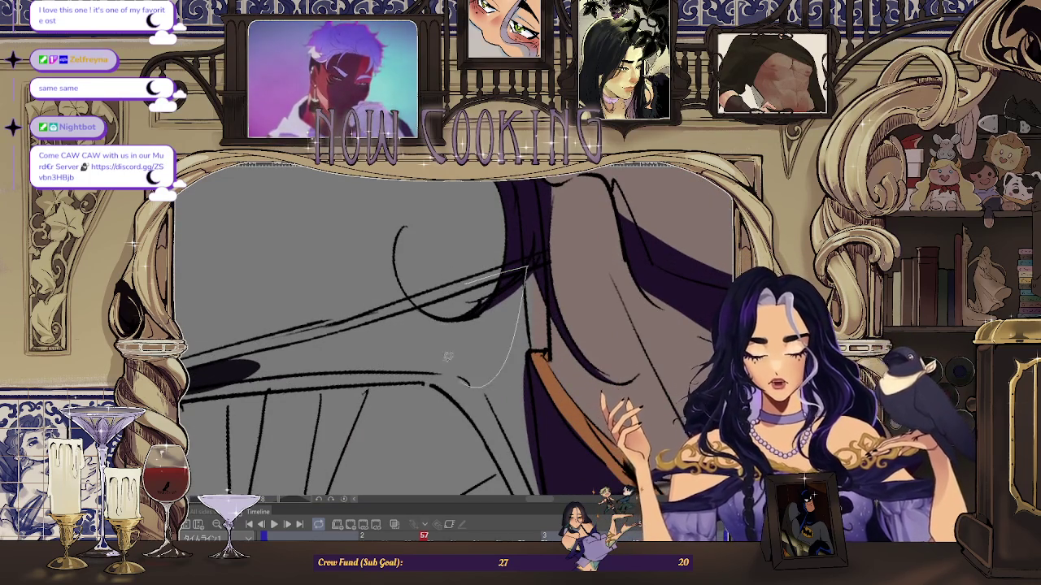
pyautogui.moveTo(461, 379); pyautogui.dragTo(526, 296)
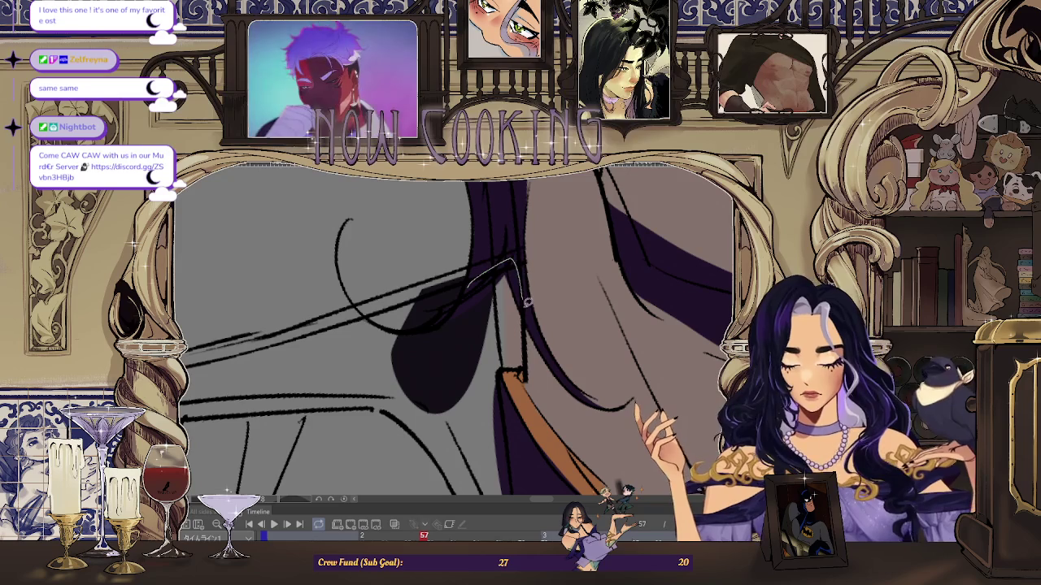
pyautogui.moveTo(523, 364); pyautogui.dragTo(535, 313)
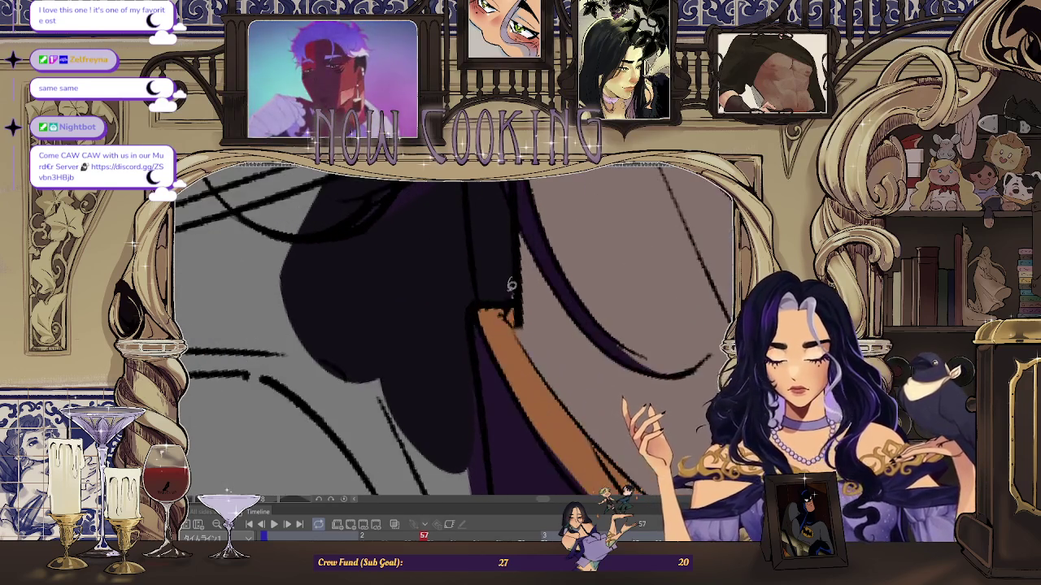
pyautogui.moveTo(435, 370)
pyautogui.mouseDown()
pyautogui.moveTo(496, 334)
pyautogui.moveTo(477, 217)
pyautogui.moveTo(525, 343)
pyautogui.mouseUp()
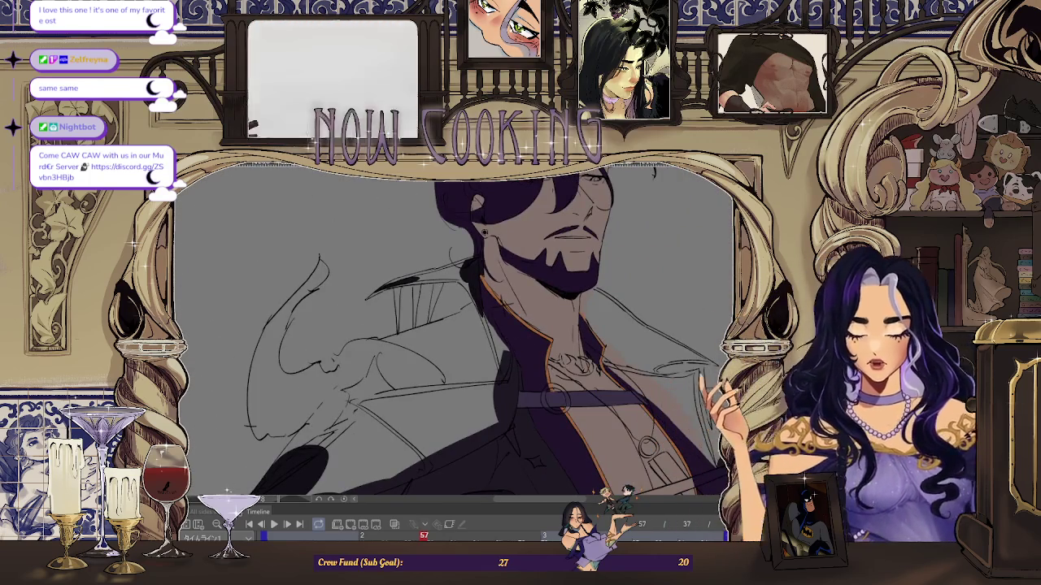
# - Mirror the canvas to check the drawing, then angle and zoom the view over the jacket and belt
pyautogui.press('h')
pyautogui.scroll(3, 429, 263)
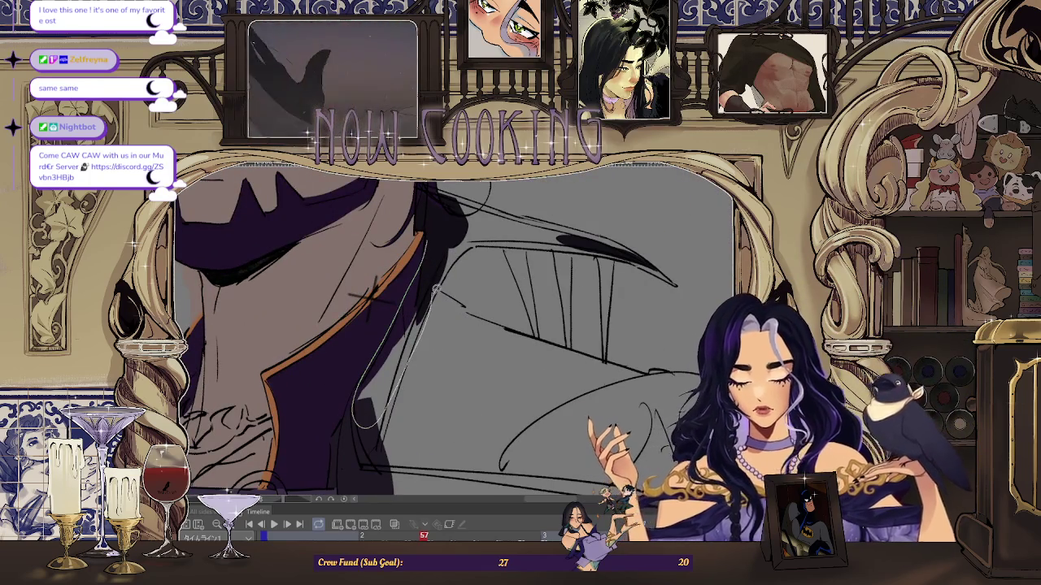
pyautogui.scroll(1, 436, 289)
pyautogui.scroll(1, 447, 244)
pyautogui.scroll(1, 452, 223)
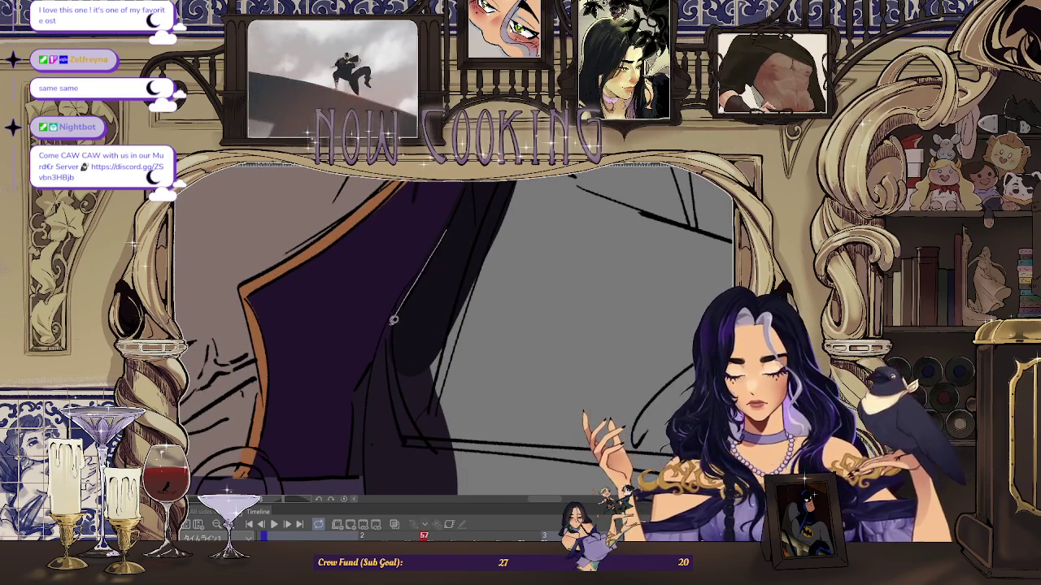
pyautogui.scroll(-1, 454, 312)
pyautogui.scroll(1, 472, 300)
pyautogui.scroll(-1, 488, 293)
pyautogui.scroll(-1, 511, 285)
pyautogui.scroll(1, 502, 275)
pyautogui.scroll(1, 439, 349)
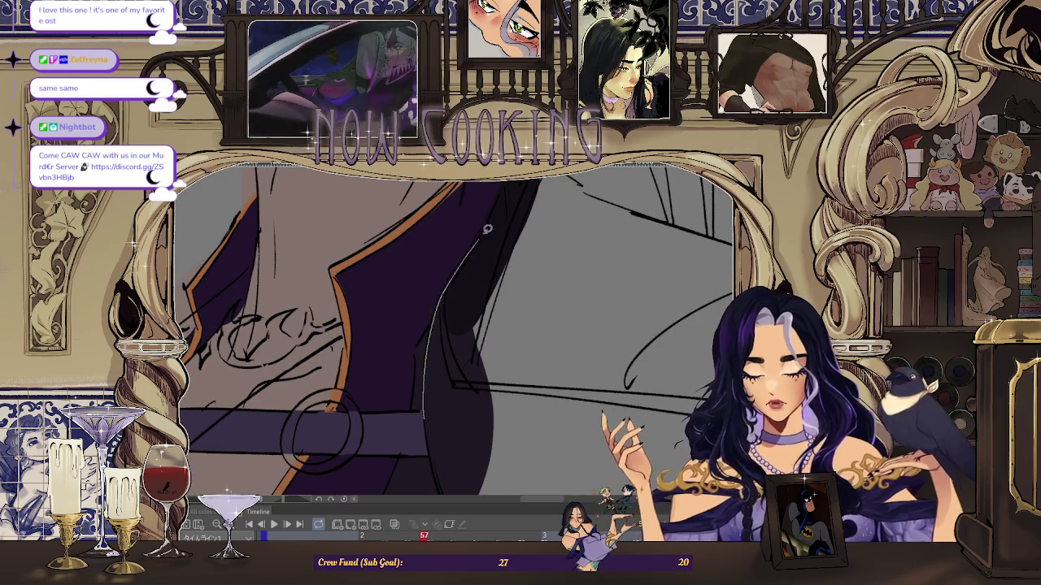
pyautogui.scroll(1, 436, 327)
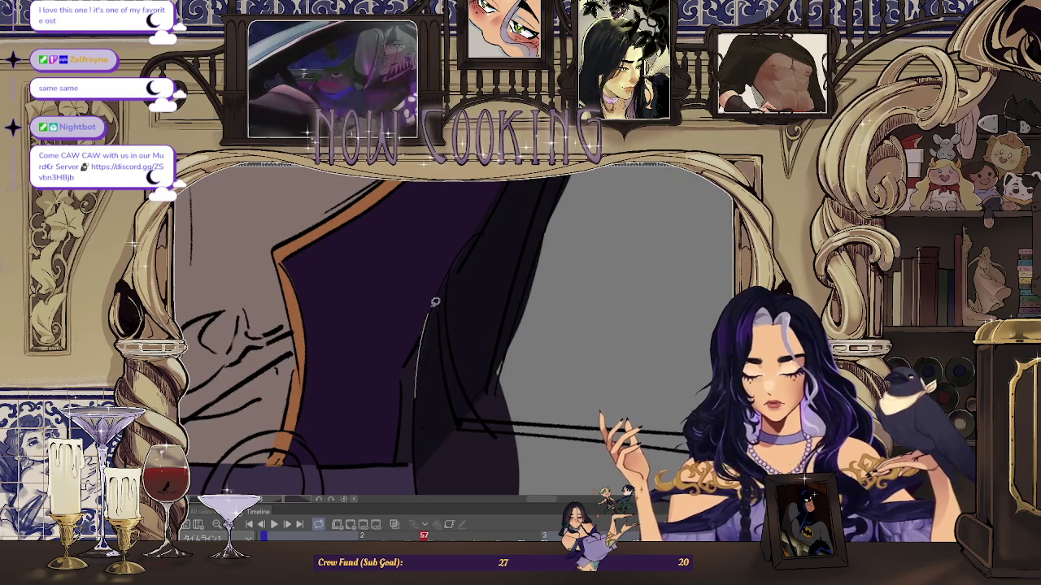
pyautogui.scroll(-1, 439, 300)
pyautogui.scroll(-1, 393, 282)
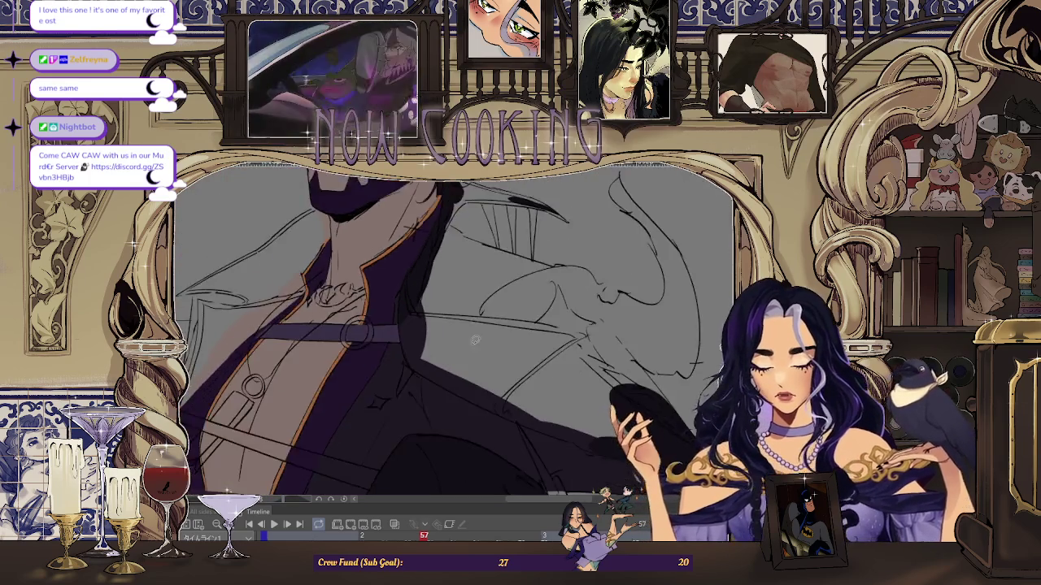
pyautogui.scroll(1, 382, 289)
pyautogui.scroll(1, 371, 263)
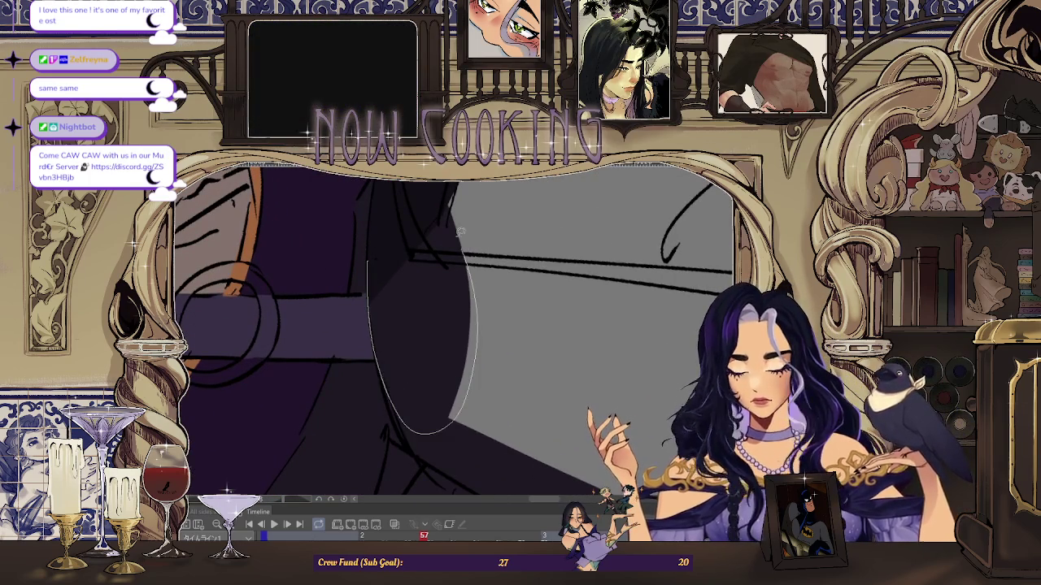
pyautogui.scroll(-1, 470, 262)
pyautogui.moveTo(470, 263); pyautogui.dragTo(419, 275)
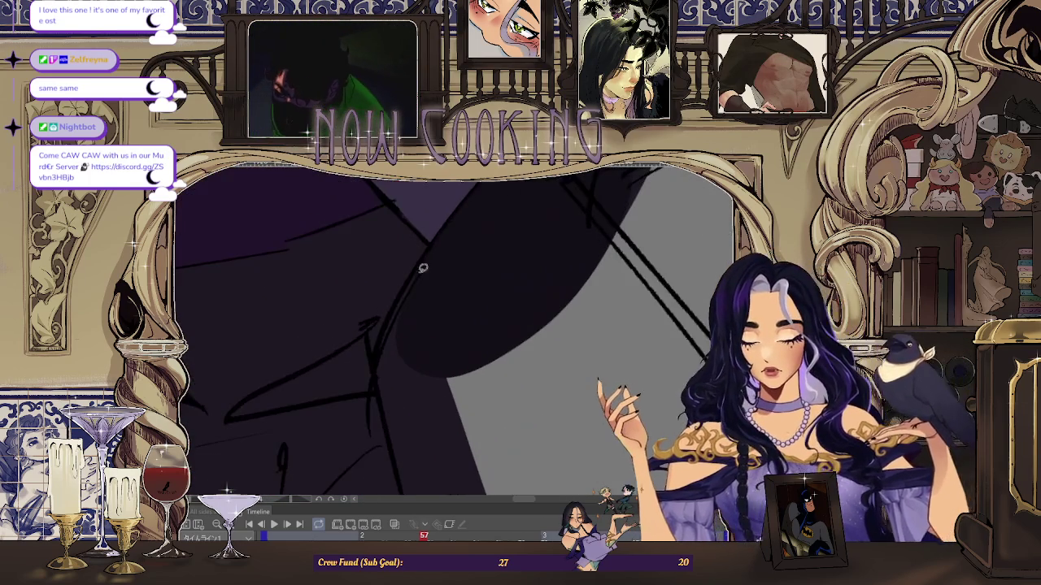
pyautogui.moveTo(476, 249); pyautogui.dragTo(430, 250)
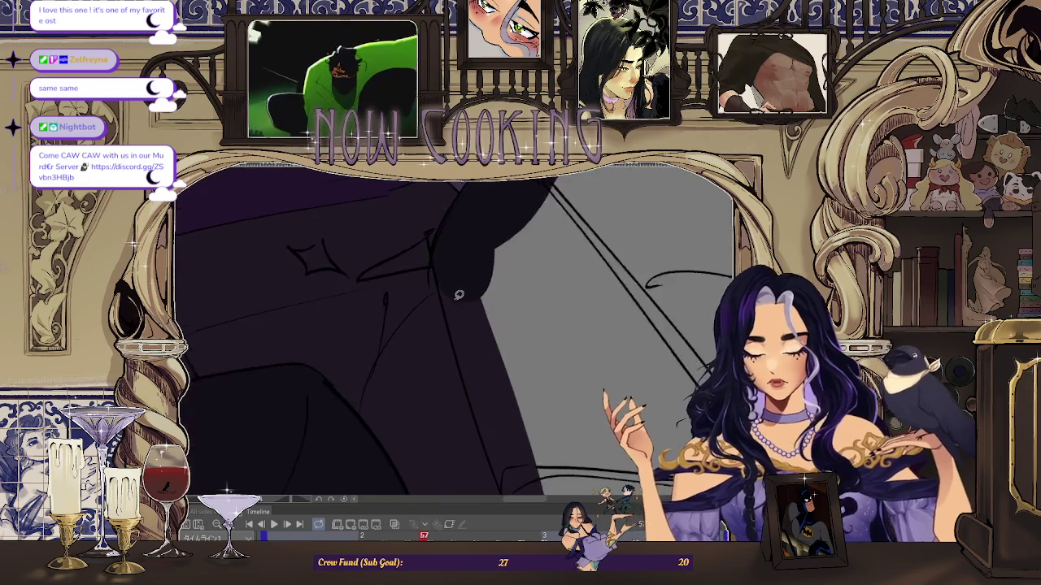
pyautogui.moveTo(492, 240); pyautogui.dragTo(465, 324)
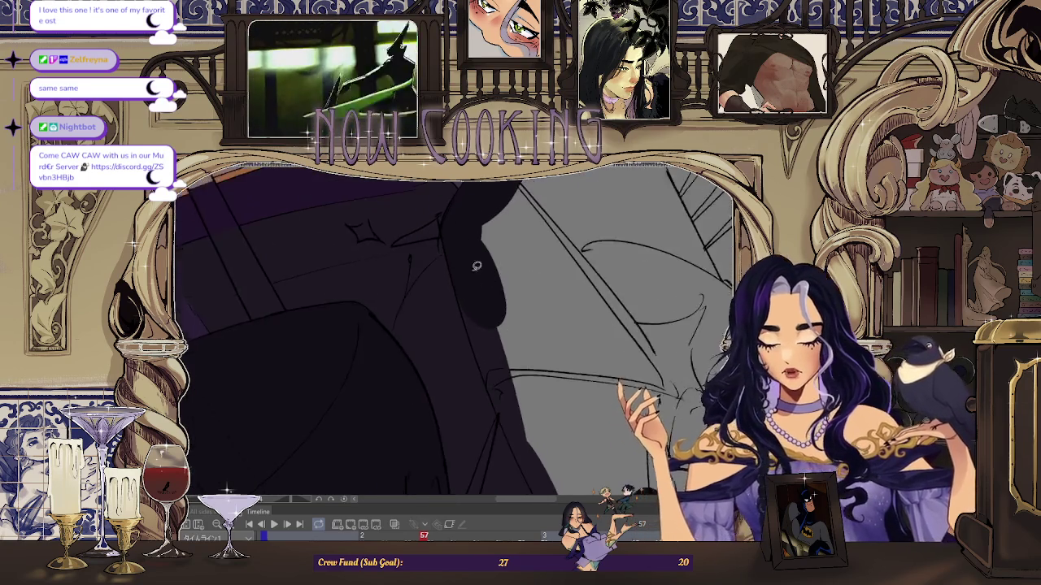
pyautogui.moveTo(537, 342); pyautogui.dragTo(443, 298)
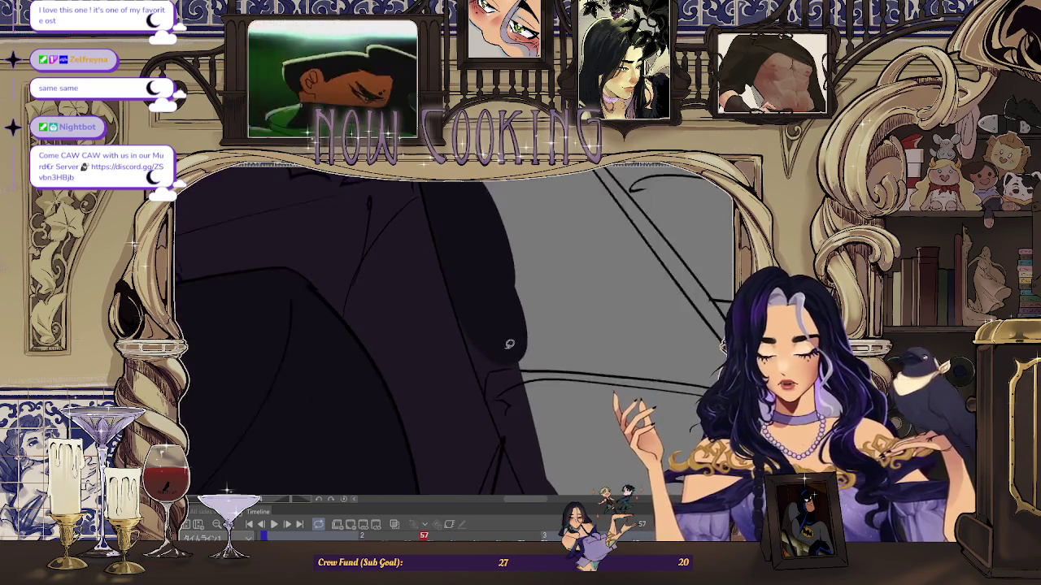
pyautogui.moveTo(532, 429)
pyautogui.mouseDown()
pyautogui.moveTo(560, 371)
pyautogui.moveTo(561, 388)
pyautogui.moveTo(407, 255)
pyautogui.mouseUp()
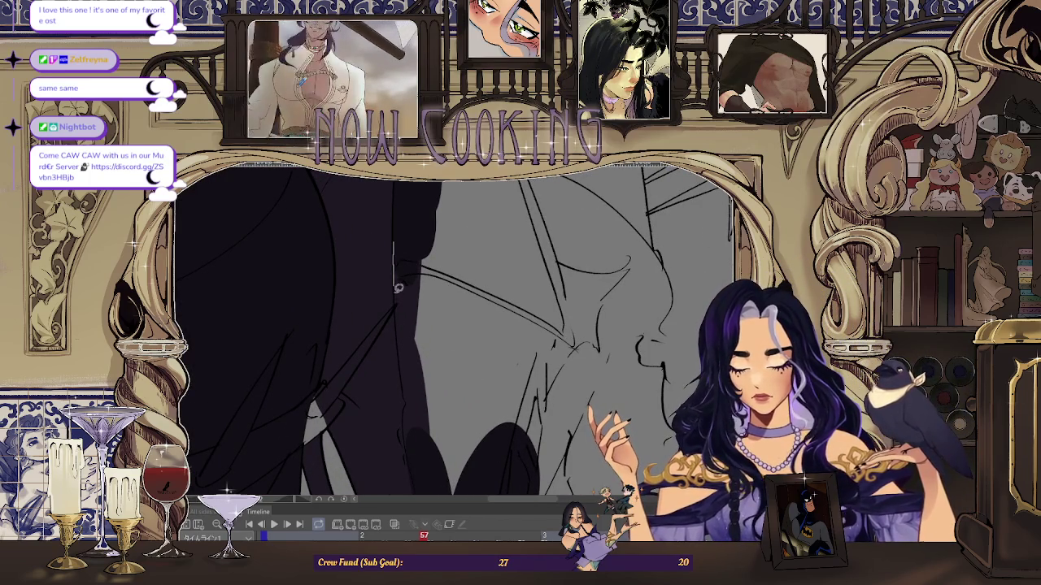
# - Lasso-fill gaps beside the coat to widen its dark fill
pyautogui.moveTo(464, 436); pyautogui.dragTo(416, 252)
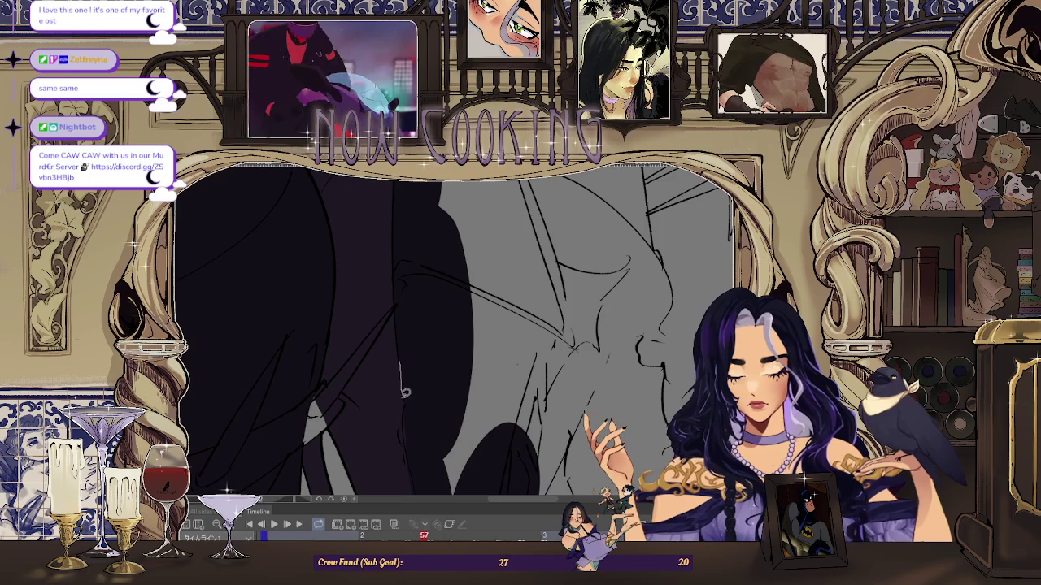
pyautogui.moveTo(439, 304); pyautogui.dragTo(452, 369)
pyautogui.moveTo(495, 317); pyautogui.dragTo(492, 318)
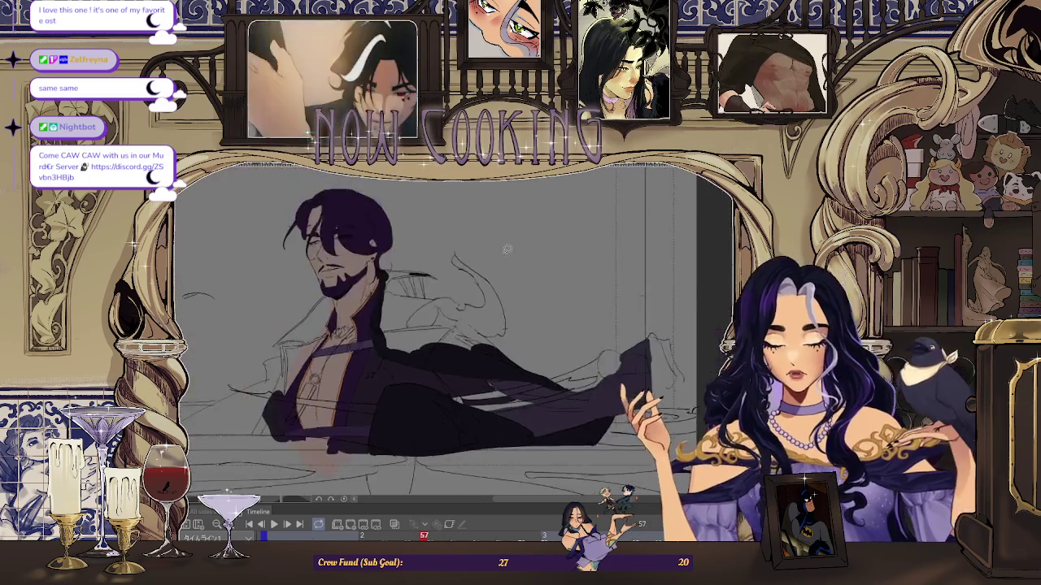
# - Fill a teardrop-shaped cloak stroke solid black and extend it into a larger shape
pyautogui.moveTo(463, 351); pyautogui.dragTo(392, 215)
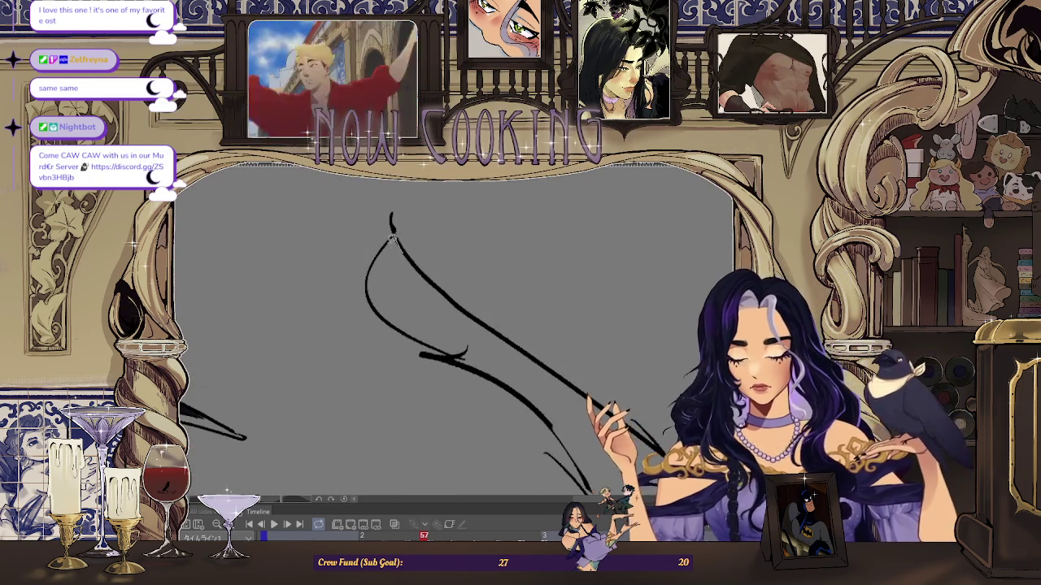
pyautogui.moveTo(372, 279); pyautogui.dragTo(380, 250)
pyautogui.moveTo(359, 318)
pyautogui.mouseDown()
pyautogui.moveTo(431, 283)
pyautogui.moveTo(435, 307)
pyautogui.moveTo(399, 342)
pyautogui.mouseUp()
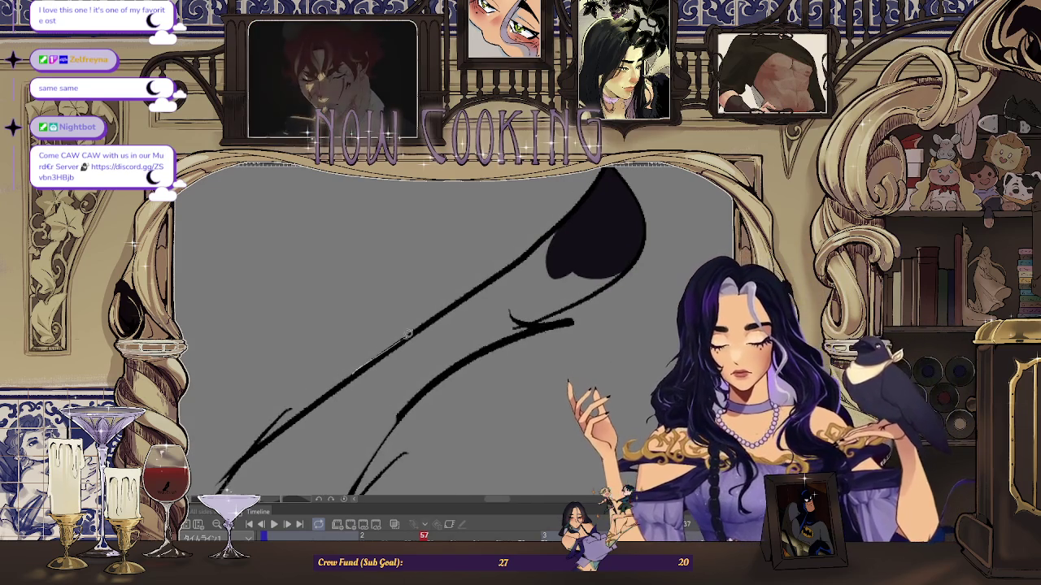
# - Extend the black cloak fill diagonally toward the upper right, rotating the view along the cloak
pyautogui.moveTo(498, 273); pyautogui.dragTo(625, 266)
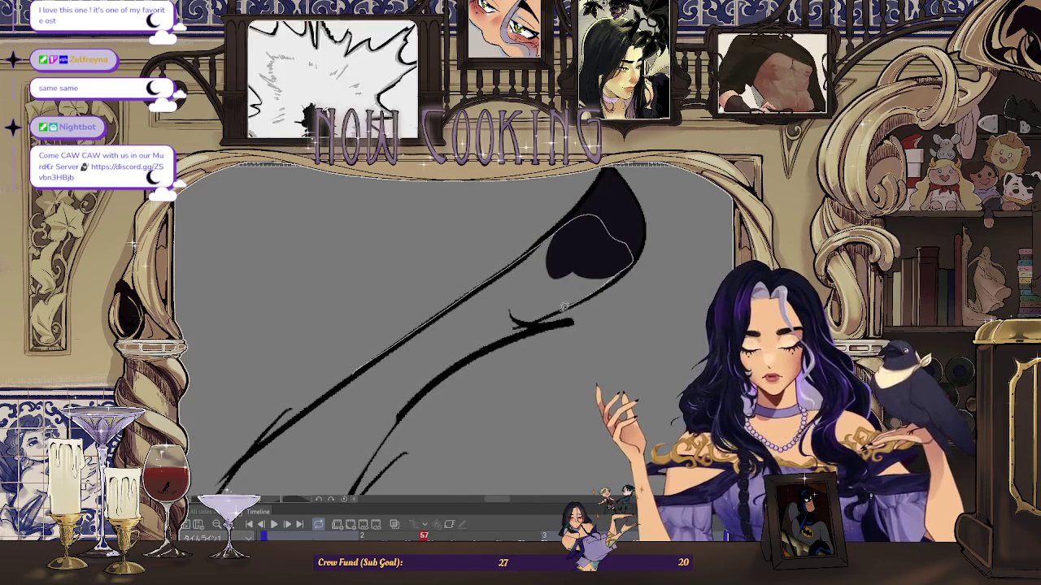
pyautogui.moveTo(447, 368); pyautogui.dragTo(513, 255)
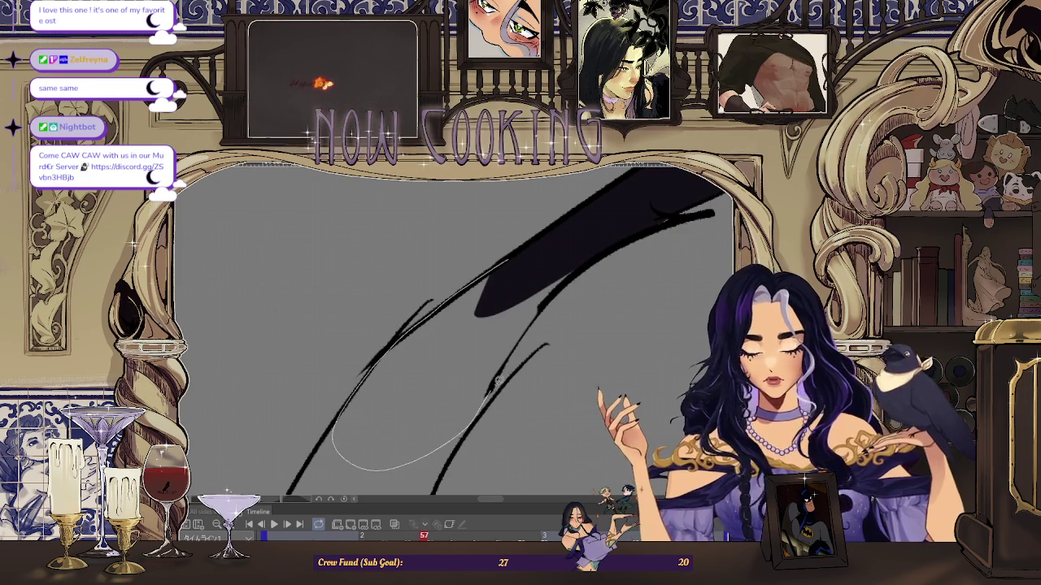
pyautogui.moveTo(539, 314); pyautogui.dragTo(622, 222)
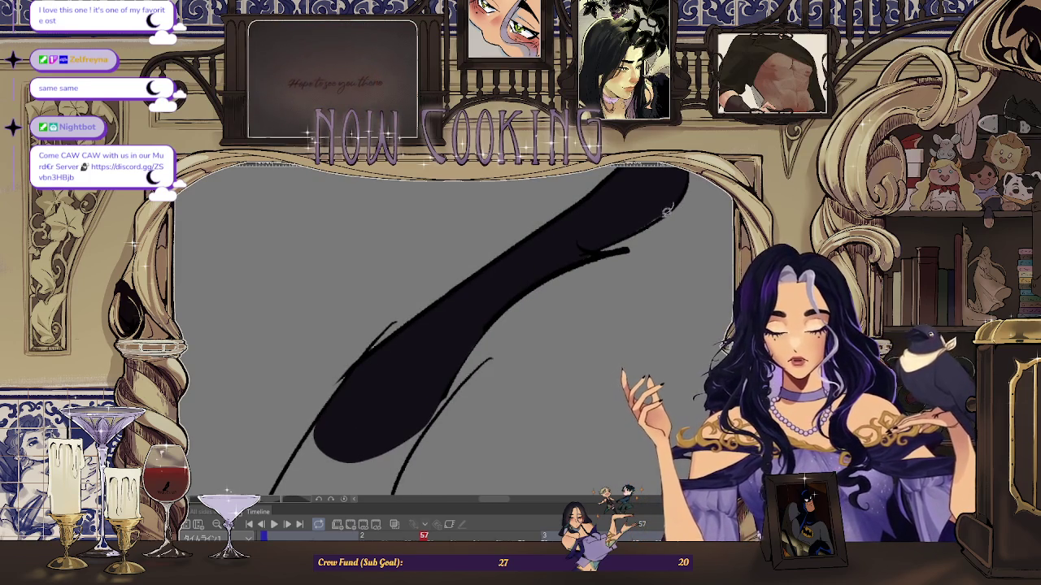
pyautogui.moveTo(529, 269); pyautogui.dragTo(425, 261)
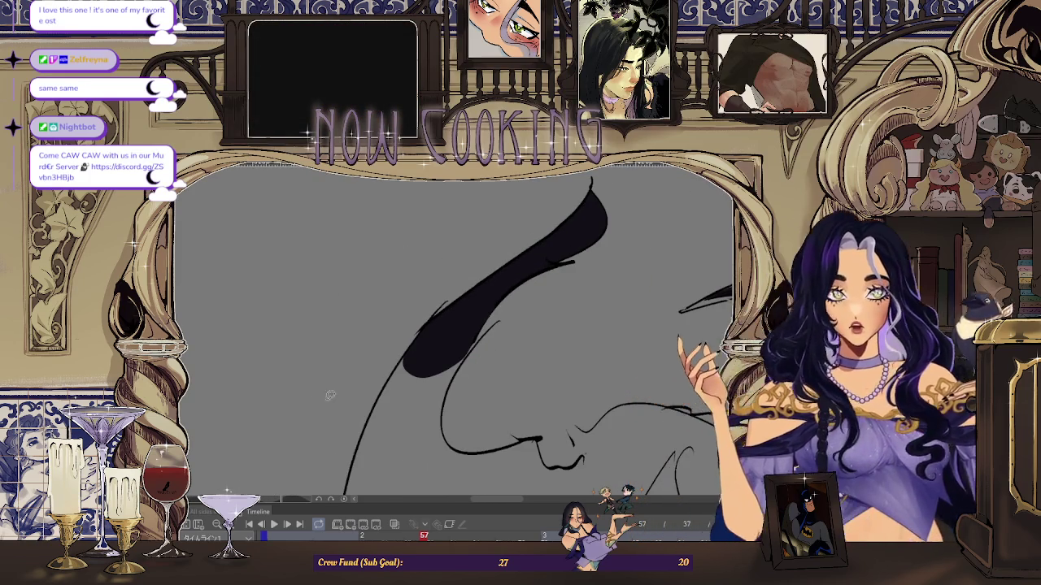
pyautogui.moveTo(402, 252); pyautogui.dragTo(490, 283)
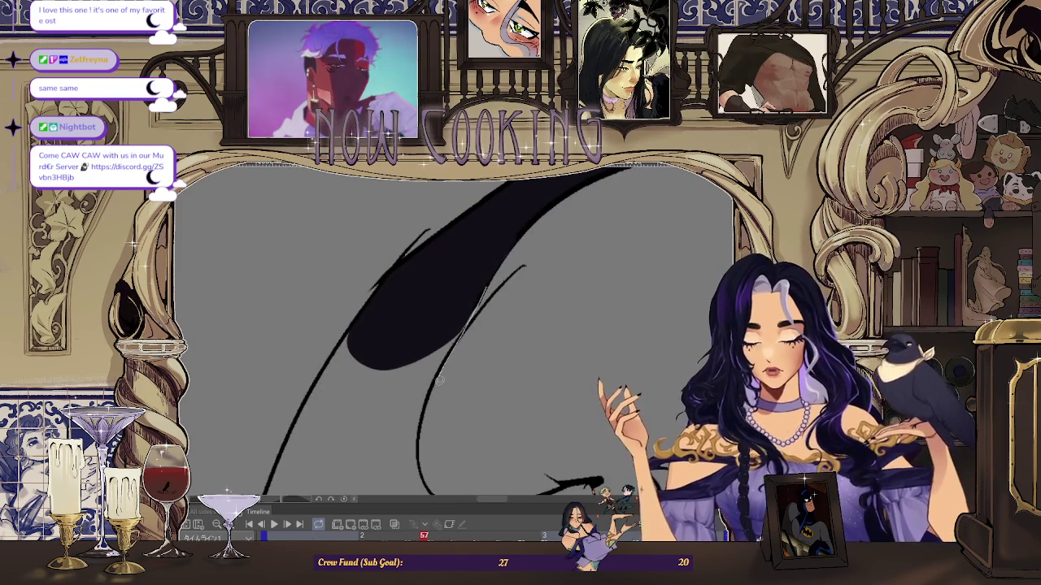
pyautogui.moveTo(457, 297); pyautogui.dragTo(388, 334)
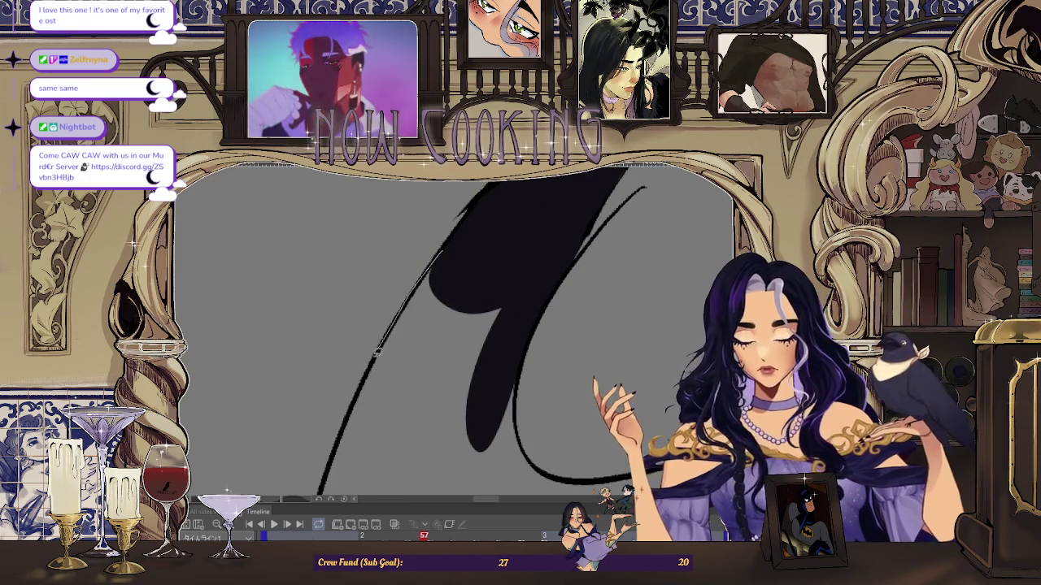
pyautogui.moveTo(522, 314)
pyautogui.mouseDown()
pyautogui.moveTo(474, 239)
pyautogui.moveTo(490, 208)
pyautogui.mouseUp()
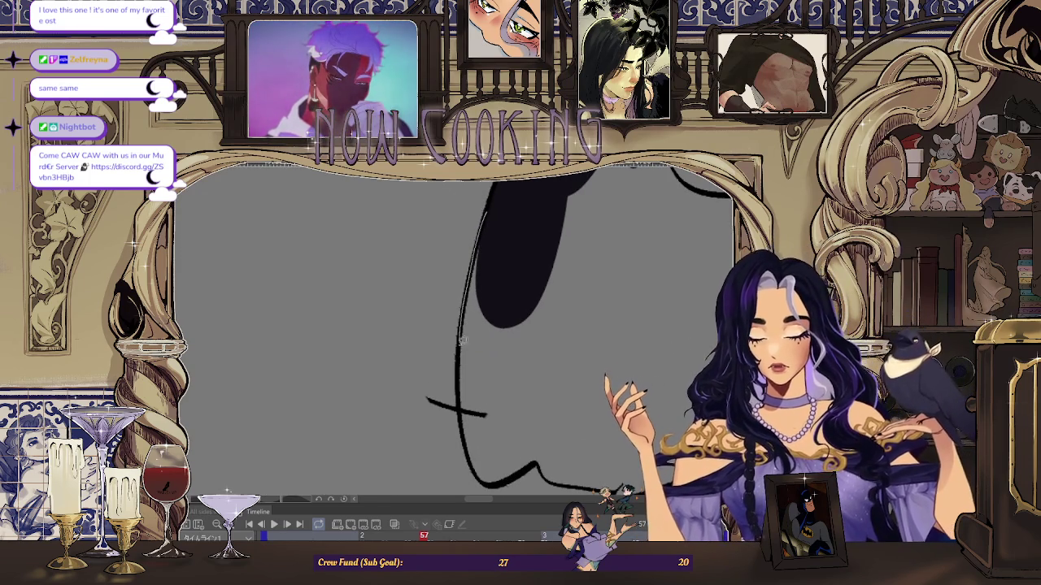
pyautogui.moveTo(470, 441); pyautogui.dragTo(432, 366)
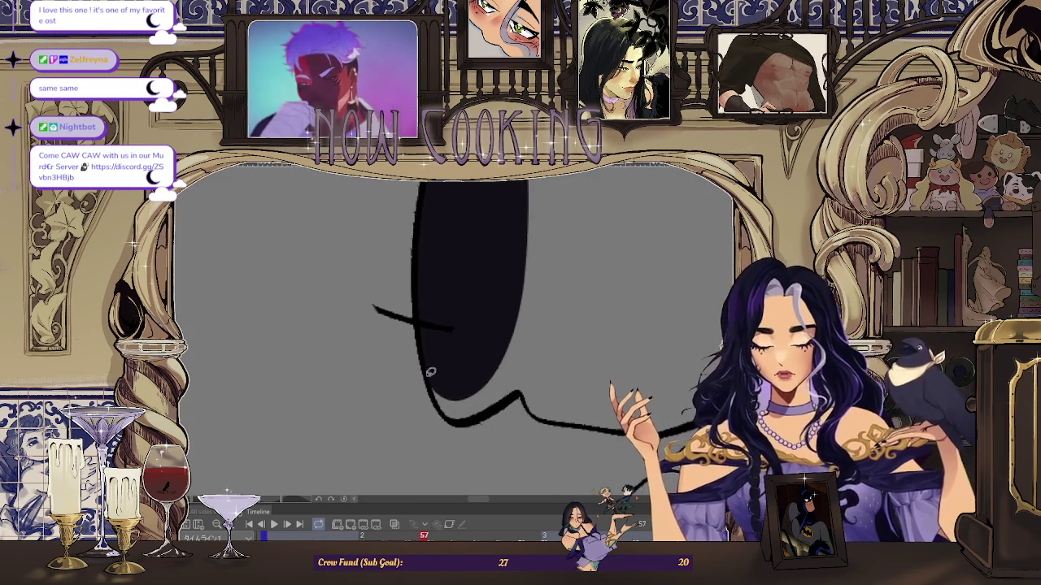
pyautogui.moveTo(462, 419)
pyautogui.mouseDown()
pyautogui.moveTo(411, 348)
pyautogui.moveTo(357, 358)
pyautogui.mouseUp()
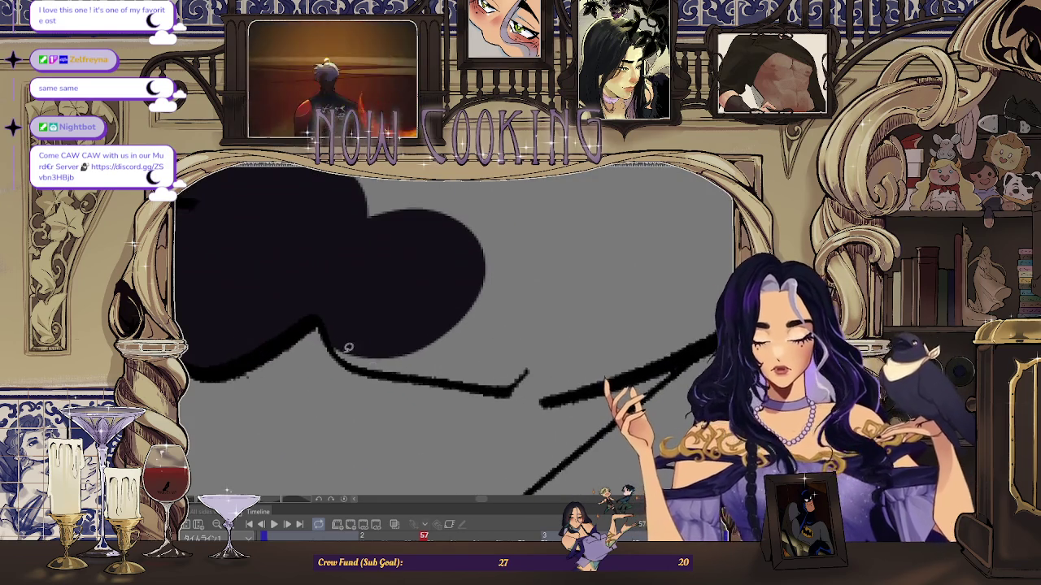
pyautogui.moveTo(429, 254)
pyautogui.mouseDown()
pyautogui.moveTo(460, 358)
pyautogui.moveTo(412, 348)
pyautogui.mouseUp()
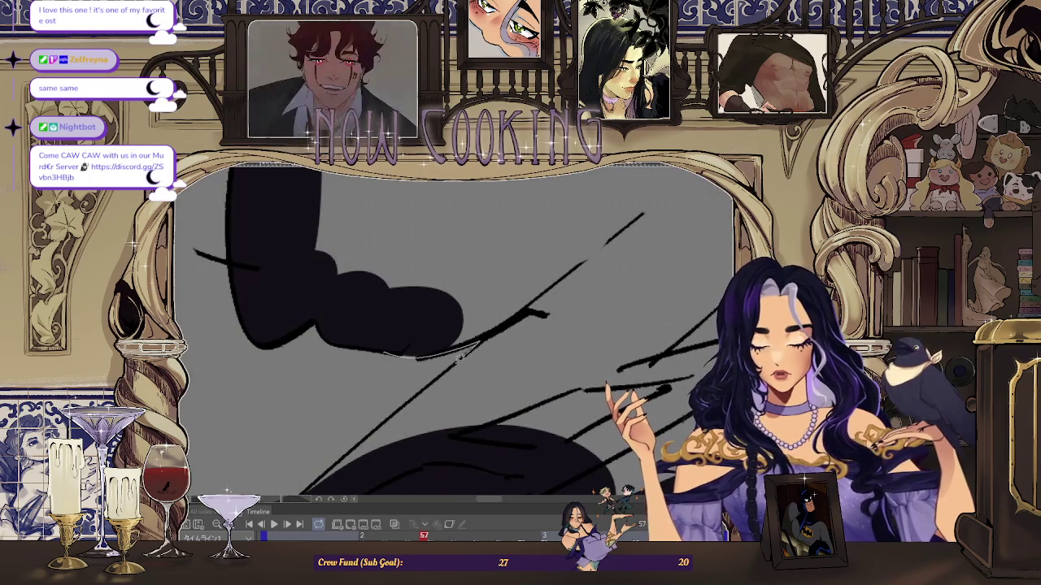
pyautogui.moveTo(590, 307)
pyautogui.mouseDown()
pyautogui.moveTo(423, 355)
pyautogui.moveTo(539, 284)
pyautogui.moveTo(507, 297)
pyautogui.mouseUp()
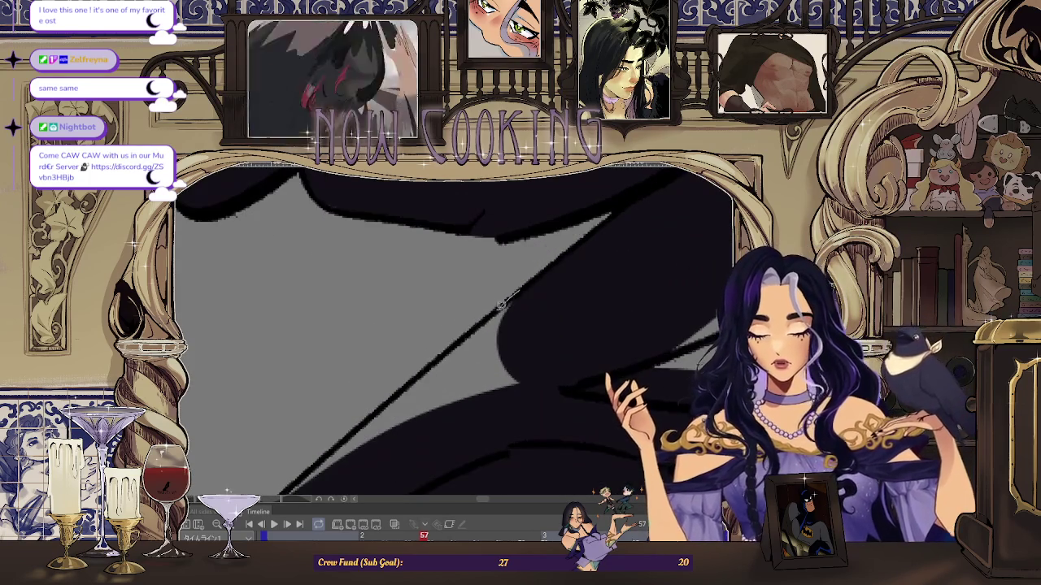
pyautogui.moveTo(485, 431)
pyautogui.mouseDown()
pyautogui.moveTo(430, 388)
pyautogui.moveTo(483, 348)
pyautogui.moveTo(439, 325)
pyautogui.moveTo(391, 275)
pyautogui.moveTo(305, 362)
pyautogui.mouseUp()
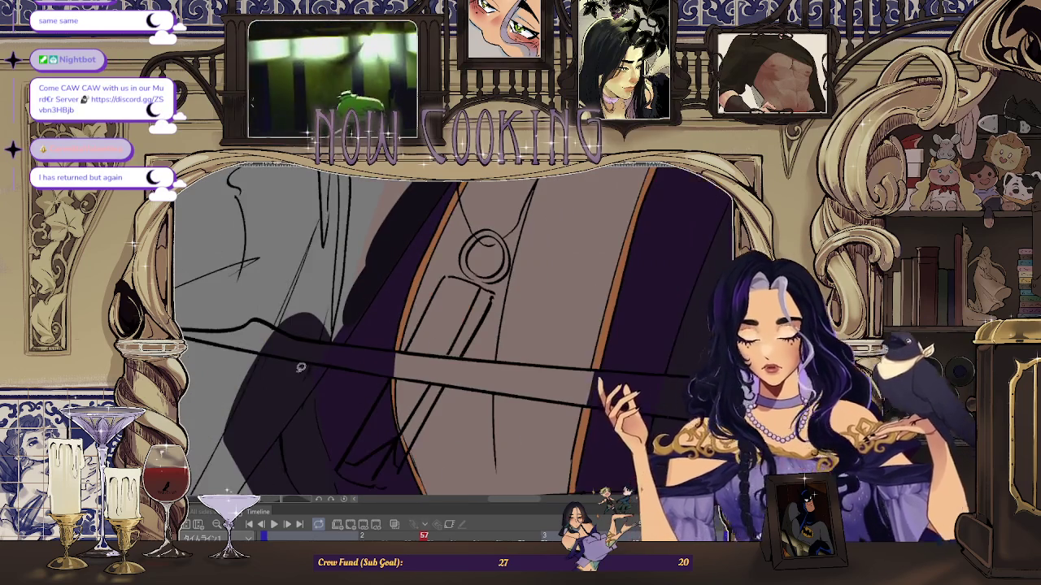
# - Lasso-fill a rounded area inside a cloak fold with a darker purple
pyautogui.moveTo(230, 335)
pyautogui.mouseDown()
pyautogui.moveTo(399, 260)
pyautogui.moveTo(376, 304)
pyautogui.moveTo(434, 195)
pyautogui.moveTo(407, 282)
pyautogui.moveTo(413, 251)
pyautogui.mouseUp()
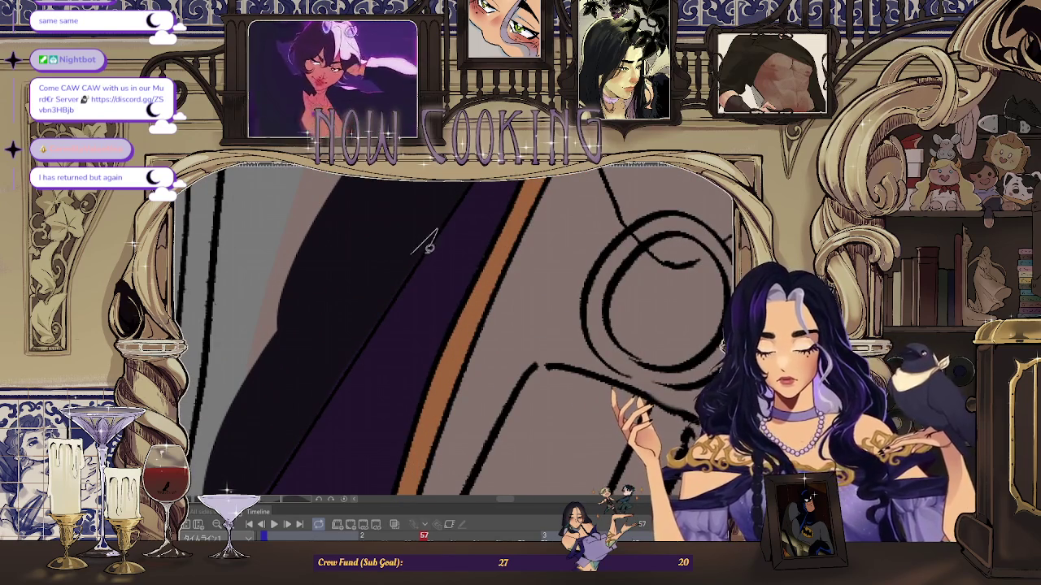
pyautogui.moveTo(297, 393)
pyautogui.mouseDown()
pyautogui.moveTo(446, 209)
pyautogui.moveTo(374, 308)
pyautogui.mouseUp()
pyautogui.moveTo(251, 488)
pyautogui.mouseDown()
pyautogui.moveTo(436, 232)
pyautogui.moveTo(392, 304)
pyautogui.mouseUp()
pyautogui.moveTo(276, 456)
pyautogui.mouseDown()
pyautogui.moveTo(458, 190)
pyautogui.moveTo(436, 258)
pyautogui.mouseUp()
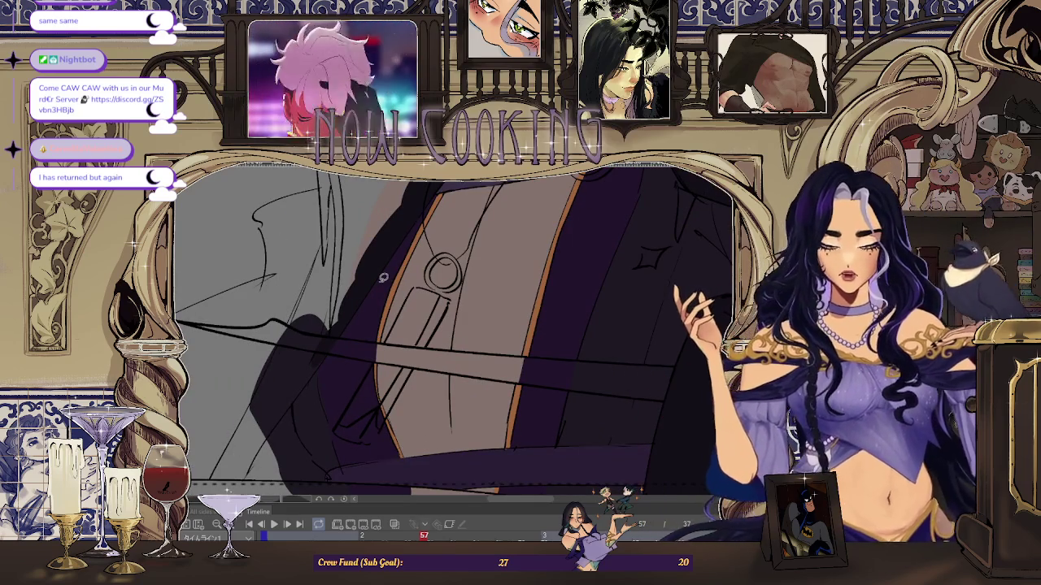
pyautogui.moveTo(437, 259)
pyautogui.mouseDown()
pyautogui.moveTo(369, 298)
pyautogui.moveTo(351, 351)
pyautogui.moveTo(475, 412)
pyautogui.moveTo(536, 260)
pyautogui.moveTo(564, 235)
pyautogui.mouseUp()
pyautogui.moveTo(505, 221)
pyautogui.mouseDown()
pyautogui.moveTo(520, 279)
pyautogui.moveTo(555, 230)
pyautogui.moveTo(538, 254)
pyautogui.mouseUp()
pyautogui.moveTo(453, 368)
pyautogui.mouseDown()
pyautogui.moveTo(406, 267)
pyautogui.moveTo(491, 282)
pyautogui.mouseUp()
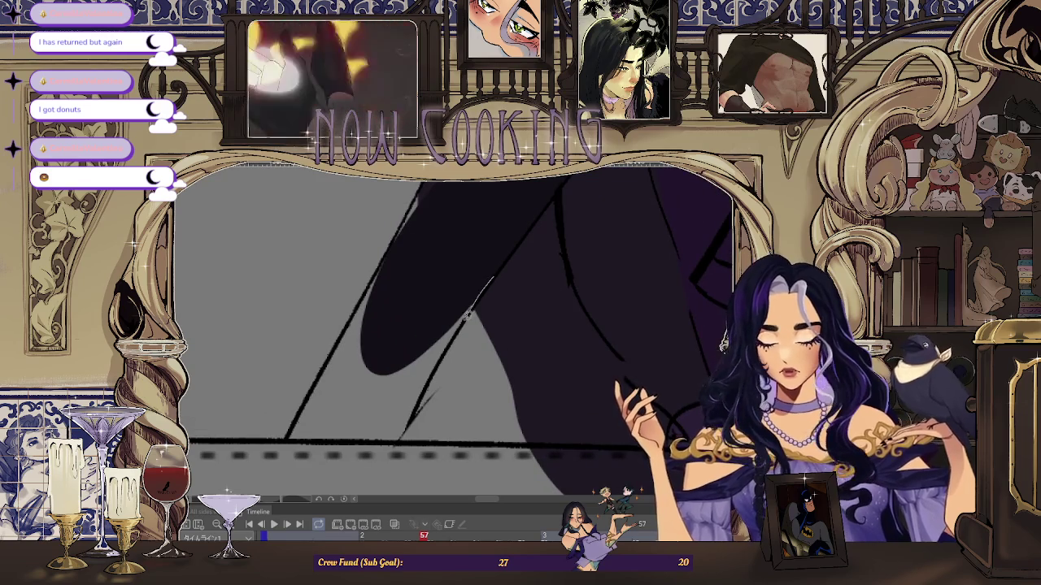
pyautogui.moveTo(480, 236); pyautogui.dragTo(512, 381)
# - Lasso-fill the unfilled cloak area below the diagonal line with dark purple
pyautogui.scroll(5, 512, 381)
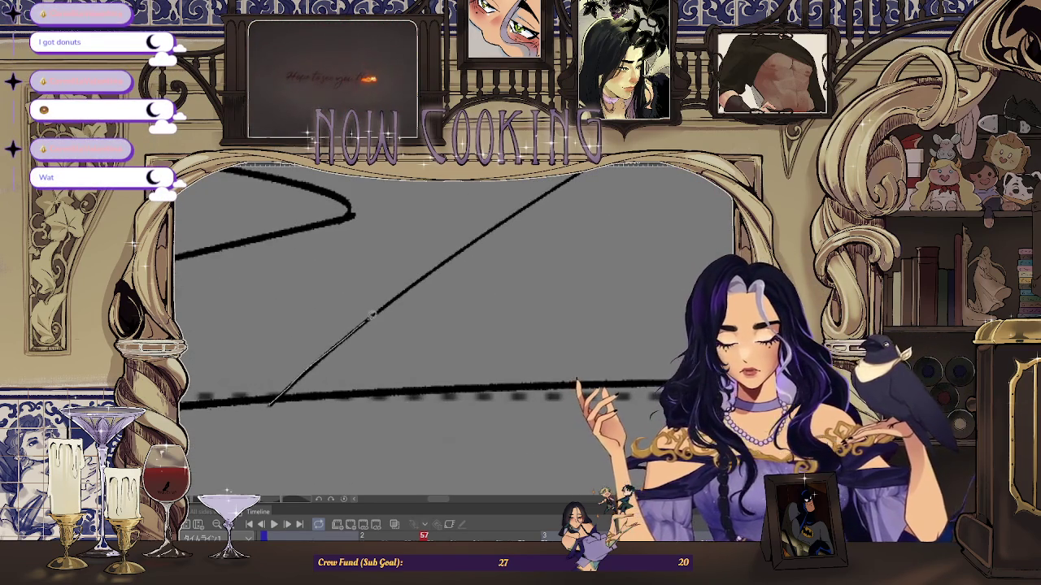
pyautogui.moveTo(527, 413); pyautogui.dragTo(277, 403)
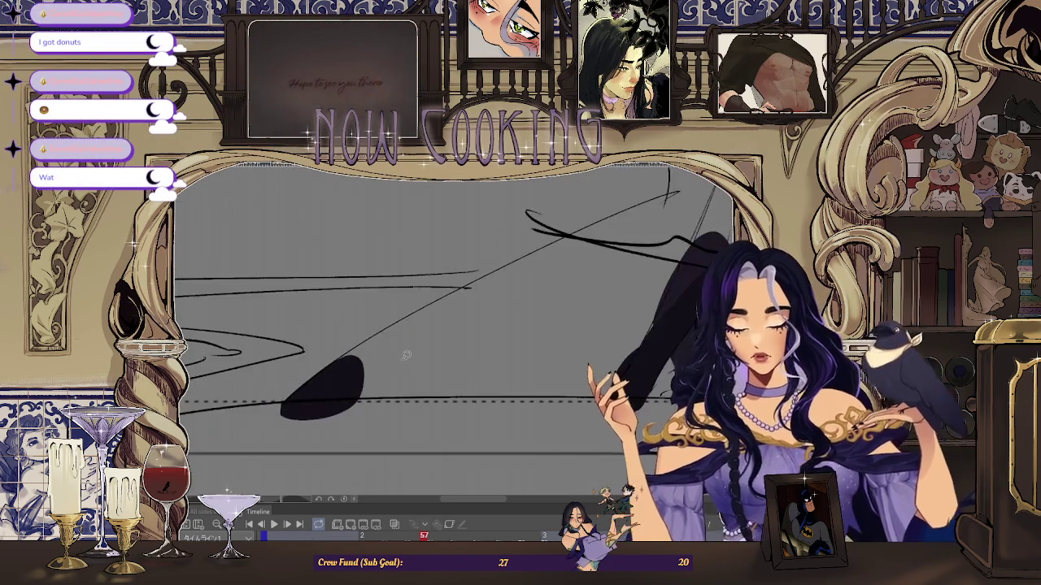
pyautogui.scroll(-5, 552, 361)
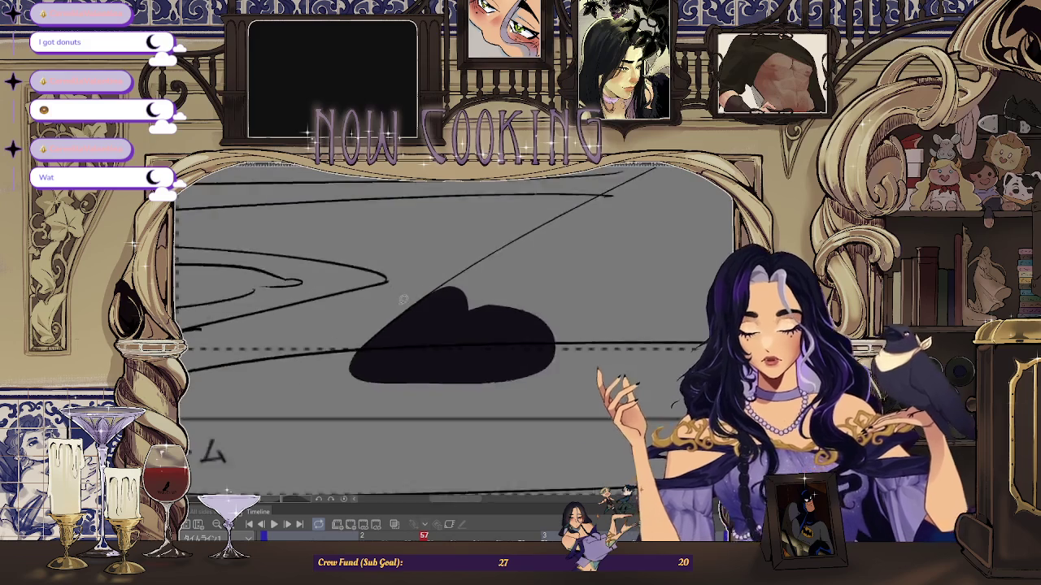
pyautogui.scroll(2, 551, 361)
pyautogui.moveTo(216, 416); pyautogui.dragTo(338, 415)
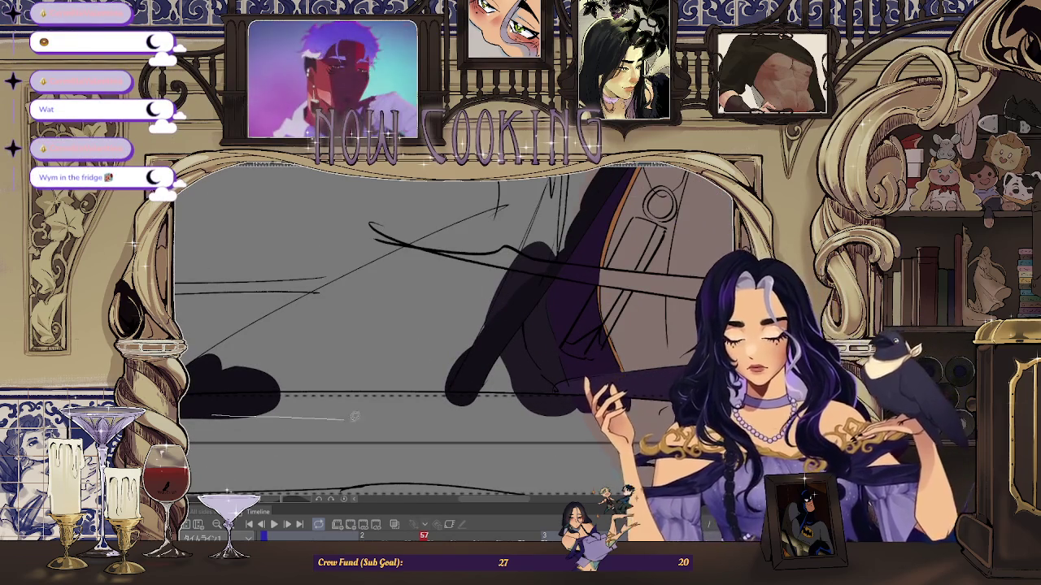
pyautogui.moveTo(307, 327); pyautogui.dragTo(224, 382)
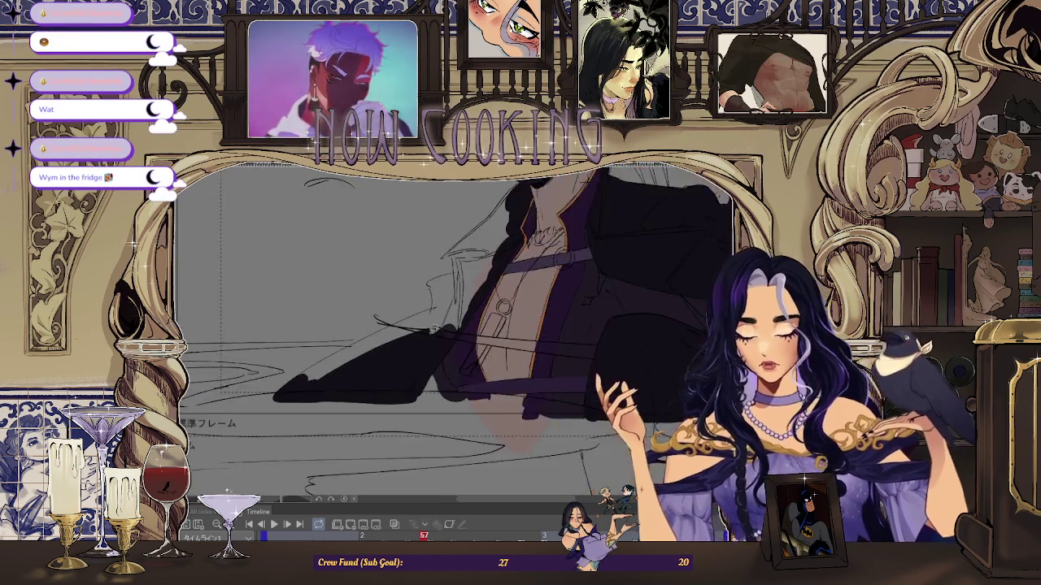
pyautogui.scroll(5, 239, 424)
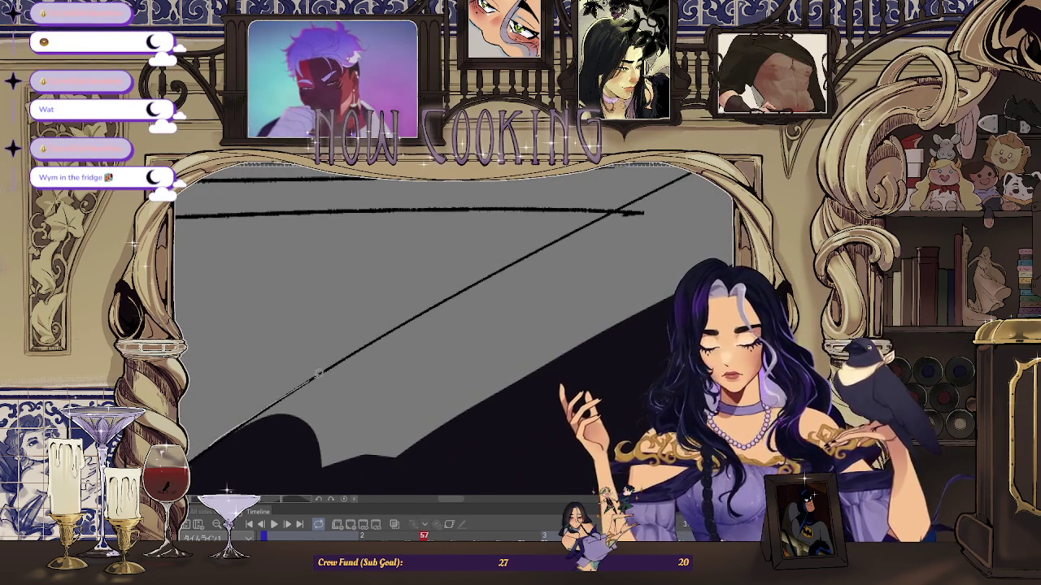
pyautogui.scroll(-3, 559, 421)
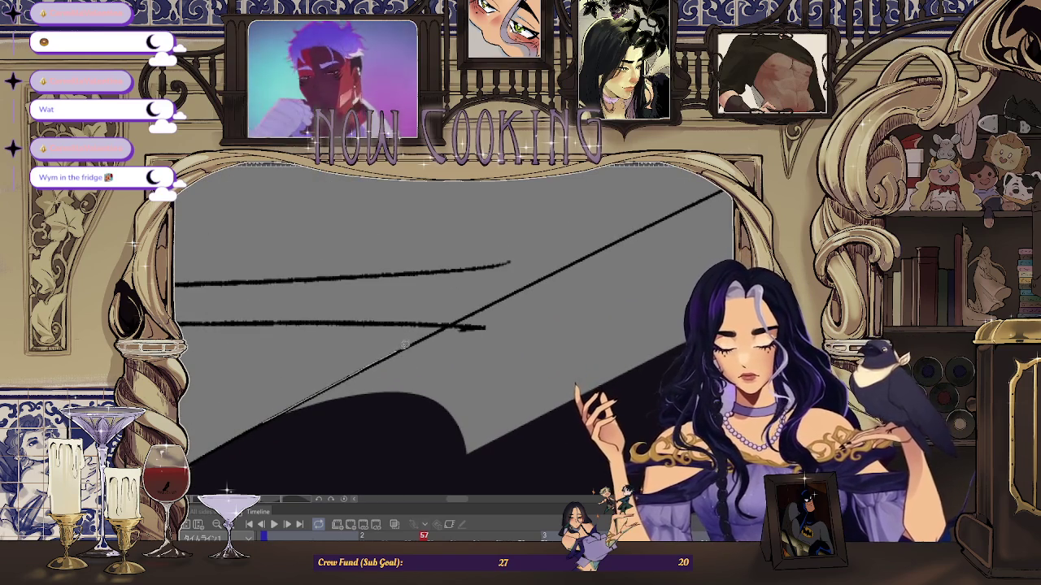
pyautogui.scroll(-3, 550, 441)
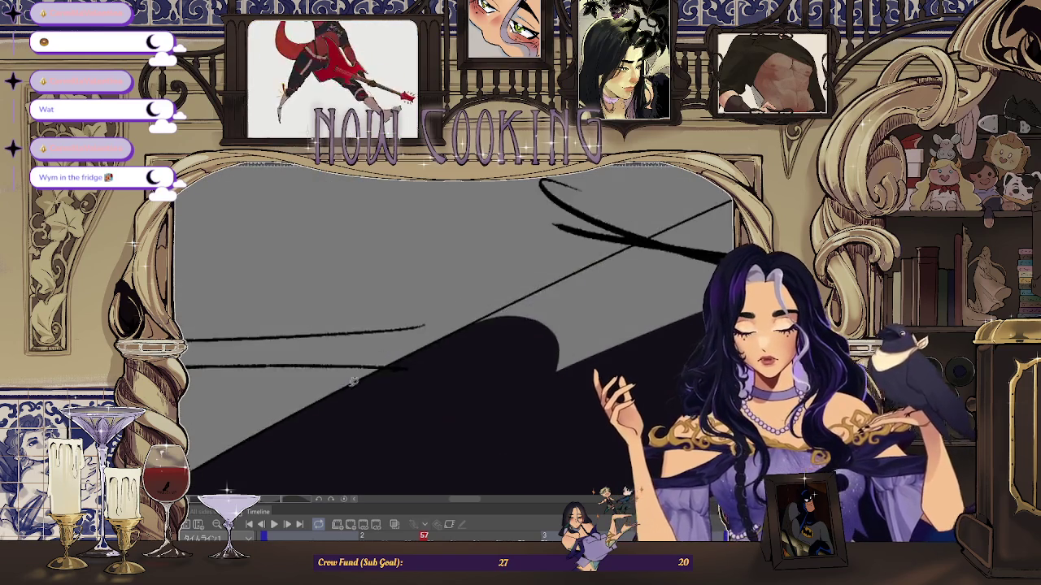
pyautogui.scroll(2, 338, 413)
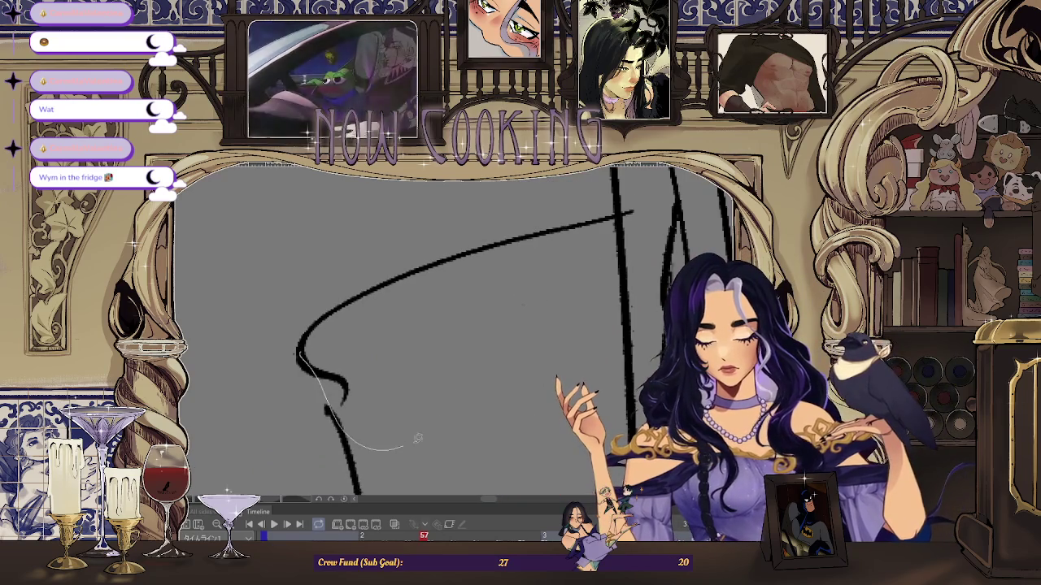
# - Fill dark purple under the cloak's upper curve and along its lower curve
pyautogui.moveTo(301, 350); pyautogui.dragTo(367, 291)
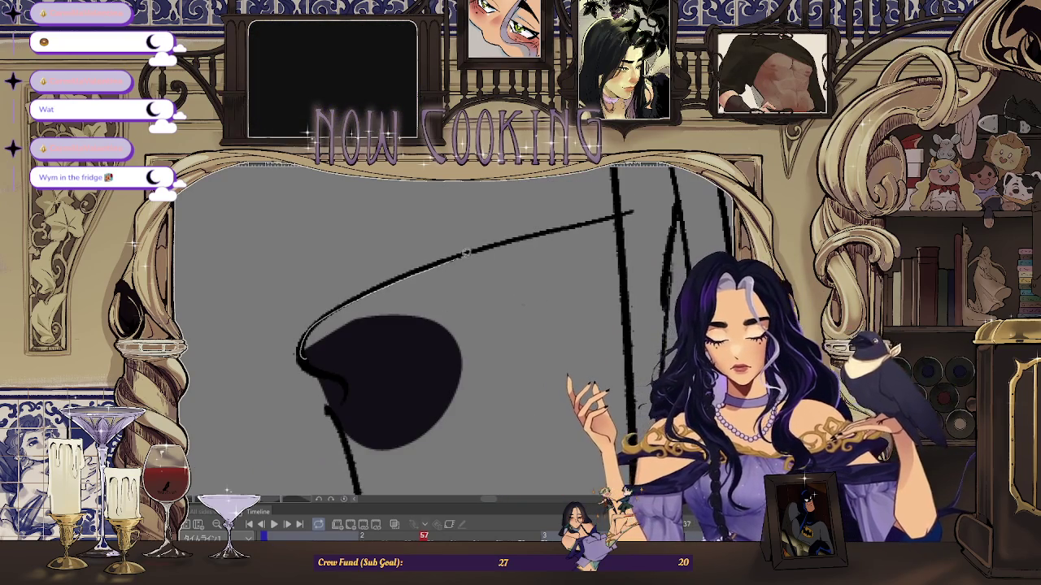
pyautogui.moveTo(633, 218); pyautogui.dragTo(367, 324)
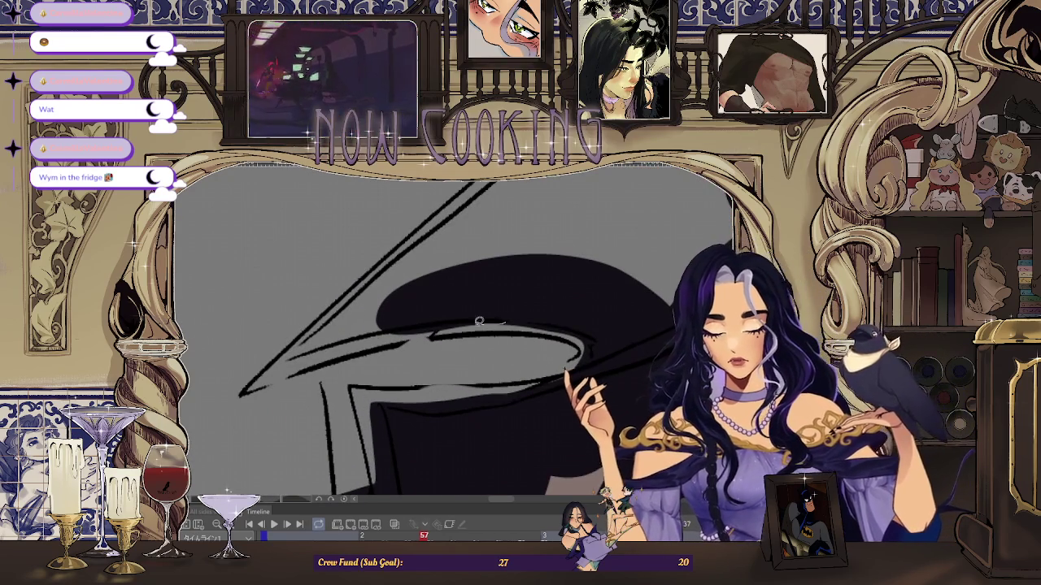
pyautogui.moveTo(280, 378); pyautogui.dragTo(276, 379)
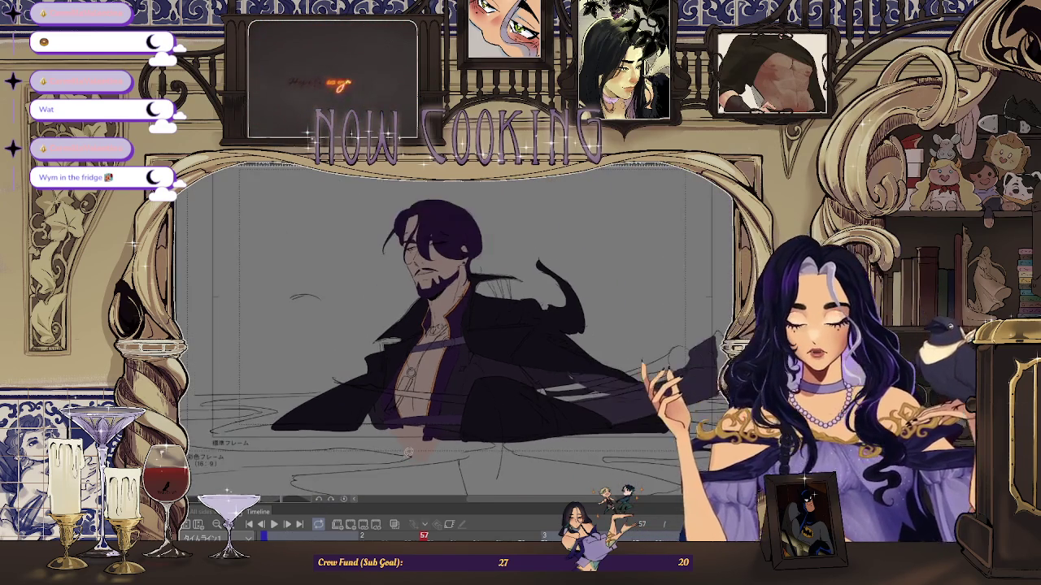
# - Zoom in and out to check the fills, then advance to frame 59
pyautogui.scroll(3, 599, 363)
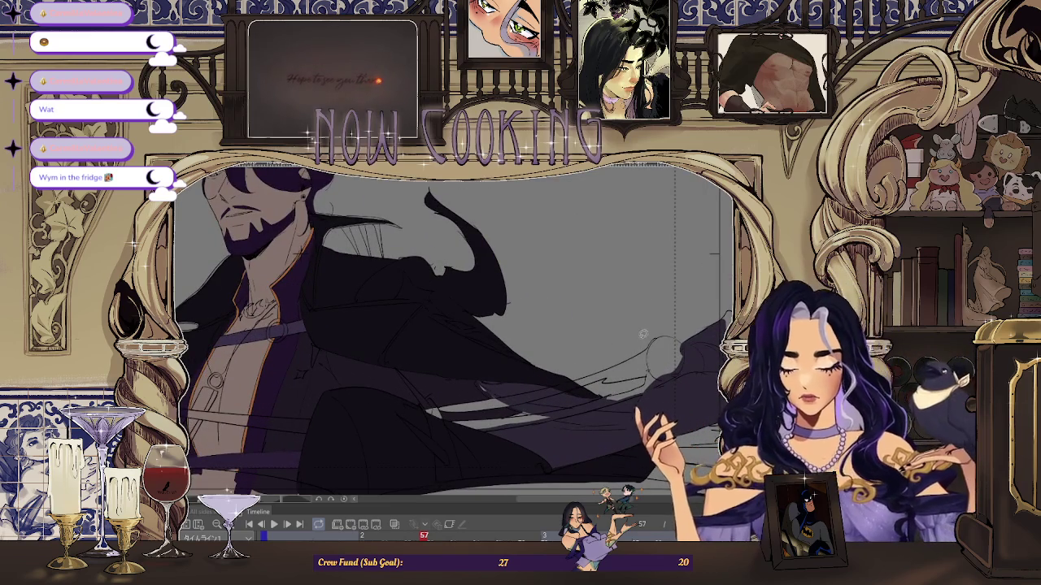
pyautogui.scroll(-3, 642, 336)
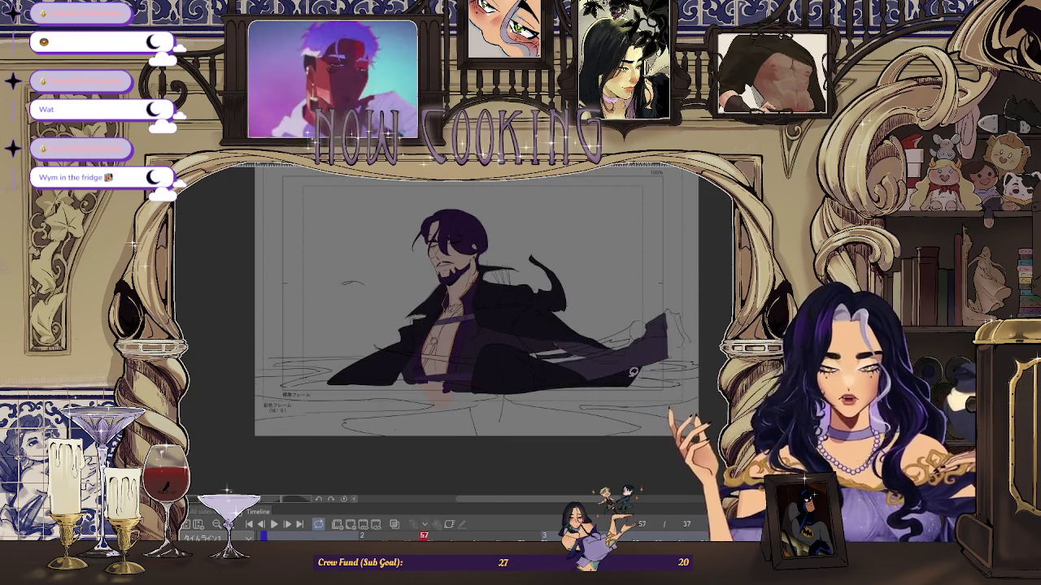
pyautogui.scroll(3, 636, 381)
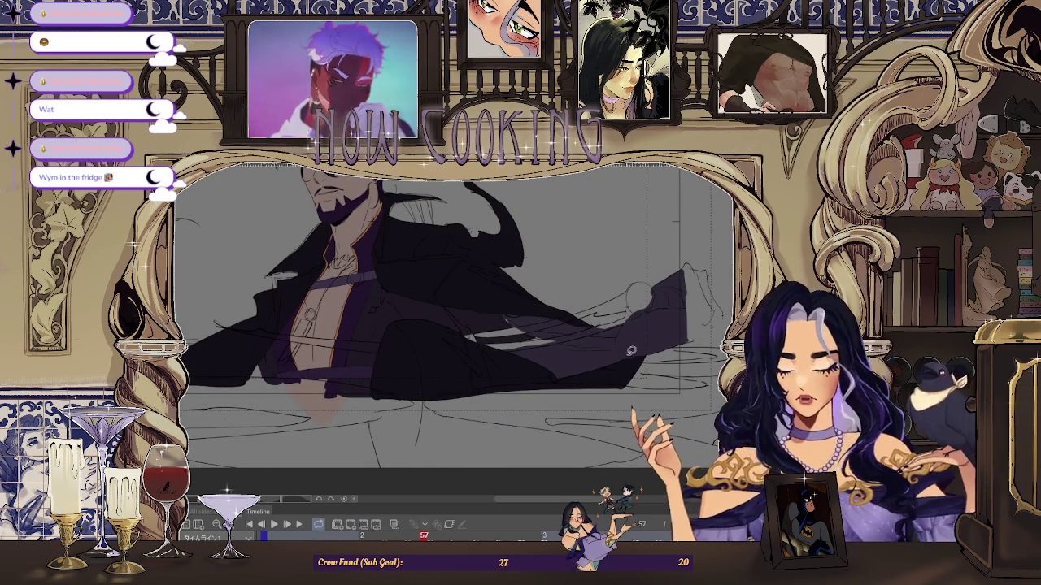
pyautogui.scroll(-3, 487, 280)
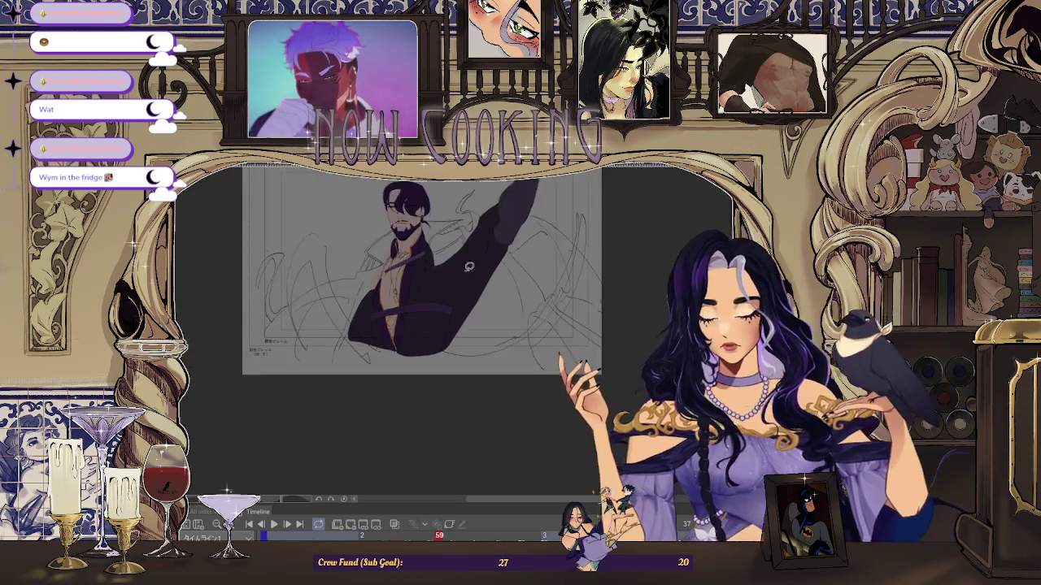
# - Pan, rotate and zoom around the belt, collar and cloak to find a drawing angle
pyautogui.scroll(3, 487, 280)
pyautogui.scroll(-2, 466, 332)
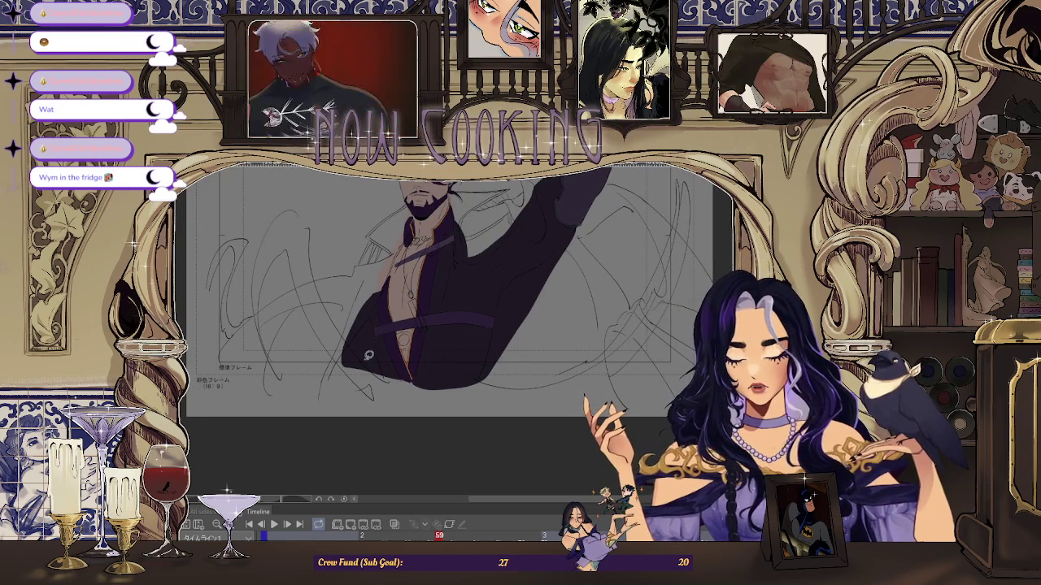
pyautogui.scroll(3, 341, 287)
pyautogui.scroll(2, 341, 286)
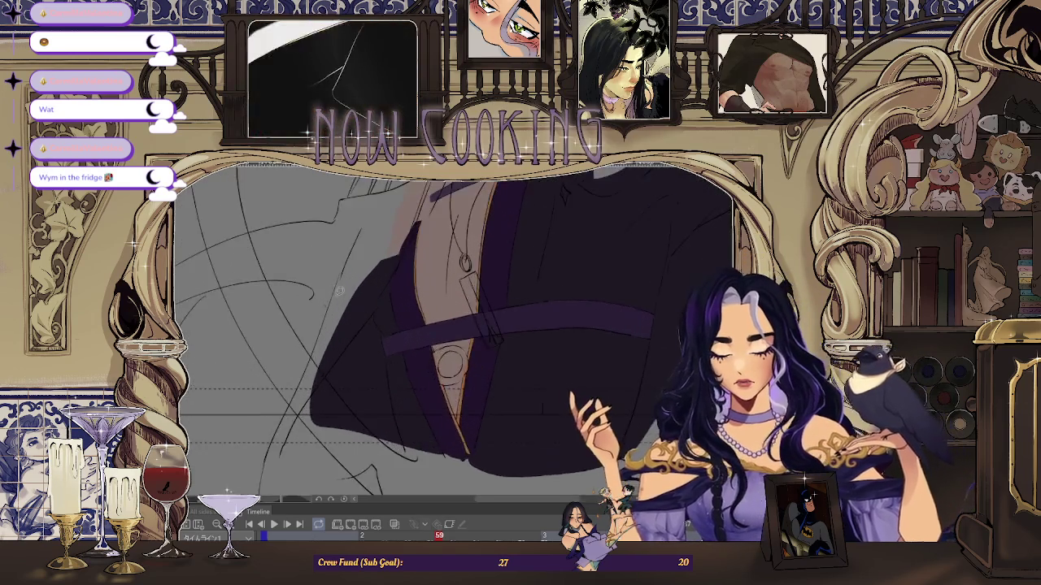
pyautogui.scroll(2, 309, 281)
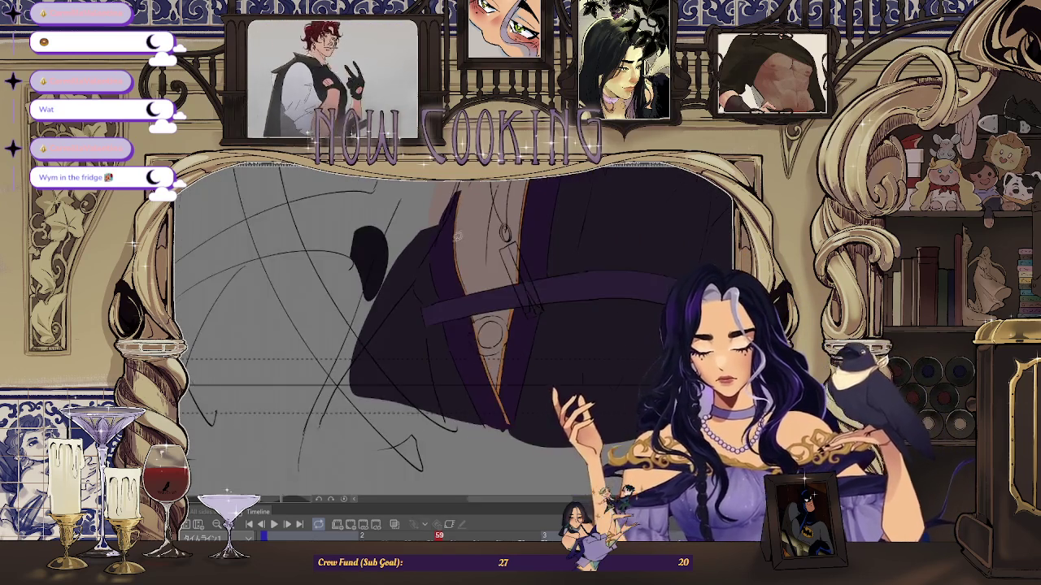
pyautogui.moveTo(330, 224); pyautogui.dragTo(391, 256)
pyautogui.scroll(1, 386, 280)
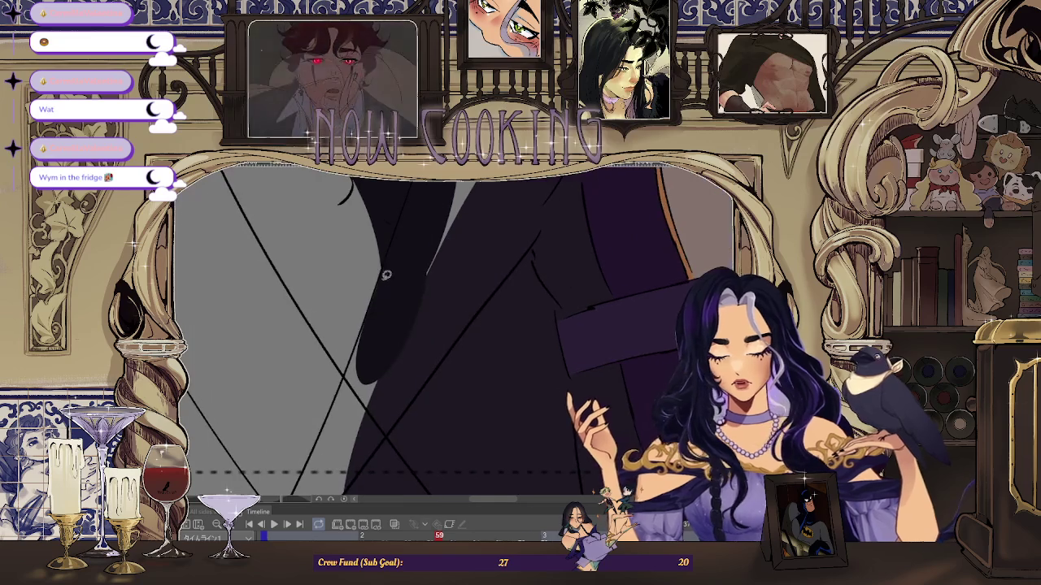
pyautogui.moveTo(347, 368); pyautogui.dragTo(394, 277)
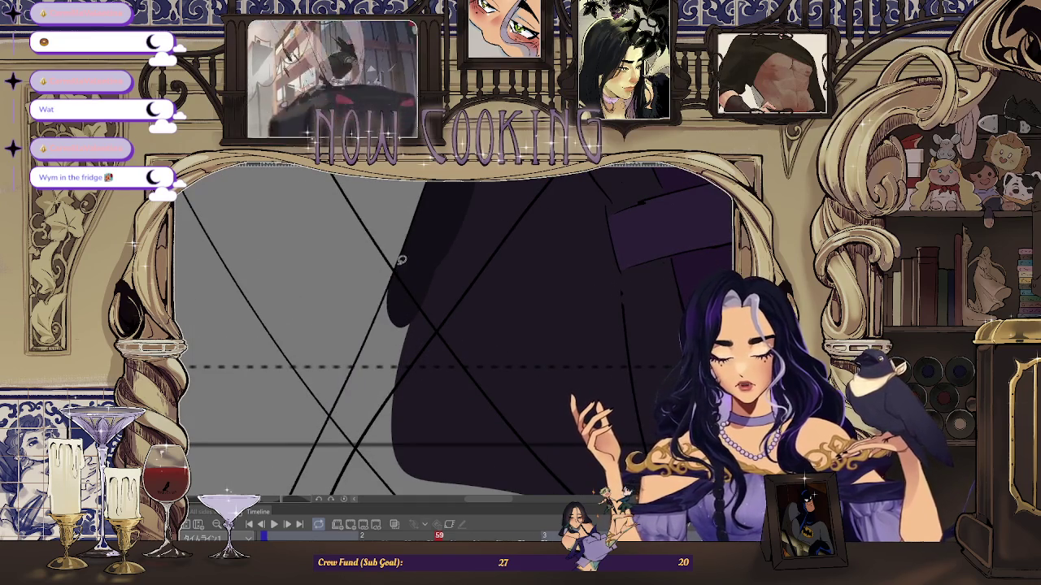
pyautogui.moveTo(349, 388); pyautogui.dragTo(406, 284)
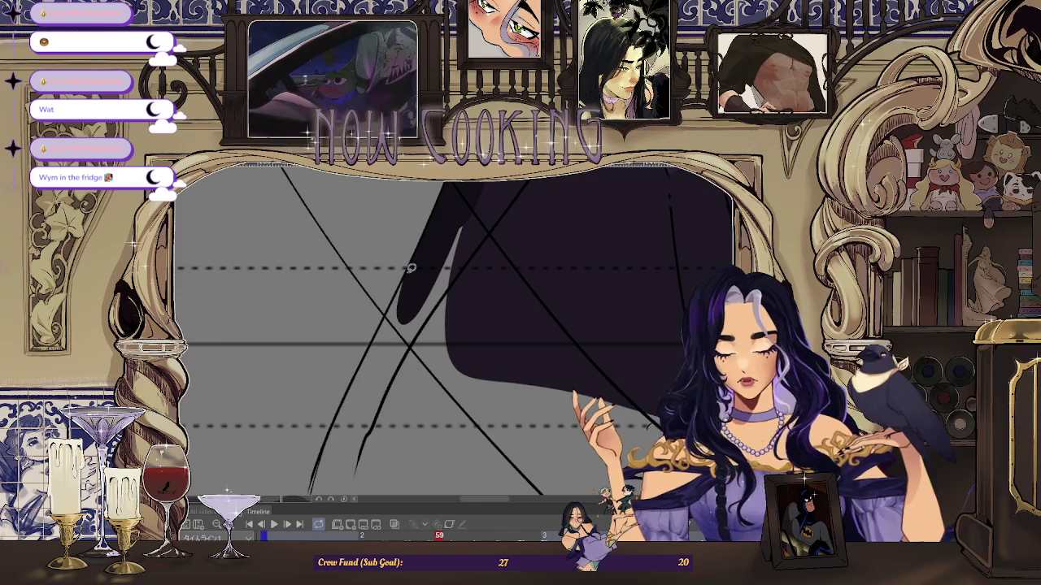
pyautogui.moveTo(354, 418); pyautogui.dragTo(384, 363)
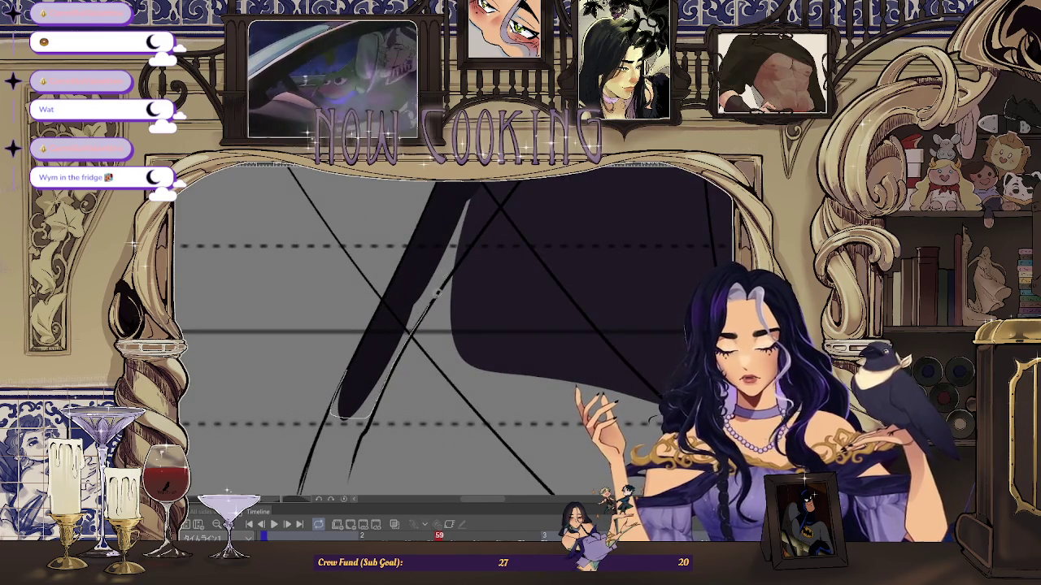
pyautogui.moveTo(428, 305); pyautogui.dragTo(452, 247)
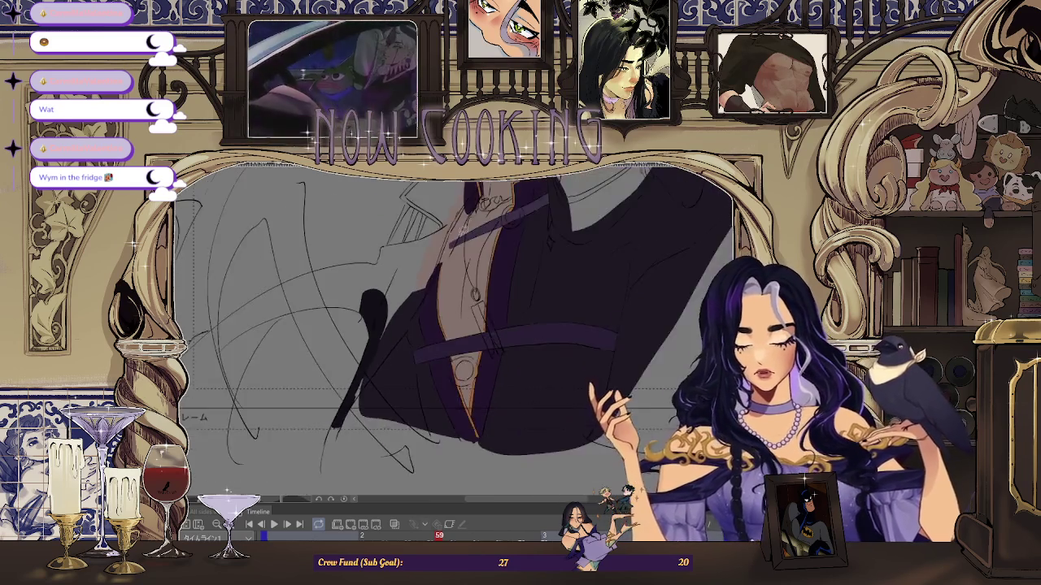
pyautogui.moveTo(370, 325); pyautogui.dragTo(349, 358)
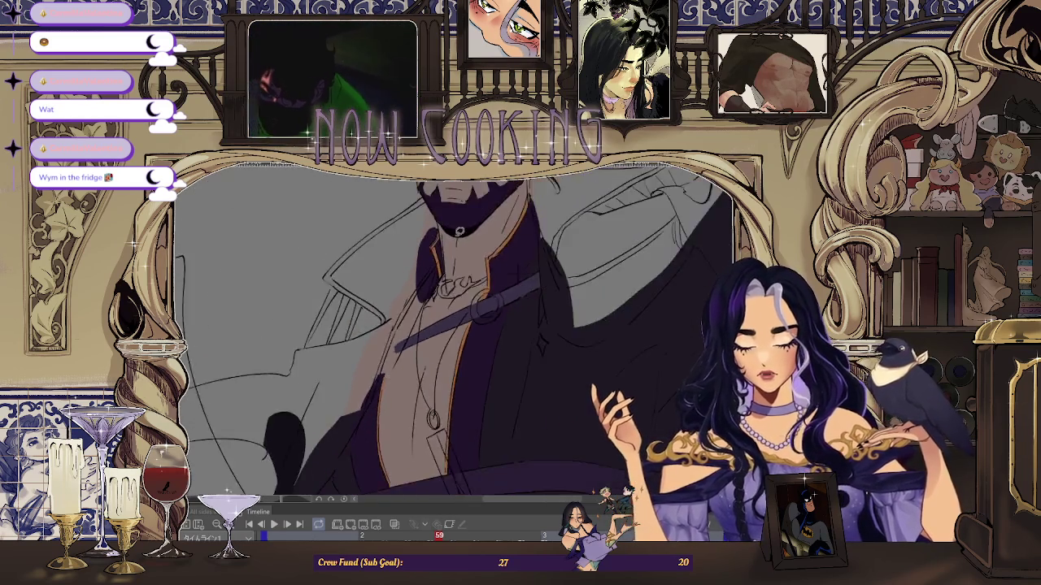
pyautogui.moveTo(453, 236); pyautogui.dragTo(410, 277)
pyautogui.moveTo(350, 355); pyautogui.dragTo(422, 274)
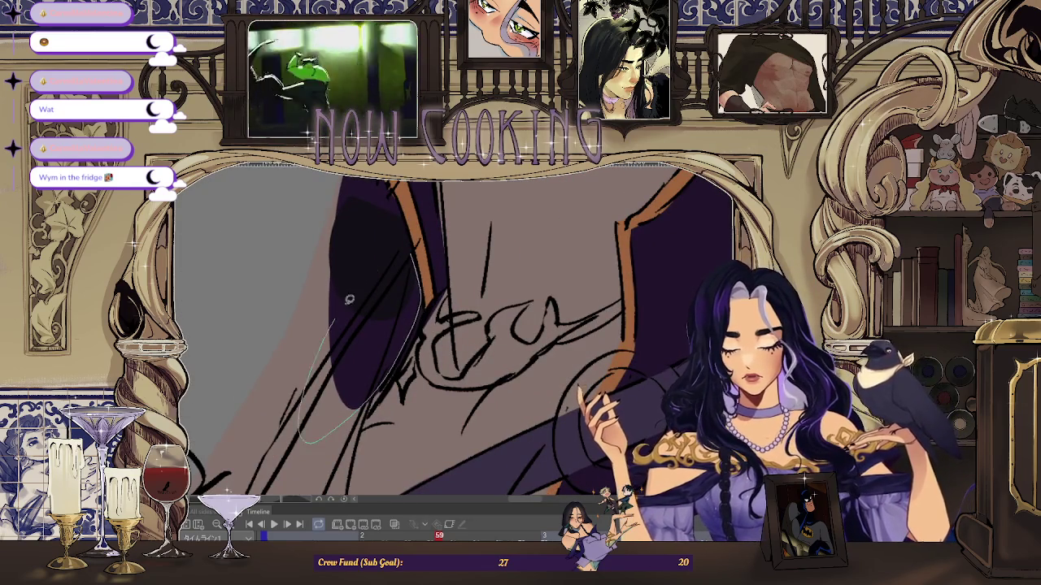
pyautogui.moveTo(326, 337); pyautogui.dragTo(437, 263)
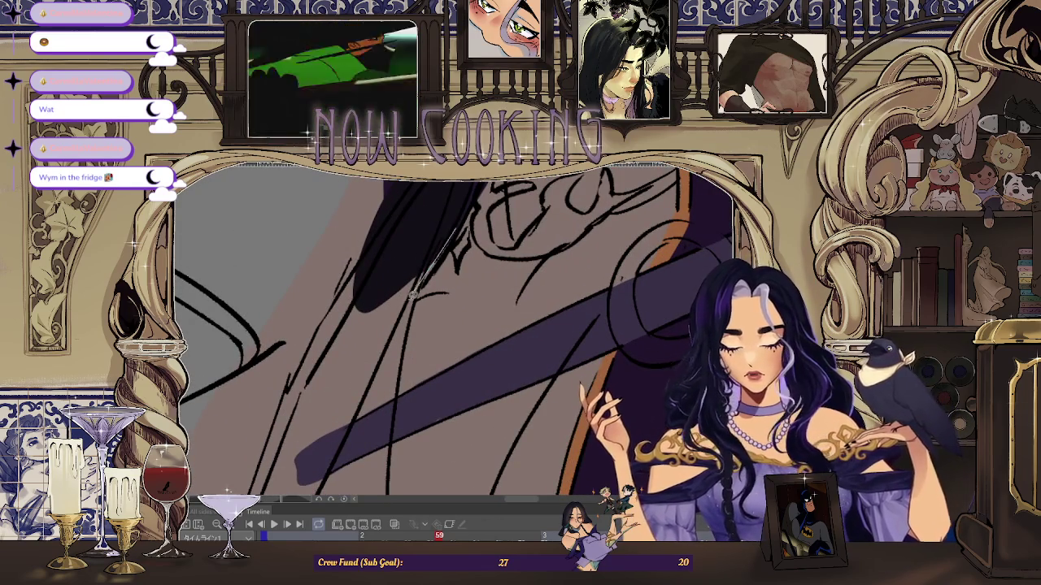
pyautogui.moveTo(304, 440); pyautogui.dragTo(437, 231)
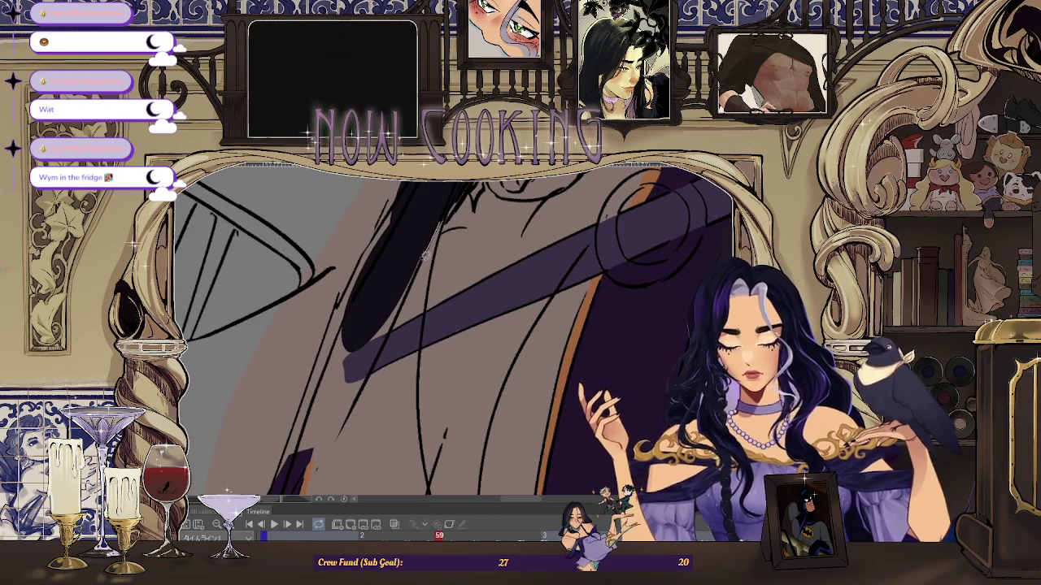
pyautogui.moveTo(329, 452); pyautogui.dragTo(423, 251)
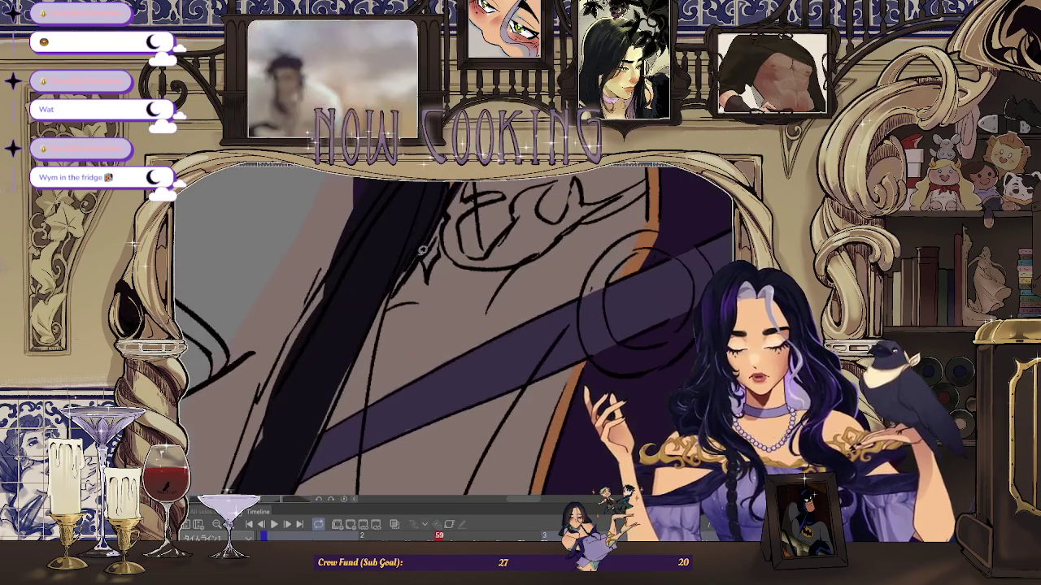
pyautogui.moveTo(293, 474); pyautogui.dragTo(395, 311)
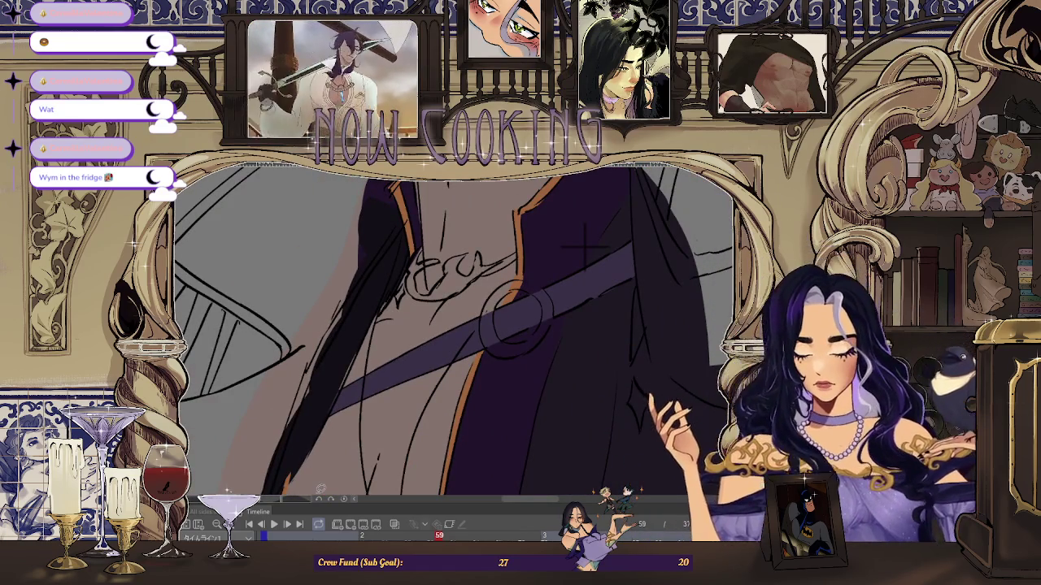
pyautogui.scroll(2, 437, 233)
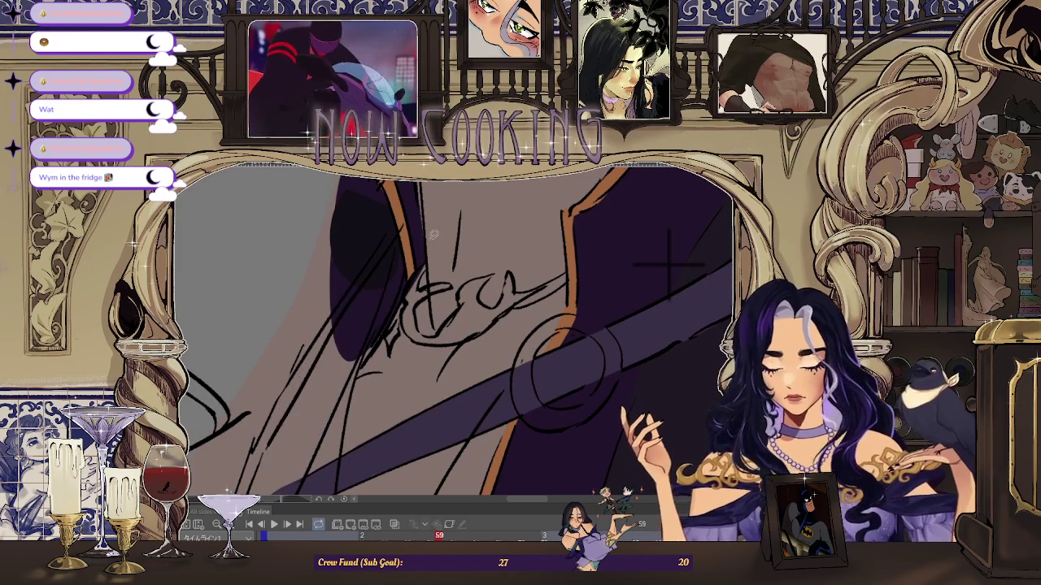
pyautogui.scroll(-1, 433, 224)
pyautogui.scroll(2, 439, 217)
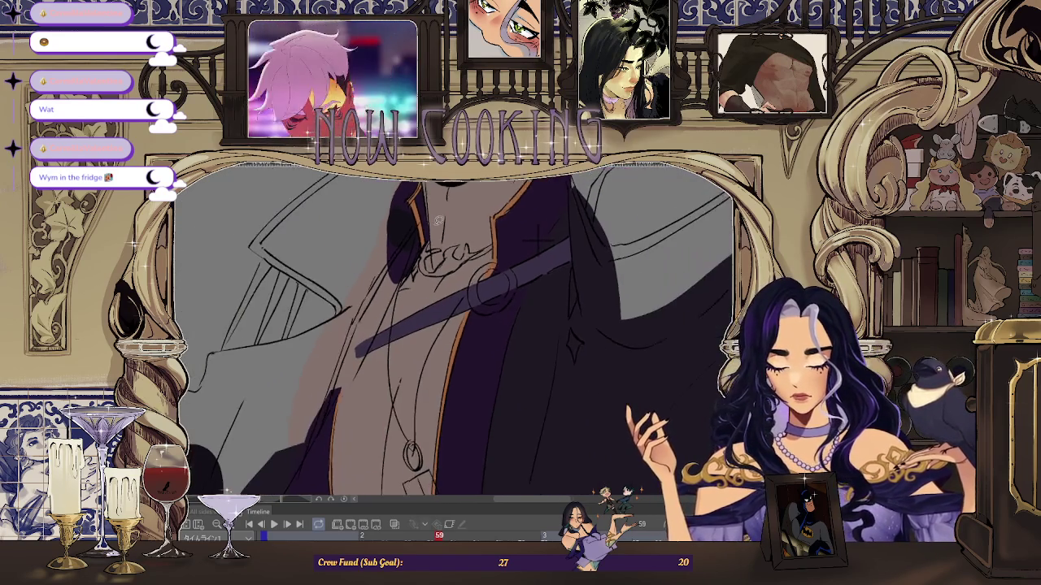
pyautogui.scroll(-1, 430, 220)
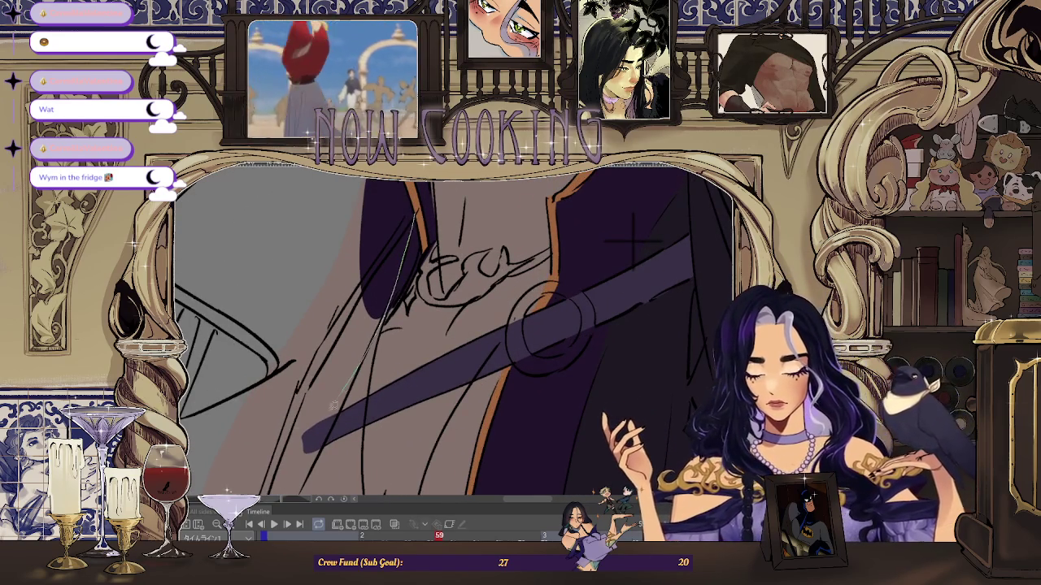
pyautogui.scroll(-2, 345, 388)
pyautogui.scroll(-2, 340, 375)
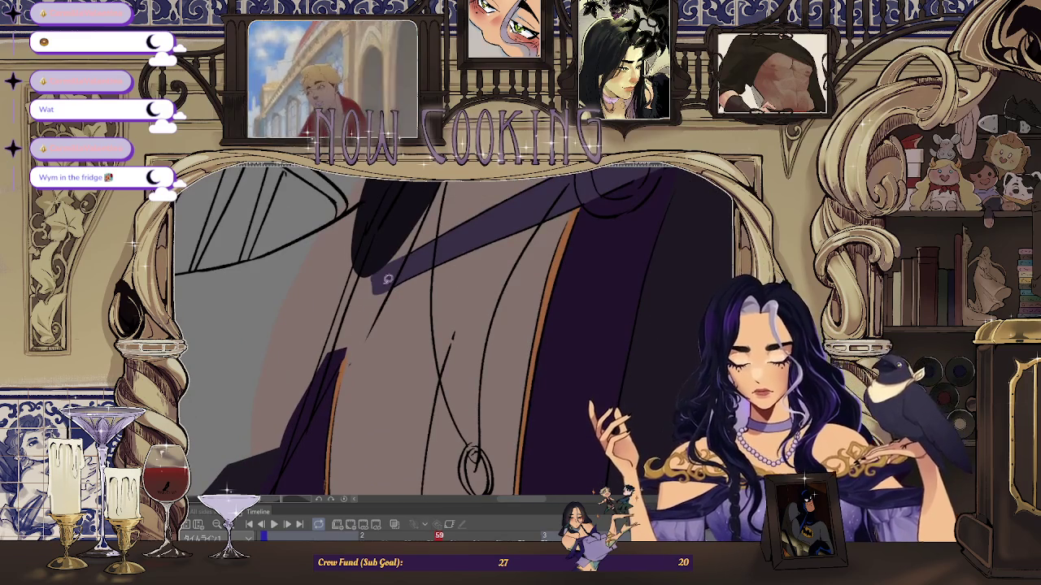
pyautogui.scroll(1, 325, 391)
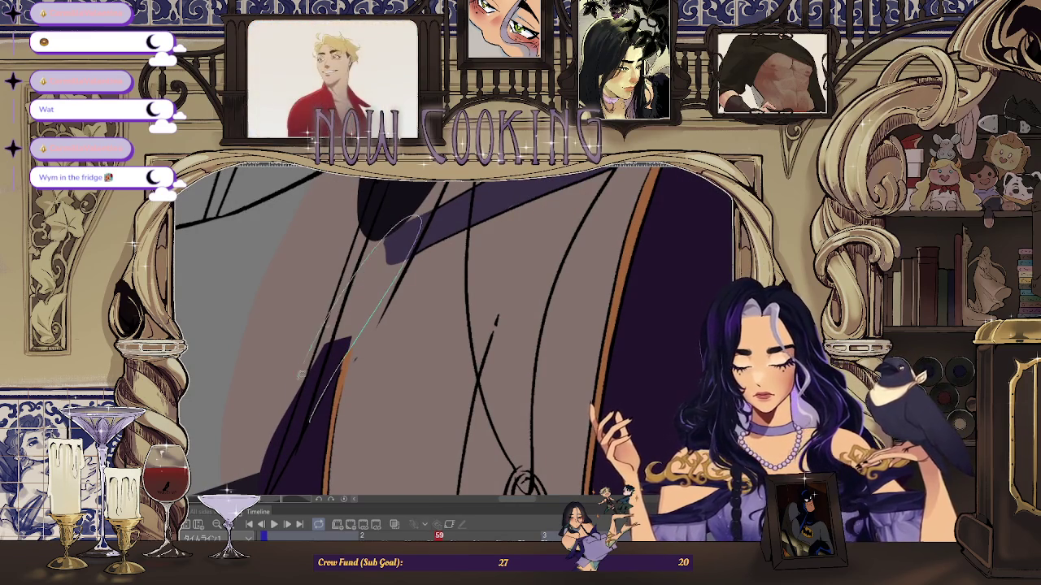
pyautogui.scroll(-1, 324, 324)
pyautogui.scroll(1, 317, 374)
pyautogui.scroll(1, 312, 419)
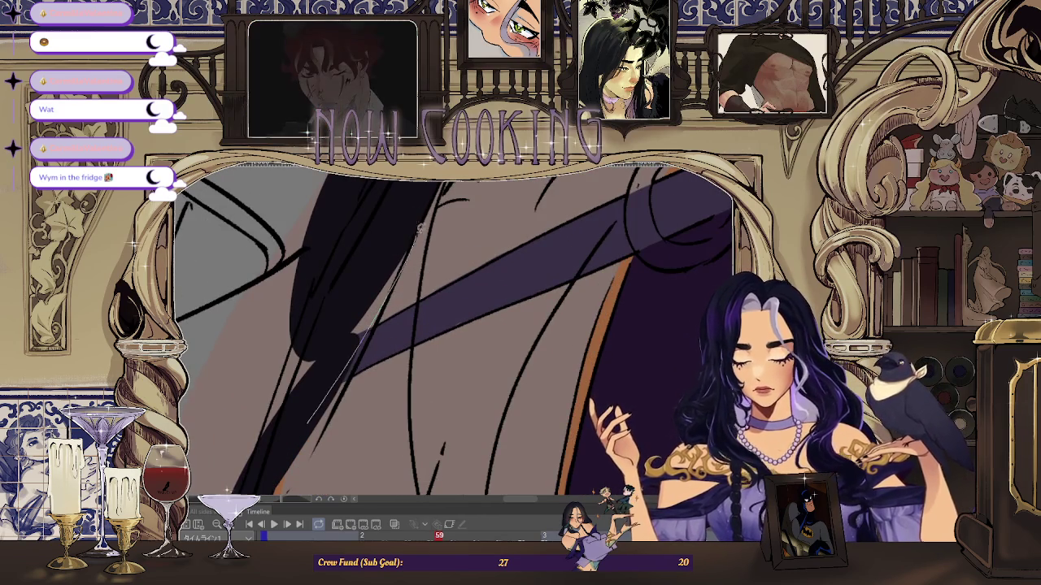
pyautogui.scroll(-2, 417, 237)
pyautogui.scroll(-1, 399, 257)
pyautogui.scroll(-1, 382, 275)
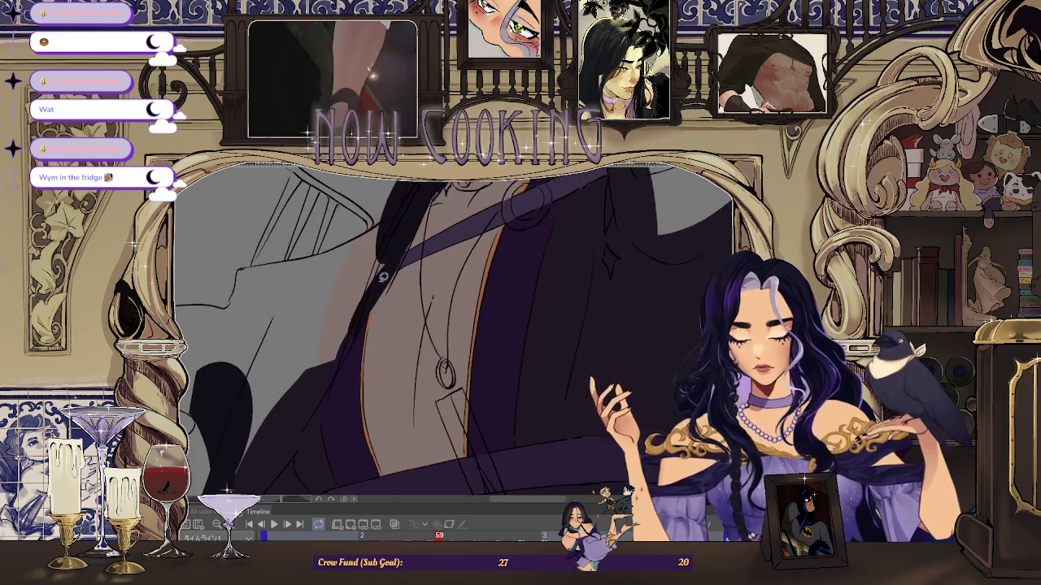
pyautogui.scroll(1, 383, 274)
pyautogui.scroll(1, 410, 231)
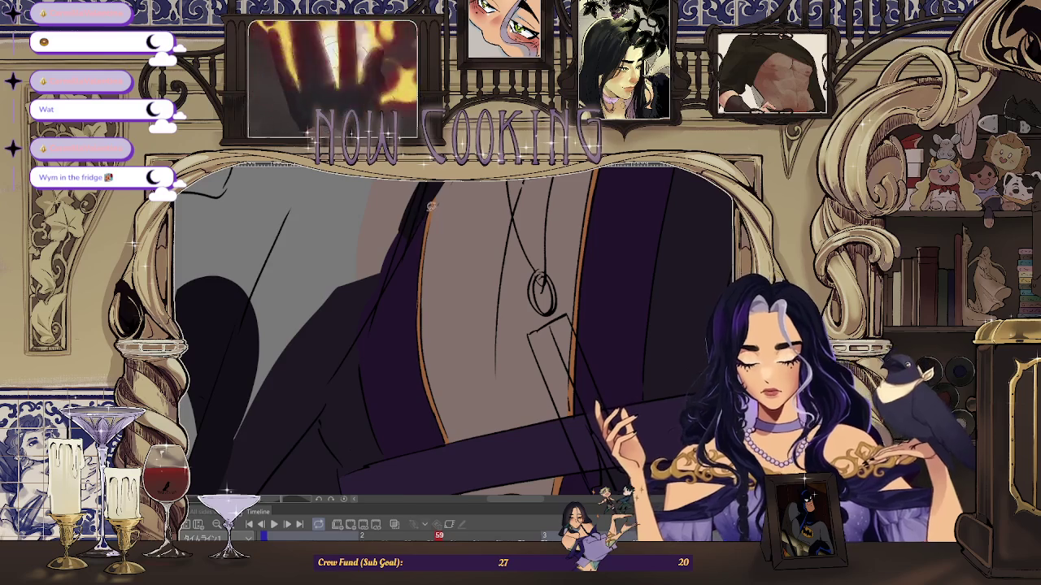
# - Draw thin strokes down along the coat edge beside the strap and ring
pyautogui.moveTo(408, 247); pyautogui.dragTo(289, 445)
pyautogui.scroll(1, 419, 195)
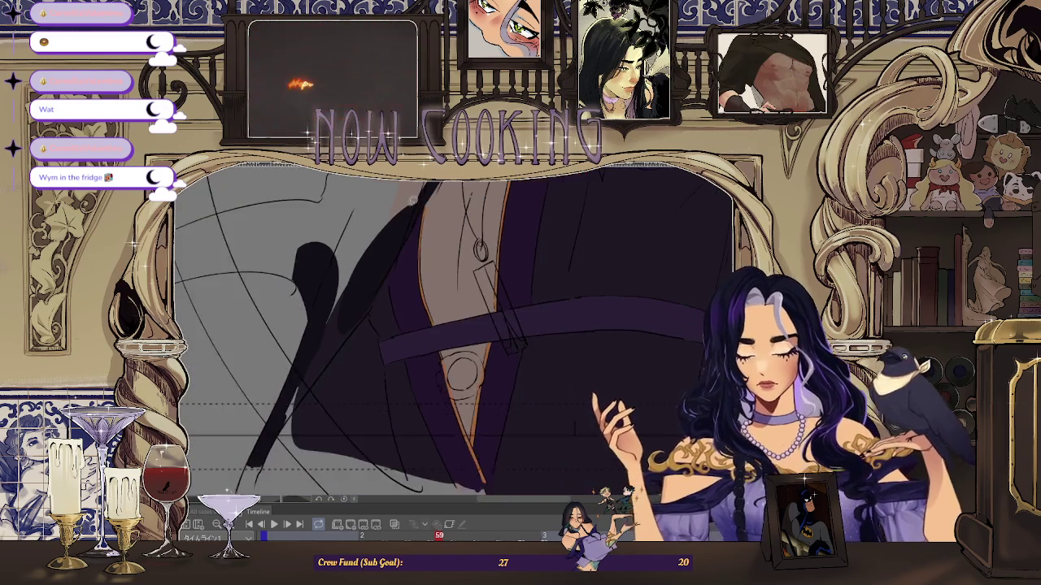
pyautogui.scroll(1, 427, 201)
pyautogui.scroll(1, 434, 207)
pyautogui.moveTo(276, 428); pyautogui.dragTo(416, 219)
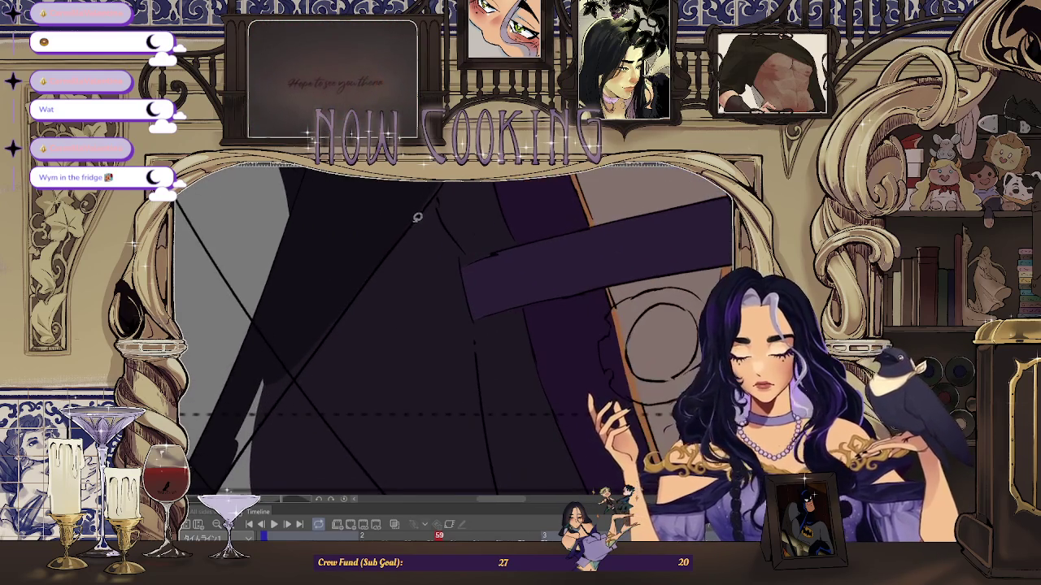
pyautogui.moveTo(318, 349); pyautogui.dragTo(257, 429)
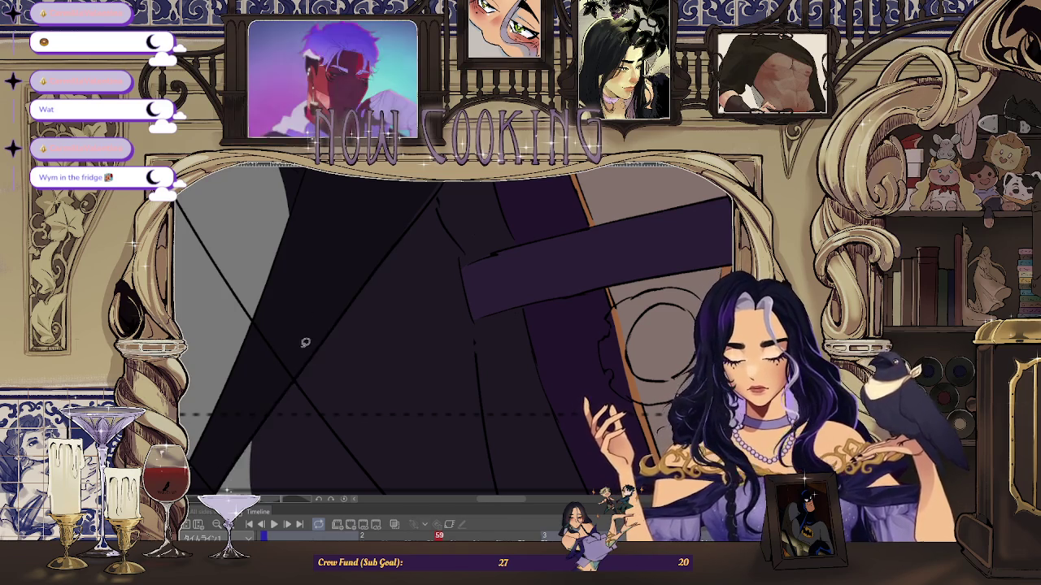
pyautogui.scroll(-2, 276, 407)
pyautogui.scroll(-2, 325, 366)
pyautogui.scroll(-2, 422, 290)
pyautogui.scroll(2, 341, 334)
pyautogui.scroll(2, 268, 350)
pyautogui.scroll(1, 255, 353)
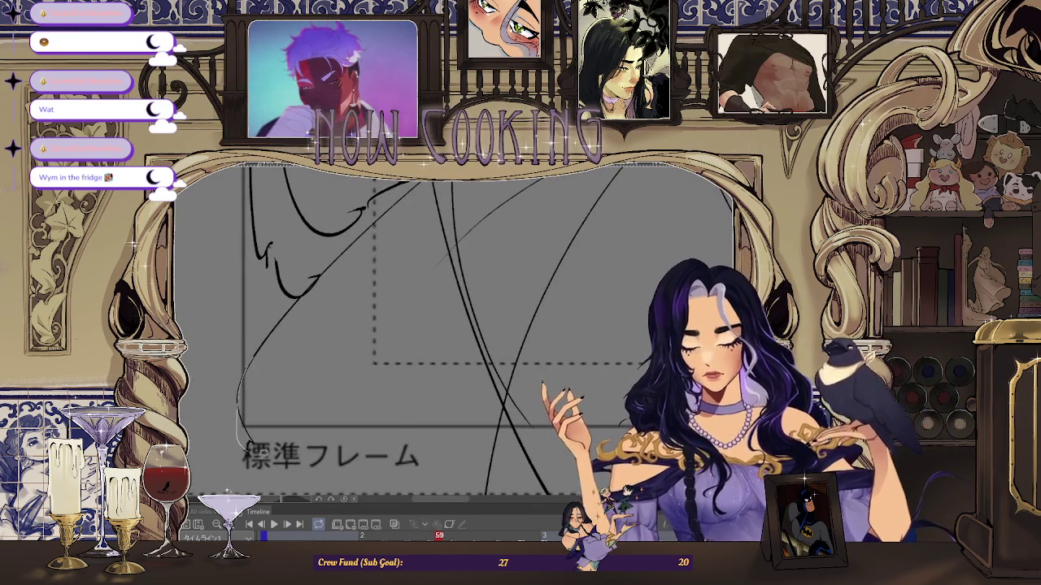
# - Fill the lower-left cloak area with the dark colour
pyautogui.click(325, 390)
pyautogui.scroll(2, 407, 342)
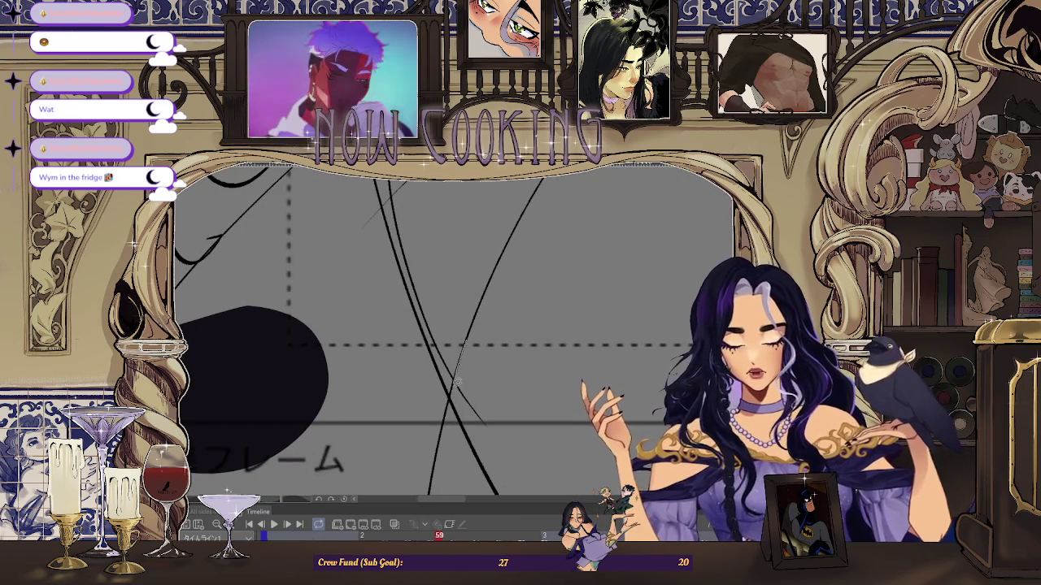
pyautogui.scroll(-2, 408, 390)
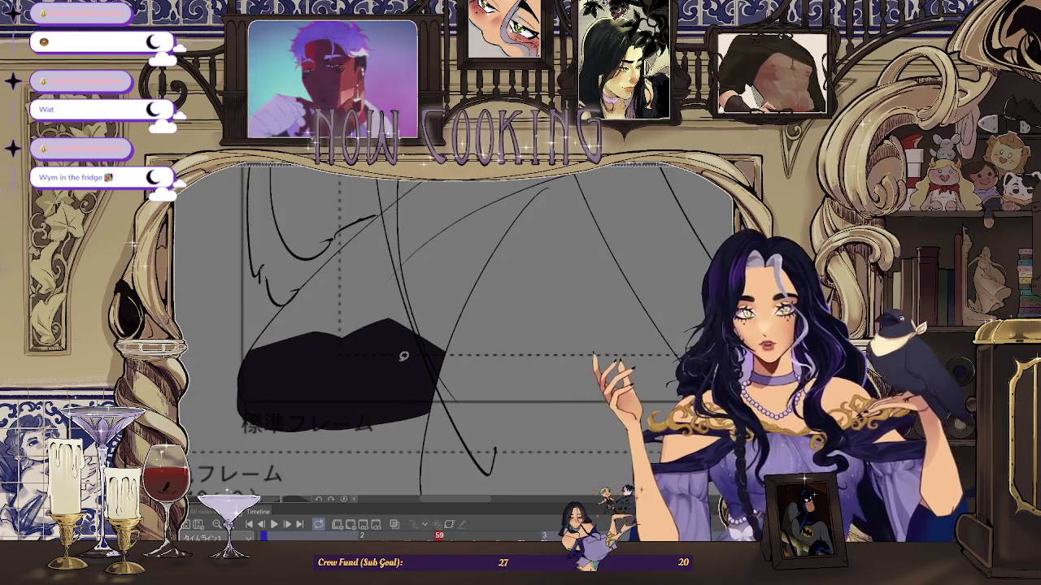
pyautogui.scroll(-1, 398, 361)
pyautogui.scroll(-2, 395, 365)
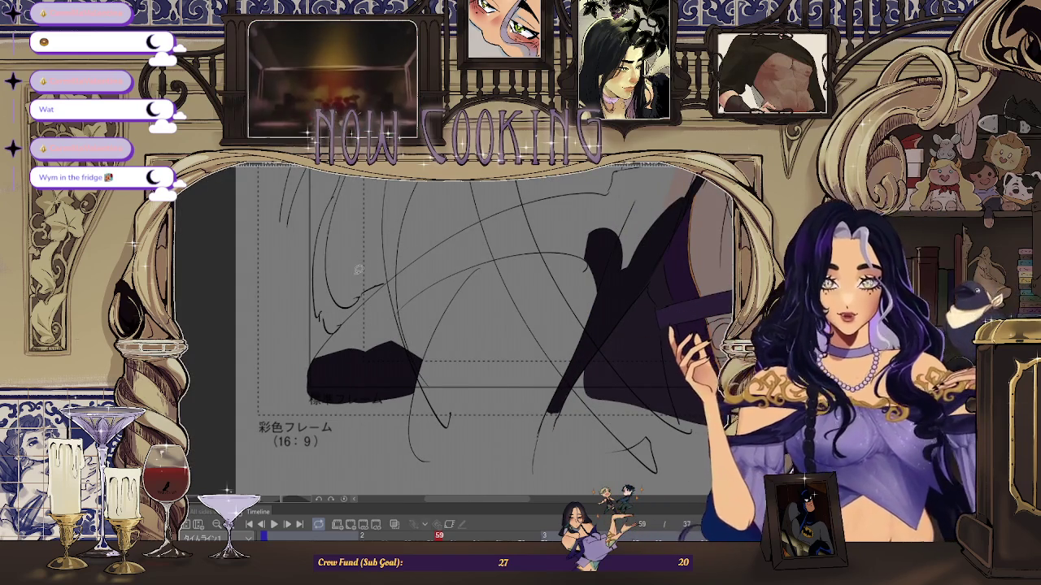
pyautogui.scroll(1, 358, 270)
pyautogui.scroll(2, 358, 270)
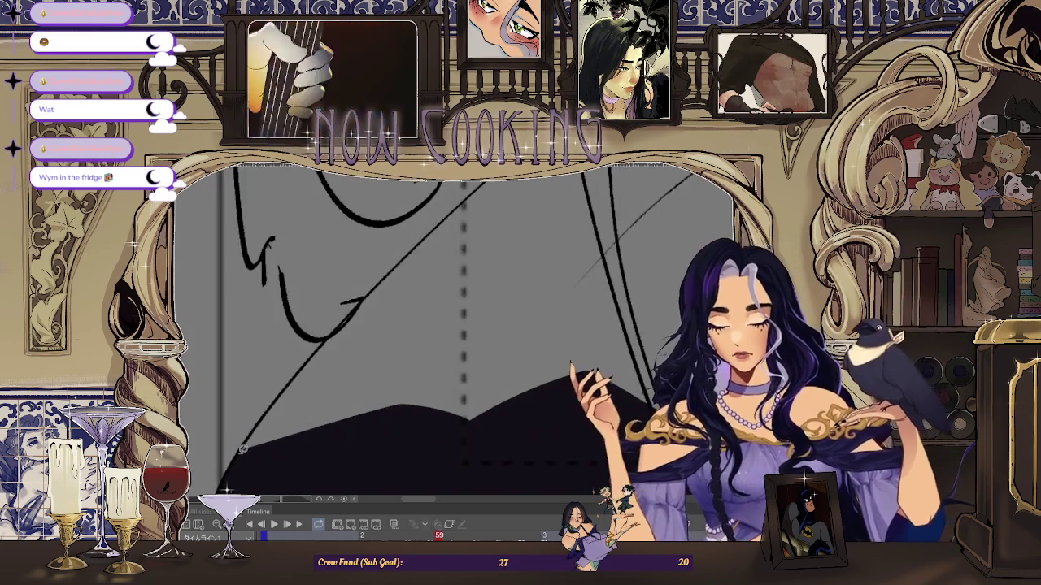
pyautogui.scroll(-1, 377, 424)
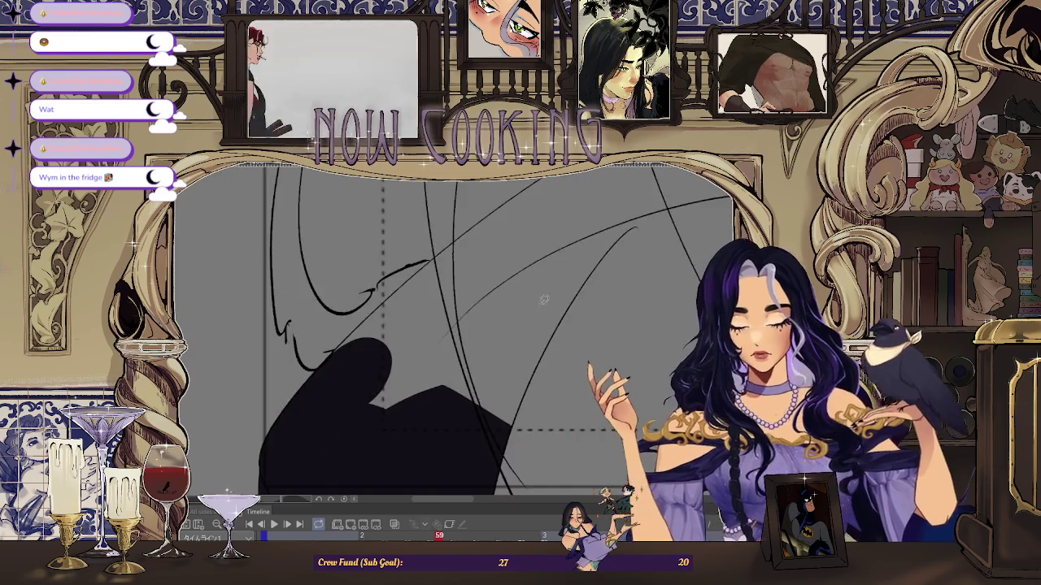
pyautogui.scroll(-1, 561, 324)
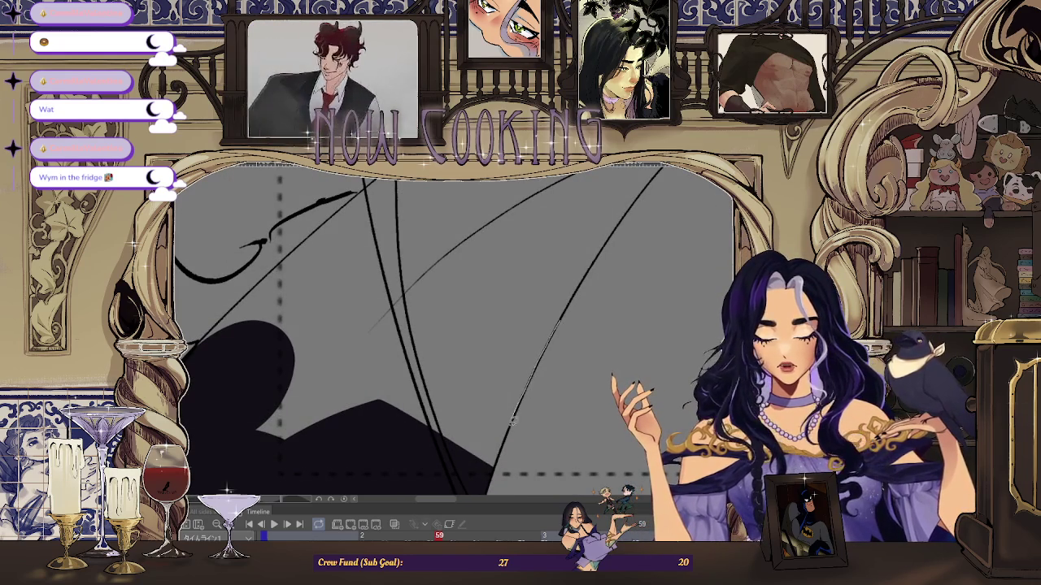
# - Lasso-fill a large lower cloak region and a leaf-shaped area dark purple
pyautogui.moveTo(453, 281); pyautogui.dragTo(455, 292)
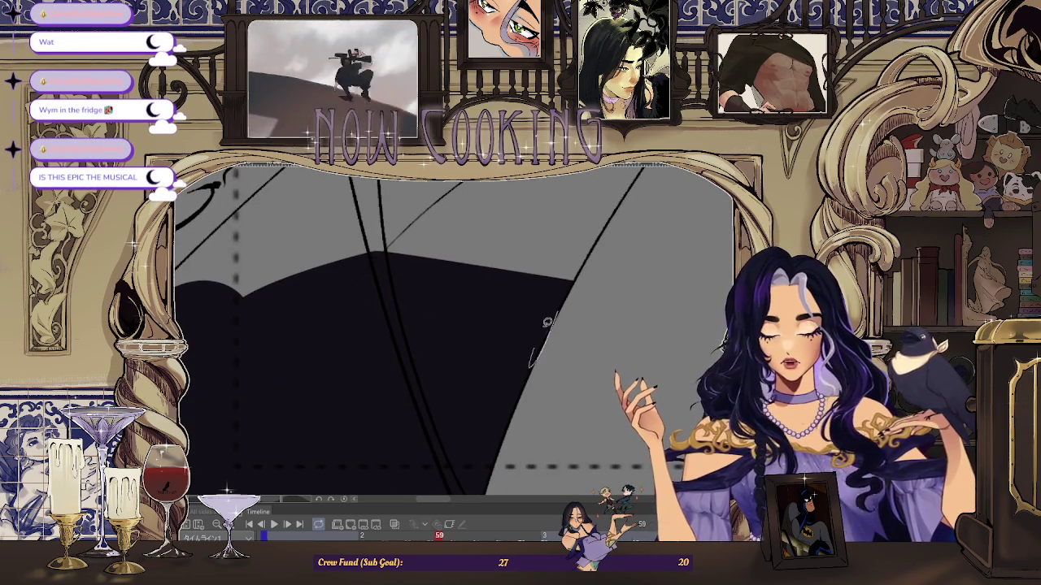
pyautogui.scroll(-1, 518, 344)
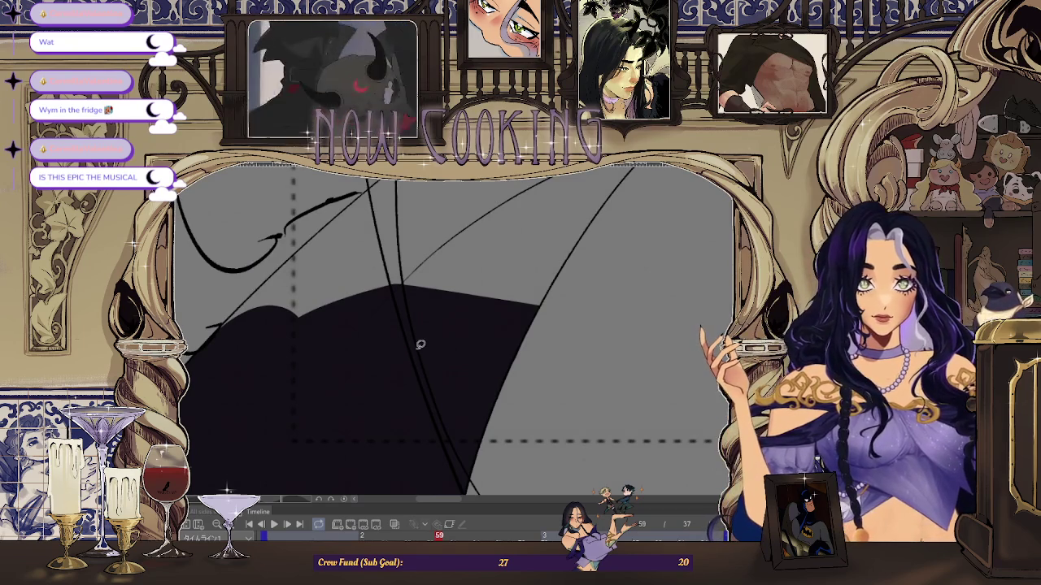
pyautogui.scroll(2, 423, 343)
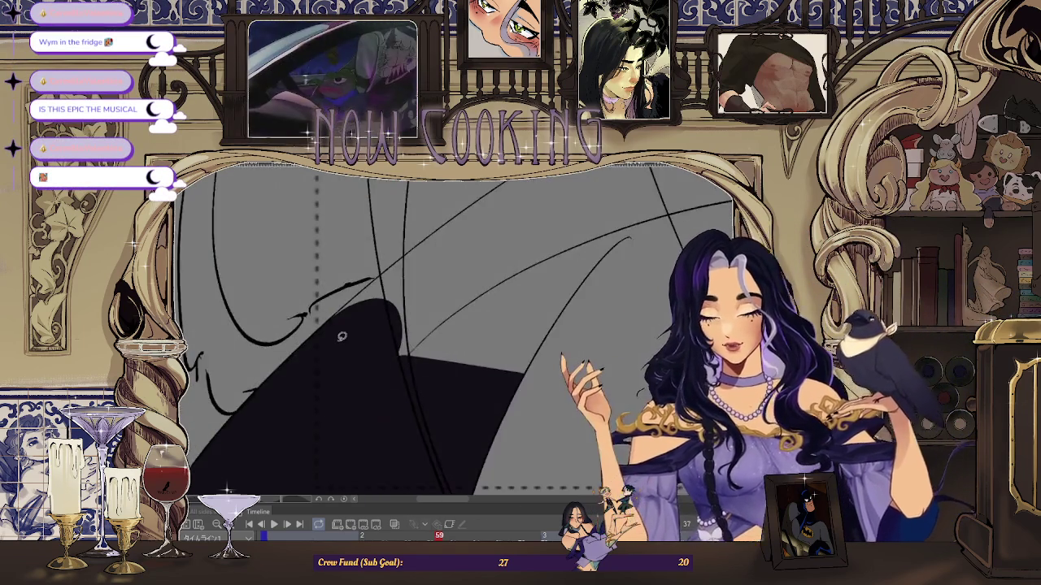
pyautogui.scroll(-2, 534, 261)
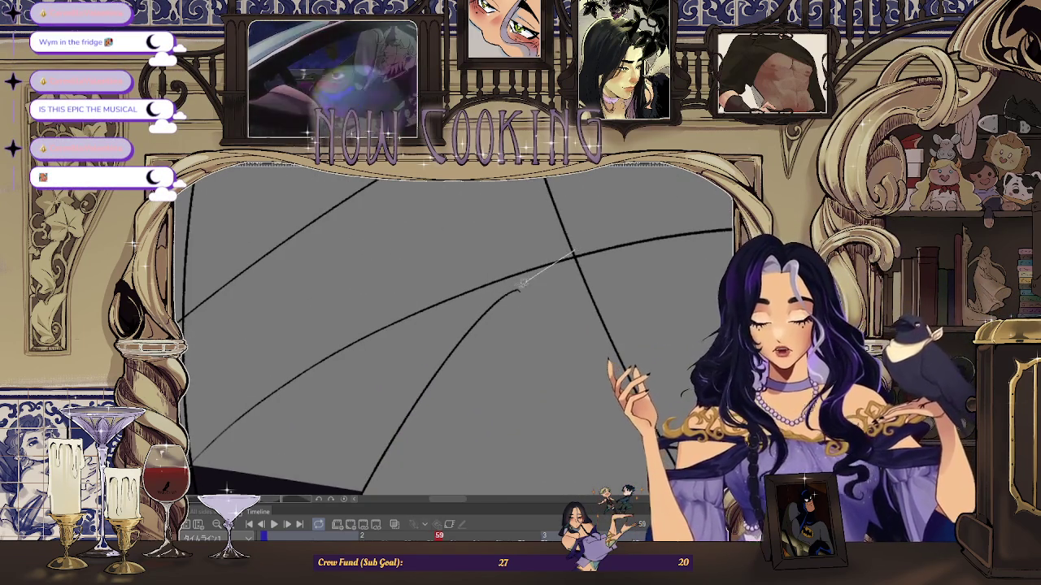
pyautogui.moveTo(368, 352); pyautogui.dragTo(382, 342)
pyautogui.scroll(-1, 423, 334)
# - Lasso-fill another outlined cloak section dark purple, merging it into the existing cloak fill
pyautogui.scroll(1, 484, 312)
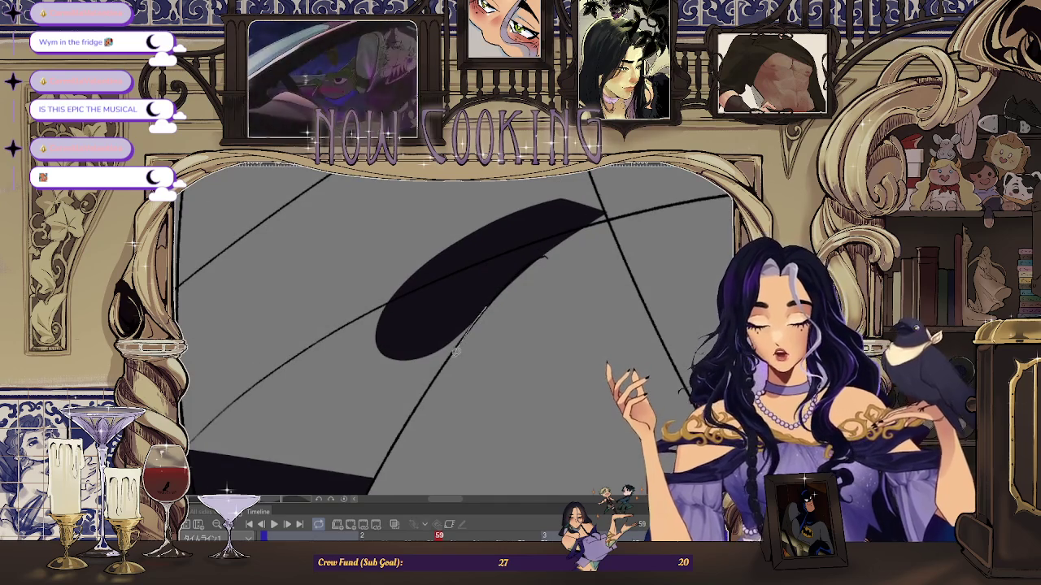
pyautogui.scroll(1, 452, 289)
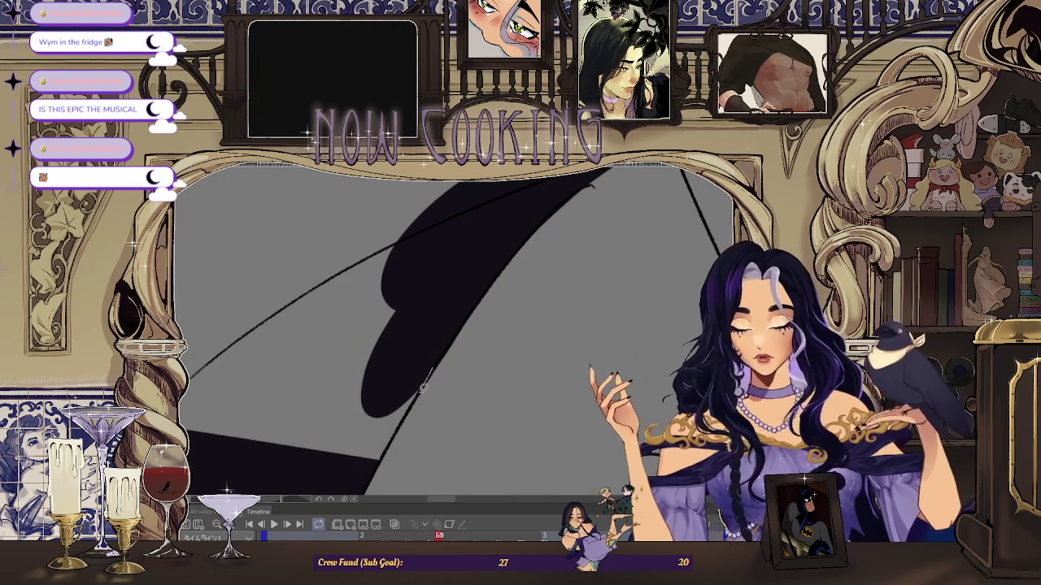
pyautogui.moveTo(433, 342); pyautogui.dragTo(247, 412)
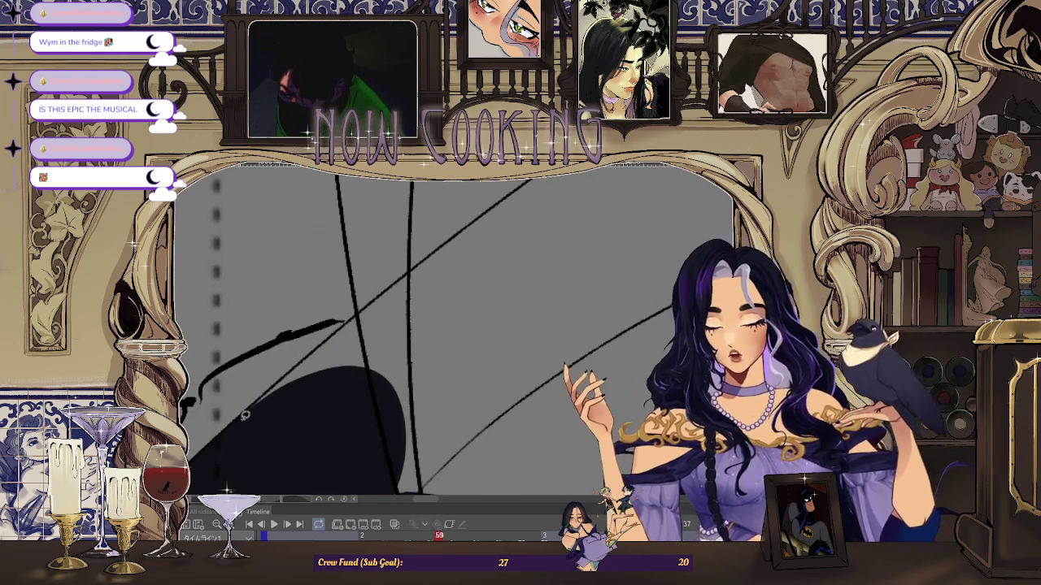
pyautogui.moveTo(420, 409); pyautogui.dragTo(422, 407)
pyautogui.scroll(-1, 453, 294)
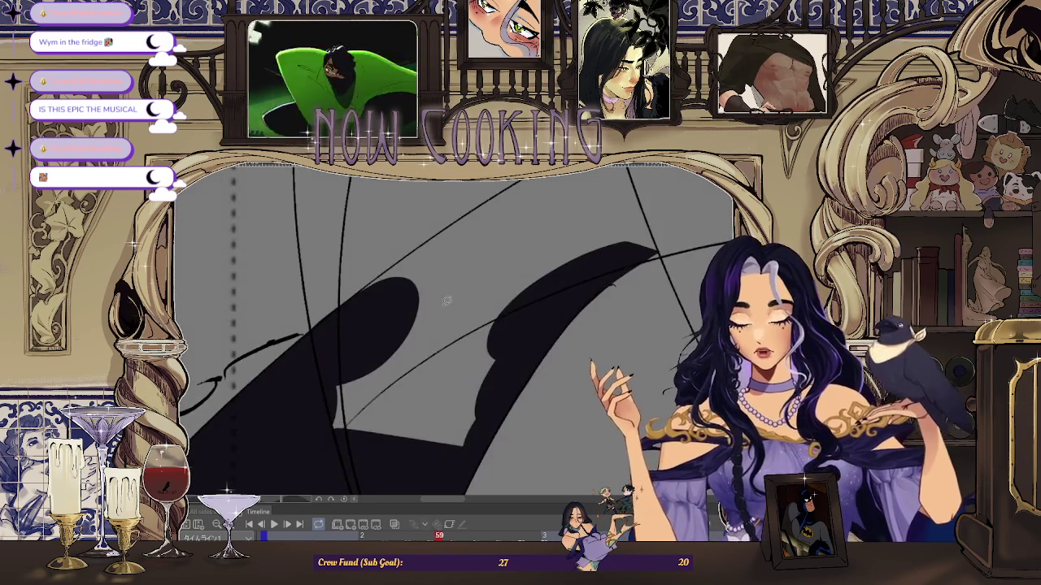
pyautogui.moveTo(531, 323); pyautogui.dragTo(308, 364)
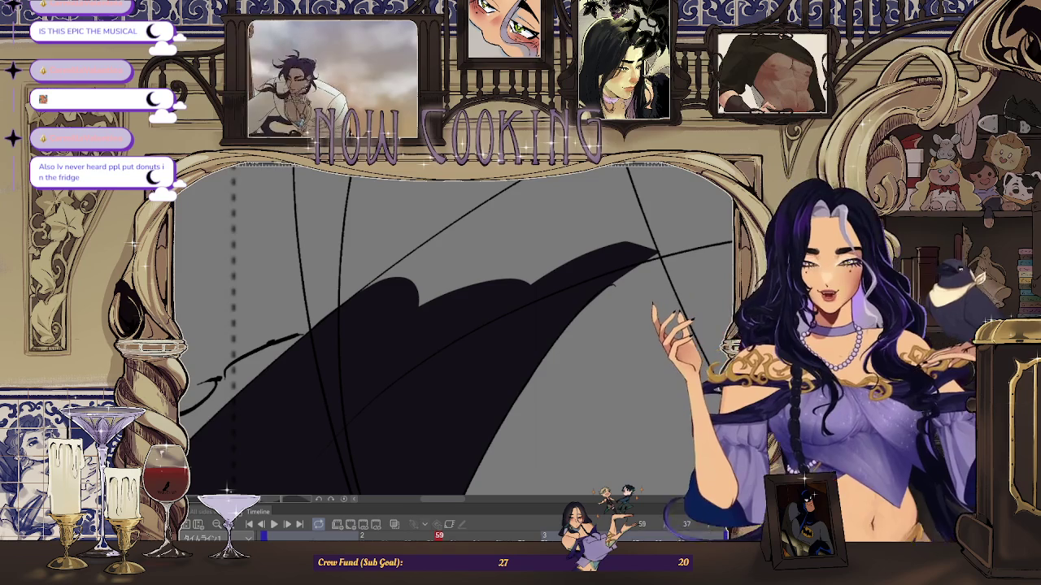
# - Extend the cloak fill toward the diagonal line, then undo the oversized fill
pyautogui.scroll(2, 455, 334)
pyautogui.scroll(2, 456, 334)
pyautogui.scroll(2, 455, 334)
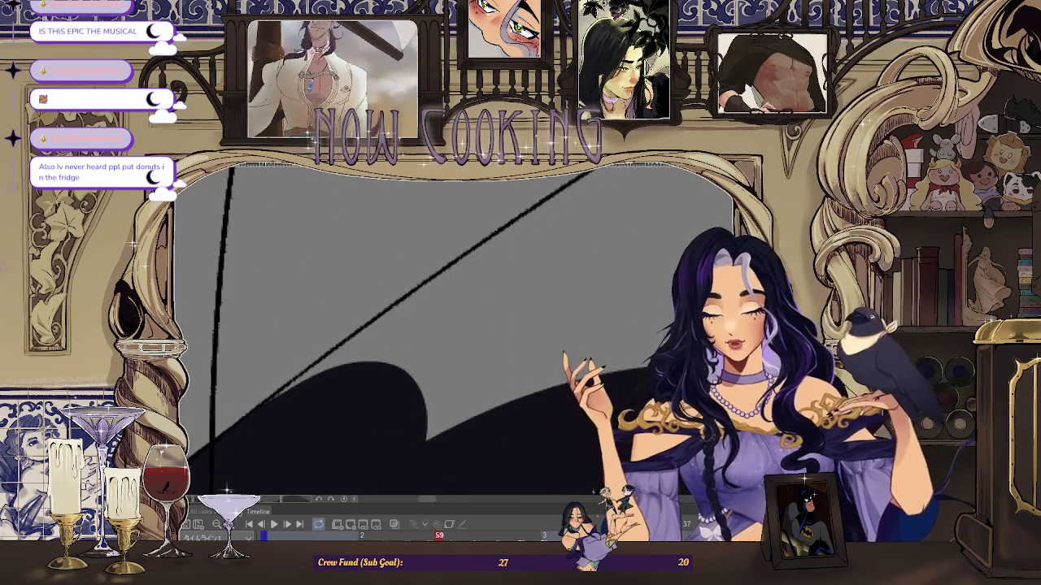
pyautogui.scroll(-2, 311, 395)
pyautogui.scroll(2, 275, 404)
pyautogui.moveTo(368, 404); pyautogui.dragTo(273, 404)
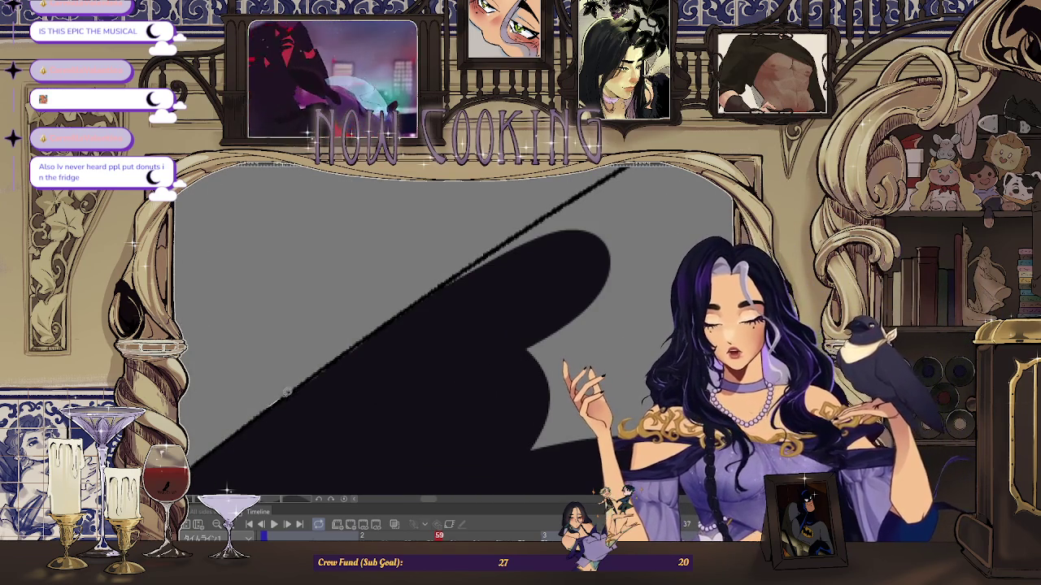
pyautogui.hotkey('ctrl', 'z')
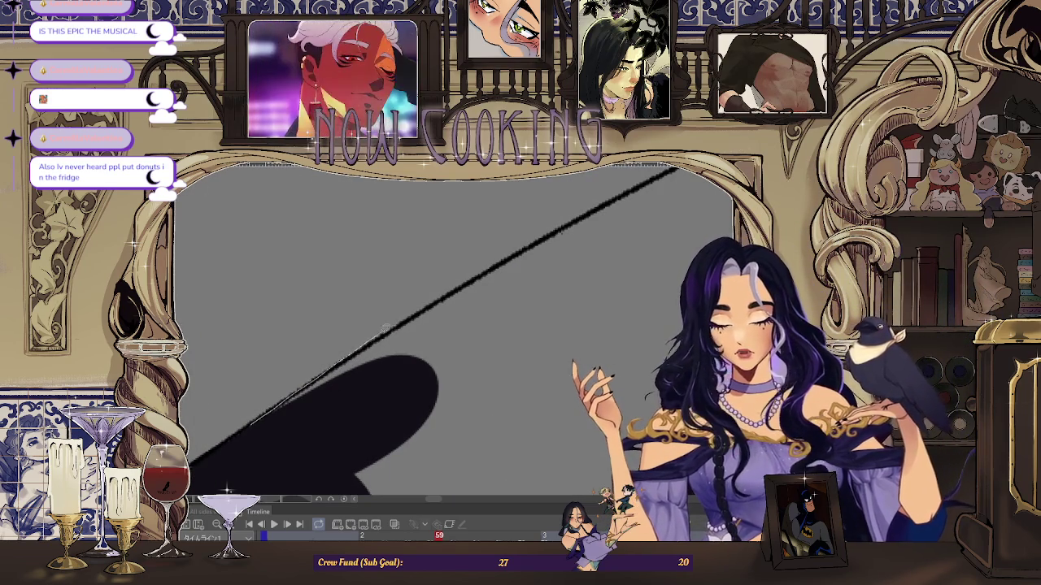
# - Refill the cloak tail dark up to the diagonal sketch line and step to another animation frame
pyautogui.moveTo(456, 370); pyautogui.dragTo(225, 440)
pyautogui.hotkey('ctrl', 'z')
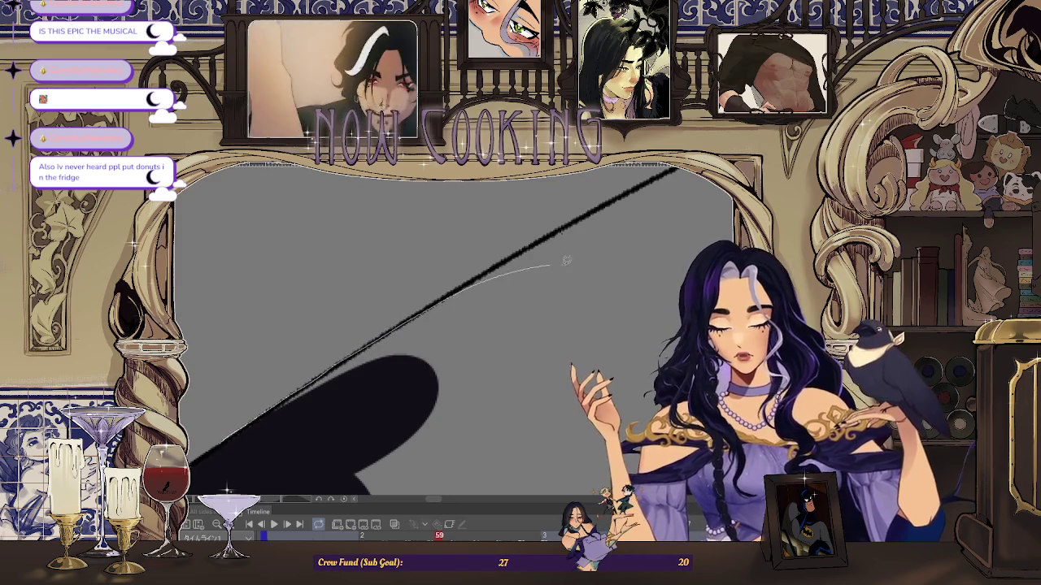
pyautogui.press('space')
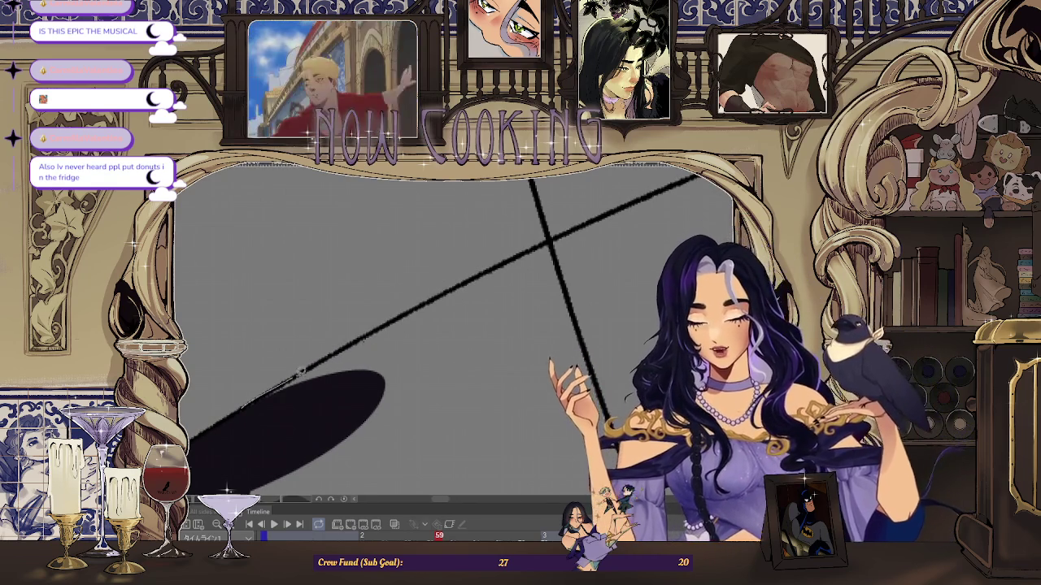
pyautogui.moveTo(531, 251); pyautogui.dragTo(257, 422)
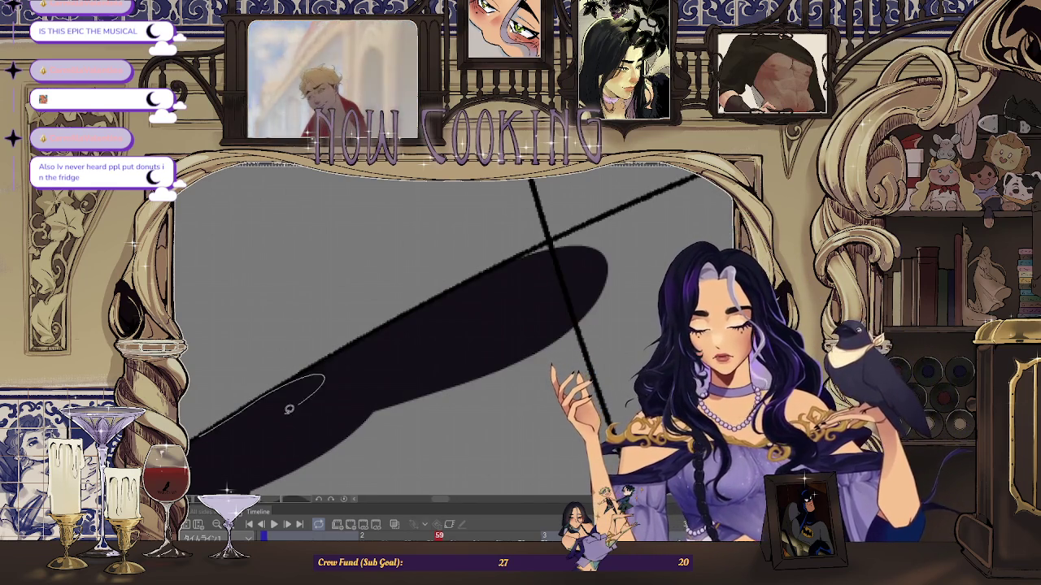
pyautogui.press('space')
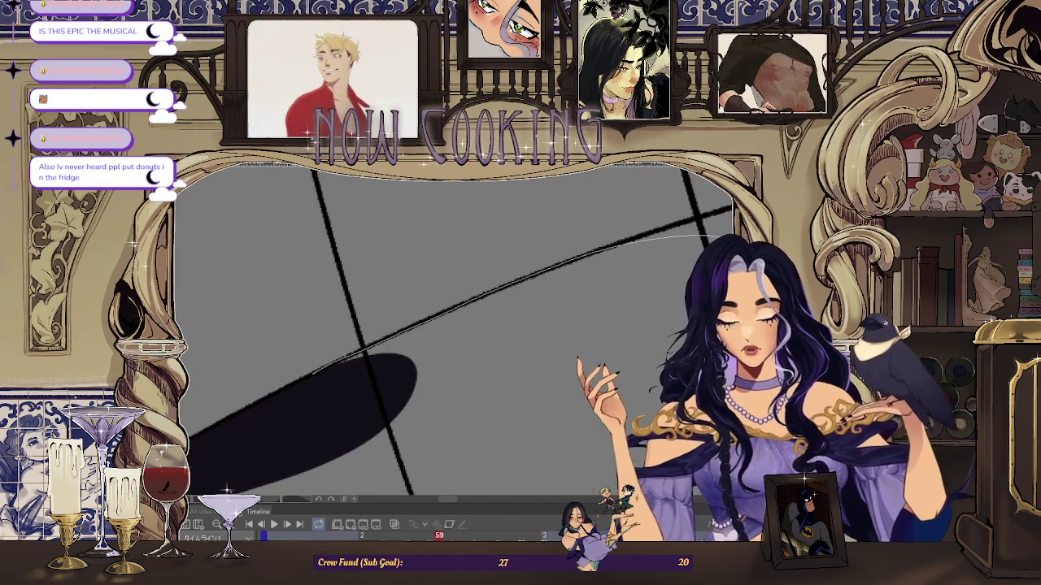
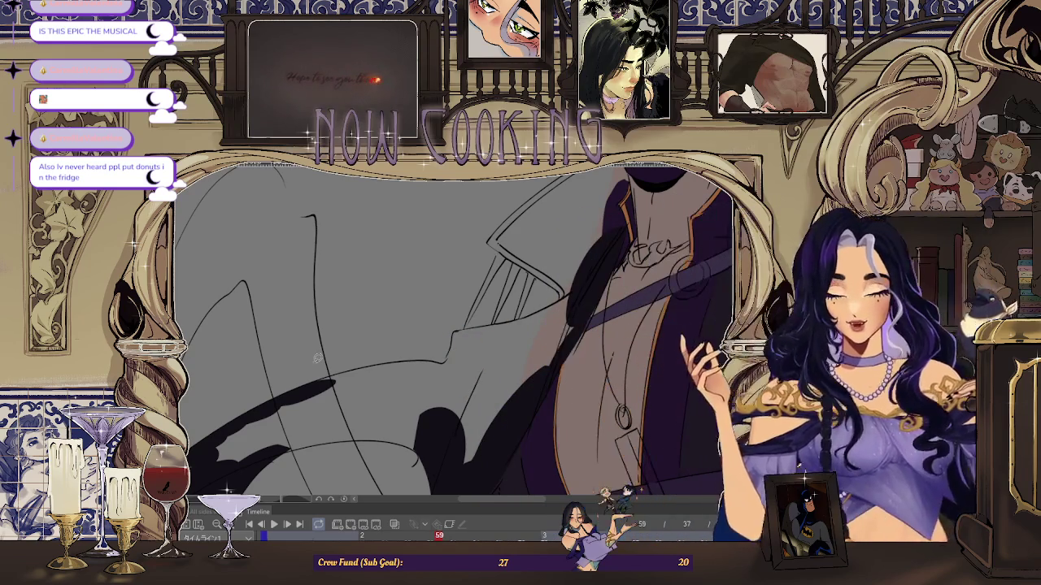
# - Mirror the canvas horizontally to check the drawing
pyautogui.press('h')
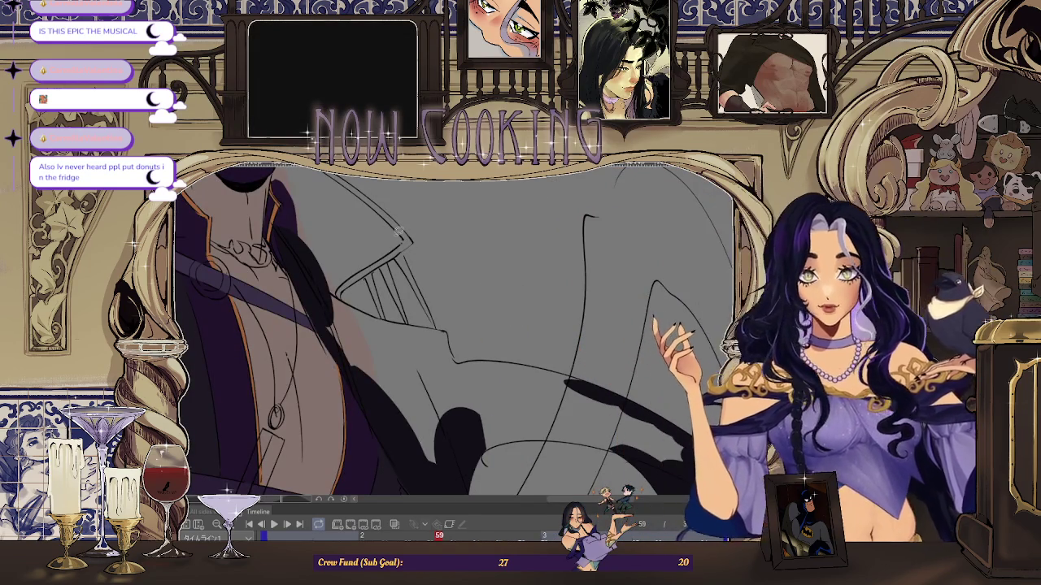
pyautogui.scroll(2, 456, 325)
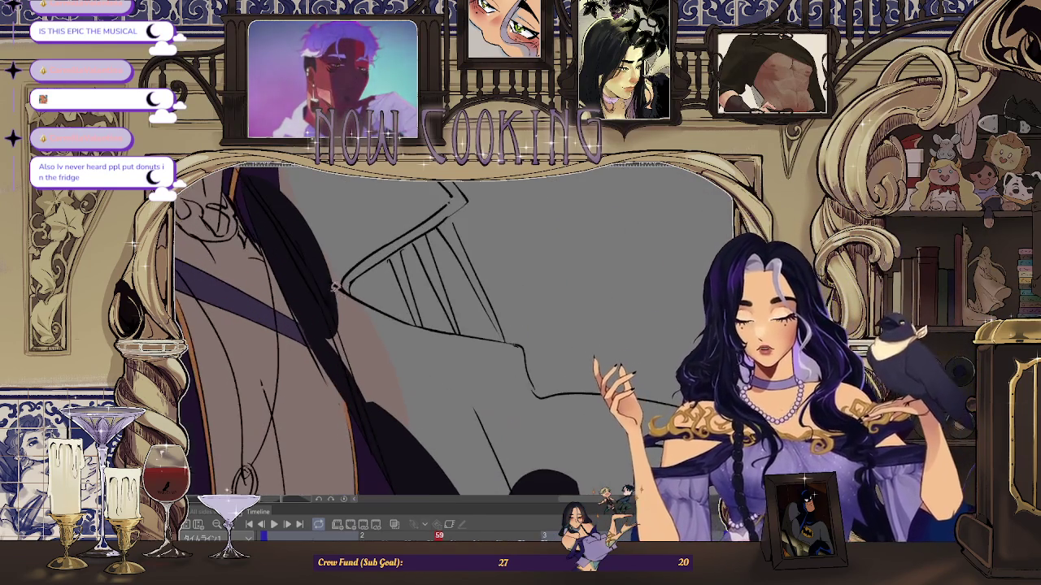
pyautogui.scroll(1, 456, 325)
pyautogui.scroll(1, 455, 326)
pyautogui.scroll(-1, 325, 316)
pyautogui.scroll(-1, 446, 322)
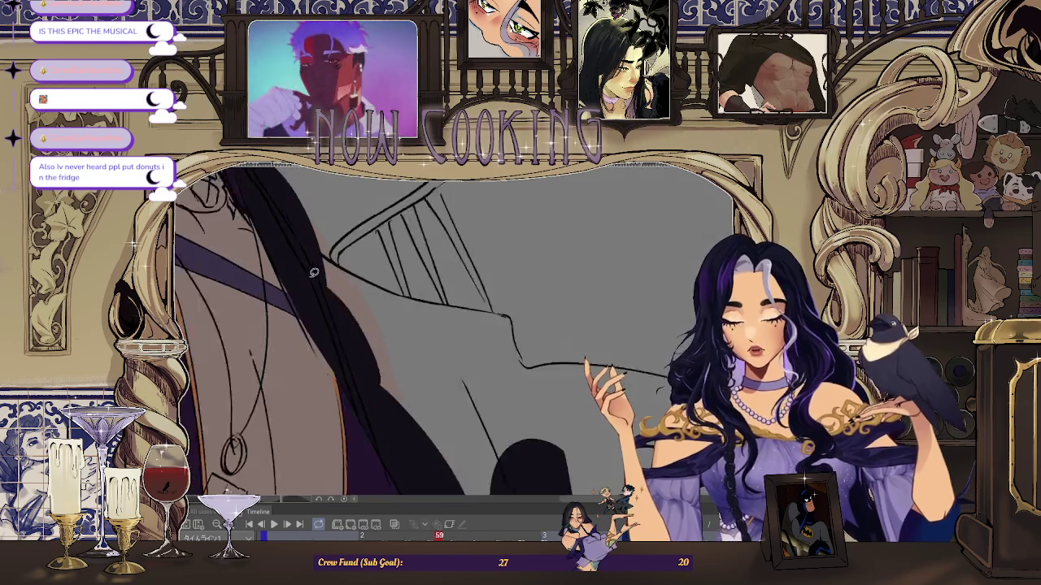
pyautogui.scroll(-2, 445, 322)
pyautogui.scroll(1, 464, 314)
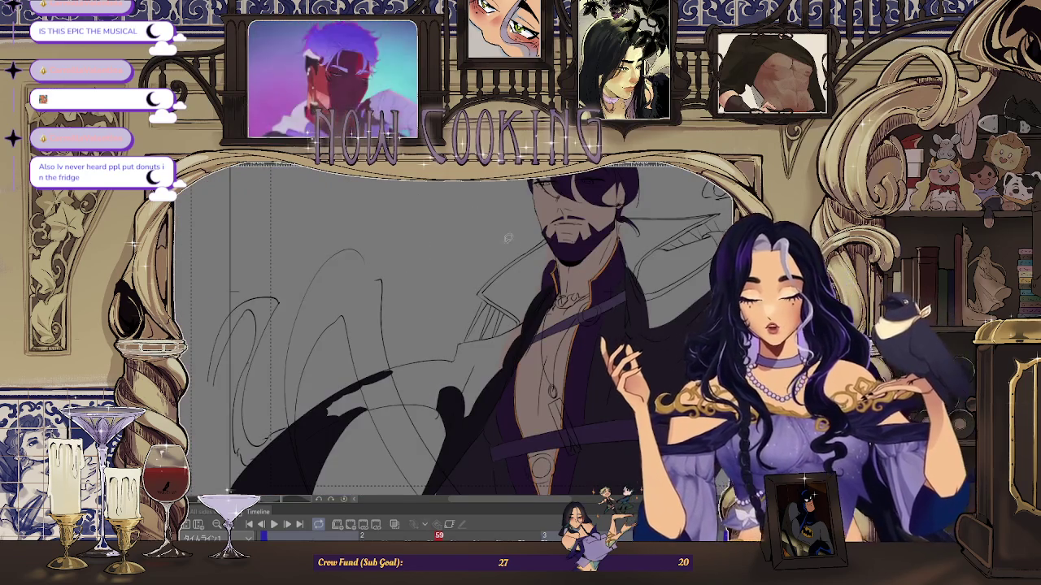
pyautogui.scroll(2, 464, 314)
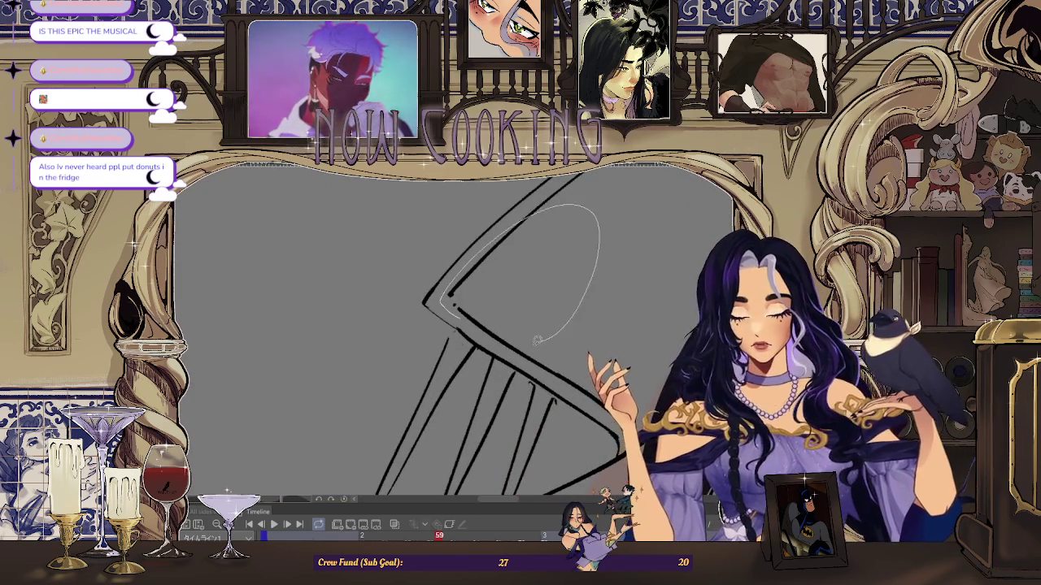
# - Lasso-fill two dark shadow shapes on the coat beside the hatching lines
pyautogui.moveTo(551, 335); pyautogui.dragTo(445, 311)
pyautogui.hscroll(5, 455, 325)
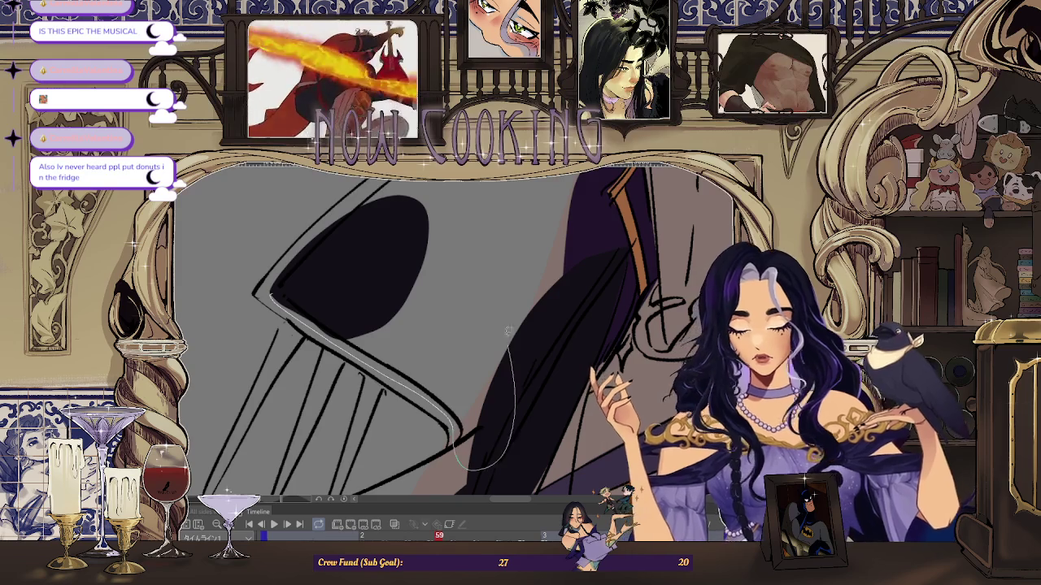
pyautogui.scroll(-2, 515, 356)
pyautogui.scroll(2, 251, 419)
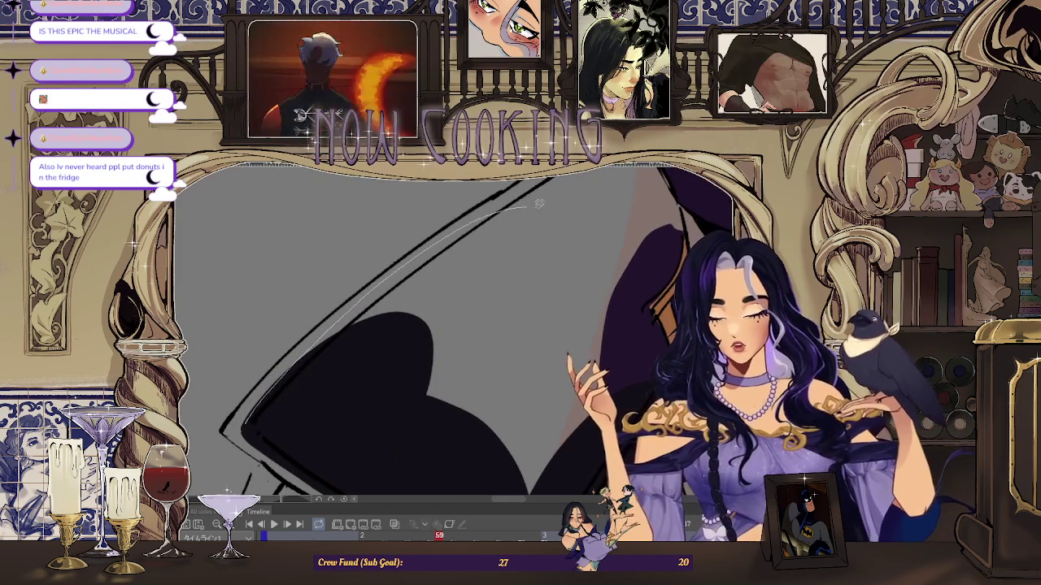
pyautogui.scroll(2, 365, 413)
pyautogui.scroll(-2, 285, 410)
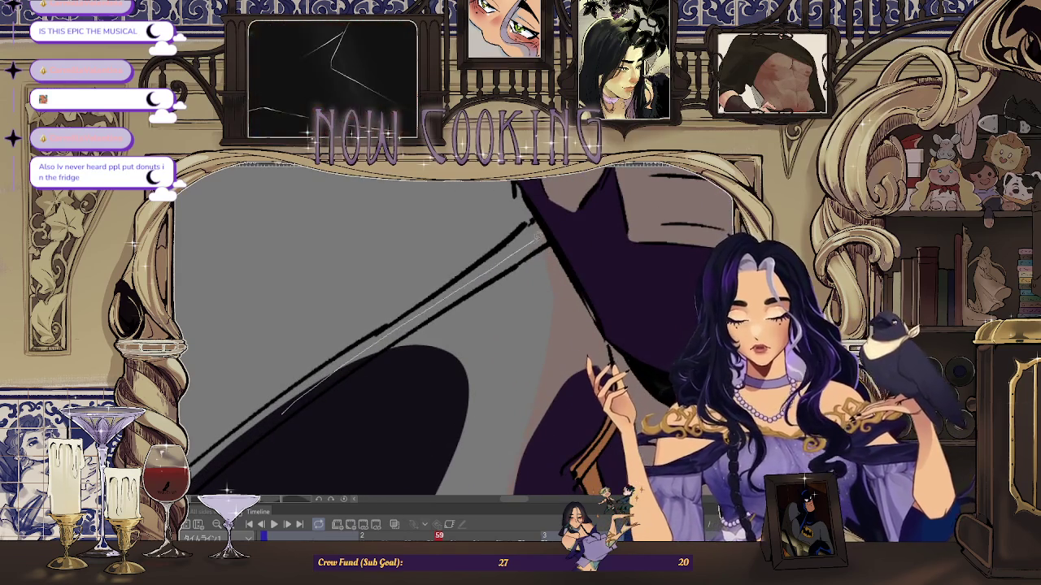
pyautogui.moveTo(381, 401); pyautogui.dragTo(383, 404)
pyautogui.scroll(-2, 407, 382)
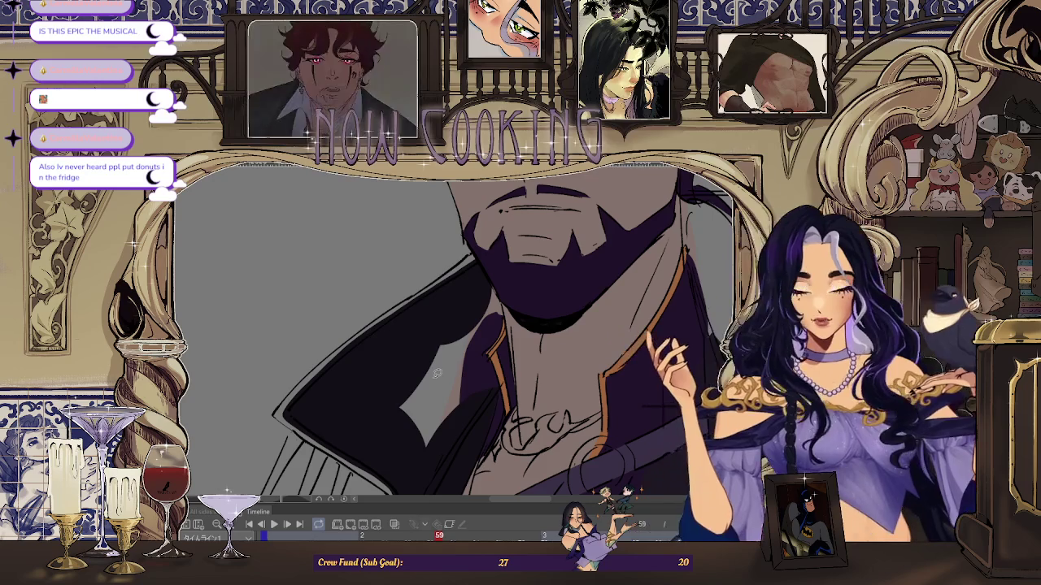
pyautogui.scroll(-2, 544, 379)
pyautogui.scroll(2, 540, 380)
pyautogui.scroll(2, 416, 304)
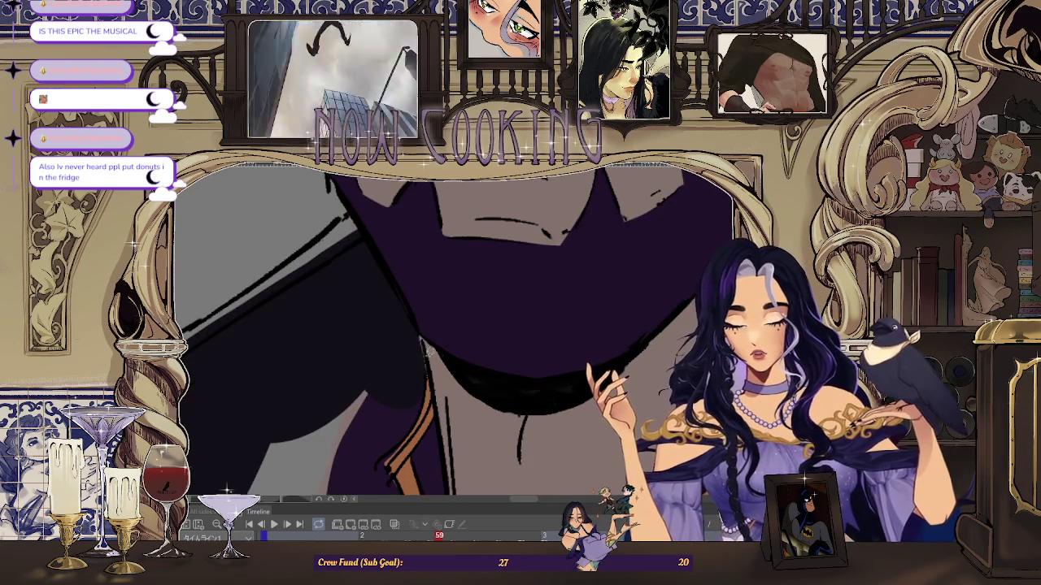
pyautogui.scroll(2, 427, 333)
pyautogui.scroll(-1, 417, 381)
pyautogui.scroll(-1, 422, 337)
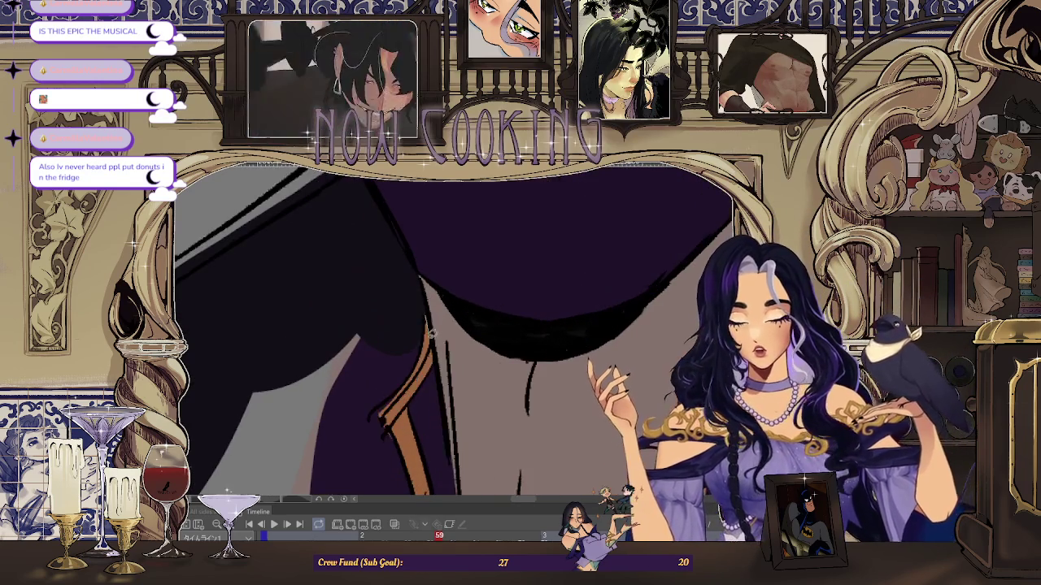
pyautogui.scroll(-1, 342, 350)
pyautogui.scroll(1, 406, 308)
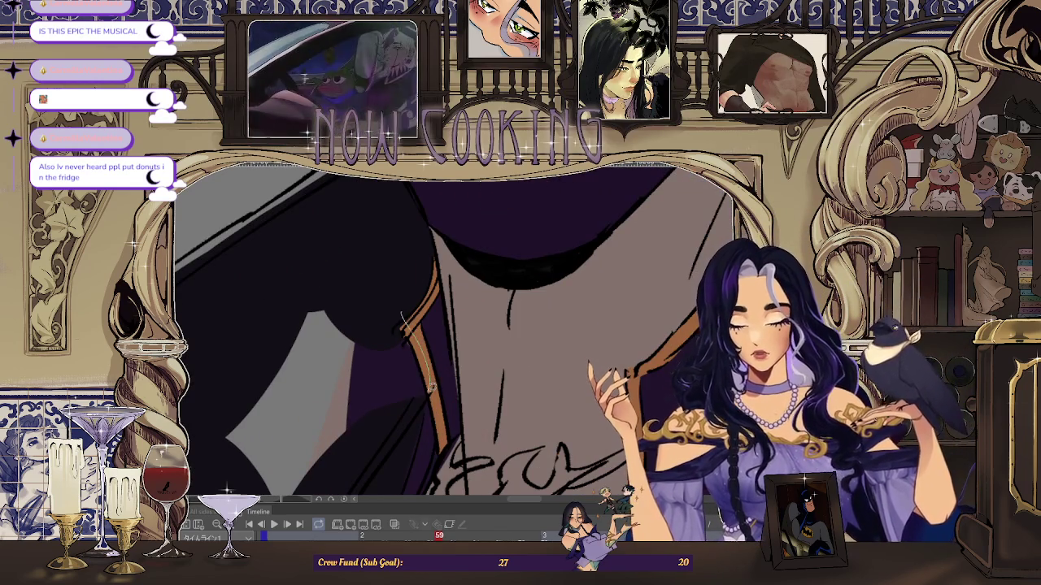
pyautogui.scroll(-1, 416, 382)
pyautogui.scroll(-1, 422, 381)
pyautogui.scroll(-1, 383, 391)
pyautogui.scroll(1, 520, 375)
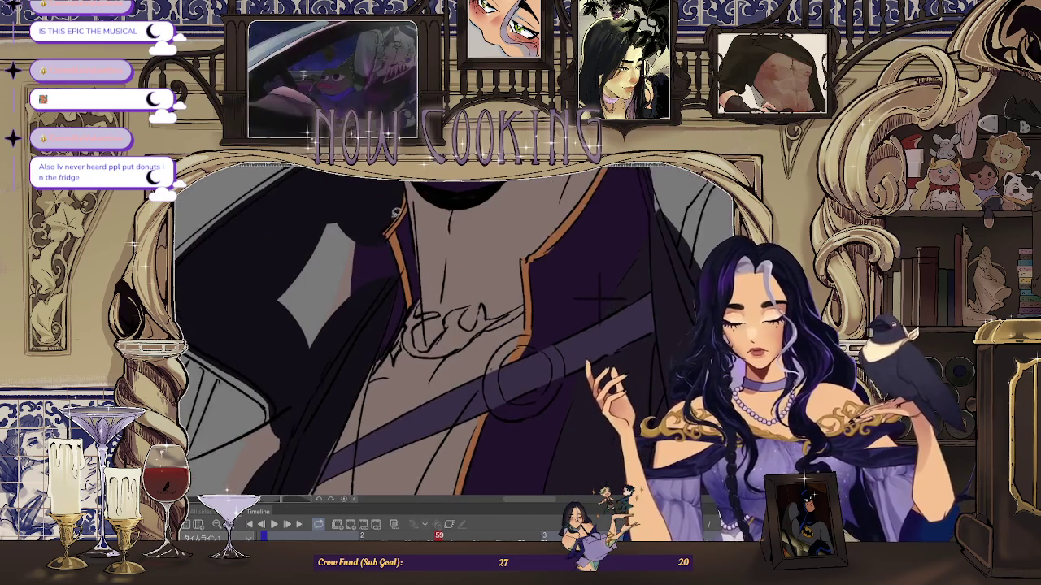
pyautogui.scroll(2, 521, 378)
pyautogui.scroll(1, 392, 259)
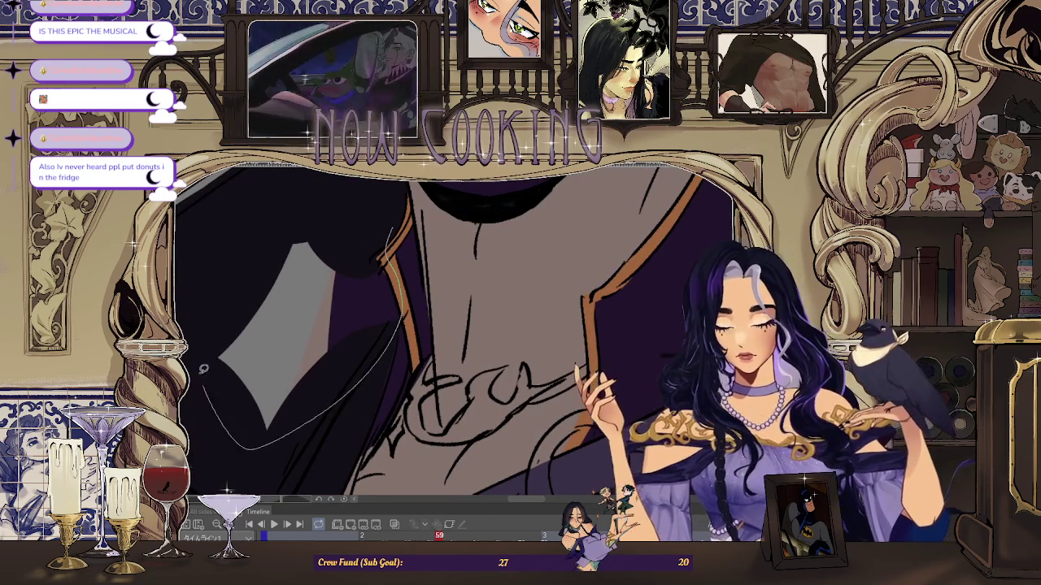
pyautogui.scroll(-2, 211, 394)
pyautogui.scroll(-1, 211, 394)
pyautogui.scroll(2, 427, 278)
pyautogui.scroll(-1, 366, 285)
pyautogui.scroll(-1, 311, 294)
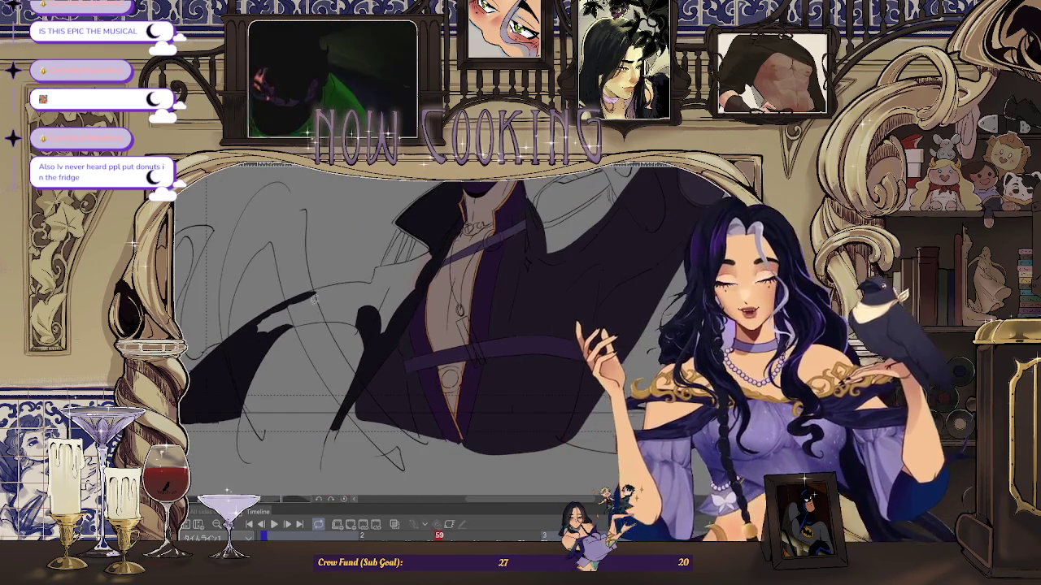
# - Flip the canvas back to its normal orientation
pyautogui.scroll(2, 311, 294)
pyautogui.scroll(1, 341, 299)
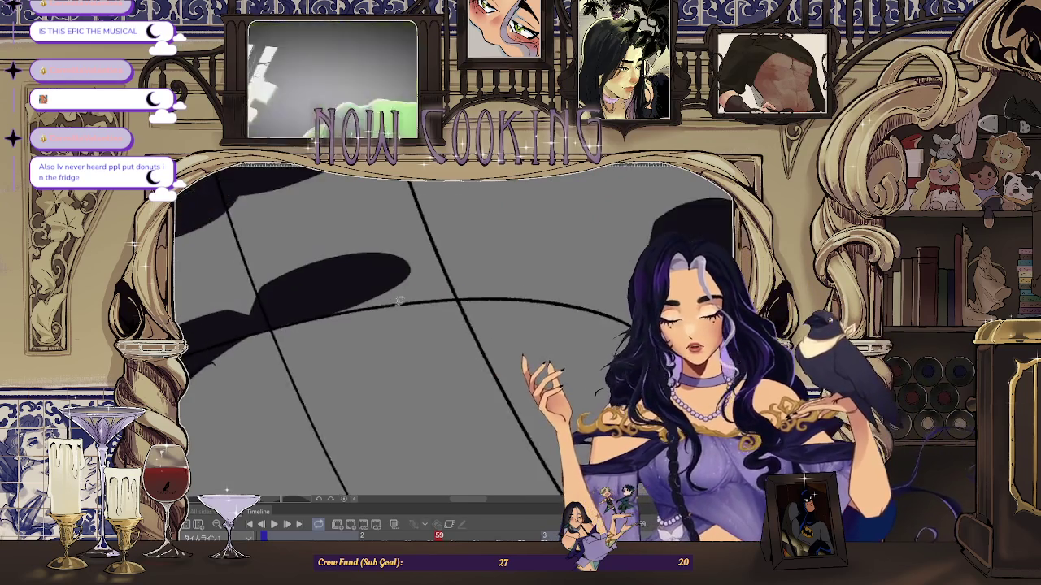
pyautogui.scroll(1, 368, 303)
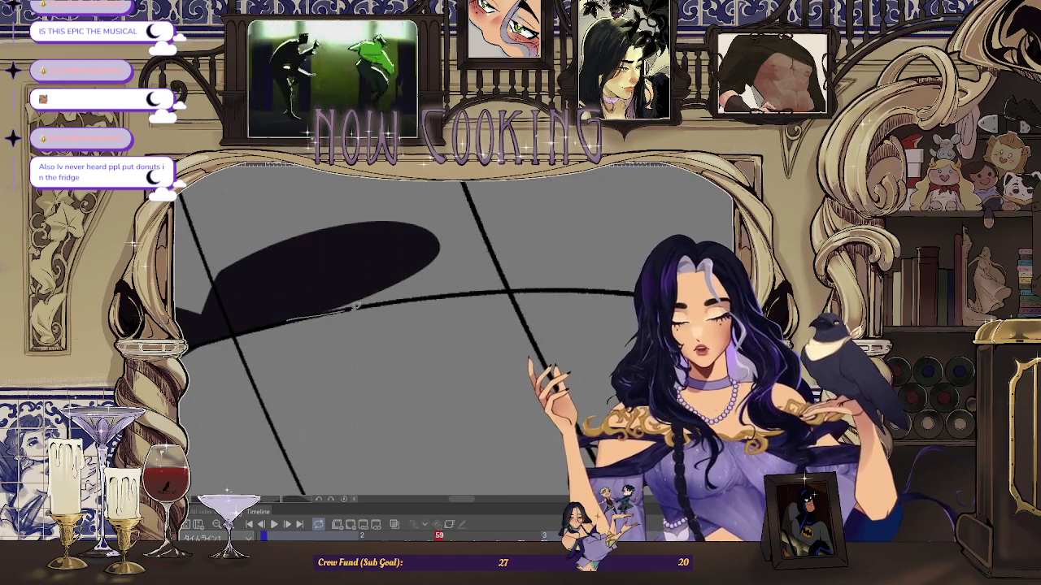
pyautogui.scroll(-2, 426, 345)
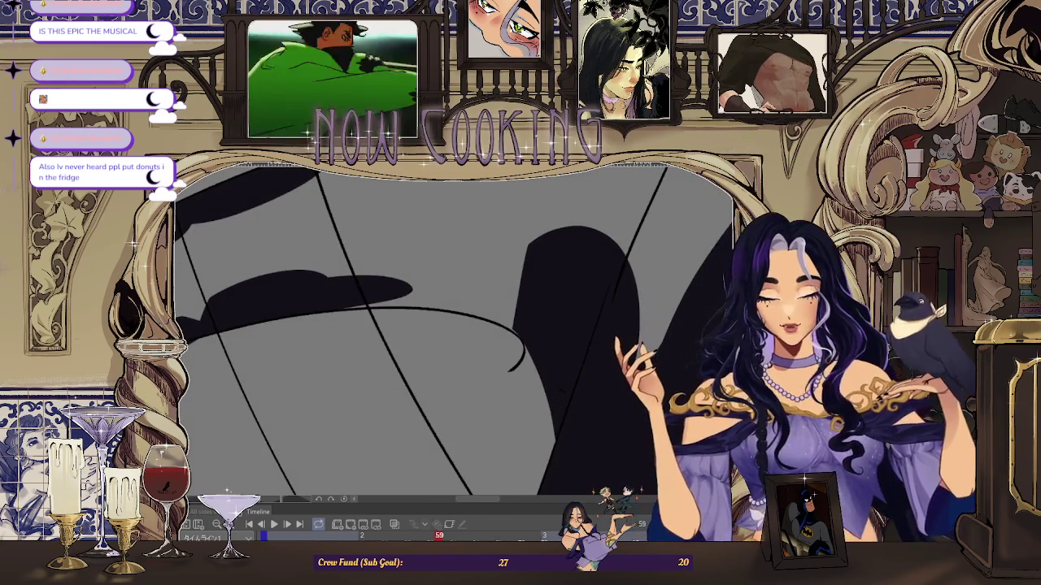
pyautogui.press('h')
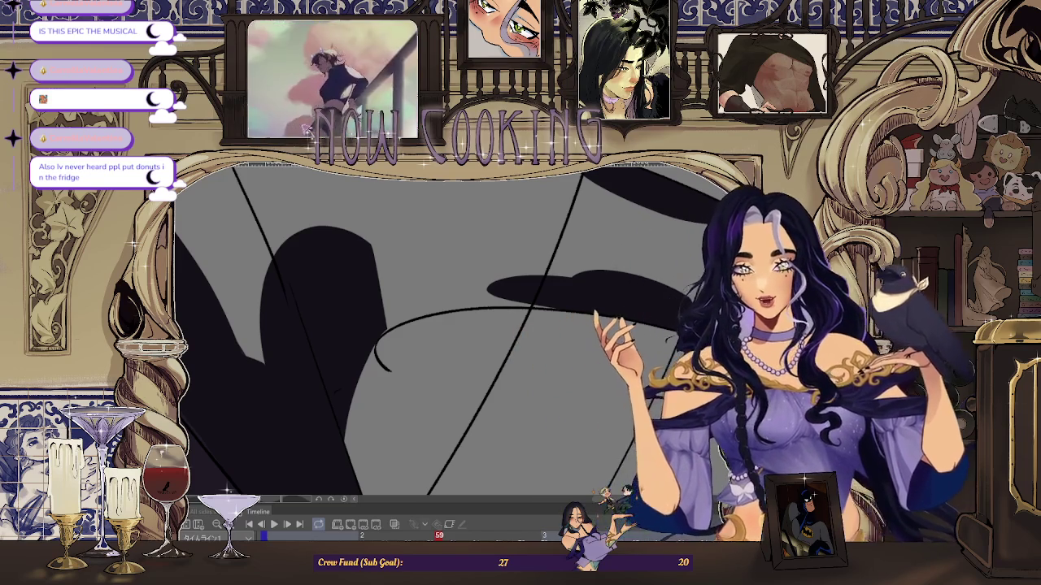
# - Rotate the view to the collar and fill a dark shadow shape there
pyautogui.scroll(3, 388, 318)
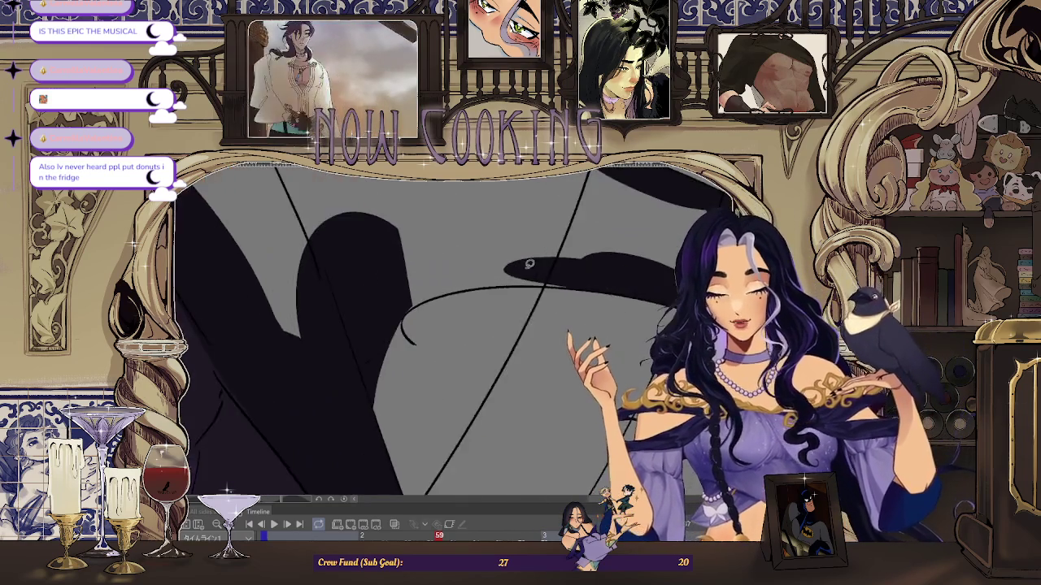
pyautogui.scroll(-3, 309, 333)
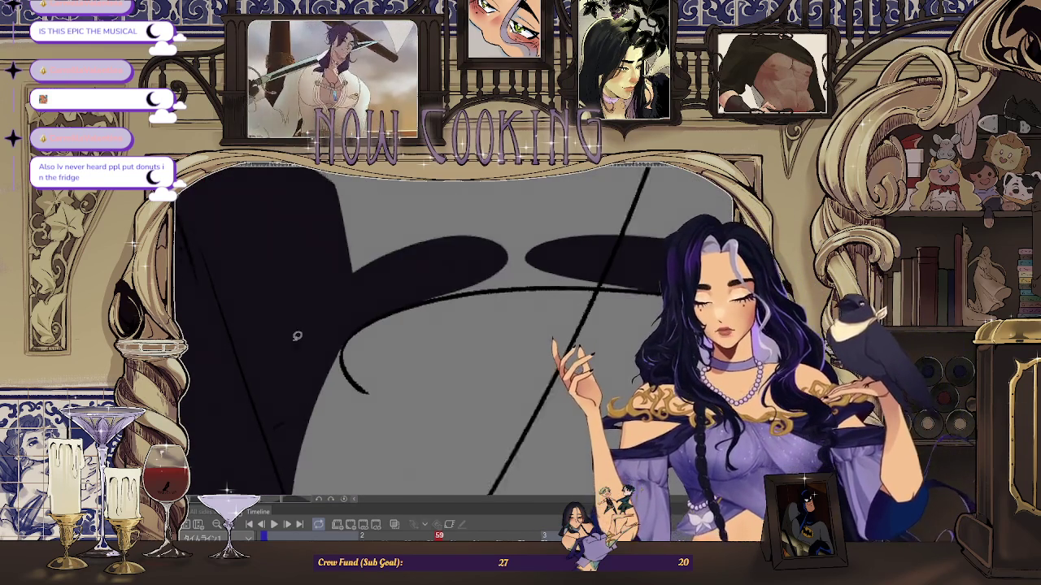
pyautogui.moveTo(334, 366); pyautogui.dragTo(345, 370)
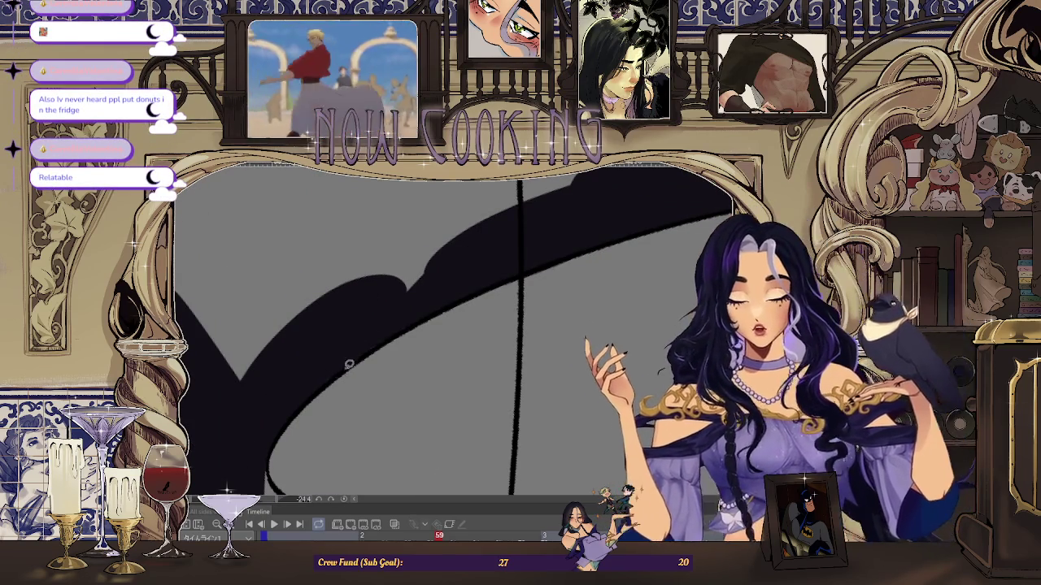
pyautogui.scroll(-4, 421, 309)
pyautogui.scroll(4, 601, 314)
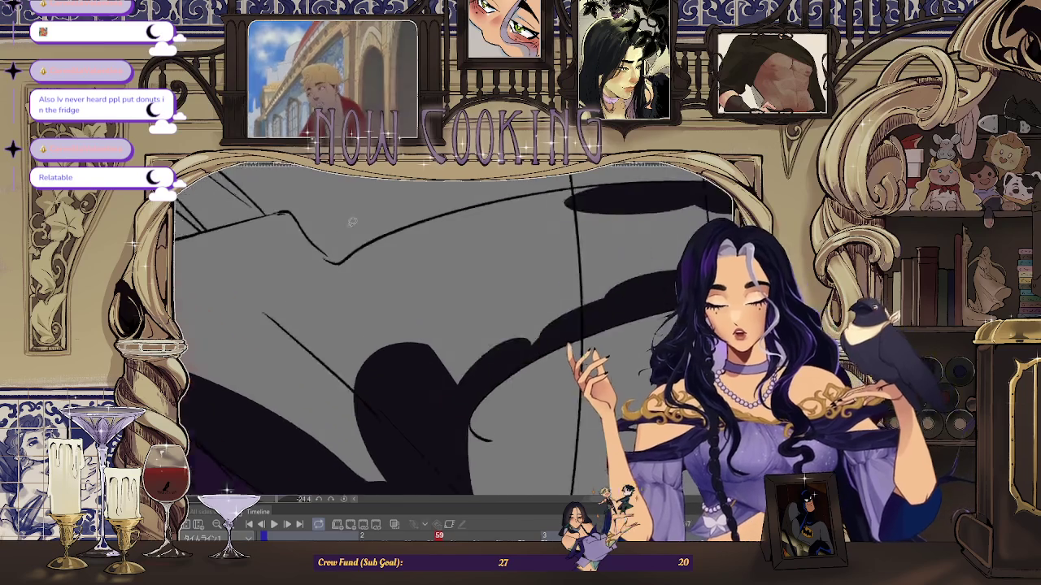
pyautogui.moveTo(541, 215); pyautogui.dragTo(374, 277)
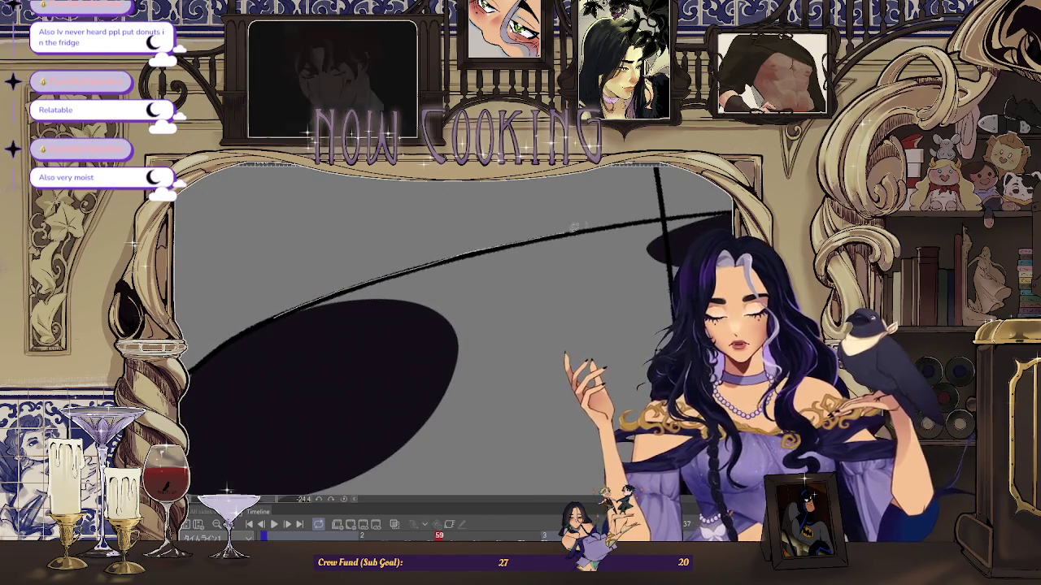
pyautogui.moveTo(567, 229)
pyautogui.mouseDown()
pyautogui.moveTo(700, 280)
pyautogui.moveTo(482, 323)
pyautogui.mouseUp()
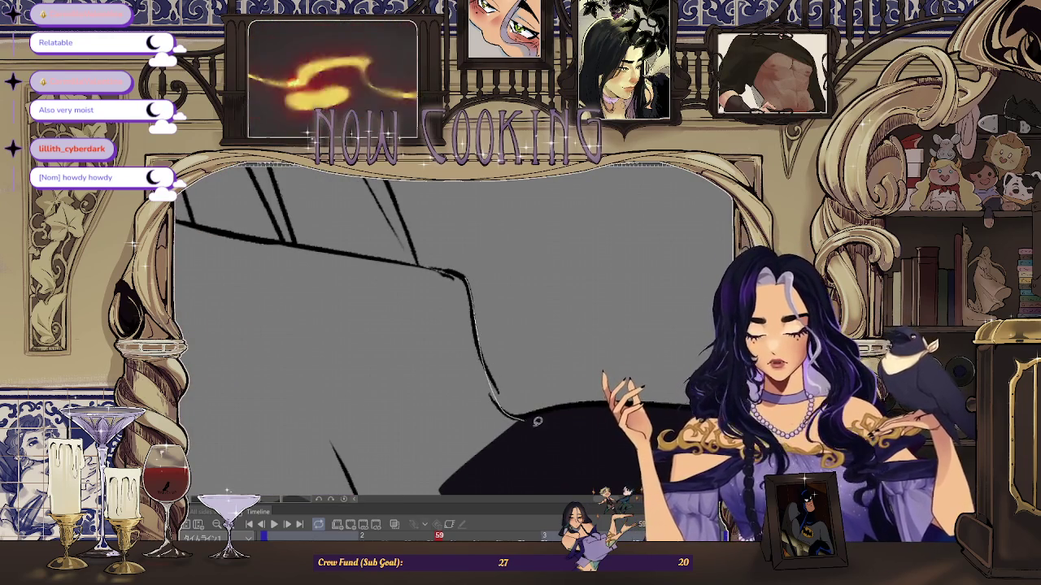
pyautogui.moveTo(375, 371)
pyautogui.mouseDown()
pyautogui.moveTo(488, 395)
pyautogui.moveTo(410, 252)
pyautogui.moveTo(519, 275)
pyautogui.mouseUp()
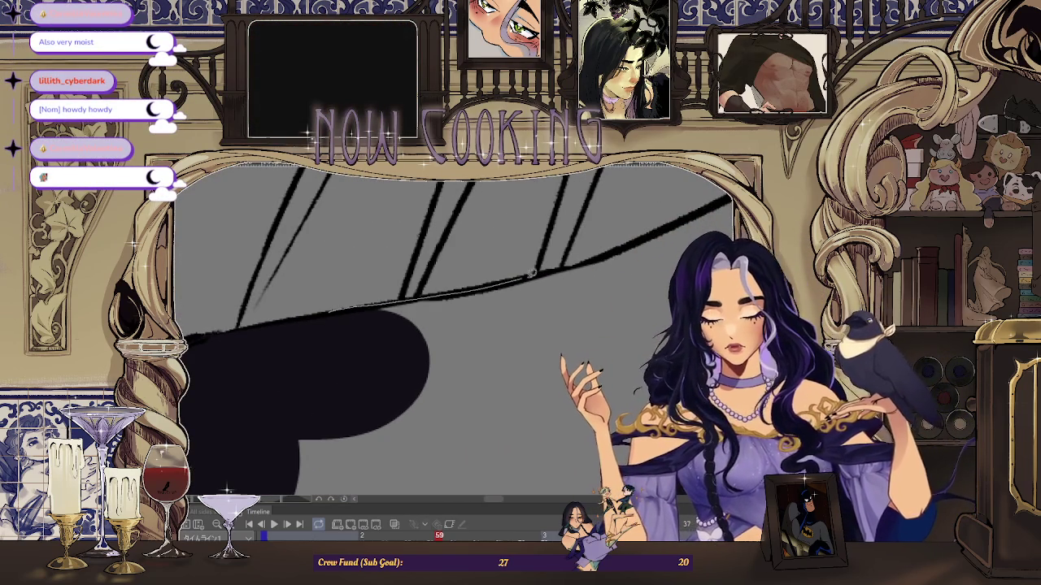
# - Fill two more dark shadow shapes on the coat and sleeve
pyautogui.moveTo(672, 289); pyautogui.dragTo(525, 252)
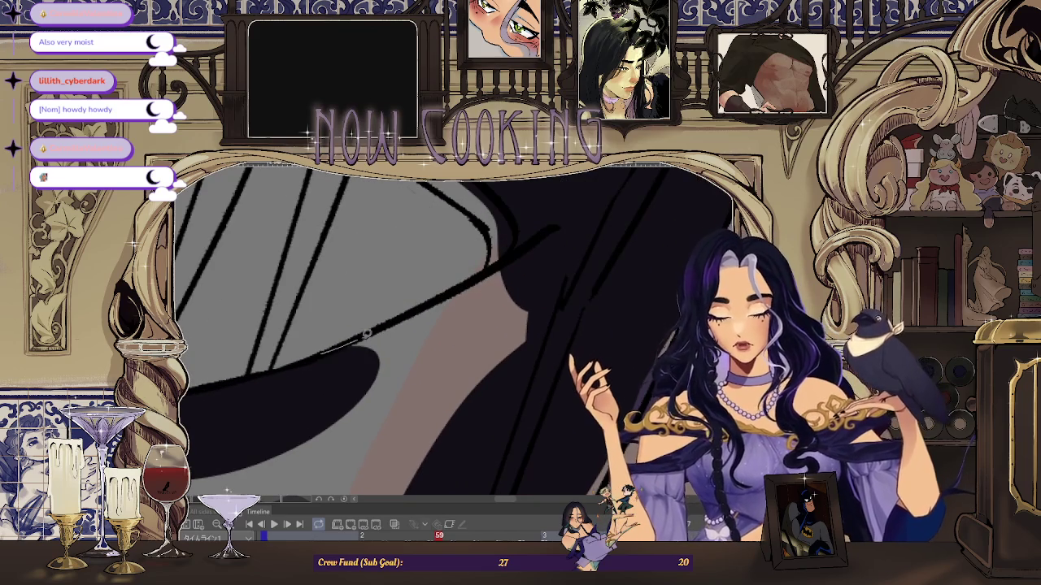
pyautogui.moveTo(409, 471); pyautogui.dragTo(362, 307)
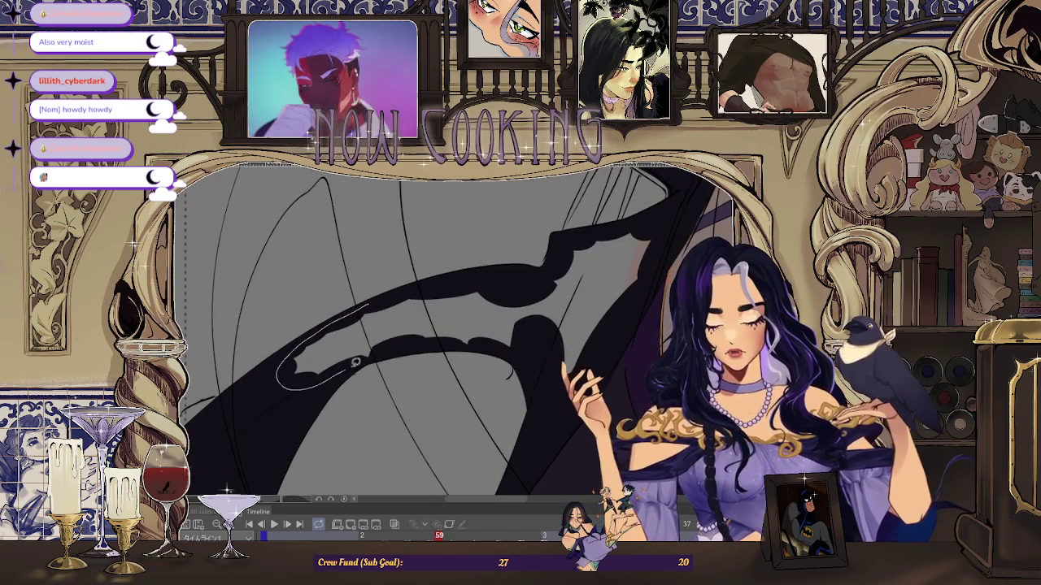
pyautogui.moveTo(452, 340); pyautogui.dragTo(496, 345)
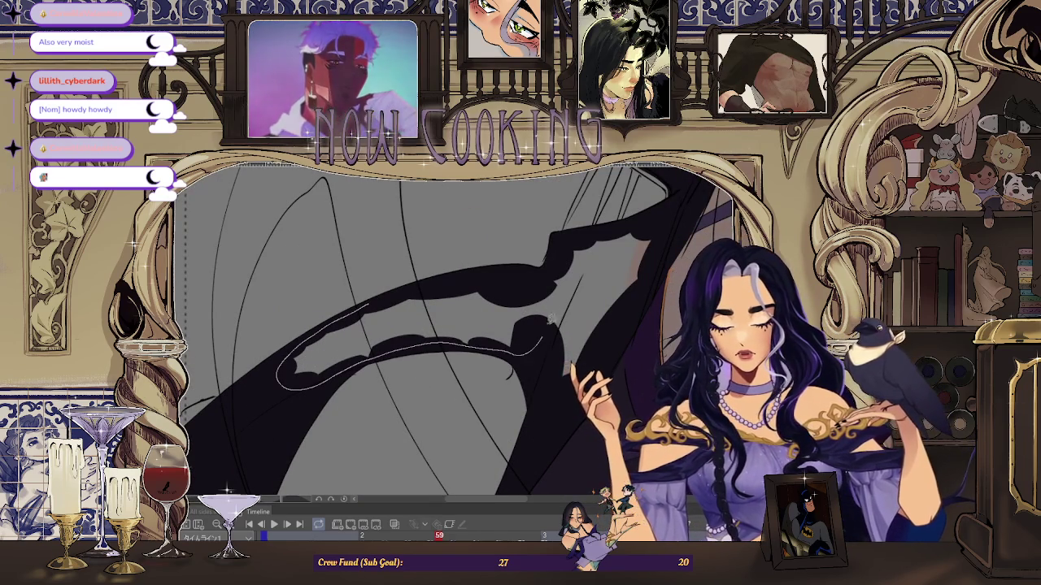
pyautogui.moveTo(443, 283); pyautogui.dragTo(496, 262)
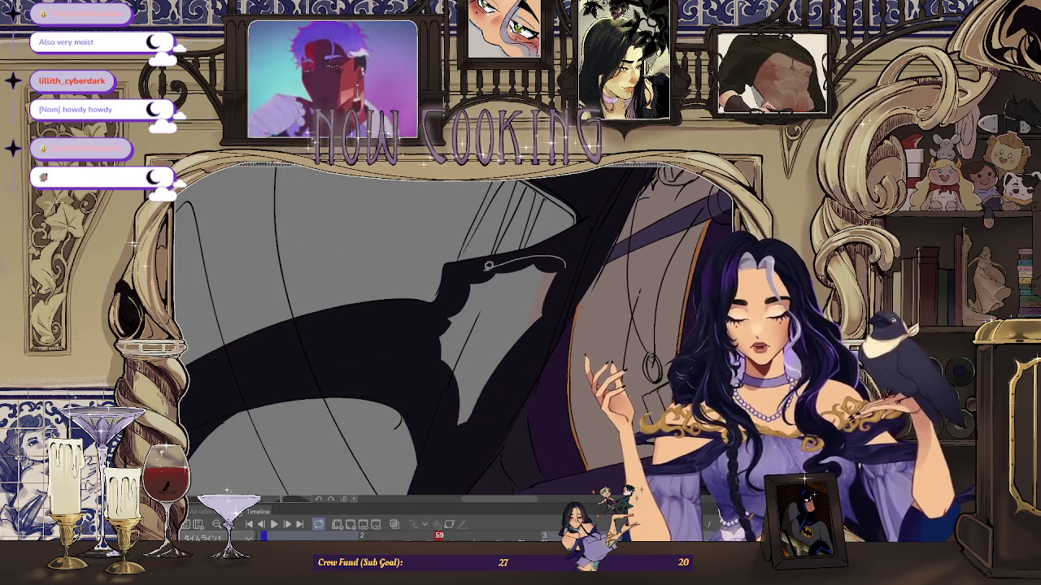
pyautogui.moveTo(531, 363); pyautogui.dragTo(520, 382)
pyautogui.scroll(-3, 406, 341)
# - Fill dark shadow shapes along the hair strokes, enlarging one with a second fill
pyautogui.scroll(-2, 407, 342)
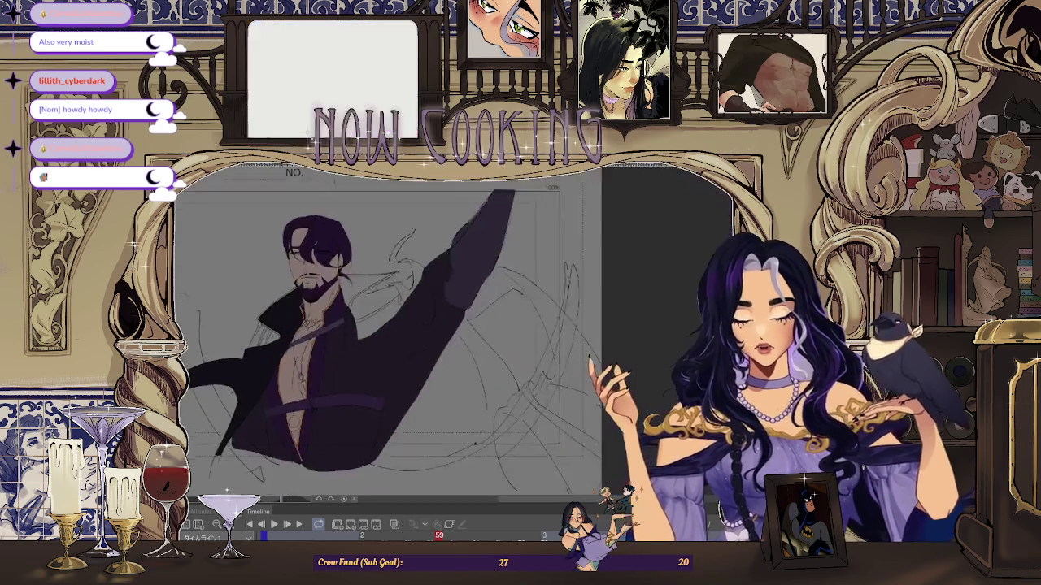
pyautogui.scroll(2, 406, 342)
pyautogui.scroll(3, 407, 333)
pyautogui.scroll(3, 406, 334)
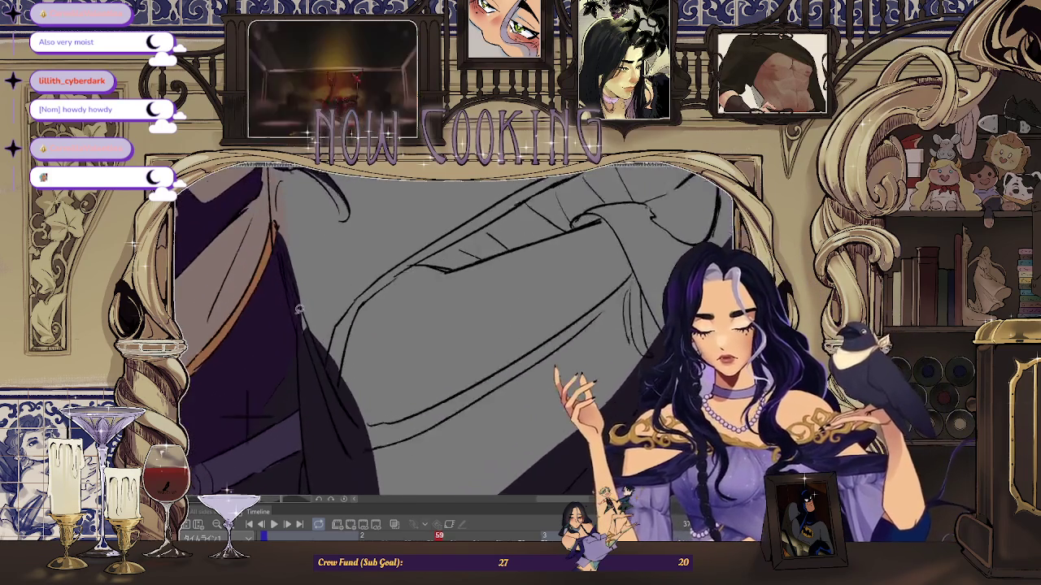
pyautogui.scroll(1, 407, 333)
pyautogui.scroll(5, 299, 275)
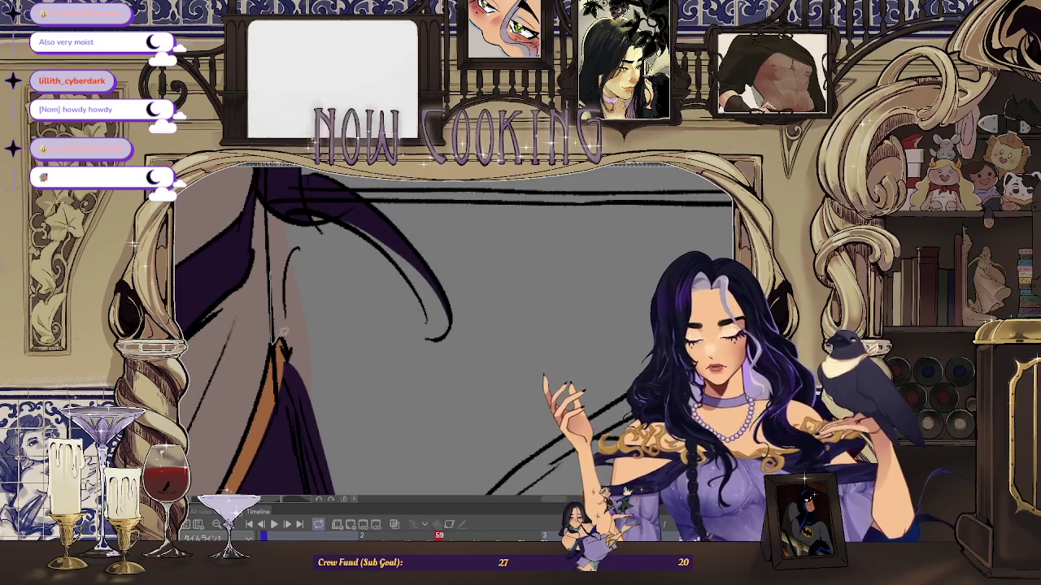
pyautogui.moveTo(295, 254); pyautogui.dragTo(292, 259)
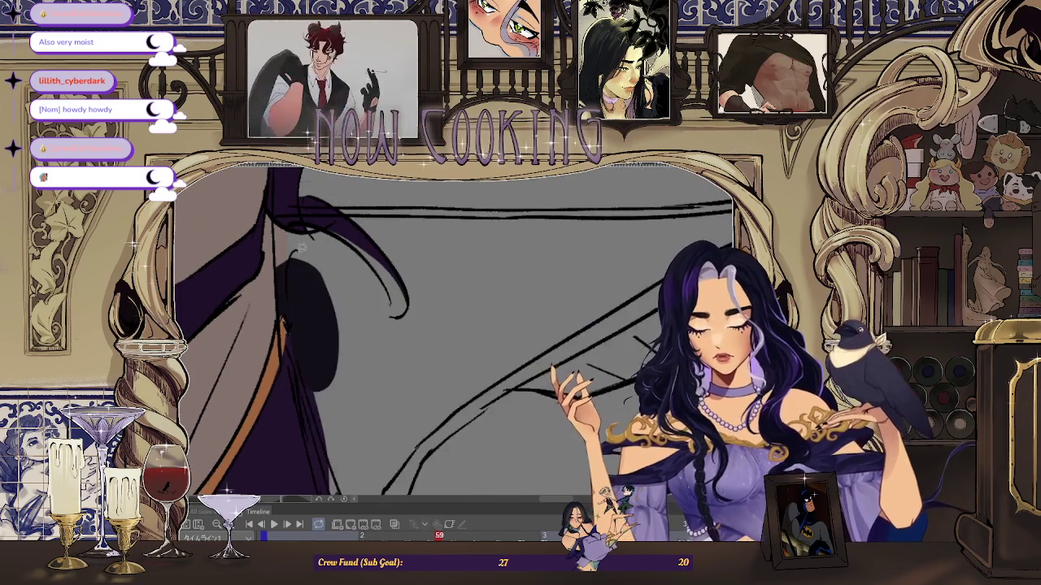
pyautogui.scroll(2, 279, 222)
pyautogui.scroll(-3, 325, 262)
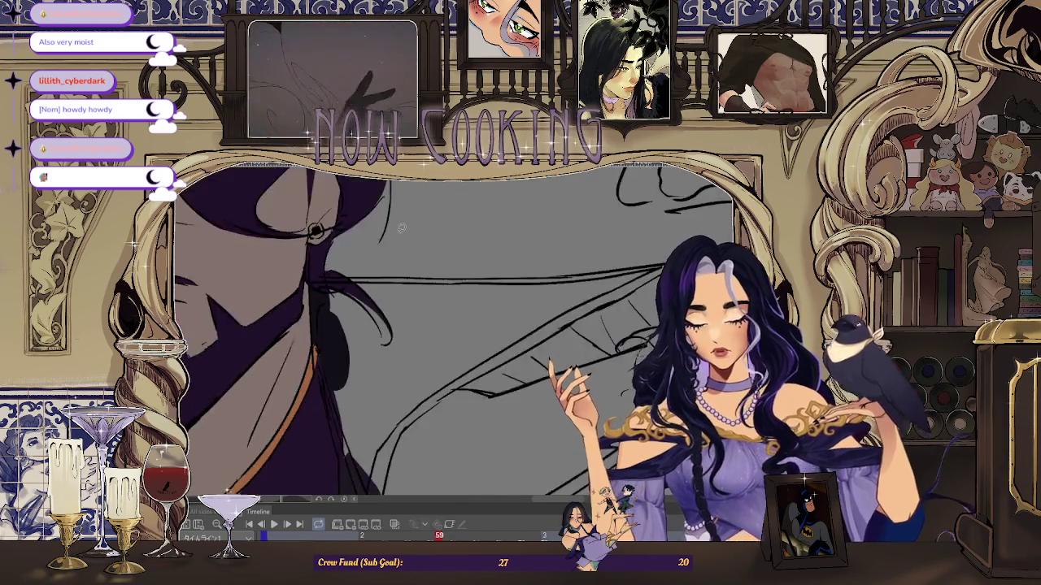
pyautogui.scroll(3, 334, 214)
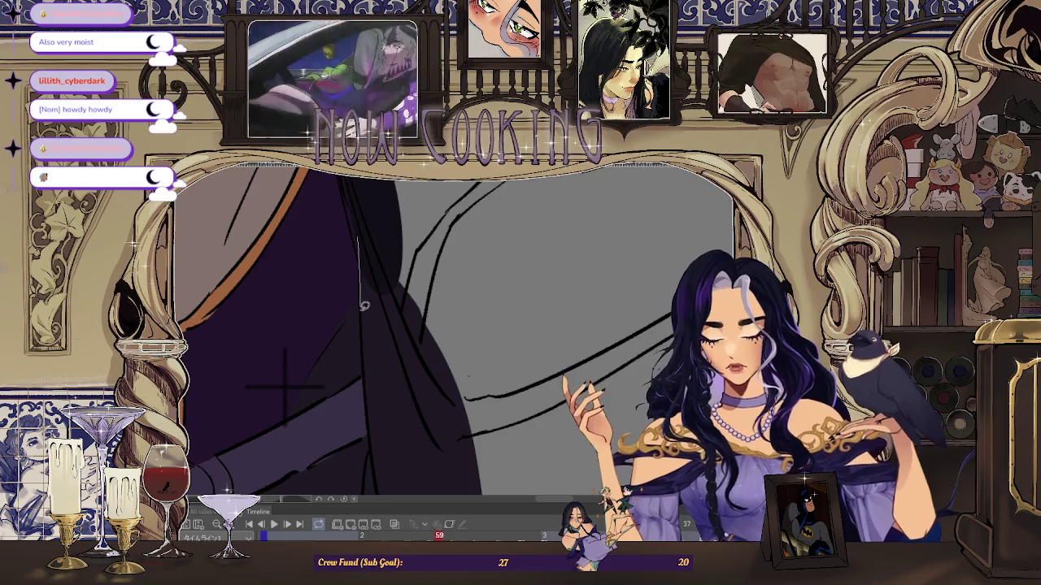
pyautogui.scroll(-3, 504, 298)
pyautogui.scroll(-2, 504, 298)
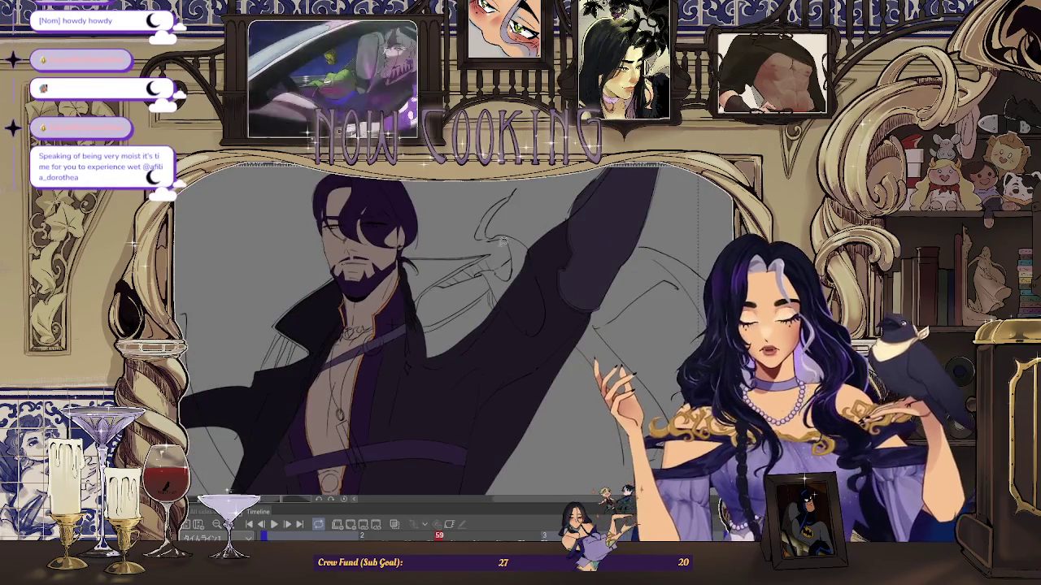
pyautogui.scroll(2, 317, 258)
pyautogui.scroll(2, 316, 257)
pyautogui.scroll(1, 314, 257)
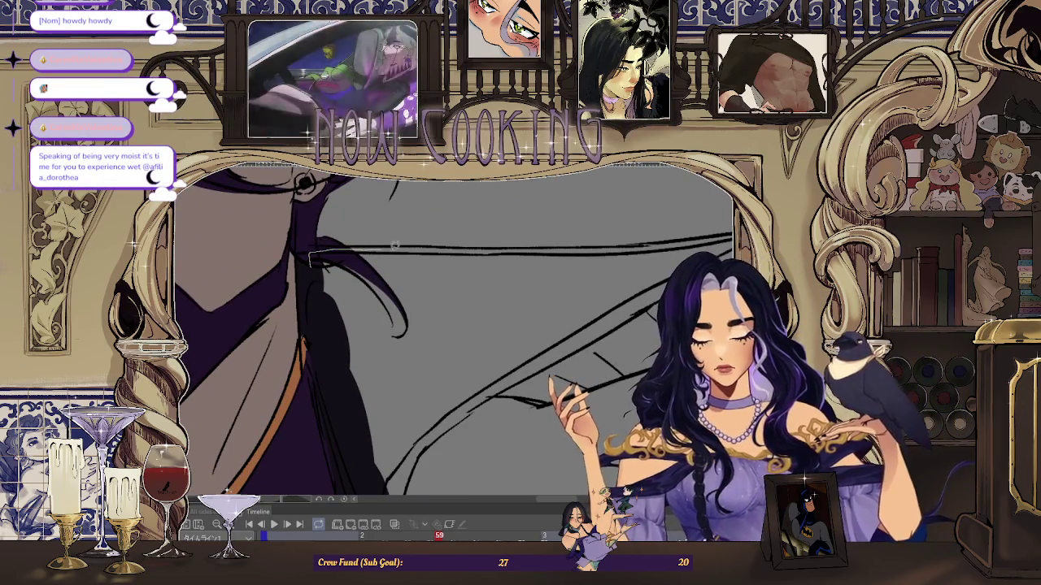
pyautogui.moveTo(437, 351); pyautogui.dragTo(437, 351)
pyautogui.scroll(1, 367, 265)
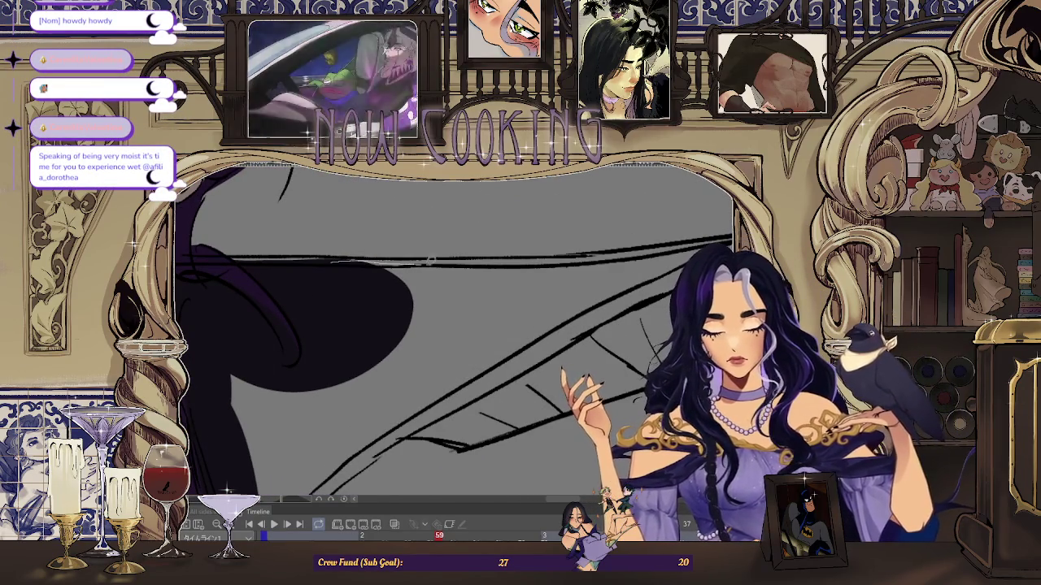
pyautogui.moveTo(582, 296); pyautogui.dragTo(278, 283)
# - Fill a solid shadow on the left, an oval shadow and two more closed shapes
pyautogui.scroll(1, 278, 283)
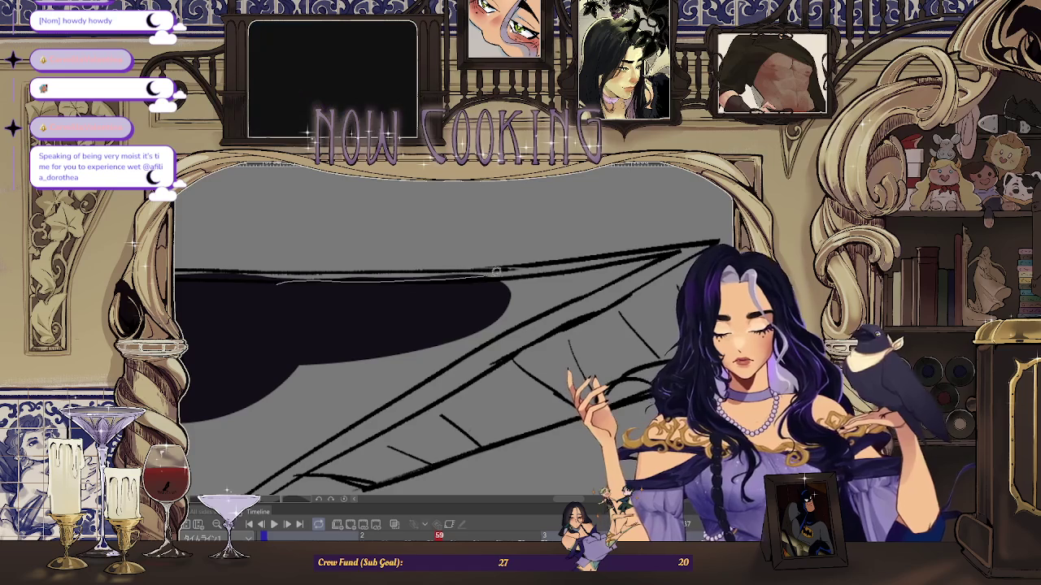
pyautogui.scroll(-3, 339, 355)
pyautogui.scroll(2, 481, 289)
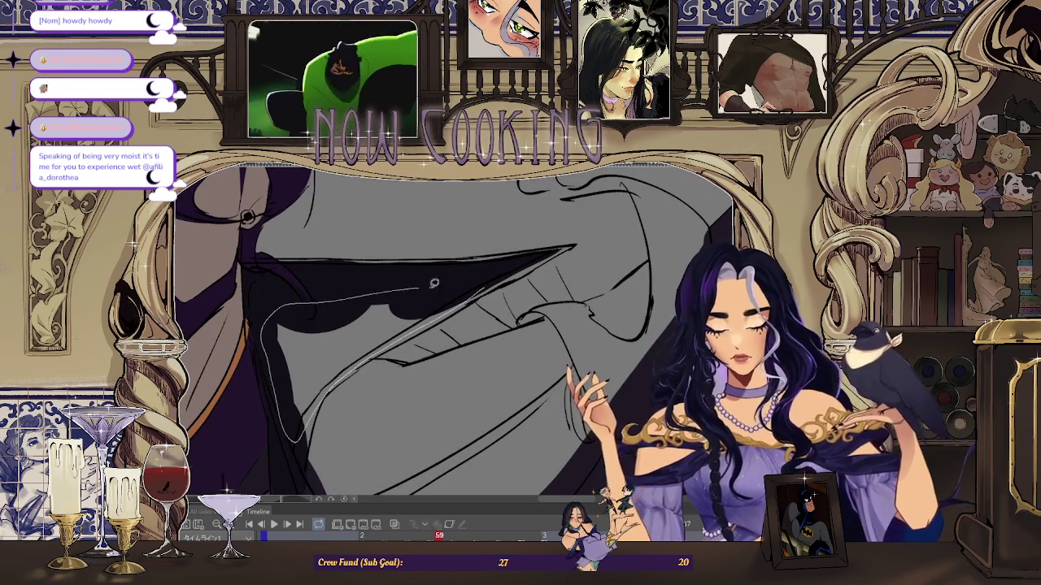
pyautogui.scroll(-3, 412, 285)
pyautogui.scroll(3, 279, 298)
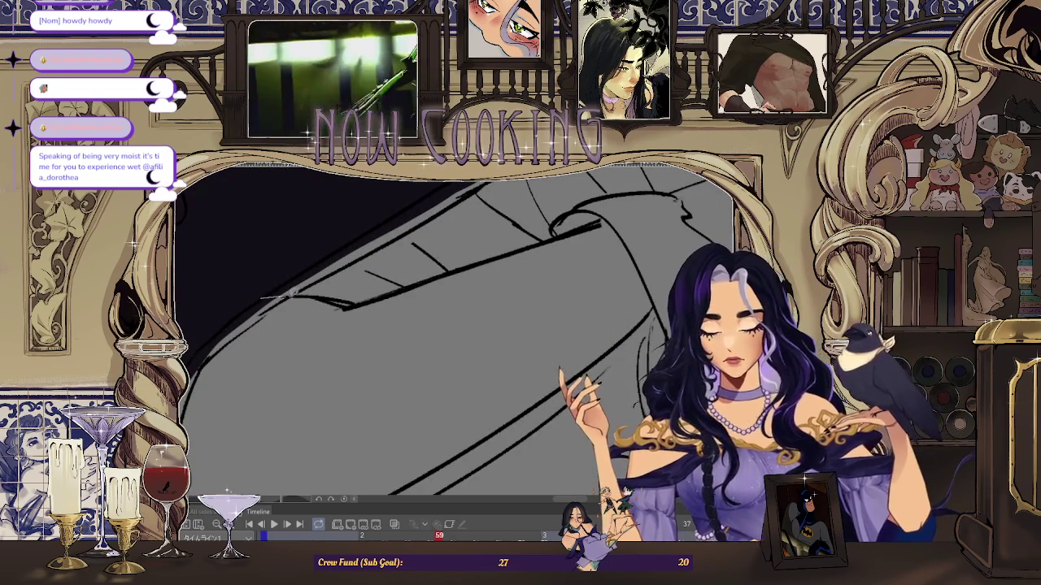
pyautogui.moveTo(225, 313); pyautogui.dragTo(221, 318)
pyautogui.scroll(1, 267, 294)
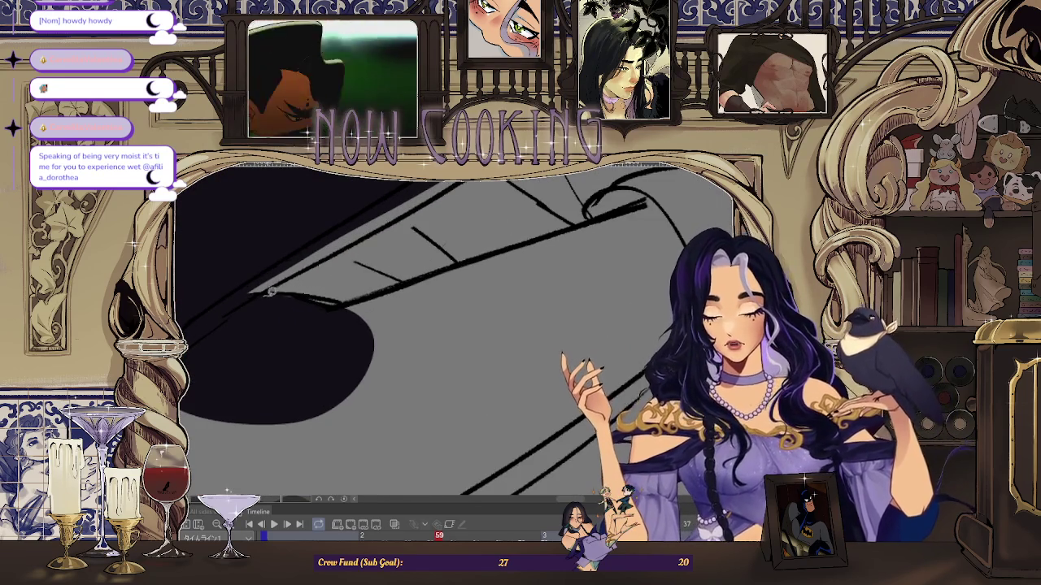
pyautogui.moveTo(340, 381); pyautogui.dragTo(349, 392)
pyautogui.scroll(-2, 480, 284)
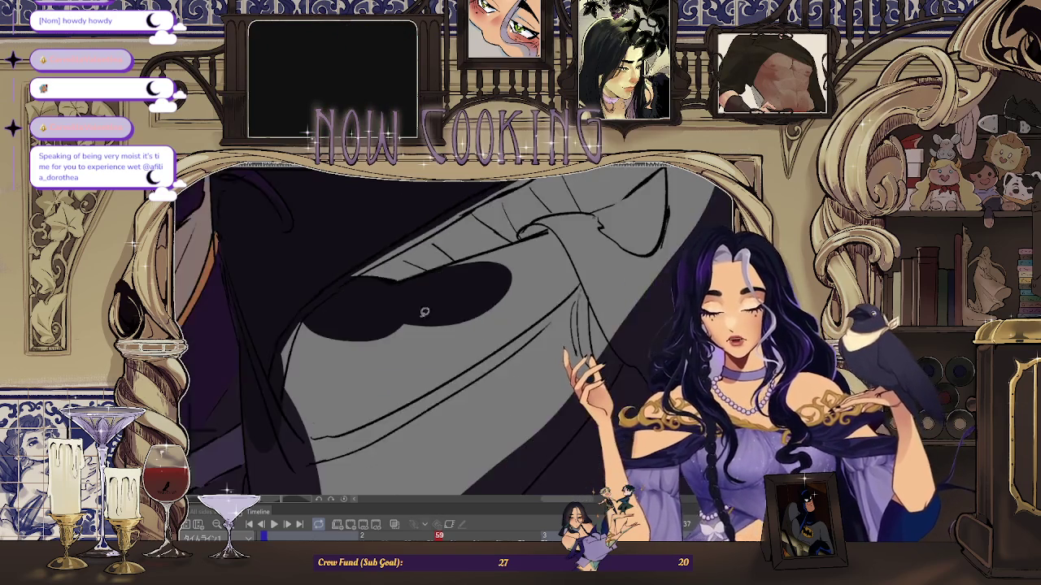
pyautogui.scroll(2, 472, 267)
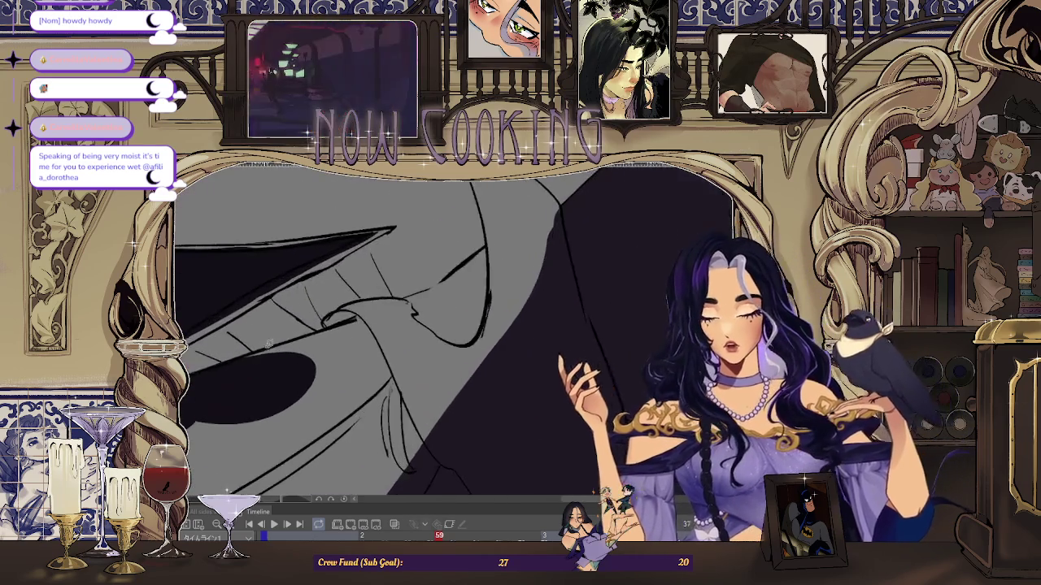
pyautogui.scroll(2, 406, 292)
pyautogui.moveTo(413, 384); pyautogui.dragTo(407, 381)
pyautogui.scroll(-3, 226, 438)
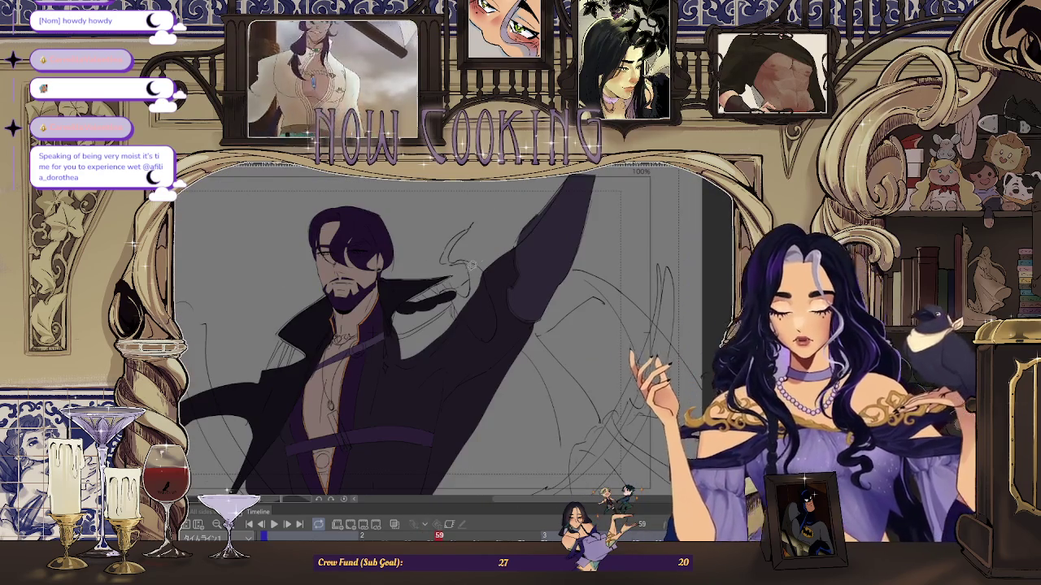
pyautogui.scroll(2, 350, 325)
pyautogui.scroll(3, 432, 329)
pyautogui.scroll(2, 432, 329)
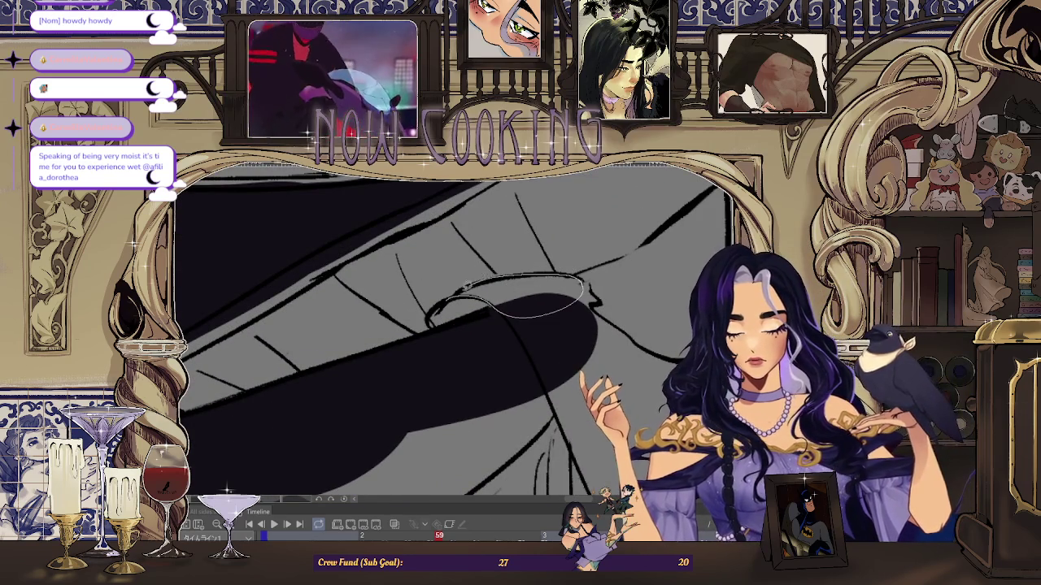
pyautogui.moveTo(469, 283); pyautogui.dragTo(470, 285)
pyautogui.scroll(2, 463, 309)
pyautogui.scroll(2, 458, 341)
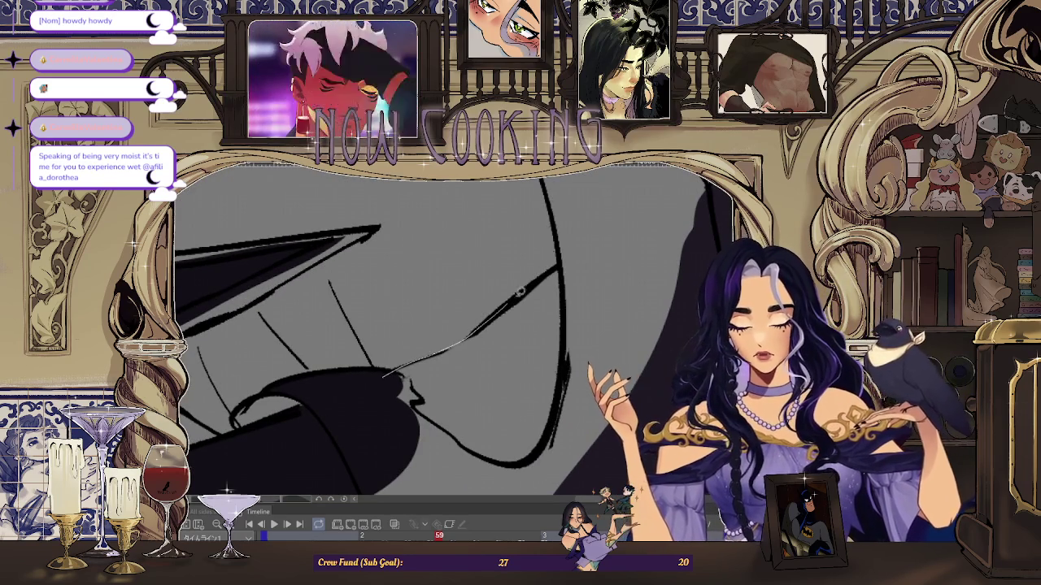
# - Fill two more dark shadow shapes on the lower coat
pyautogui.moveTo(499, 446); pyautogui.dragTo(406, 376)
pyautogui.scroll(-3, 407, 374)
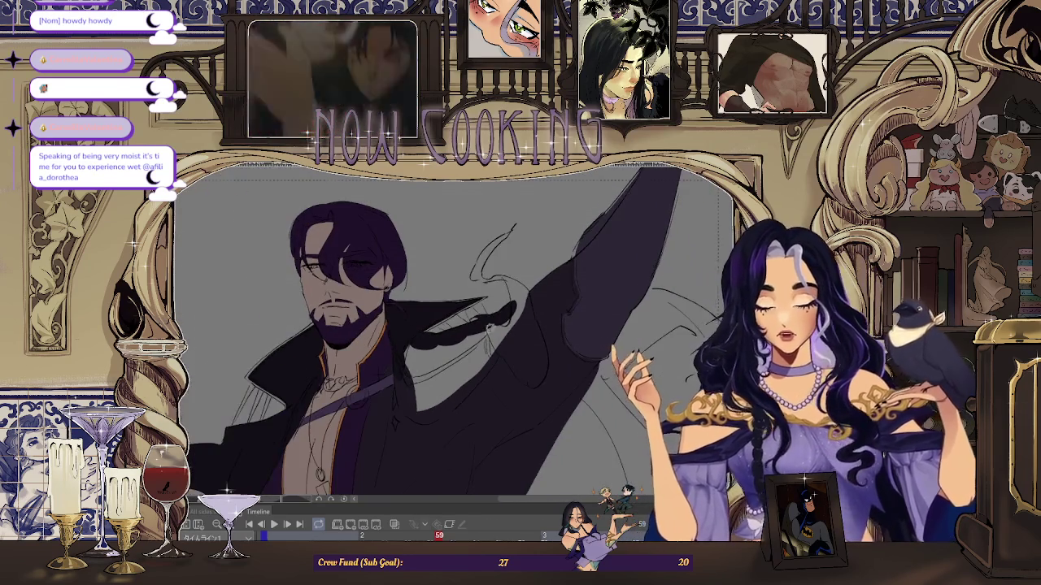
pyautogui.scroll(3, 542, 242)
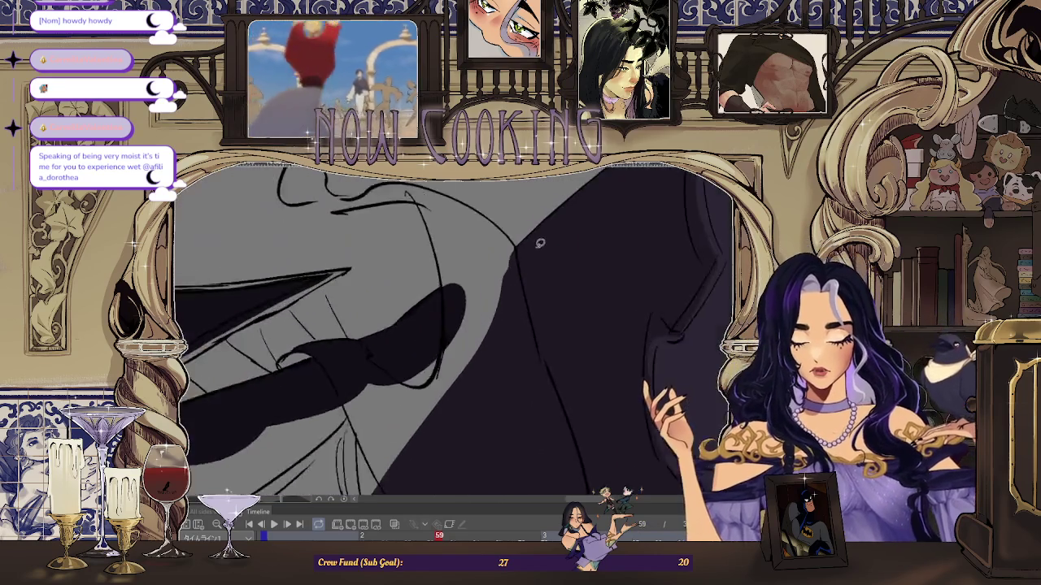
pyautogui.scroll(2, 508, 243)
pyautogui.moveTo(487, 401); pyautogui.dragTo(492, 235)
pyautogui.scroll(1, 492, 244)
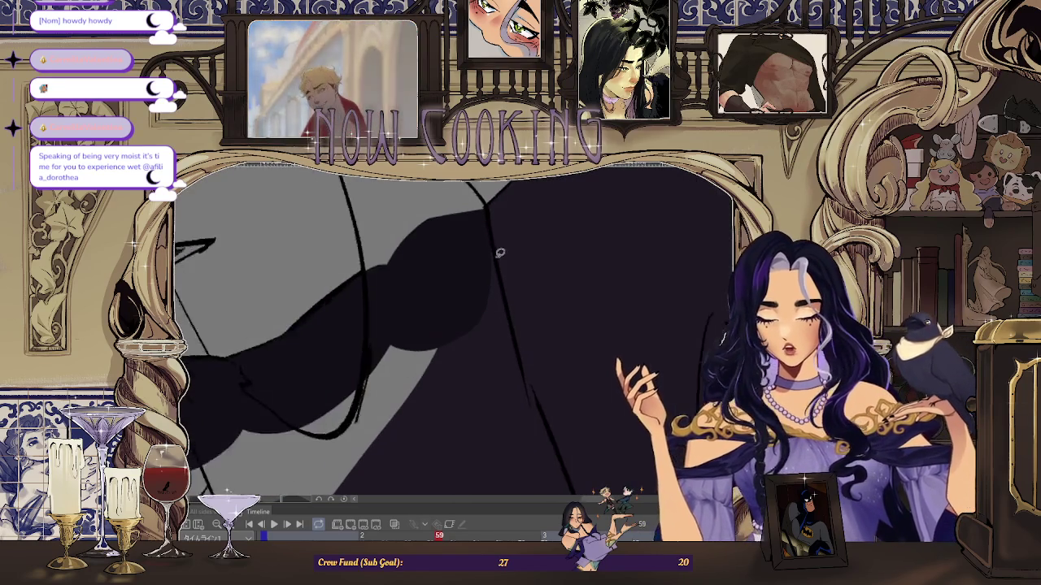
pyautogui.scroll(1, 528, 366)
pyautogui.scroll(2, 521, 309)
pyautogui.scroll(-3, 520, 309)
pyautogui.scroll(3, 515, 309)
pyautogui.scroll(1, 515, 309)
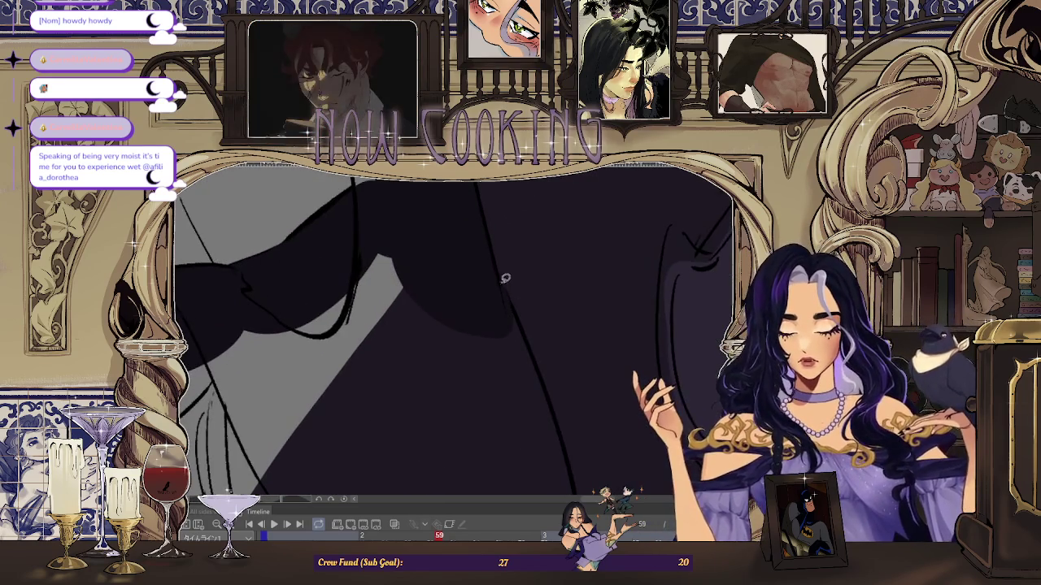
pyautogui.scroll(1, 520, 325)
# - Shade the coat fold and the left cloth area with dark lasso fills
pyautogui.moveTo(521, 333)
pyautogui.mouseDown()
pyautogui.moveTo(493, 424)
pyautogui.moveTo(497, 288)
pyautogui.moveTo(358, 325)
pyautogui.mouseUp()
pyautogui.scroll(-2, 488, 267)
pyautogui.scroll(2, 318, 242)
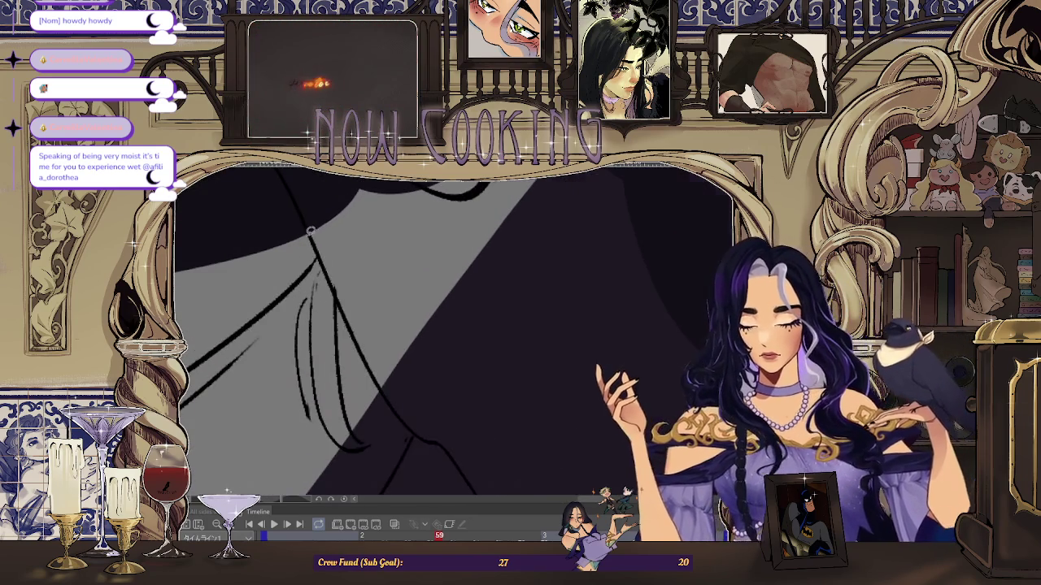
pyautogui.moveTo(455, 356); pyautogui.dragTo(490, 292)
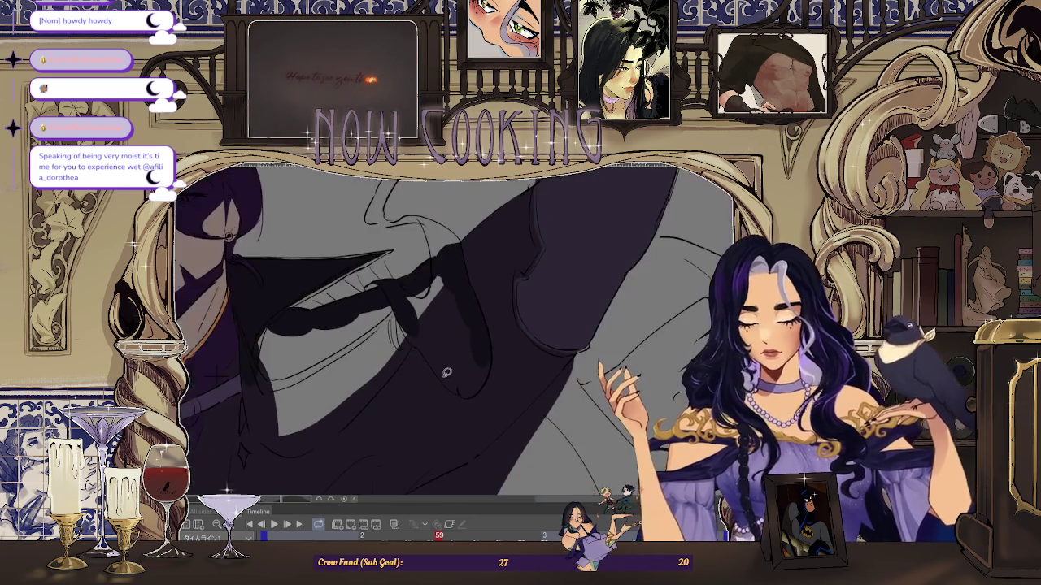
pyautogui.scroll(-2, 414, 328)
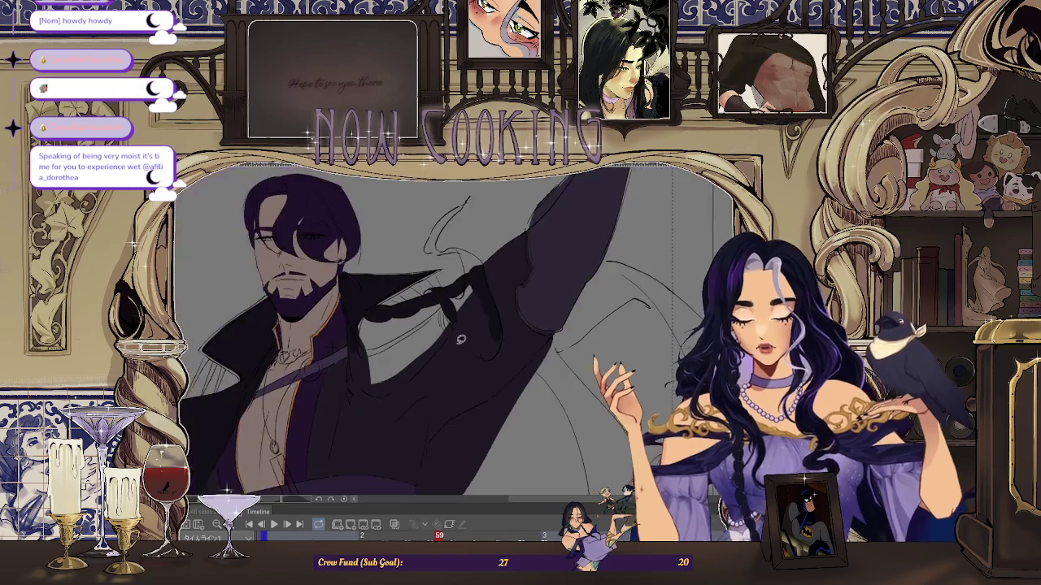
pyautogui.scroll(2, 366, 341)
pyautogui.moveTo(366, 341); pyautogui.dragTo(290, 383)
pyautogui.scroll(2, 290, 383)
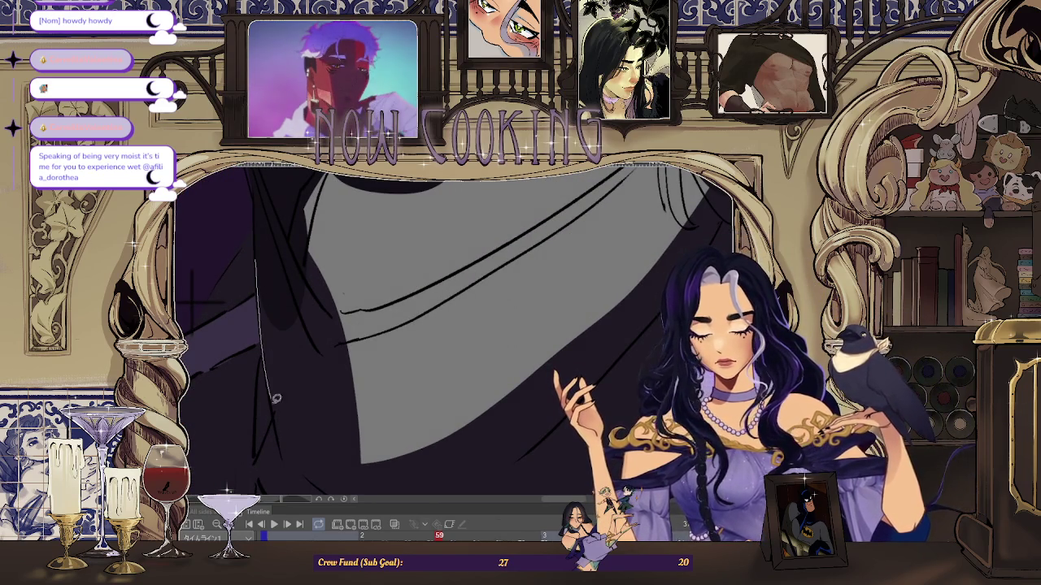
pyautogui.scroll(-1, 330, 212)
pyautogui.scroll(2, 309, 260)
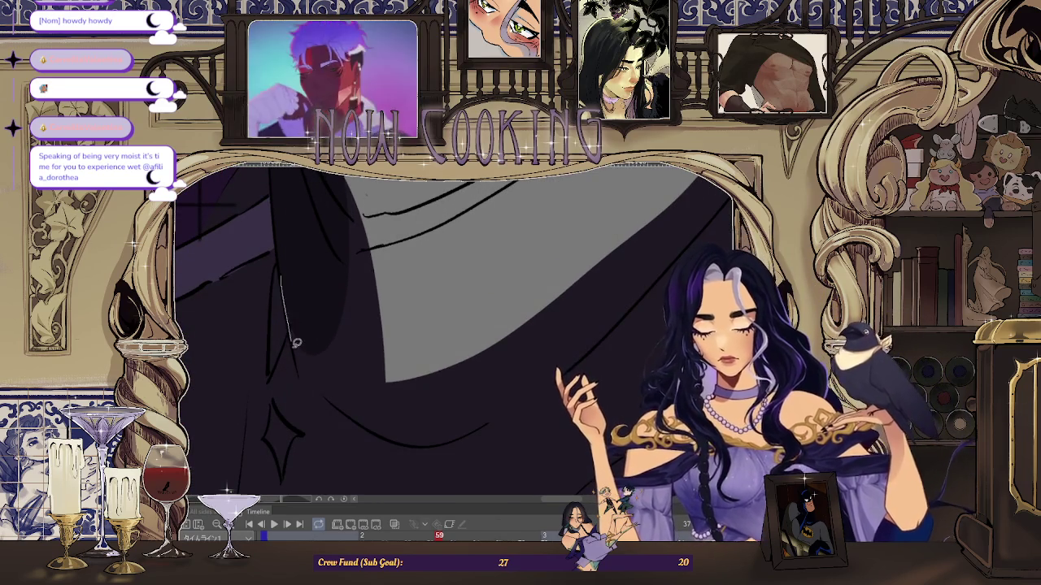
pyautogui.moveTo(335, 268); pyautogui.dragTo(388, 279)
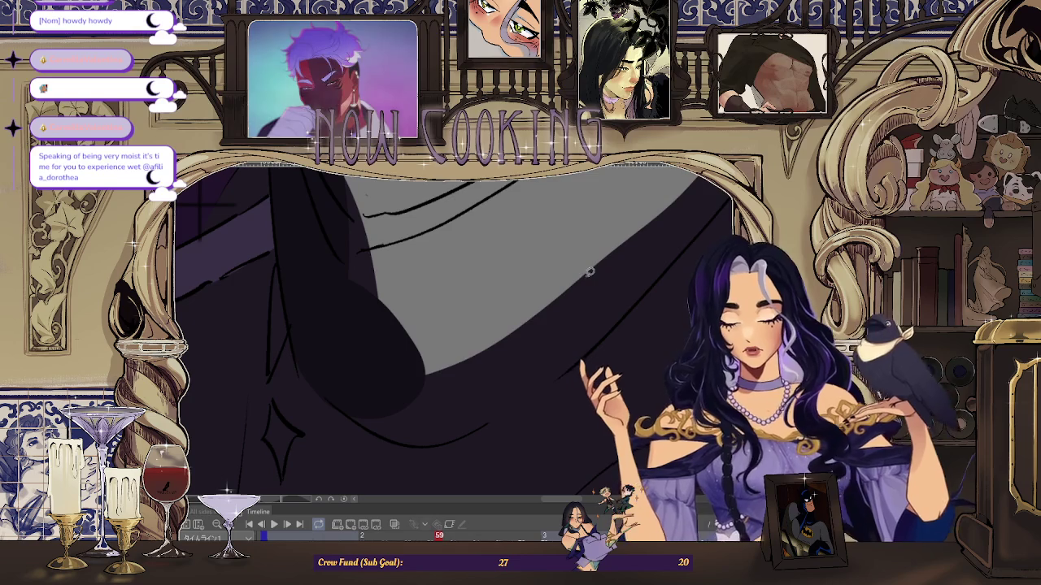
pyautogui.scroll(3, 447, 236)
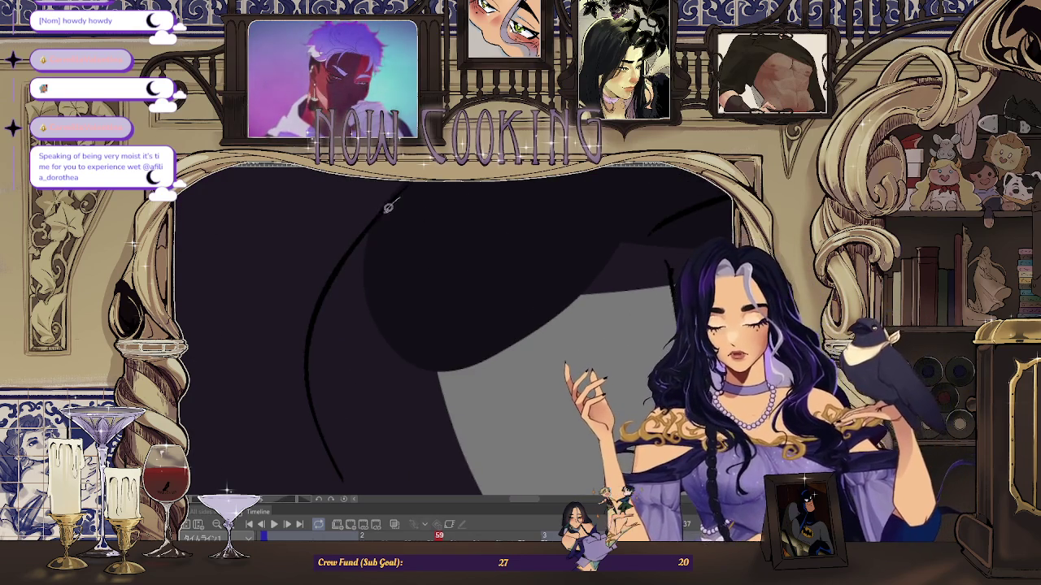
pyautogui.moveTo(309, 383); pyautogui.dragTo(390, 237)
pyautogui.scroll(-2, 390, 236)
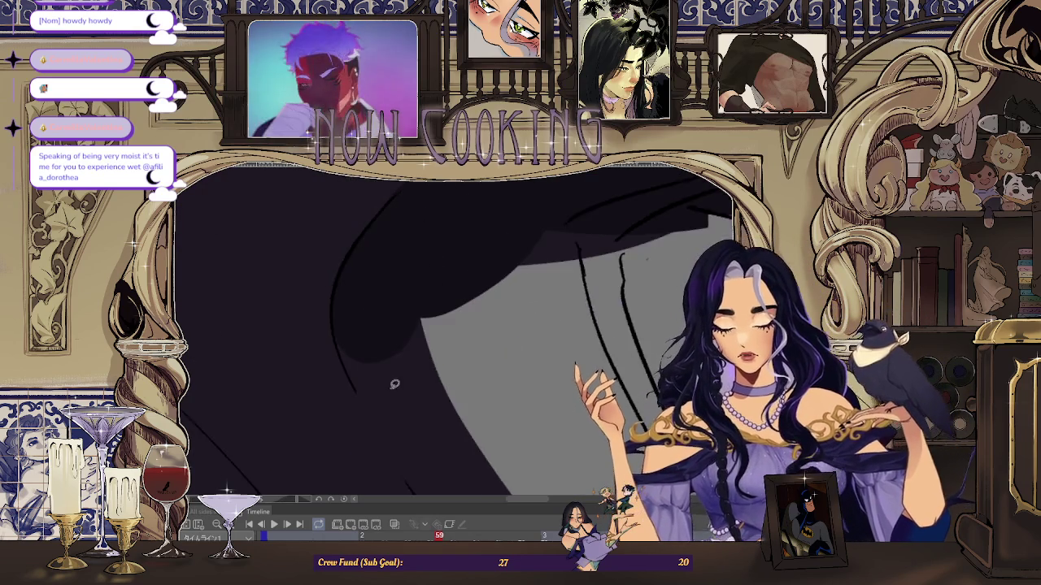
pyautogui.scroll(-2, 402, 386)
pyautogui.scroll(3, 312, 269)
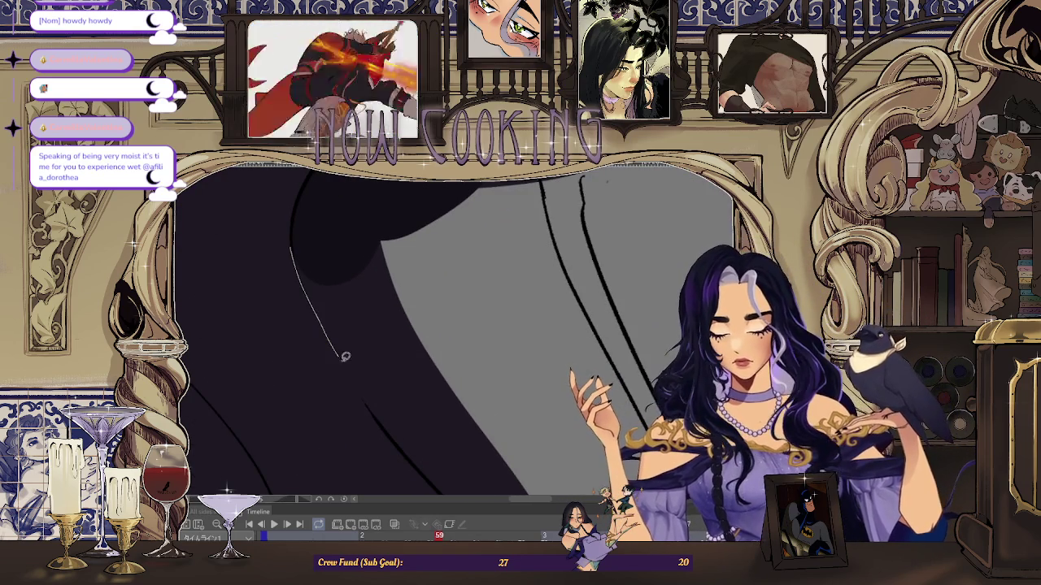
pyautogui.moveTo(309, 336); pyautogui.dragTo(332, 225)
pyautogui.scroll(2, 325, 236)
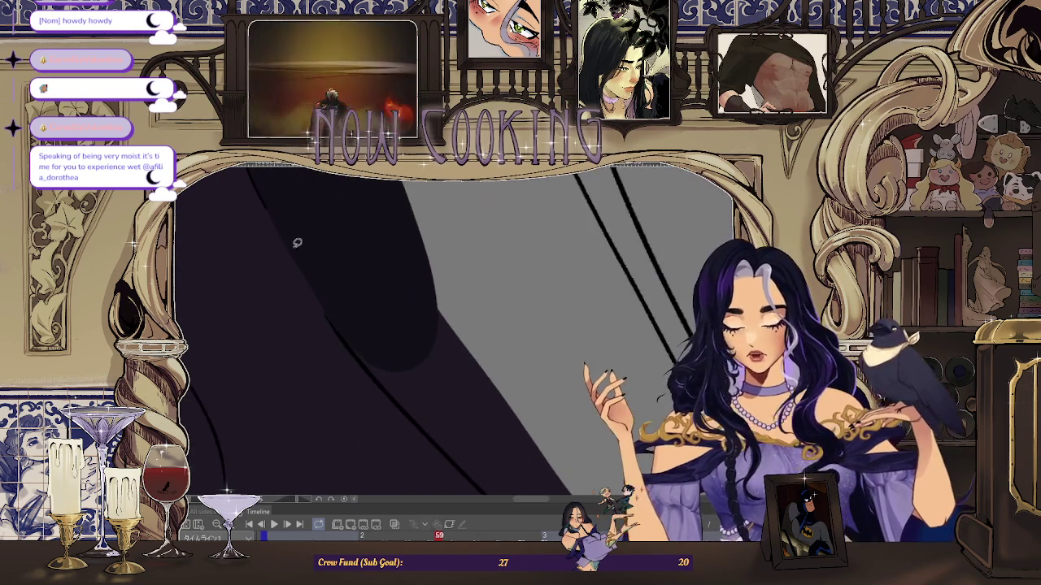
pyautogui.scroll(-3, 406, 350)
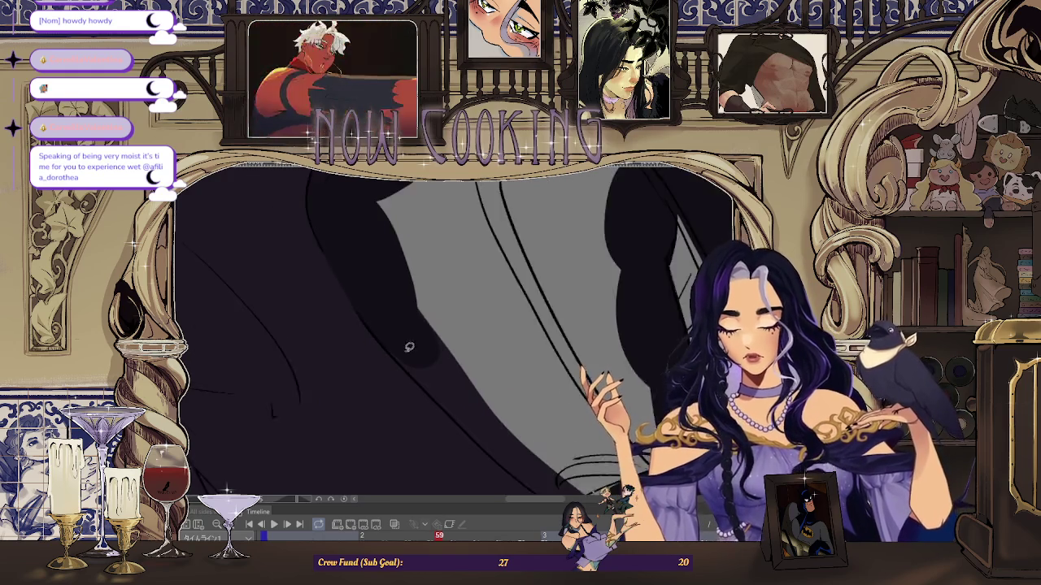
pyautogui.scroll(-2, 299, 432)
pyautogui.scroll(2, 509, 295)
pyautogui.scroll(1, 501, 298)
pyautogui.scroll(1, 498, 296)
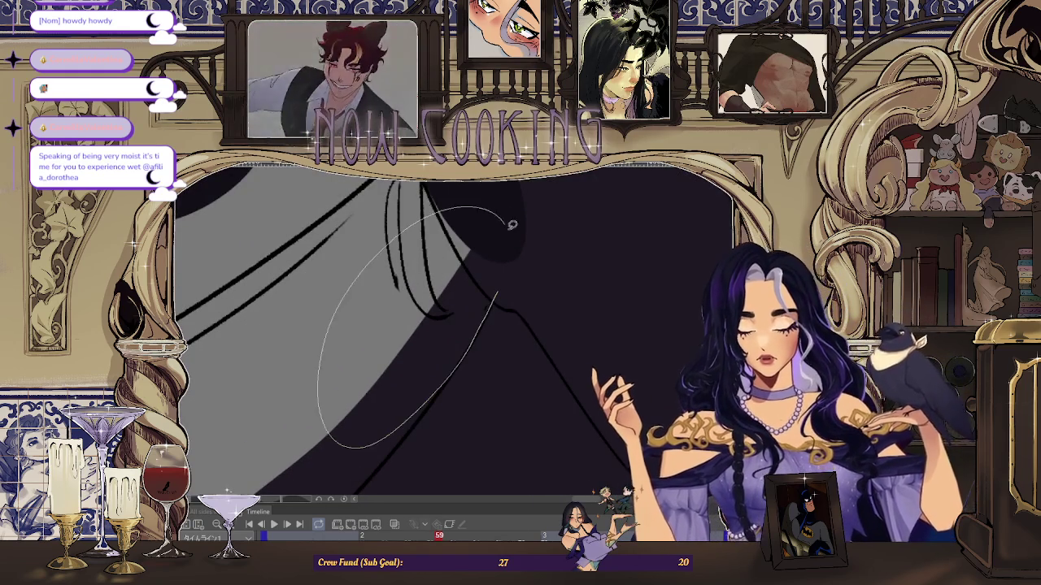
# - Fill a dark oval shadow on the cloth, extend it, and shade the cloth's edge
pyautogui.moveTo(503, 213); pyautogui.dragTo(458, 332)
pyautogui.scroll(-1, 514, 274)
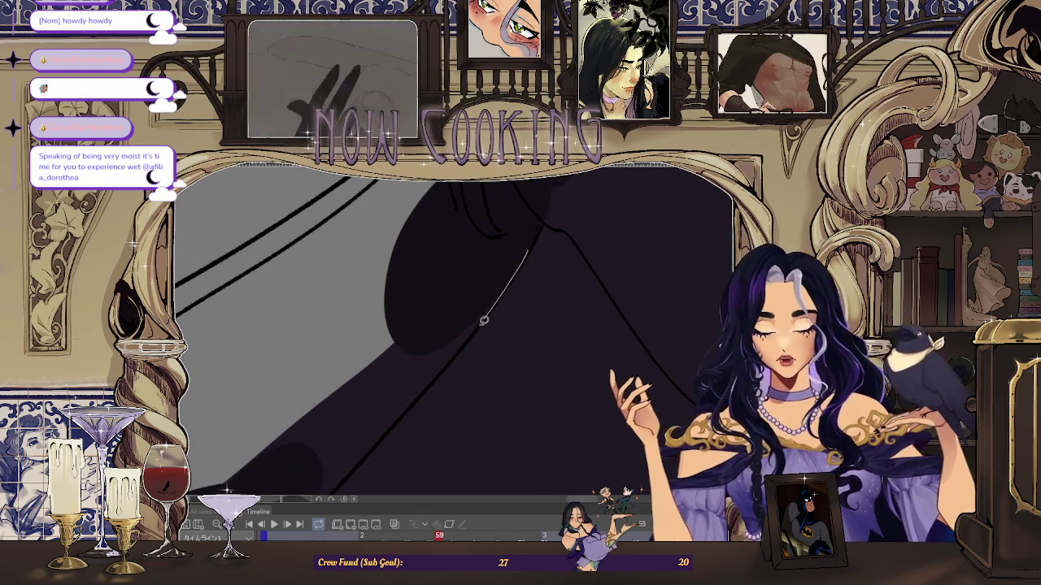
pyautogui.moveTo(419, 280); pyautogui.dragTo(404, 293)
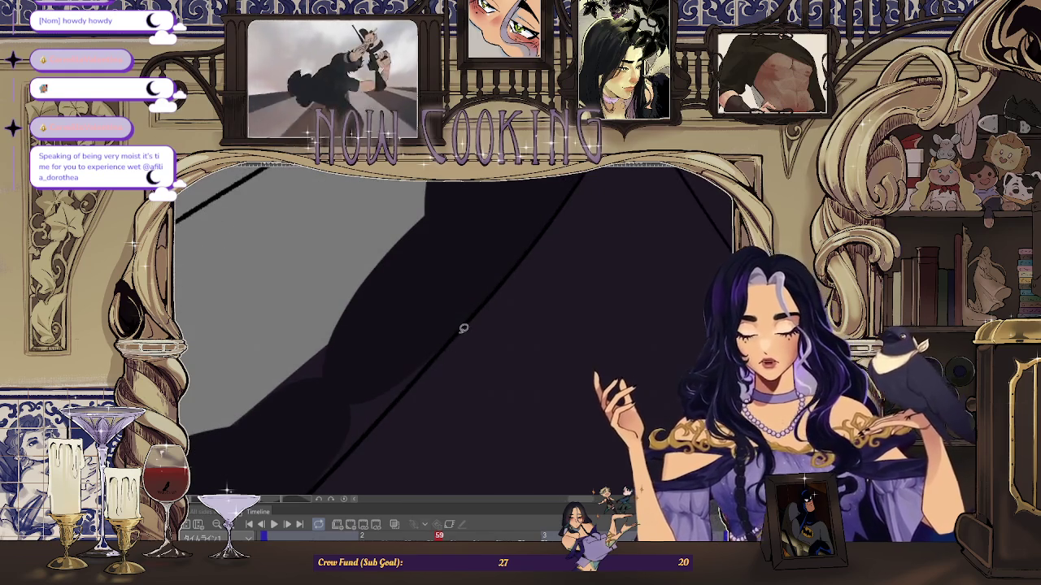
pyautogui.moveTo(298, 482); pyautogui.dragTo(533, 240)
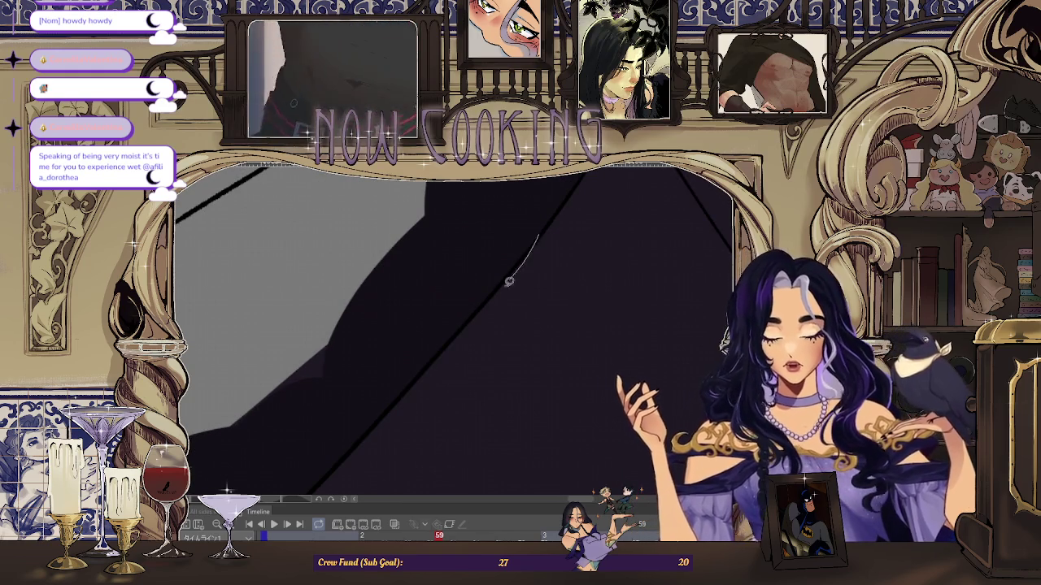
pyautogui.scroll(-3, 496, 287)
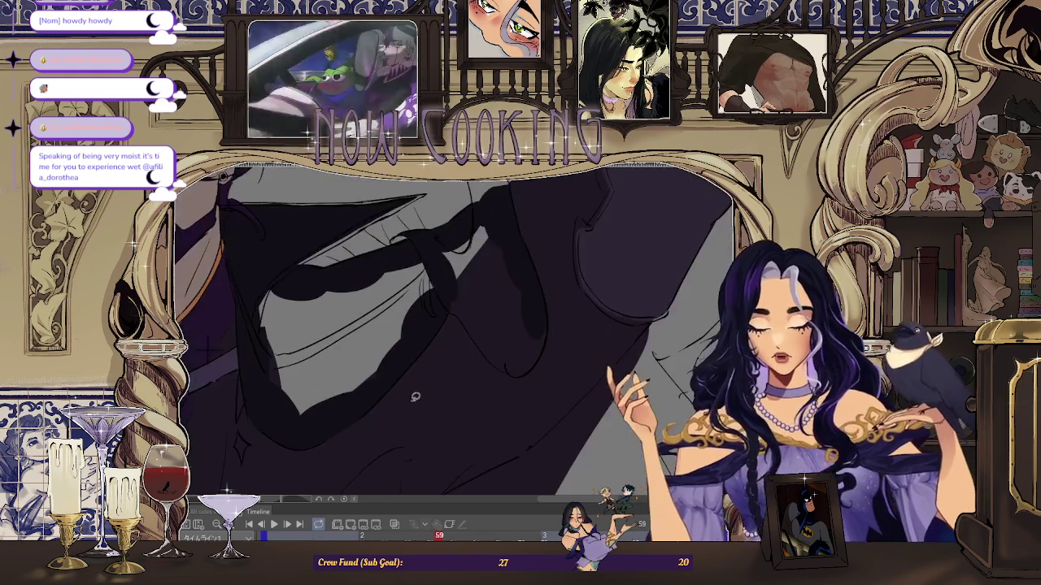
pyautogui.moveTo(360, 268)
pyautogui.mouseDown()
pyautogui.moveTo(454, 279)
pyautogui.moveTo(411, 281)
pyautogui.mouseUp()
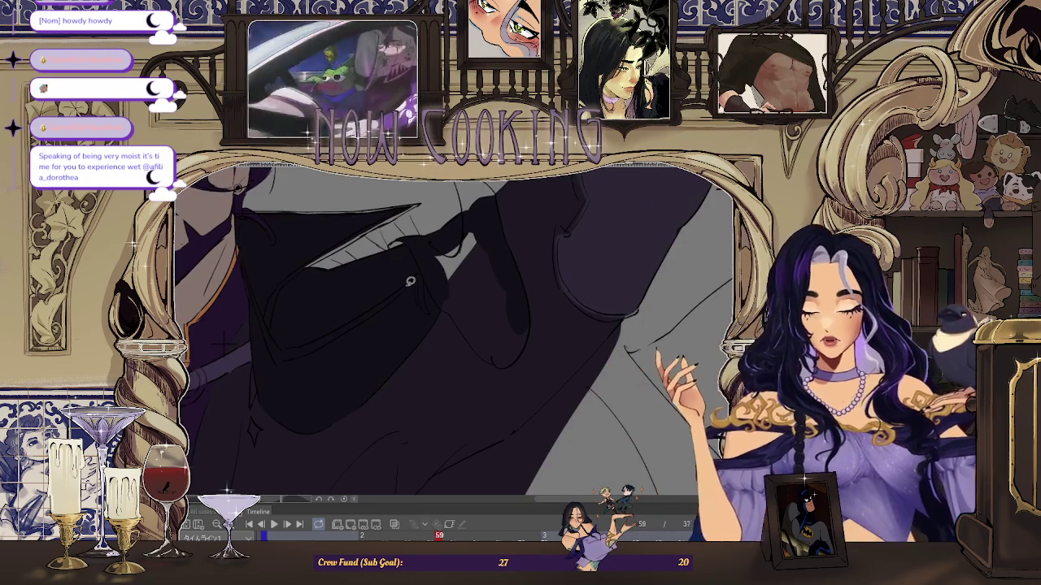
pyautogui.scroll(3, 411, 282)
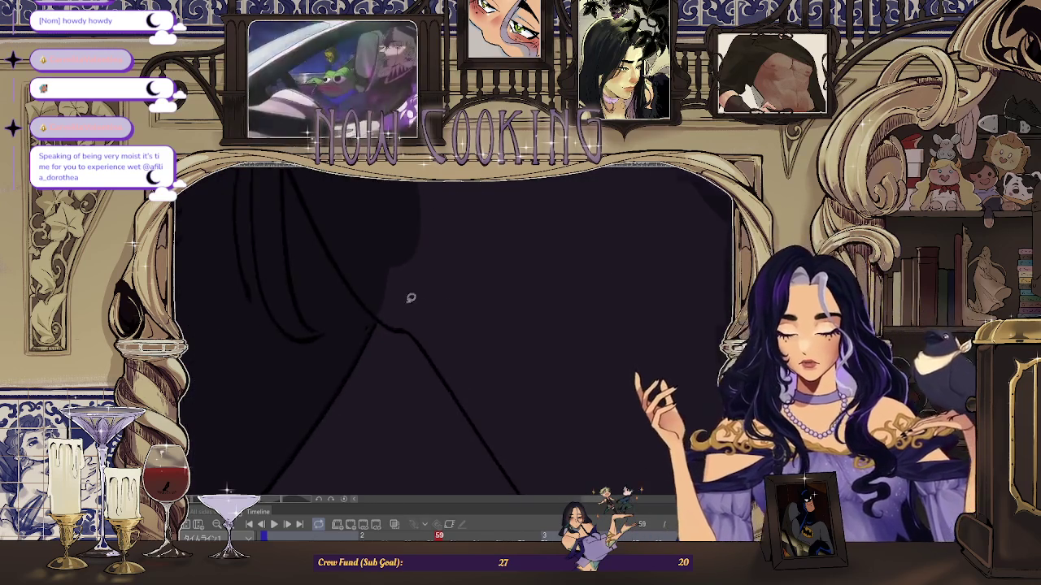
pyautogui.moveTo(360, 195); pyautogui.dragTo(374, 202)
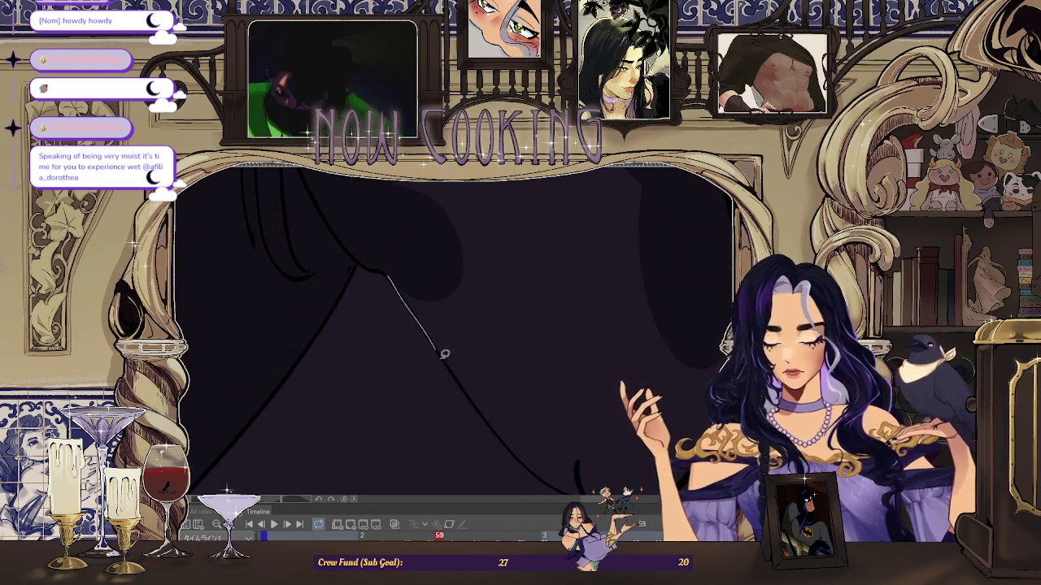
pyautogui.moveTo(522, 435)
pyautogui.mouseDown()
pyautogui.moveTo(453, 233)
pyautogui.moveTo(565, 334)
pyautogui.moveTo(391, 345)
pyautogui.mouseUp()
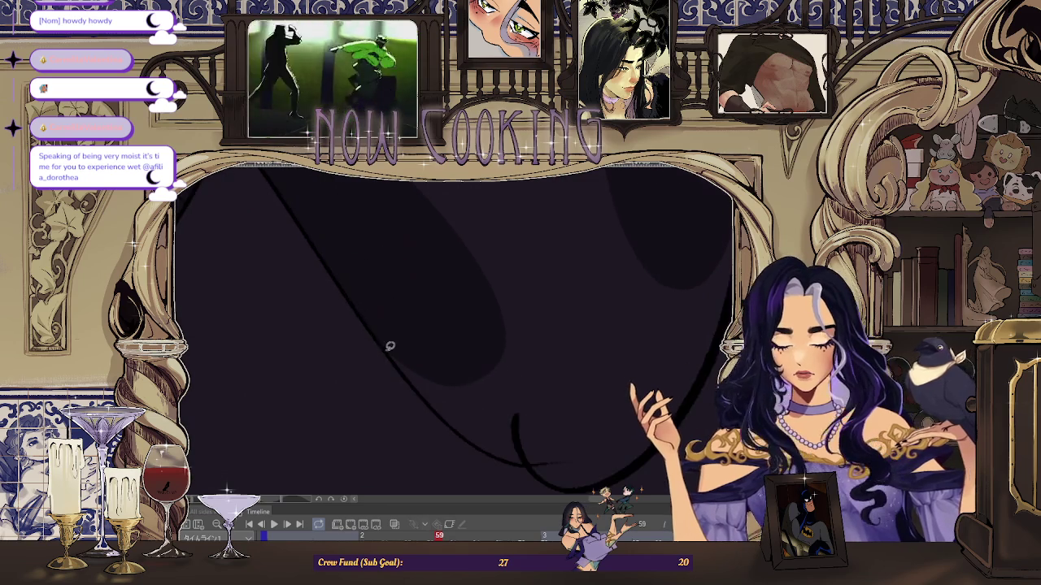
# - Rotate the canvas and fill two more shadow regions on the coat
pyautogui.moveTo(565, 470)
pyautogui.mouseDown()
pyautogui.moveTo(583, 327)
pyautogui.moveTo(614, 398)
pyautogui.moveTo(476, 415)
pyautogui.mouseUp()
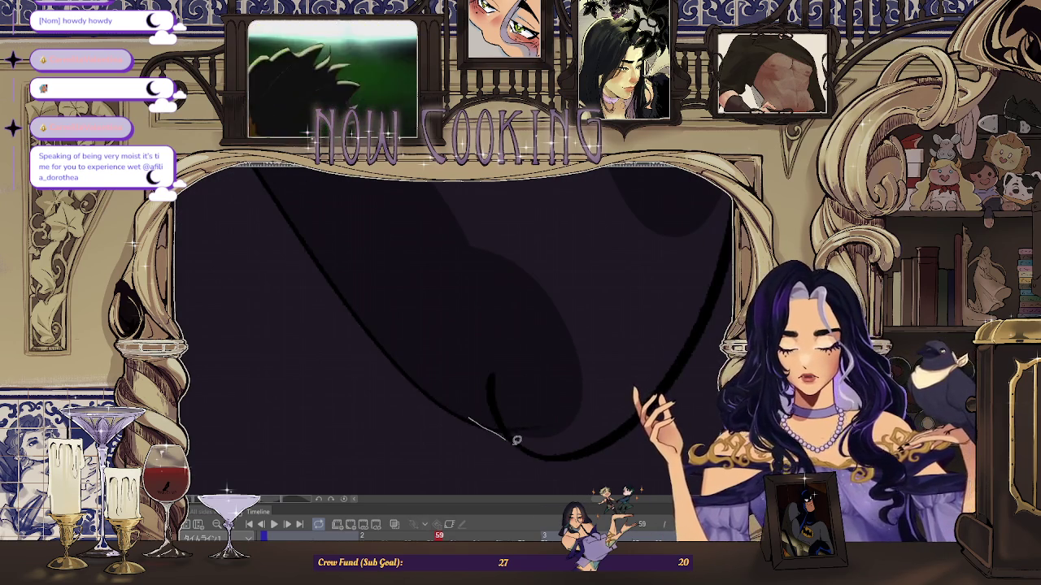
pyautogui.moveTo(523, 264)
pyautogui.mouseDown()
pyautogui.moveTo(594, 255)
pyautogui.moveTo(582, 281)
pyautogui.mouseUp()
pyautogui.moveTo(551, 422)
pyautogui.mouseDown()
pyautogui.moveTo(488, 228)
pyautogui.moveTo(427, 312)
pyautogui.mouseUp()
pyautogui.moveTo(543, 369)
pyautogui.mouseDown()
pyautogui.moveTo(483, 407)
pyautogui.moveTo(448, 241)
pyautogui.mouseUp()
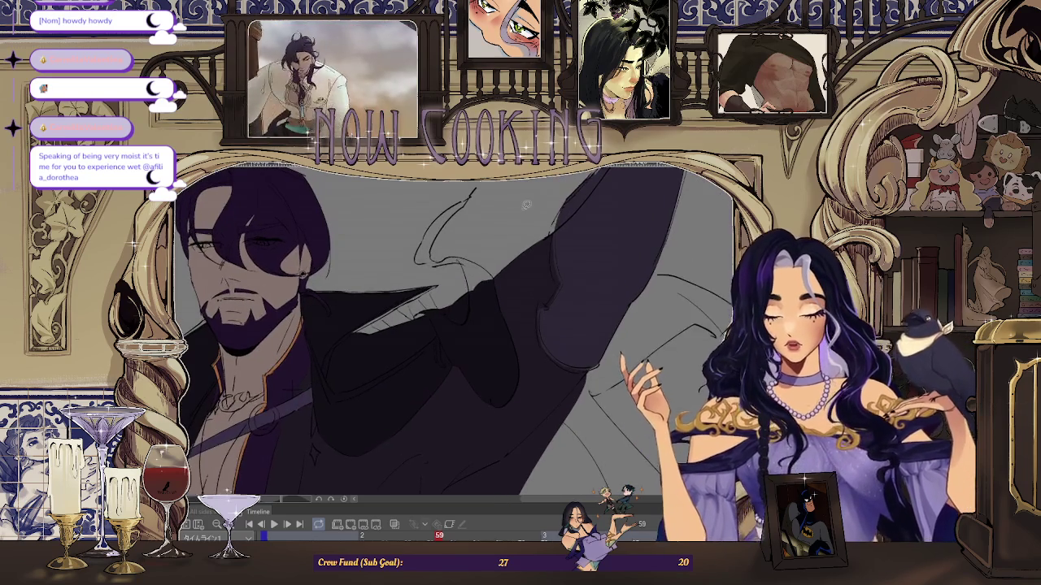
# - Zoom in and lasso-fill a dark shadow shape beside the coat's fold line
pyautogui.scroll(2, 448, 241)
pyautogui.scroll(2, 423, 293)
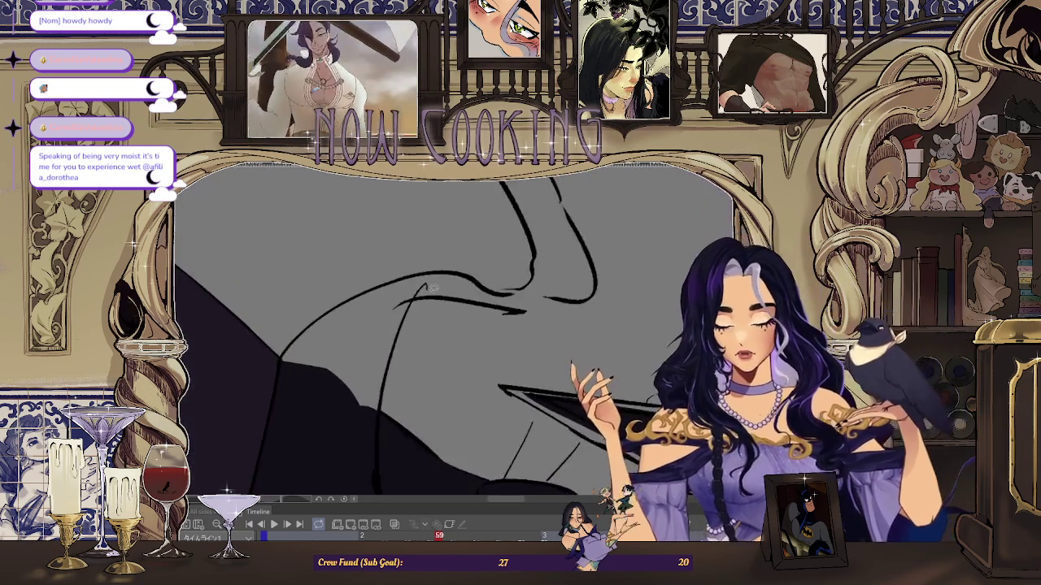
pyautogui.scroll(1, 391, 351)
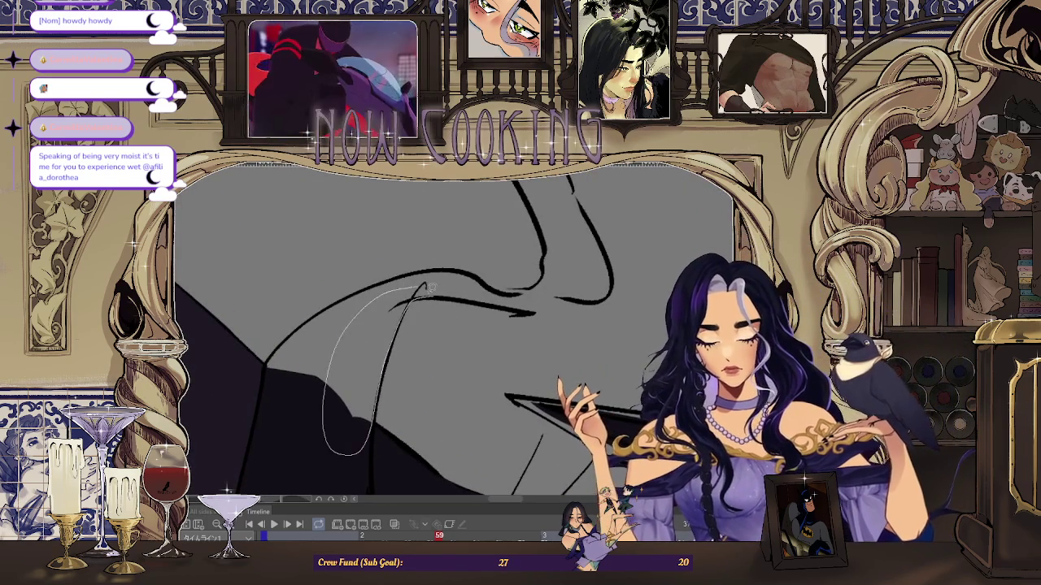
pyautogui.moveTo(389, 351); pyautogui.dragTo(406, 317)
# - Rotate the canvas to the next folds, fill two solid black shadow shapes, and fit the page
pyautogui.moveTo(384, 376); pyautogui.dragTo(258, 384)
pyautogui.moveTo(453, 283); pyautogui.dragTo(378, 196)
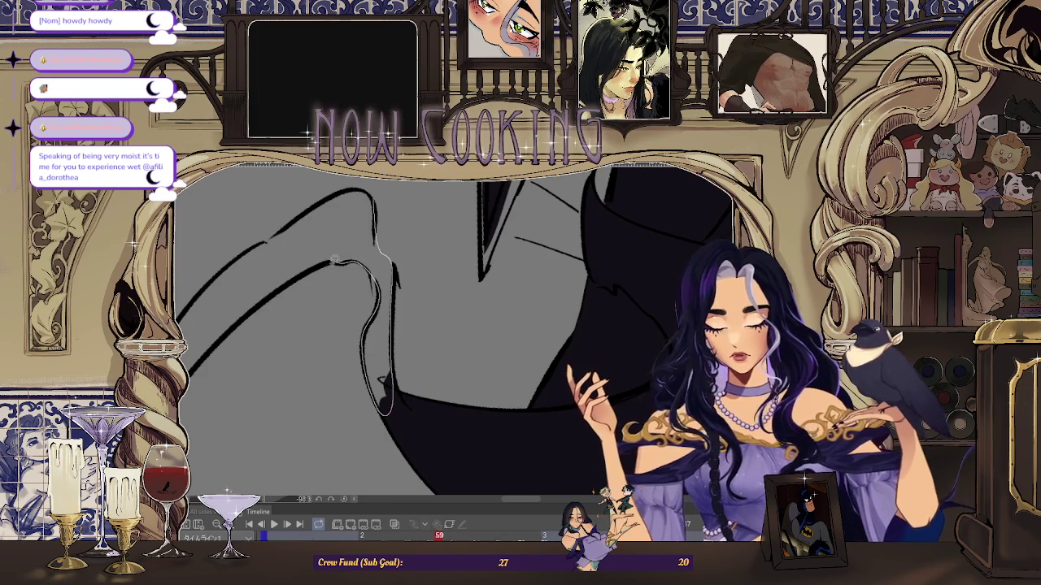
pyautogui.moveTo(361, 187); pyautogui.dragTo(332, 313)
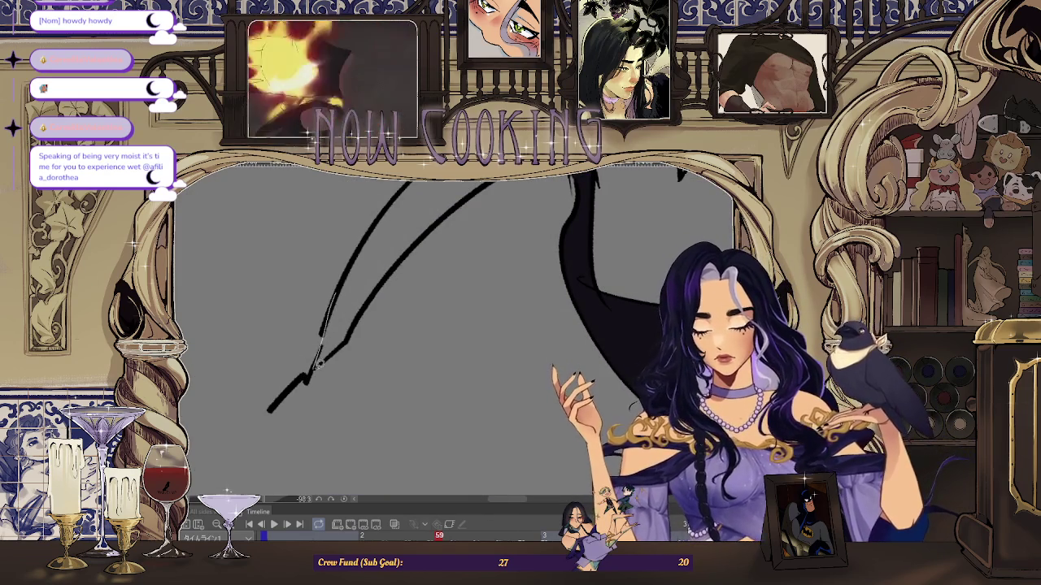
pyautogui.moveTo(331, 315)
pyautogui.mouseDown()
pyautogui.moveTo(308, 410)
pyautogui.moveTo(300, 392)
pyautogui.mouseUp()
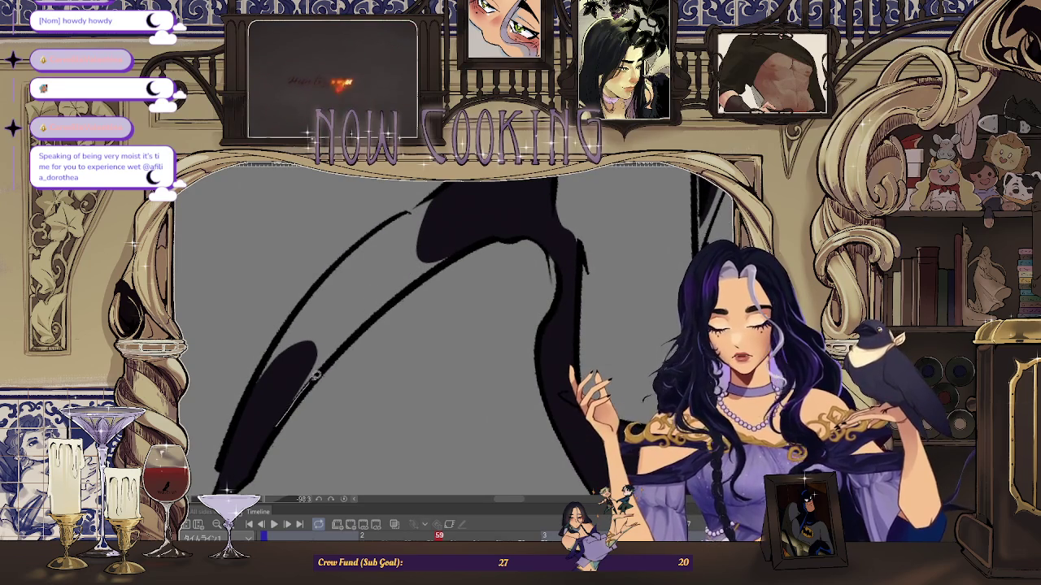
pyautogui.moveTo(382, 266); pyautogui.dragTo(330, 362)
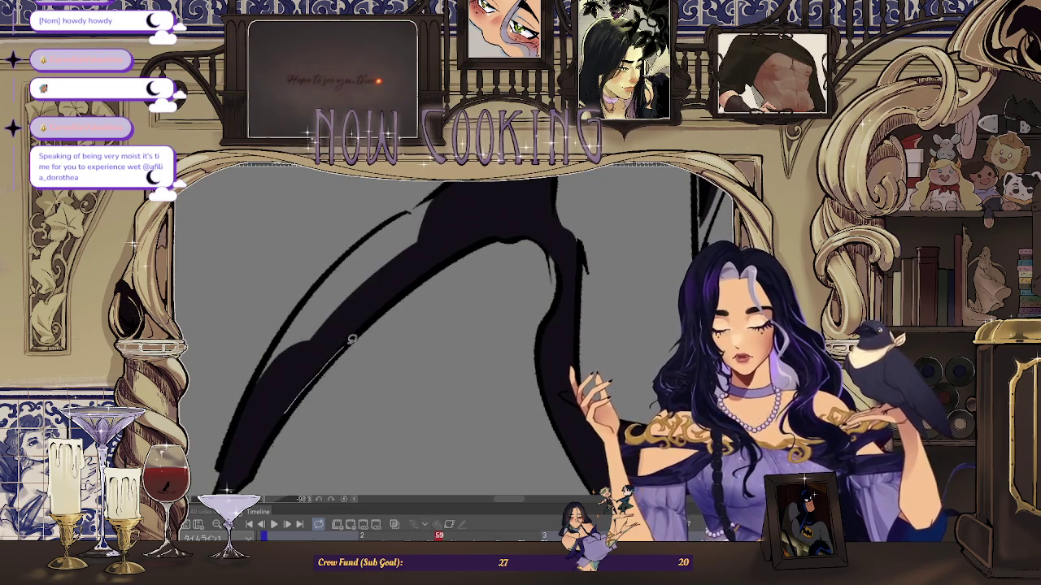
pyautogui.moveTo(424, 238); pyautogui.dragTo(347, 270)
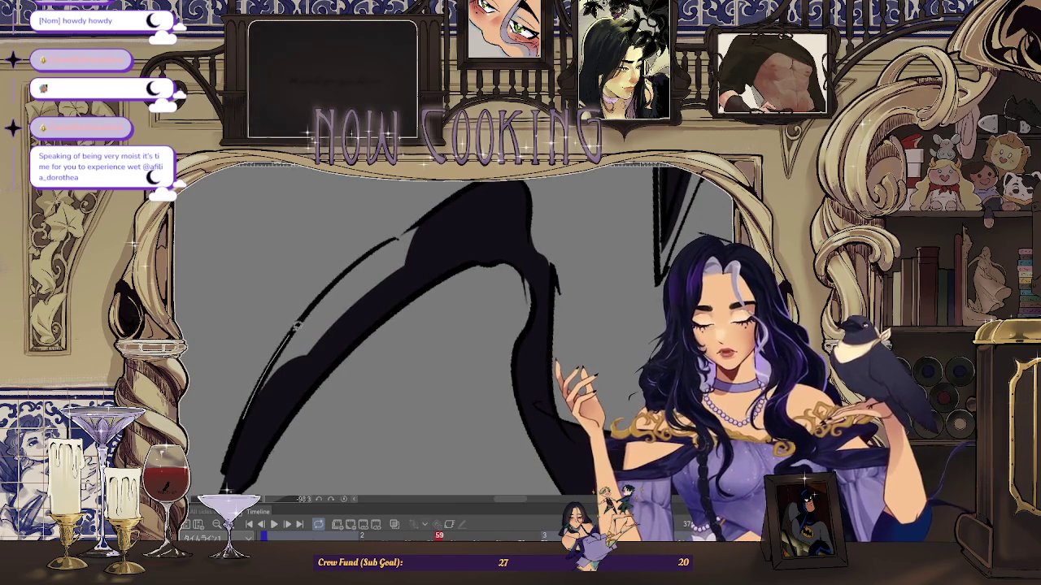
pyautogui.moveTo(370, 315)
pyautogui.mouseDown()
pyautogui.moveTo(373, 250)
pyautogui.moveTo(423, 309)
pyautogui.mouseUp()
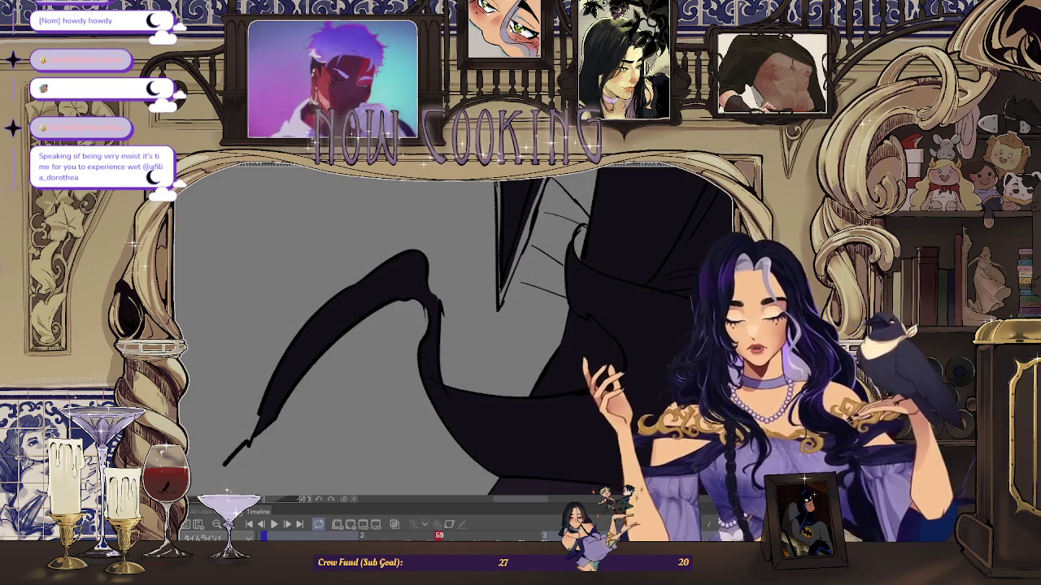
pyautogui.hotkey('ctrl', '0')
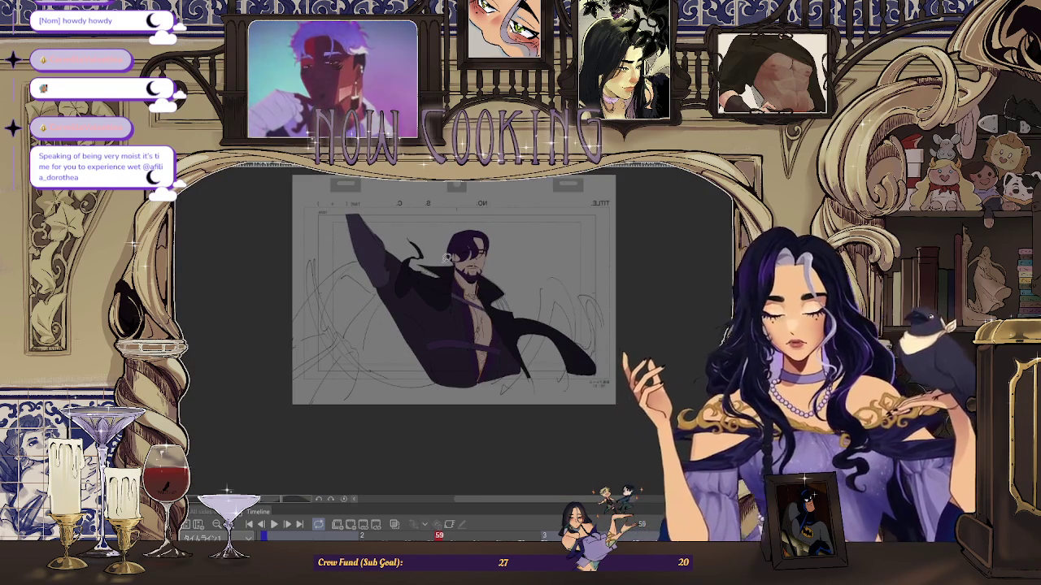
# - Undo a stray stroke and fill a new solid dark shadow shape on the torso
pyautogui.scroll(5, 447, 257)
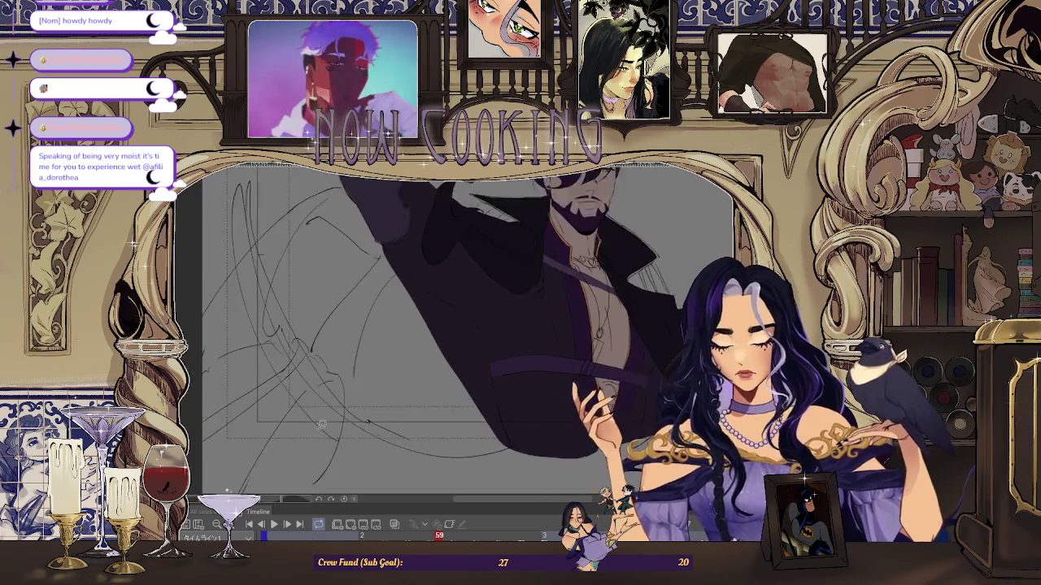
pyautogui.moveTo(387, 321)
pyautogui.mouseDown()
pyautogui.moveTo(358, 332)
pyautogui.moveTo(387, 255)
pyautogui.moveTo(403, 310)
pyautogui.mouseUp()
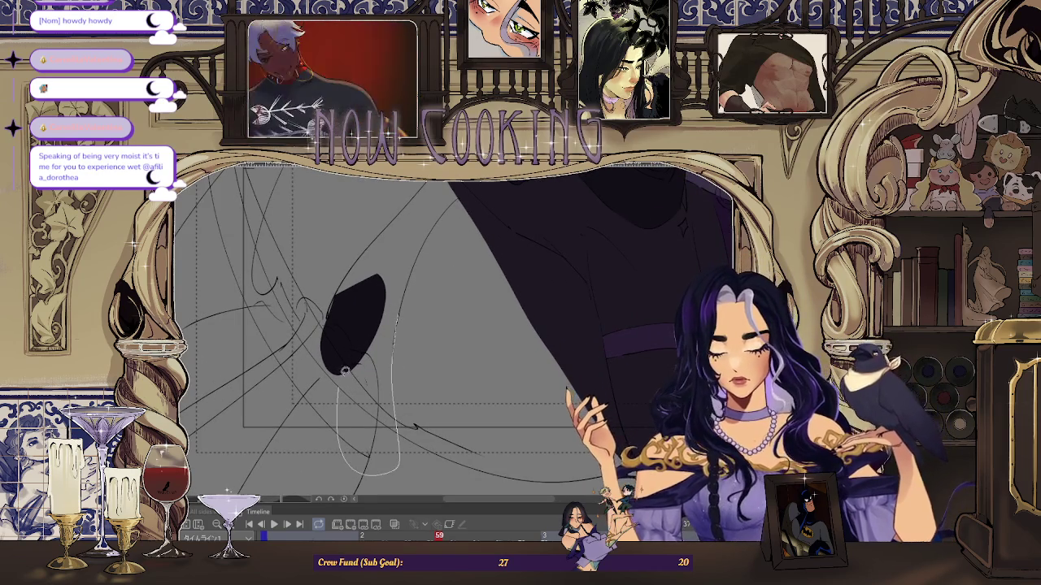
pyautogui.moveTo(342, 403); pyautogui.dragTo(408, 285)
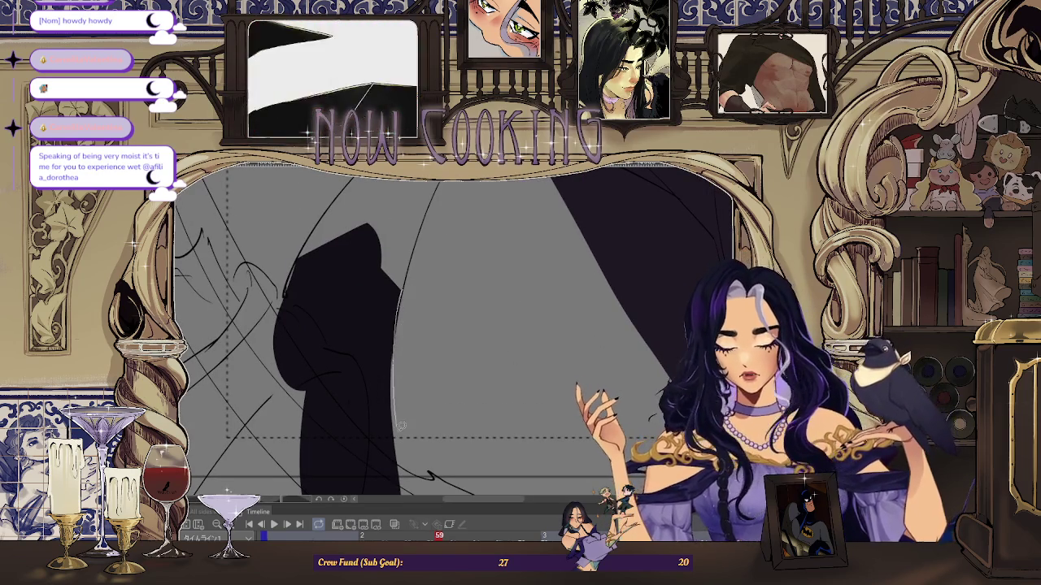
pyautogui.moveTo(400, 416); pyautogui.dragTo(390, 364)
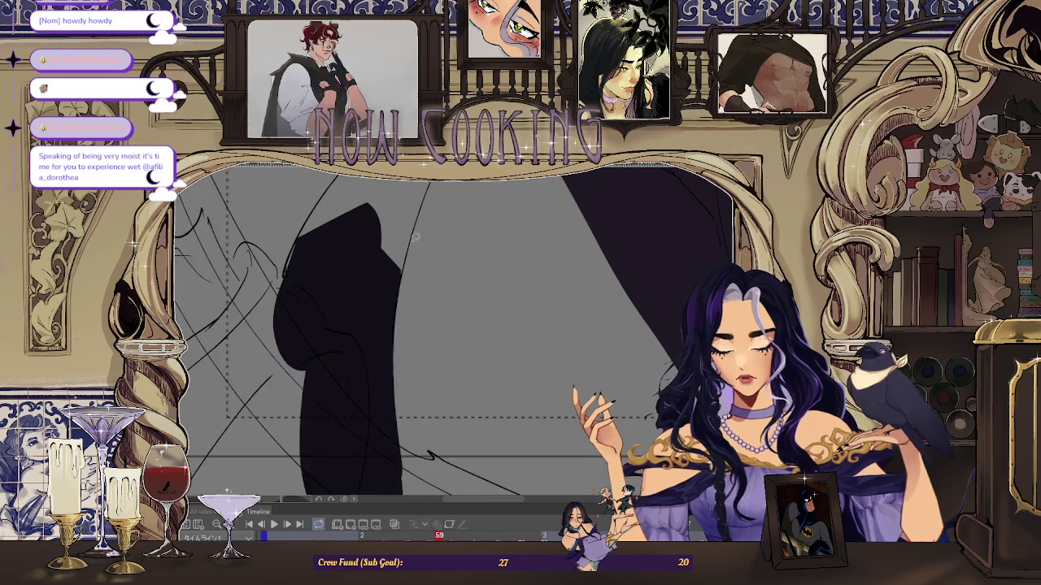
pyautogui.moveTo(340, 210); pyautogui.dragTo(398, 293)
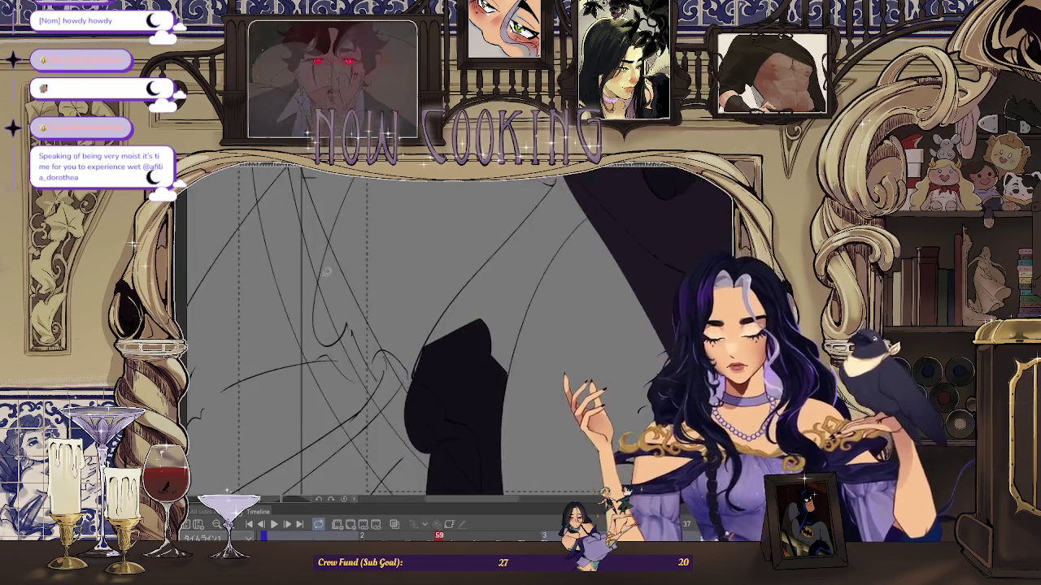
pyautogui.moveTo(361, 372)
pyautogui.mouseDown()
pyautogui.moveTo(371, 308)
pyautogui.moveTo(326, 311)
pyautogui.mouseUp()
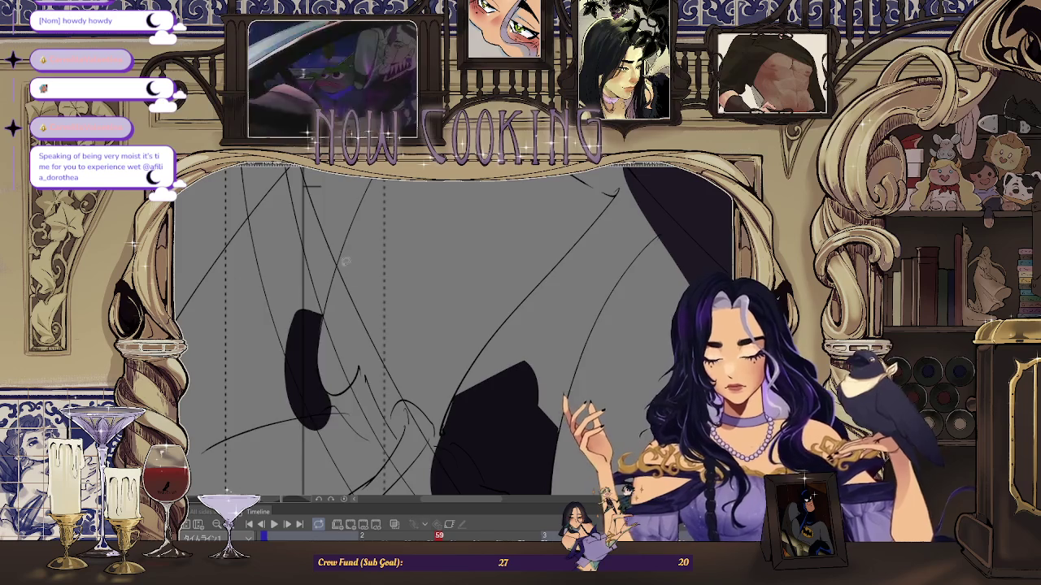
pyautogui.moveTo(323, 269); pyautogui.dragTo(307, 384)
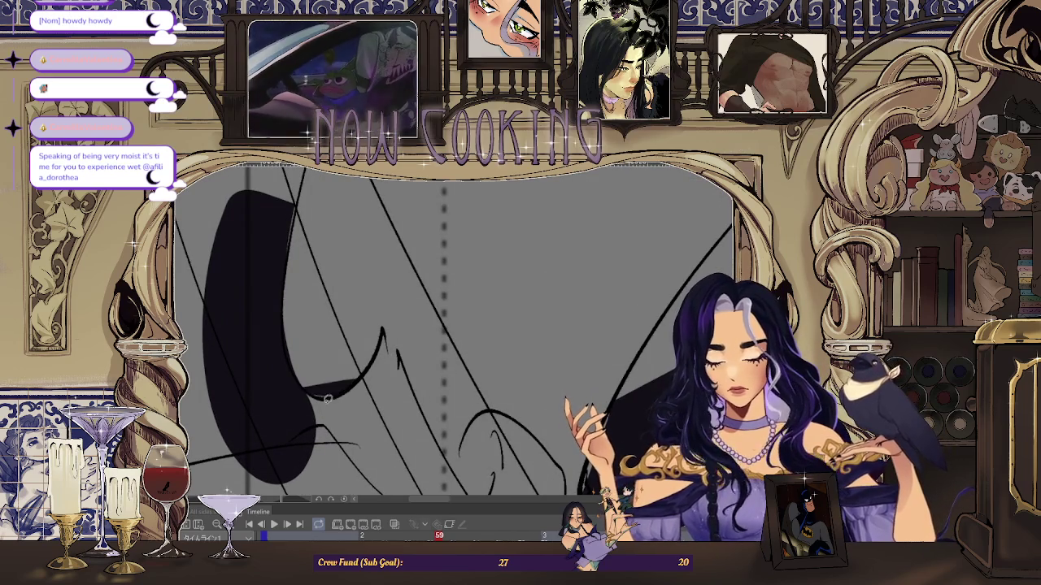
pyautogui.hotkey('ctrl', 'z')
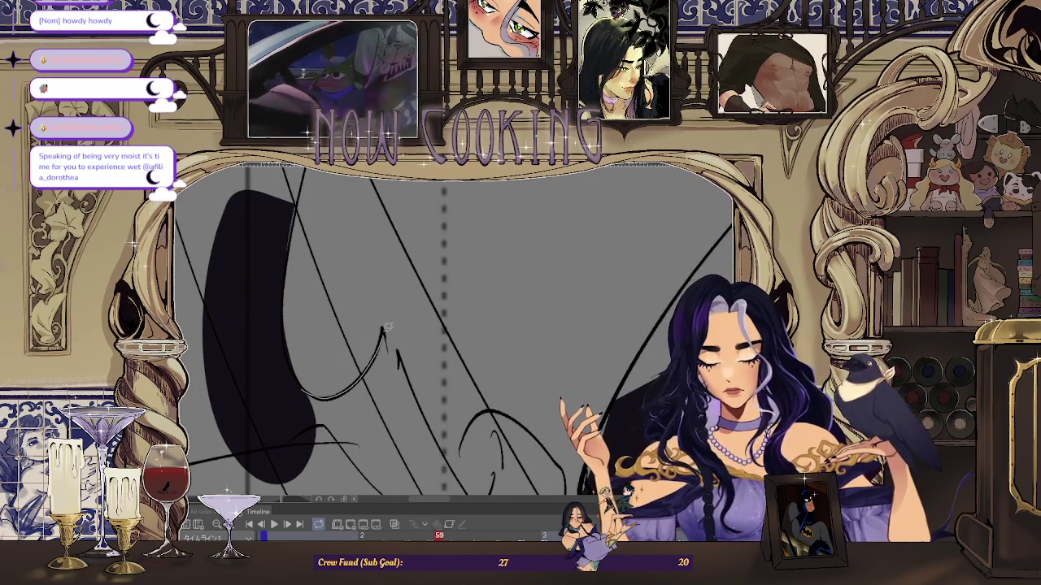
pyautogui.moveTo(309, 461); pyautogui.dragTo(384, 322)
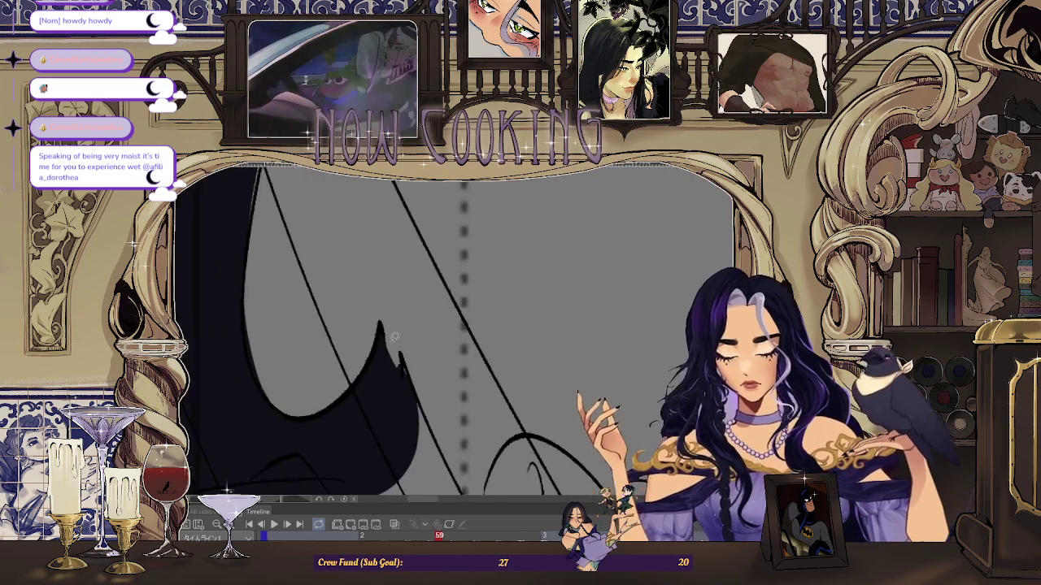
# - Fill along the left edge of the large dark shadow shape, then zoom out to the page
pyautogui.moveTo(397, 411); pyautogui.dragTo(383, 283)
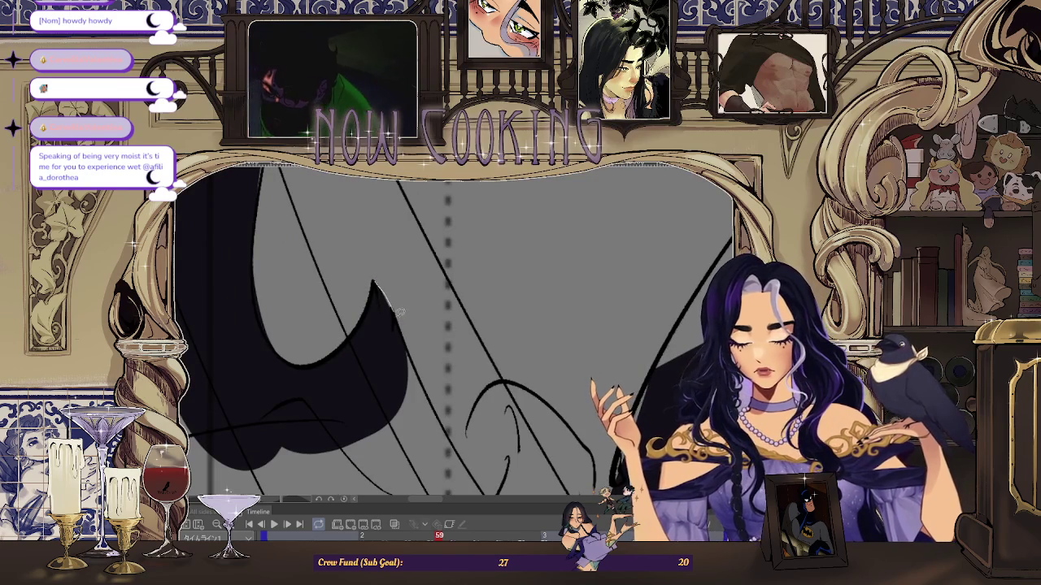
pyautogui.moveTo(435, 414); pyautogui.dragTo(366, 298)
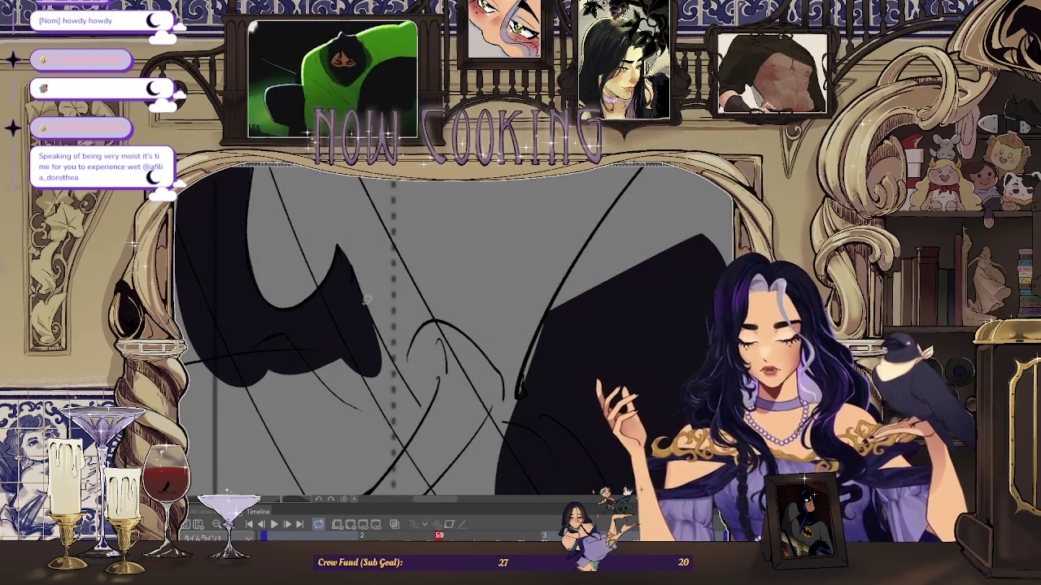
pyautogui.moveTo(397, 356); pyautogui.dragTo(327, 420)
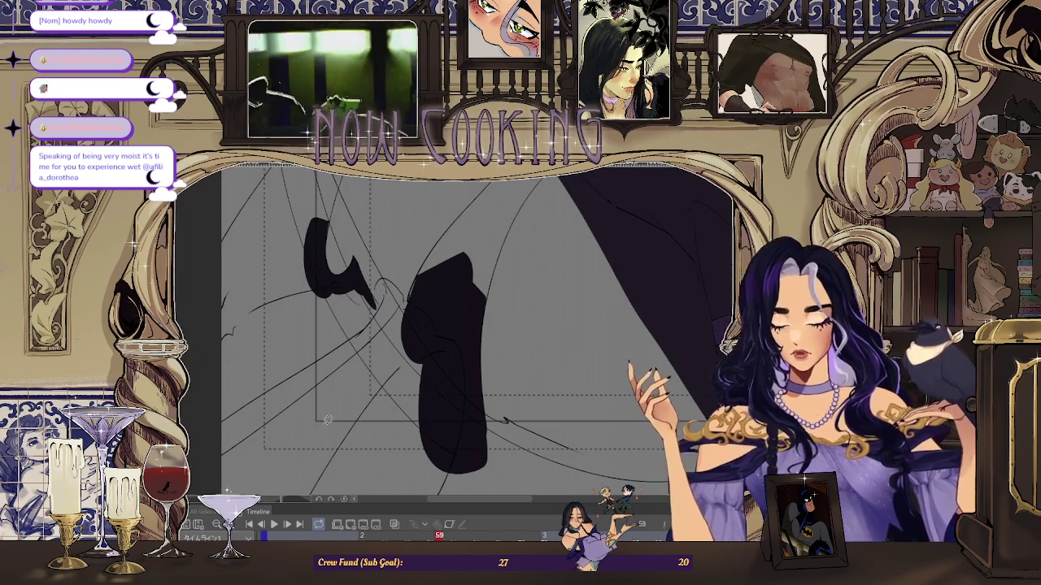
pyautogui.moveTo(328, 419)
pyautogui.mouseDown()
pyautogui.moveTo(456, 246)
pyautogui.moveTo(461, 220)
pyautogui.mouseUp()
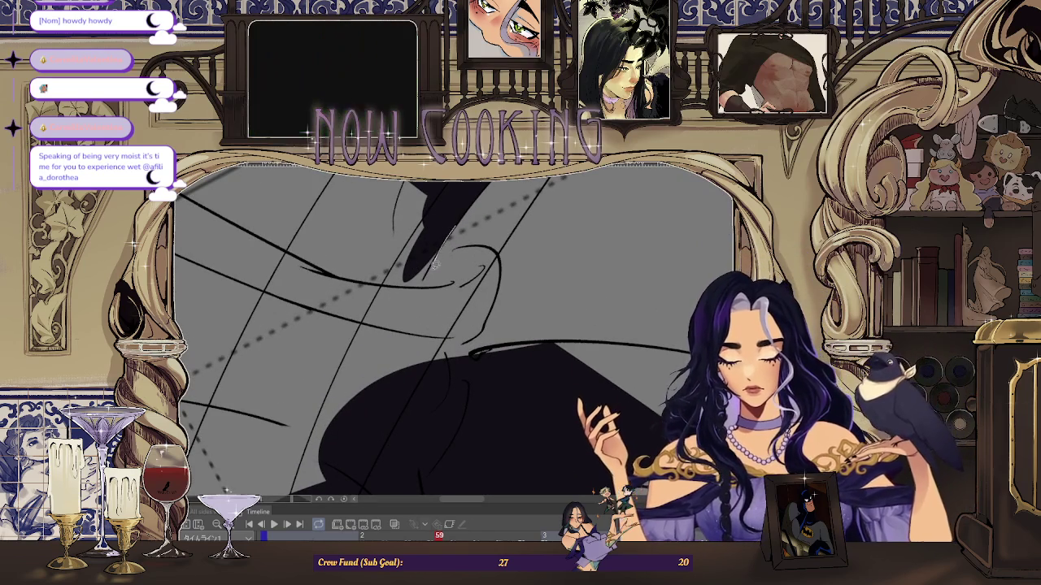
pyautogui.moveTo(404, 431)
pyautogui.mouseDown()
pyautogui.moveTo(508, 309)
pyautogui.moveTo(592, 305)
pyautogui.moveTo(500, 265)
pyautogui.mouseUp()
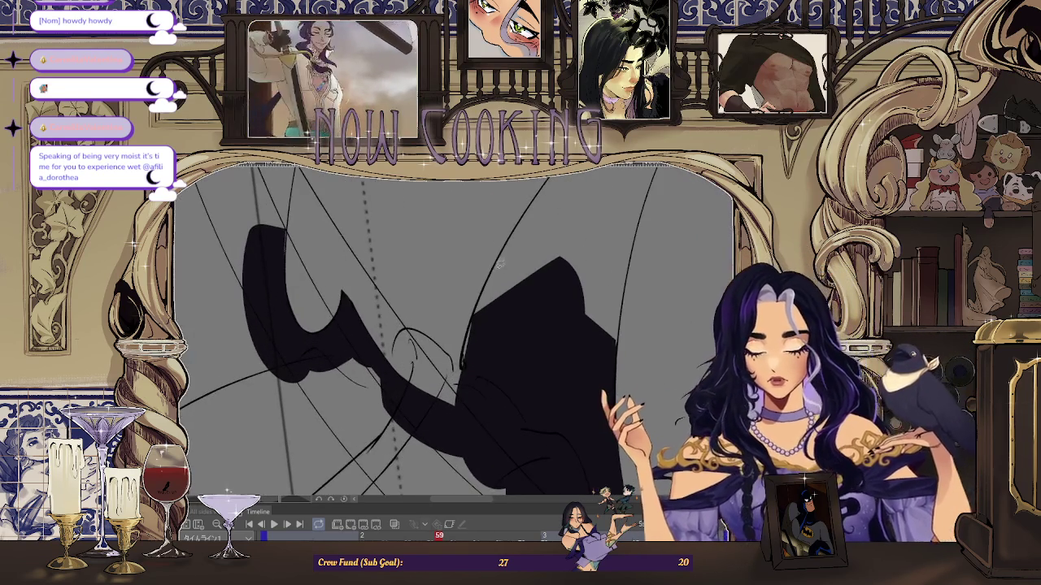
pyautogui.moveTo(460, 373); pyautogui.dragTo(511, 268)
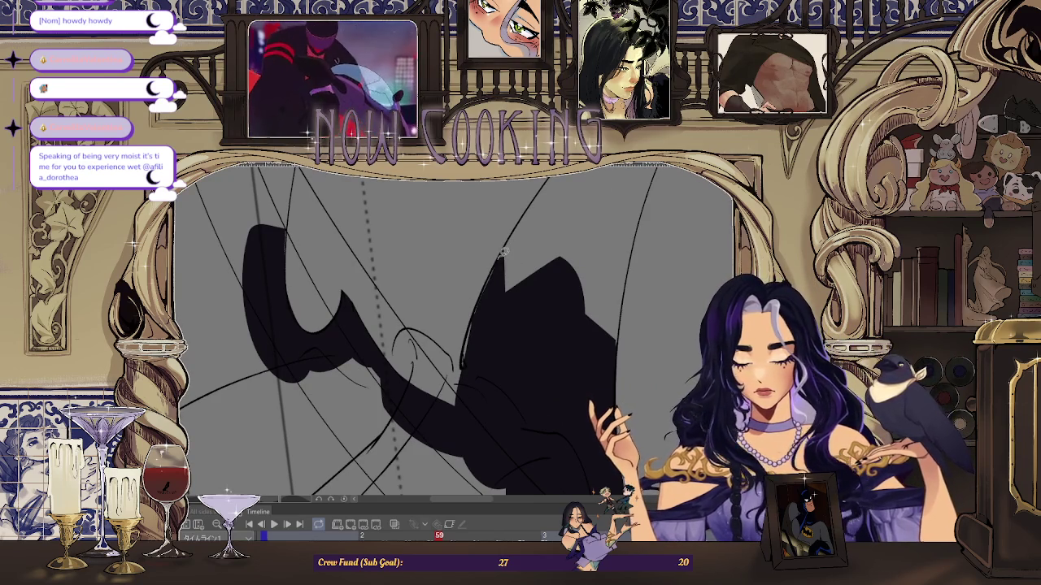
pyautogui.moveTo(497, 358)
pyautogui.mouseDown()
pyautogui.moveTo(465, 366)
pyautogui.moveTo(480, 409)
pyautogui.moveTo(345, 305)
pyautogui.mouseUp()
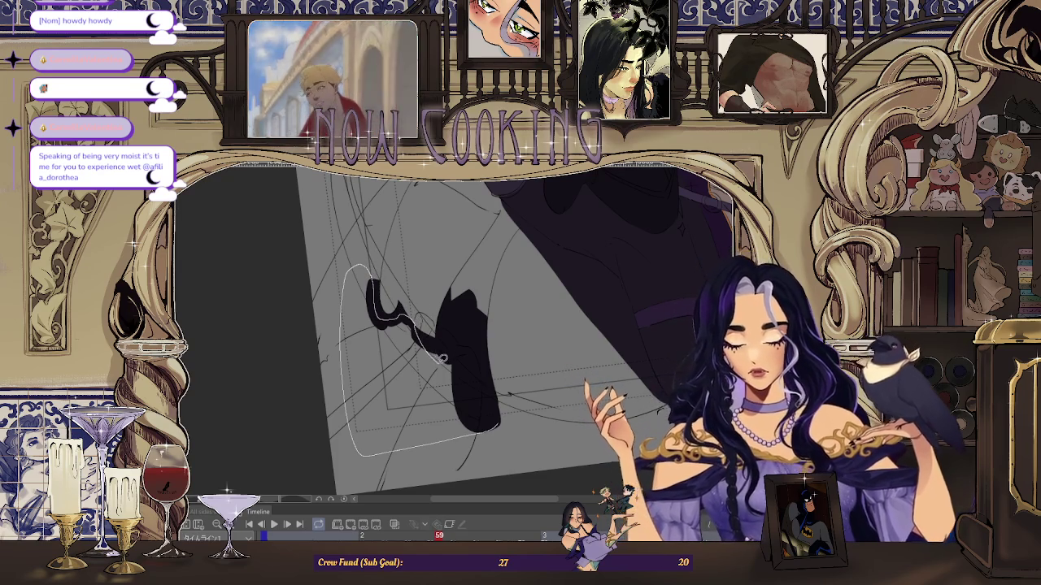
# - Deselect and lasso-fill a shape joining the two shadow areas into one
pyautogui.hotkey('ctrl', 'd')
pyautogui.moveTo(399, 298); pyautogui.dragTo(432, 337)
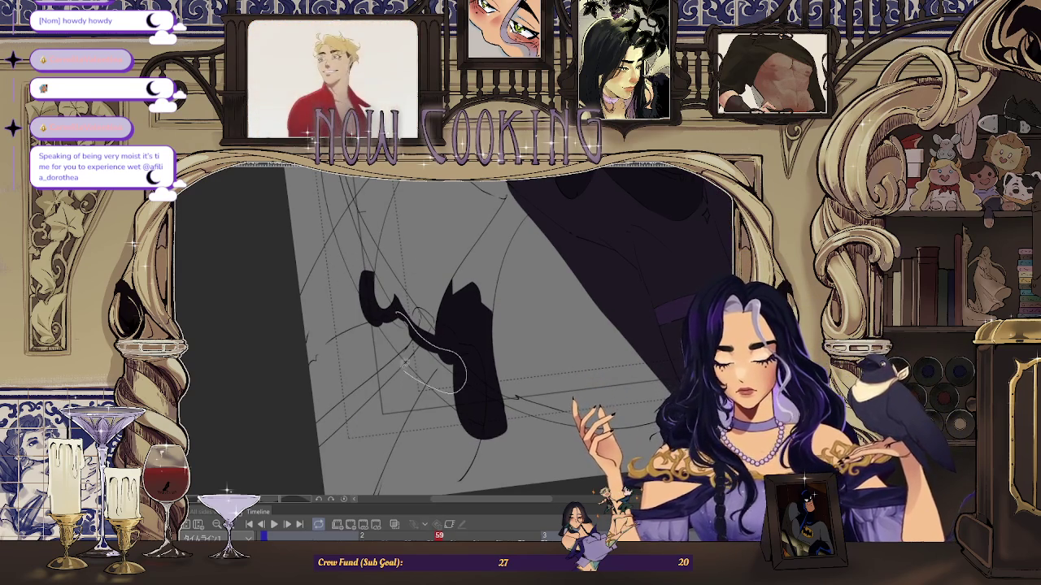
pyautogui.moveTo(415, 373); pyautogui.dragTo(409, 300)
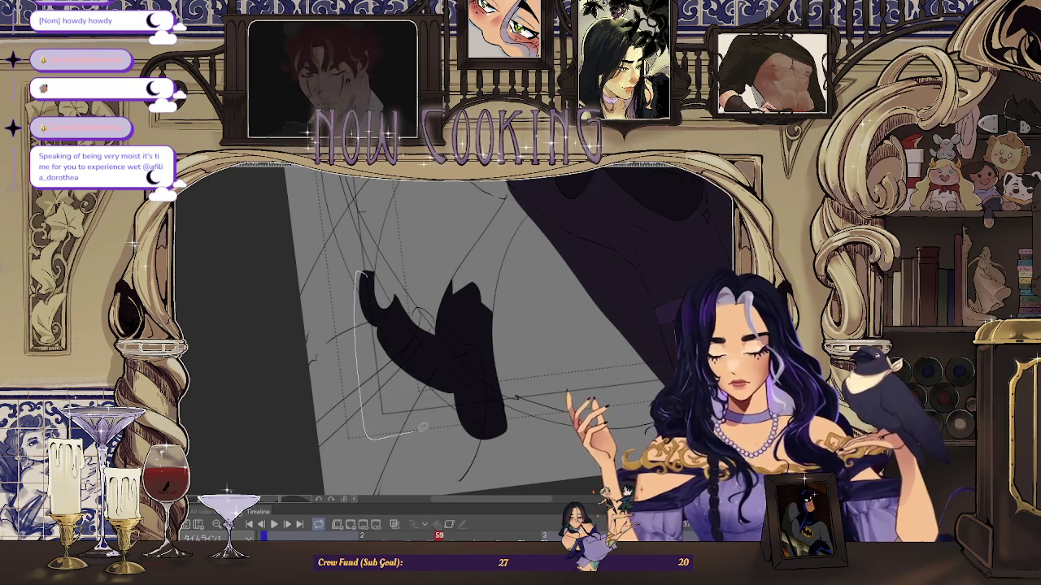
pyautogui.scroll(-3, 414, 341)
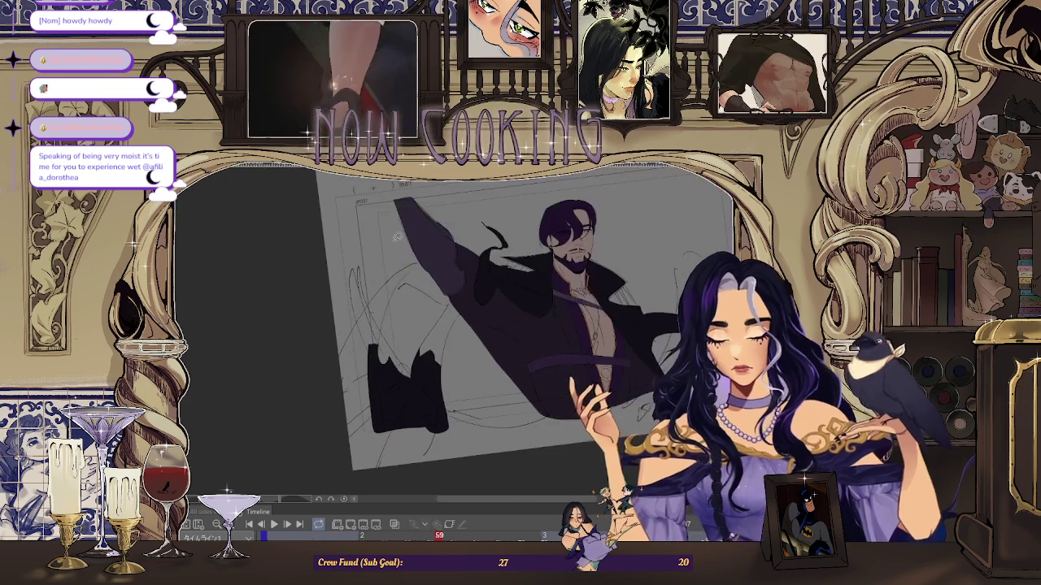
# - Fill the small gap along the black shadow shape's right edge
pyautogui.scroll(3, 376, 284)
pyautogui.scroll(2, 377, 284)
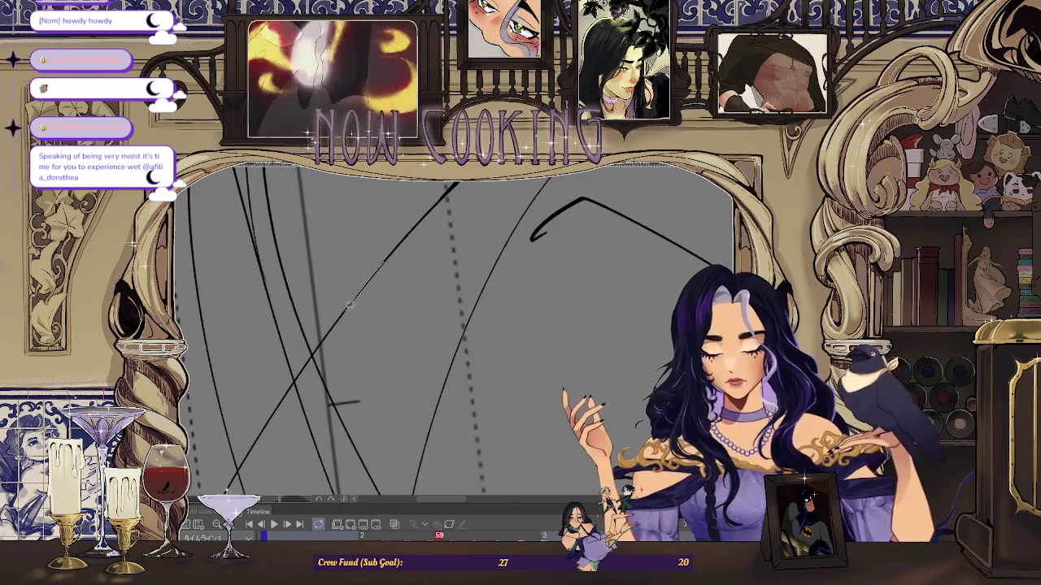
pyautogui.scroll(-1, 415, 230)
pyautogui.scroll(2, 370, 277)
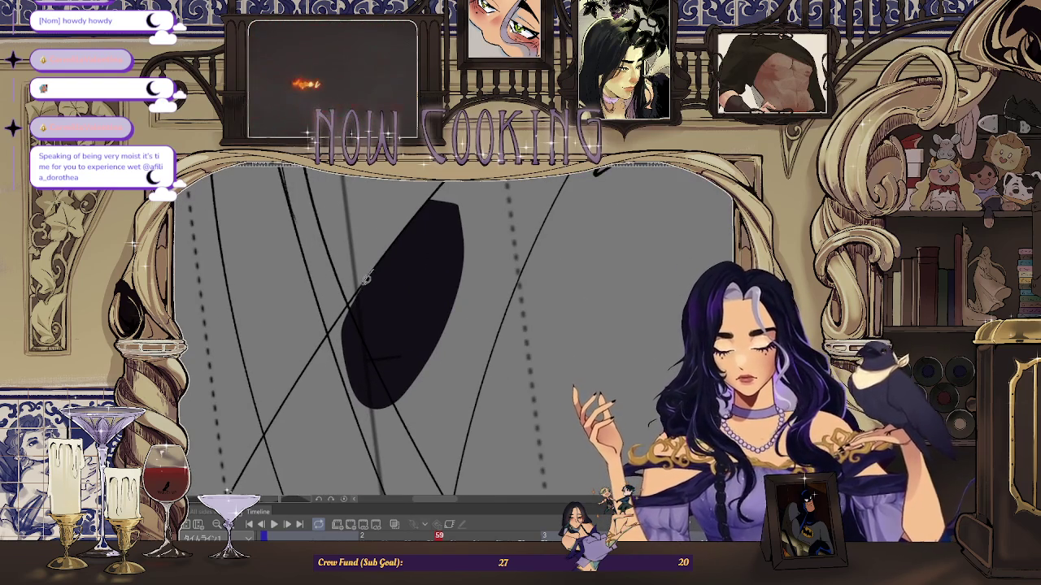
pyautogui.scroll(-1, 431, 239)
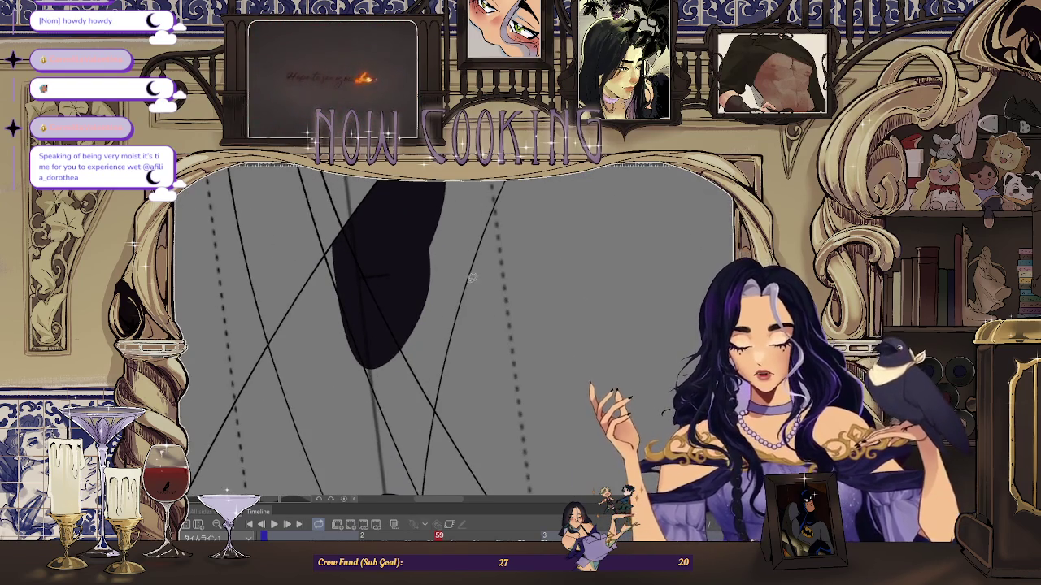
pyautogui.scroll(2, 460, 301)
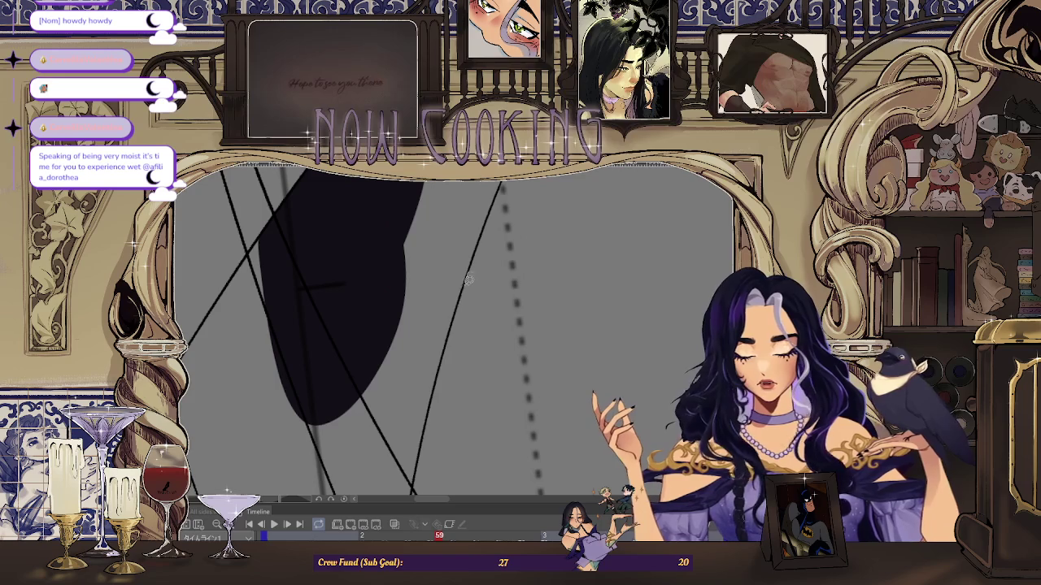
pyautogui.scroll(2, 464, 292)
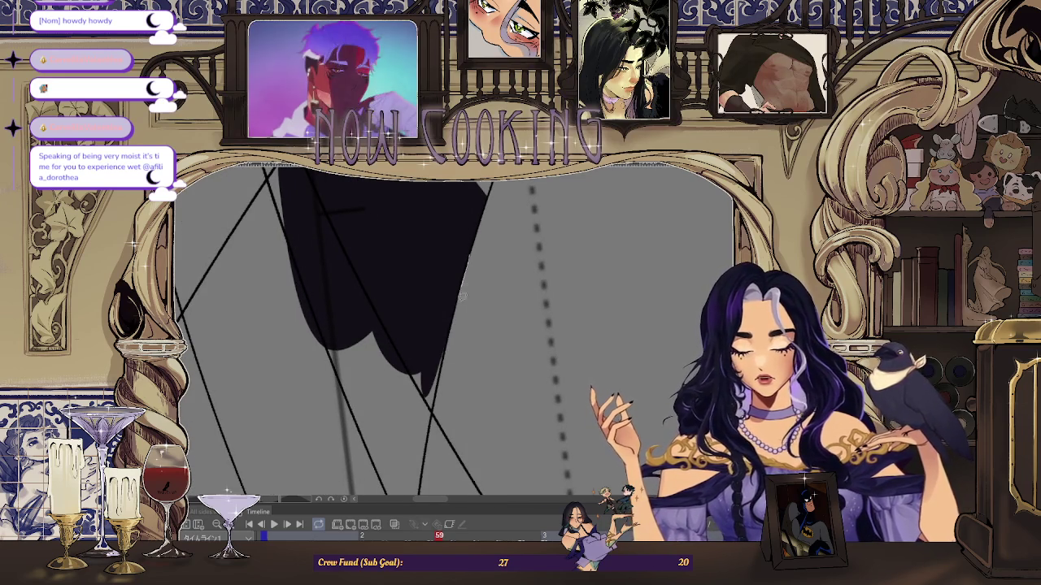
pyautogui.scroll(-2, 439, 393)
pyautogui.scroll(-1, 449, 289)
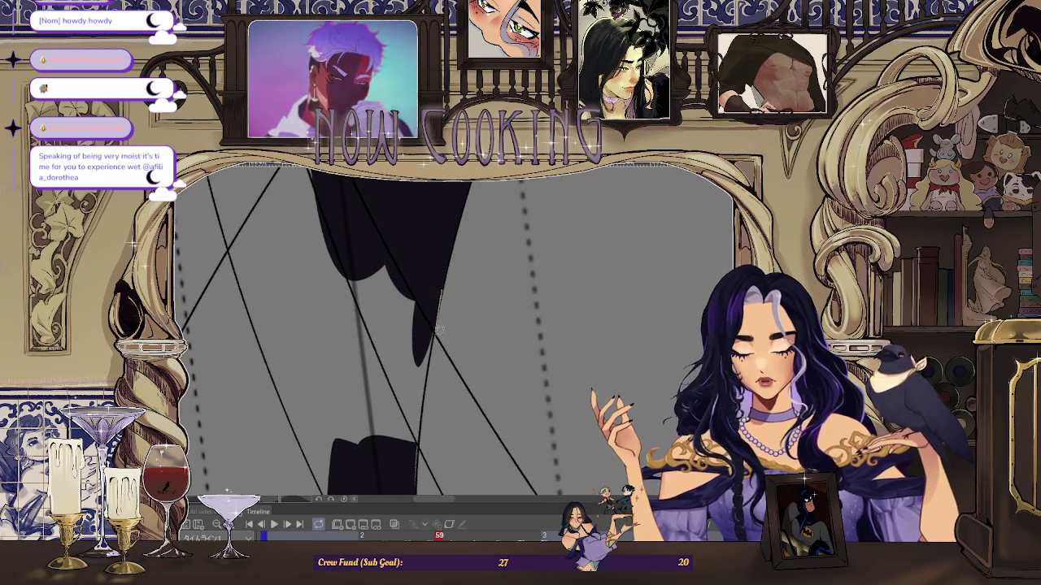
pyautogui.scroll(-1, 436, 333)
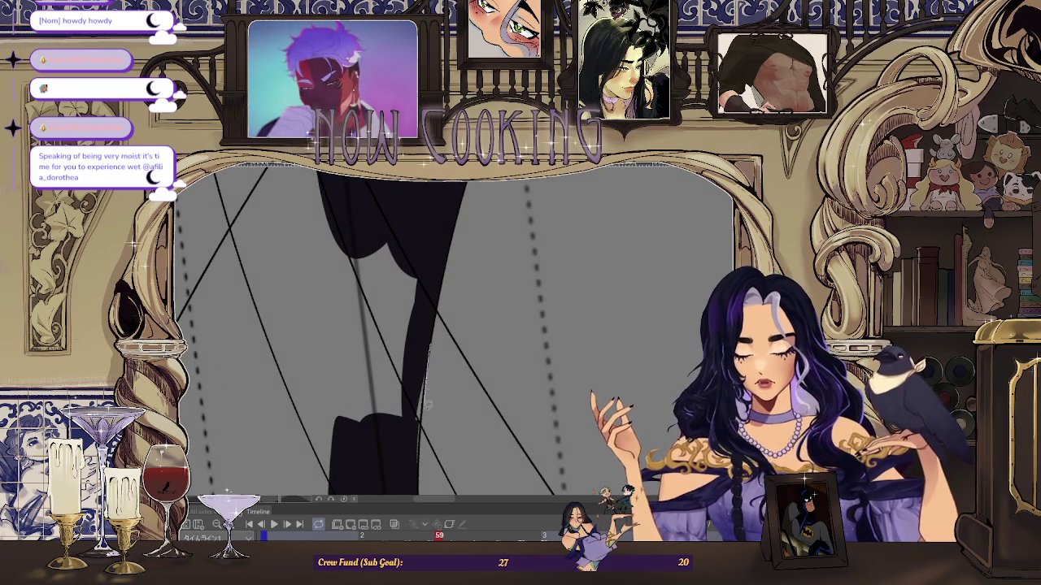
pyautogui.moveTo(418, 476); pyautogui.dragTo(419, 478)
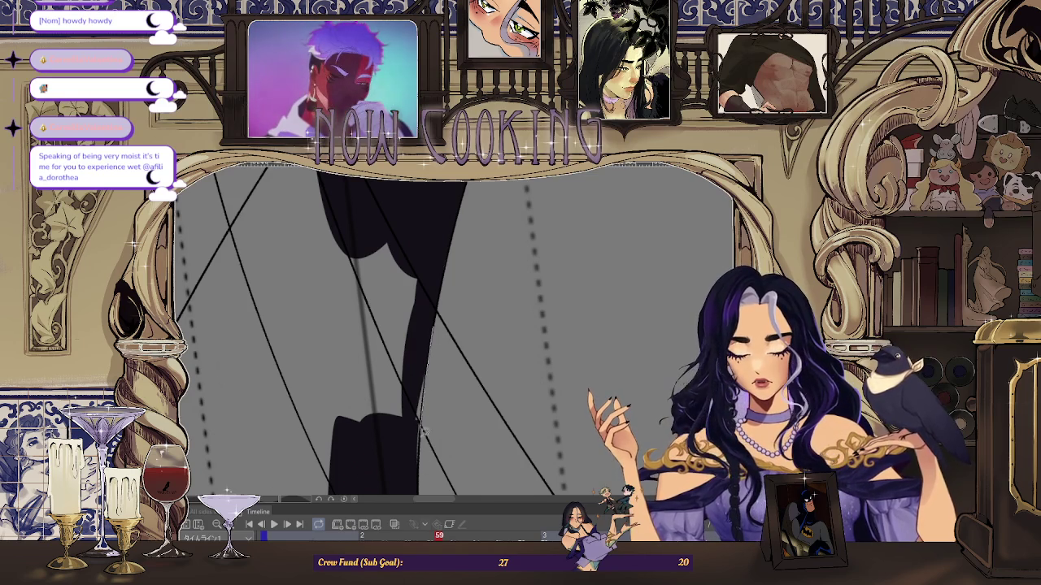
# - Thicken the hooked line stroke on the leg, then zoom out to the whole figure
pyautogui.scroll(-1, 413, 389)
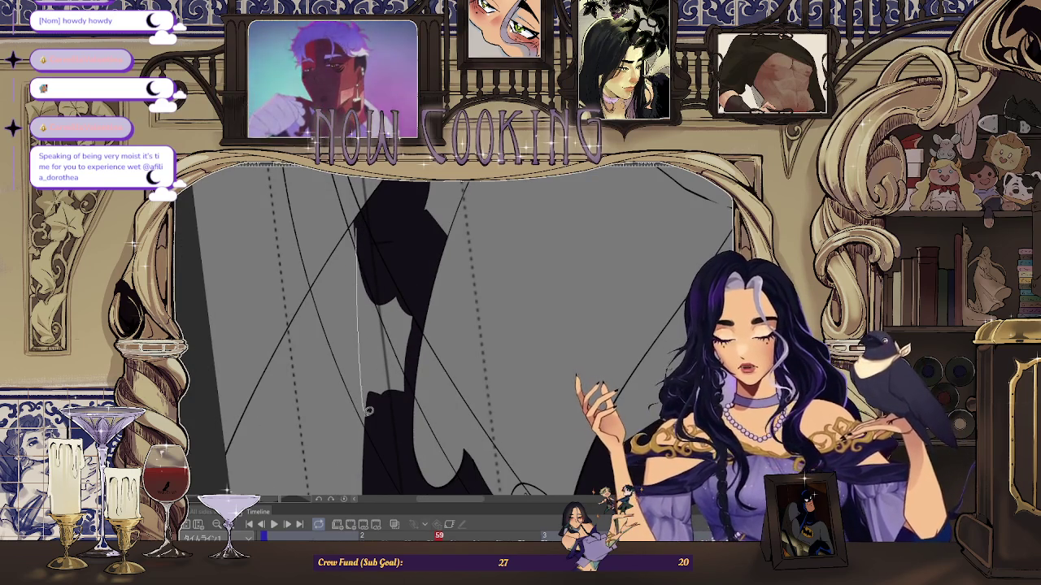
pyautogui.scroll(2, 363, 275)
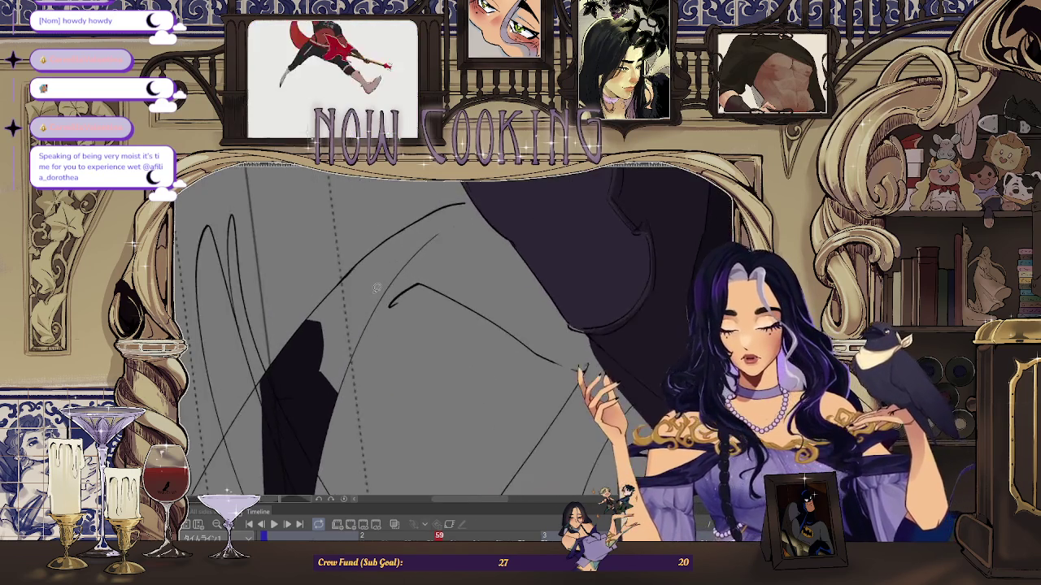
pyautogui.moveTo(432, 280); pyautogui.dragTo(377, 327)
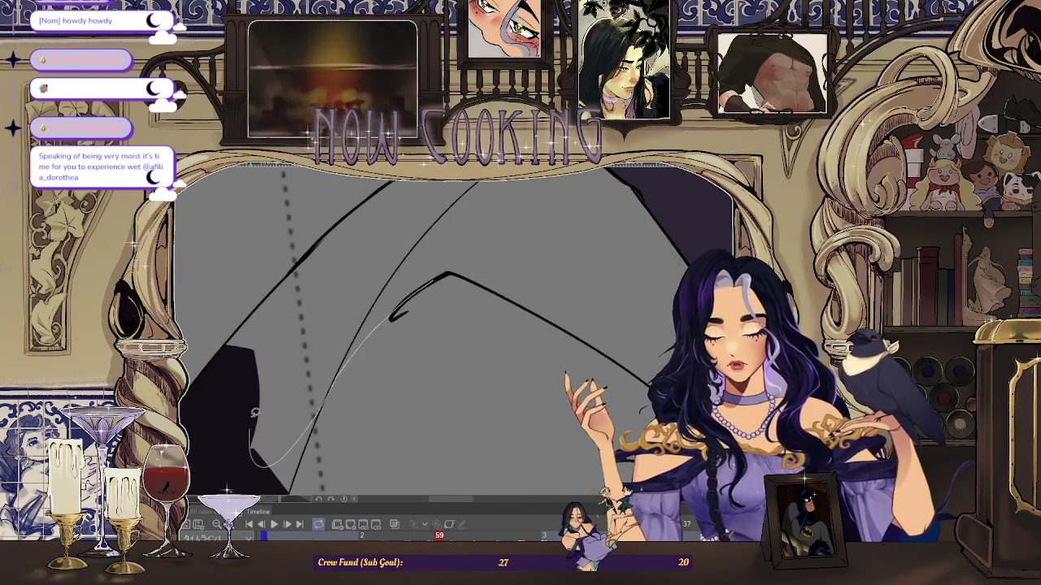
pyautogui.scroll(3, 392, 318)
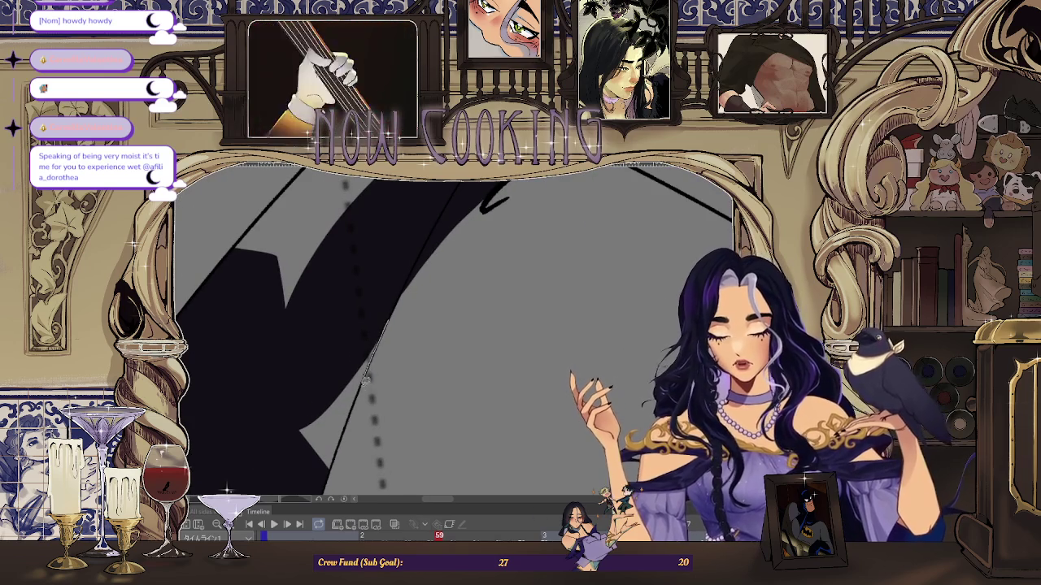
pyautogui.scroll(3, 329, 470)
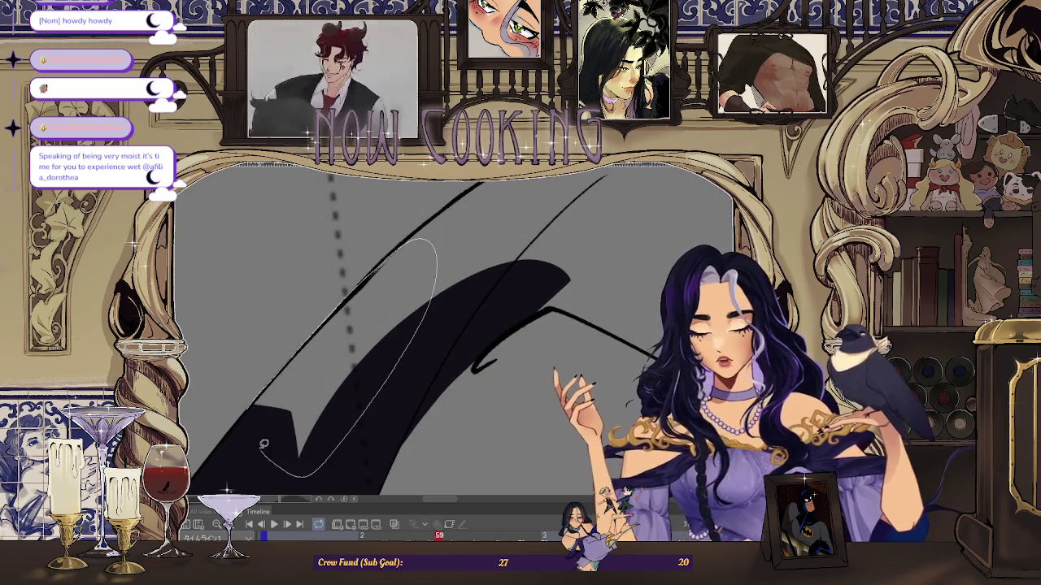
pyautogui.scroll(3, 266, 450)
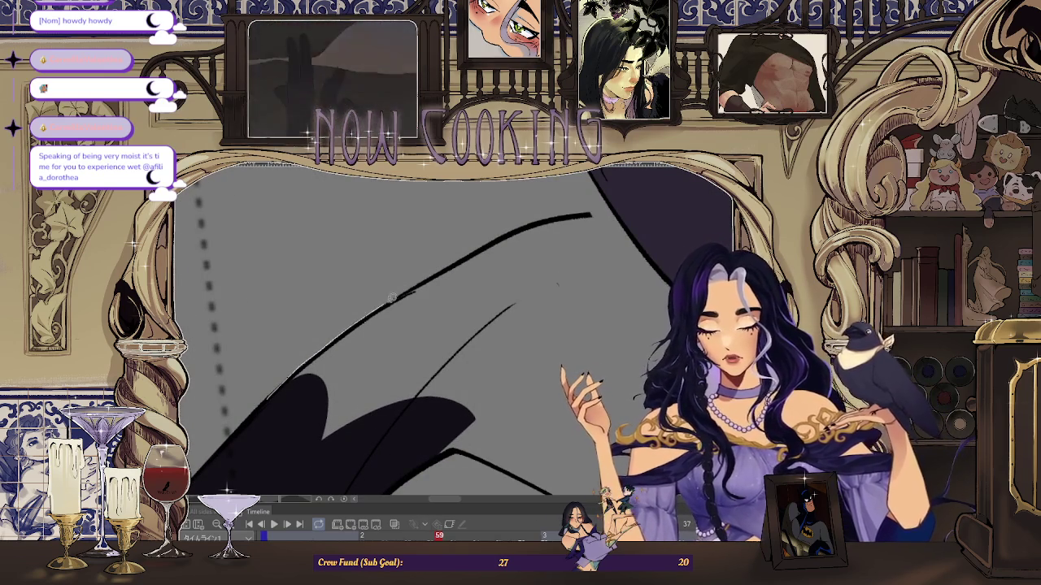
pyautogui.scroll(-3, 420, 429)
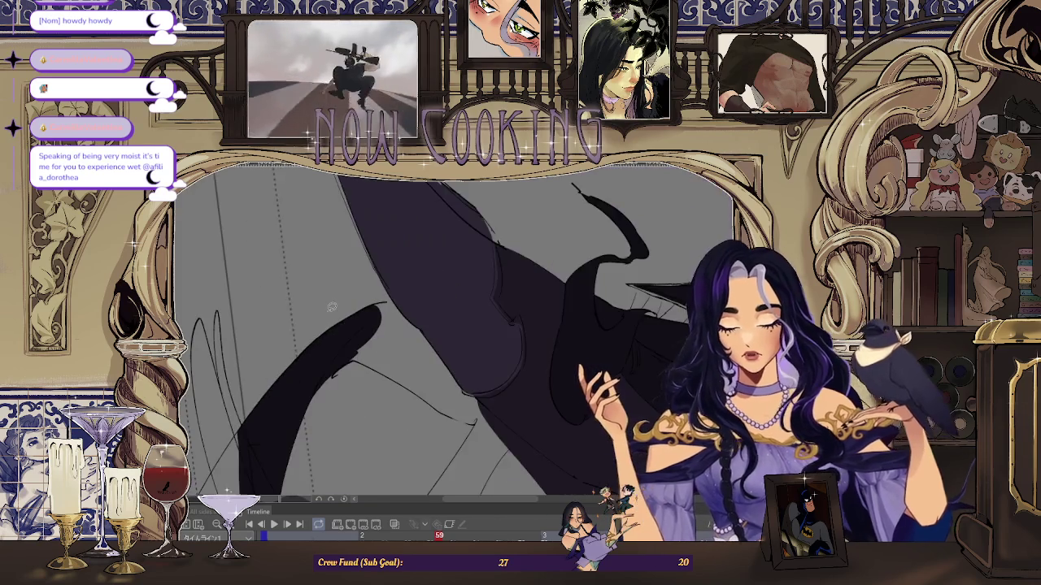
pyautogui.scroll(-2, 421, 429)
pyautogui.scroll(-2, 420, 428)
pyautogui.scroll(2, 448, 333)
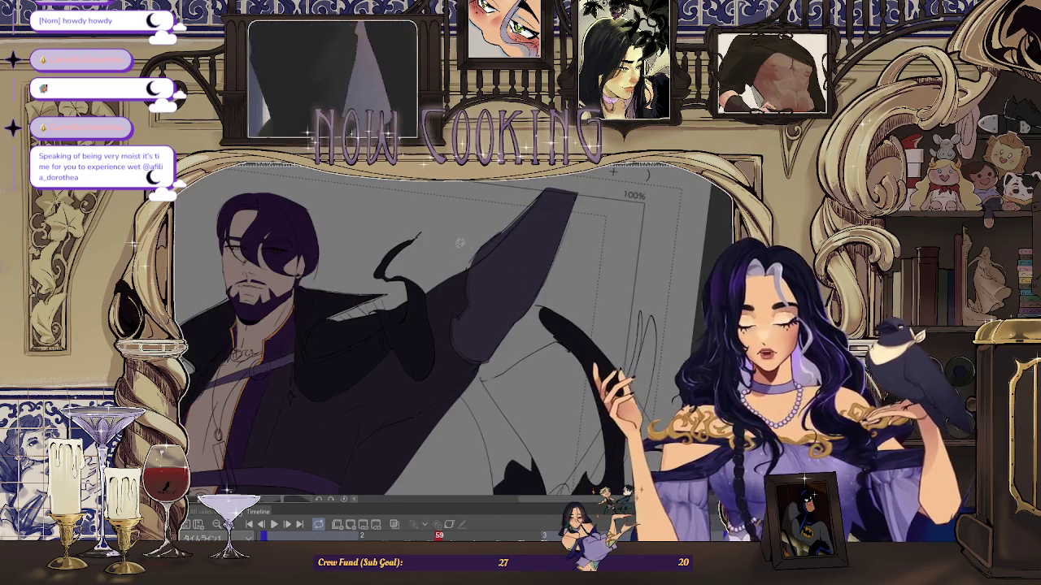
# - Fill three dark shadow shapes along the coat edge and its line art
pyautogui.scroll(1, 448, 334)
pyautogui.scroll(2, 447, 334)
pyautogui.scroll(1, 448, 333)
pyautogui.scroll(2, 403, 242)
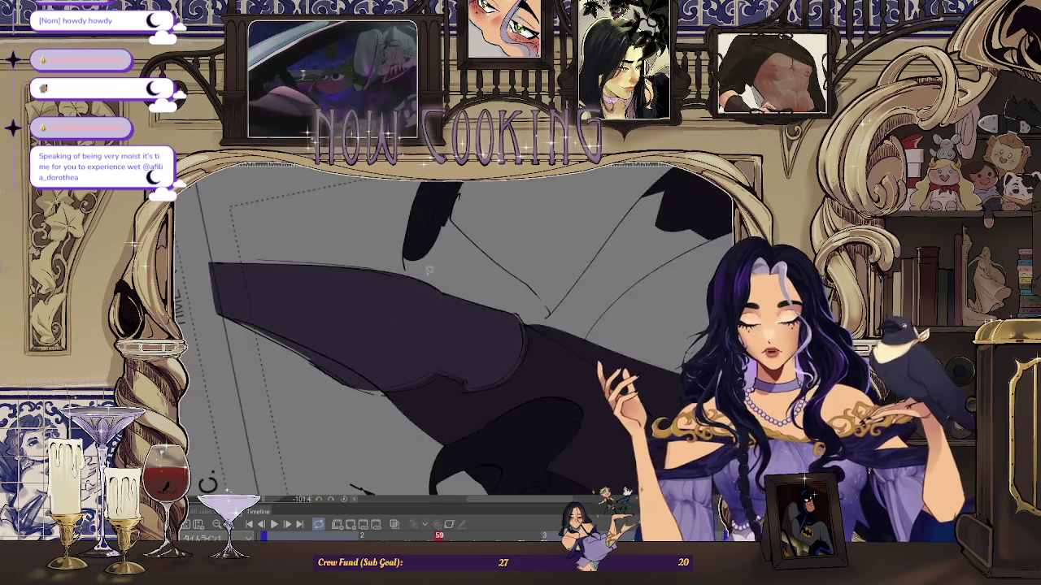
pyautogui.scroll(1, 403, 242)
pyautogui.scroll(1, 404, 241)
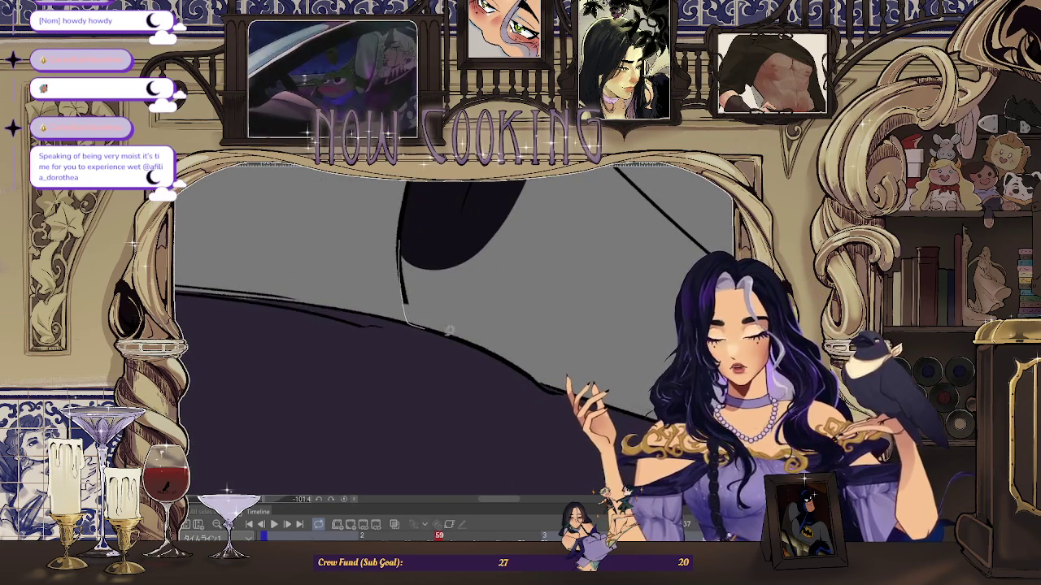
pyautogui.scroll(-1, 433, 327)
pyautogui.scroll(-1, 423, 309)
pyautogui.scroll(-1, 399, 276)
pyautogui.scroll(-1, 381, 257)
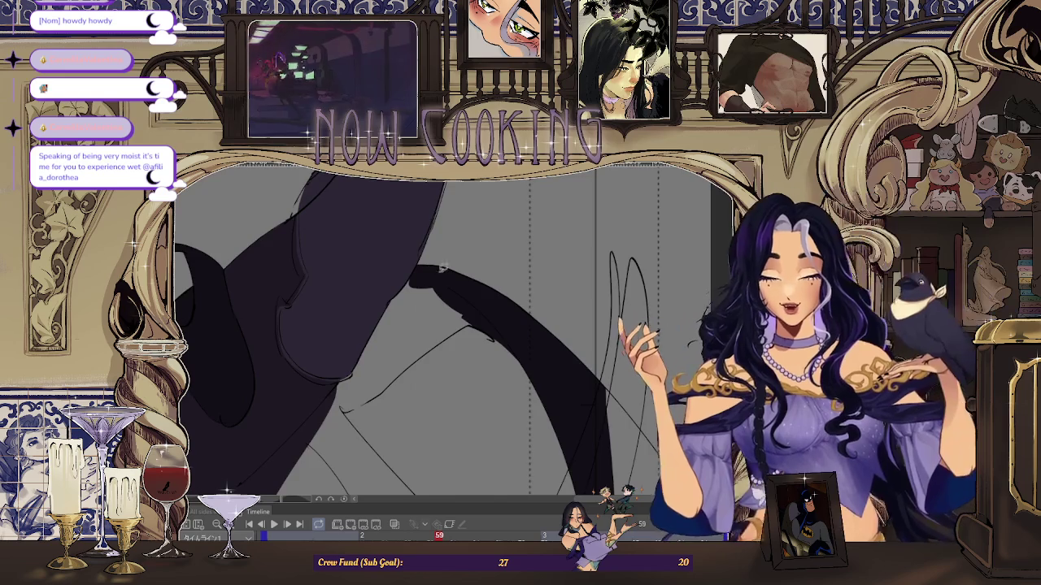
pyautogui.moveTo(458, 274); pyautogui.dragTo(415, 290)
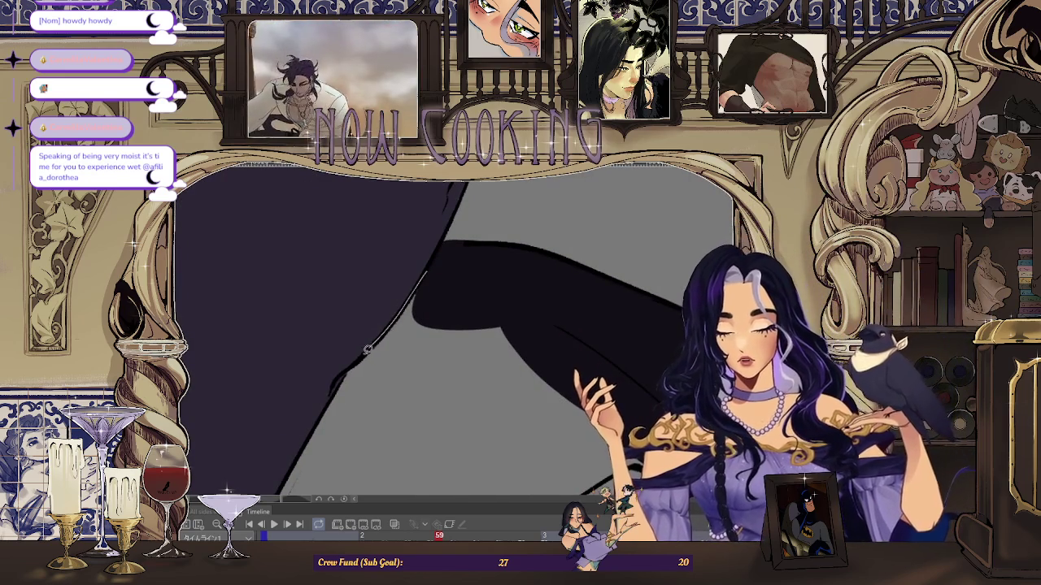
pyautogui.moveTo(492, 279); pyautogui.dragTo(447, 285)
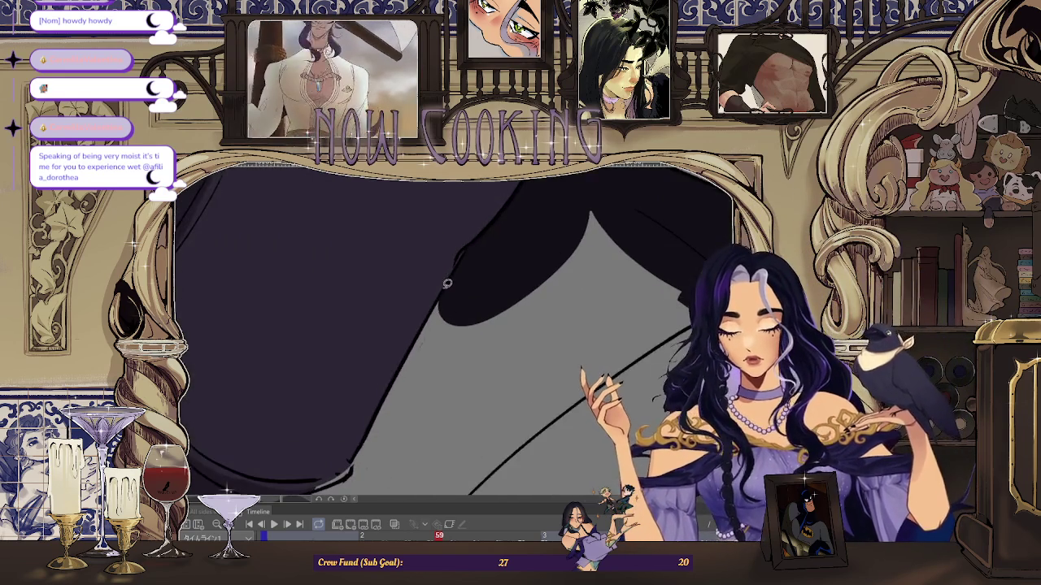
pyautogui.moveTo(493, 334); pyautogui.dragTo(446, 288)
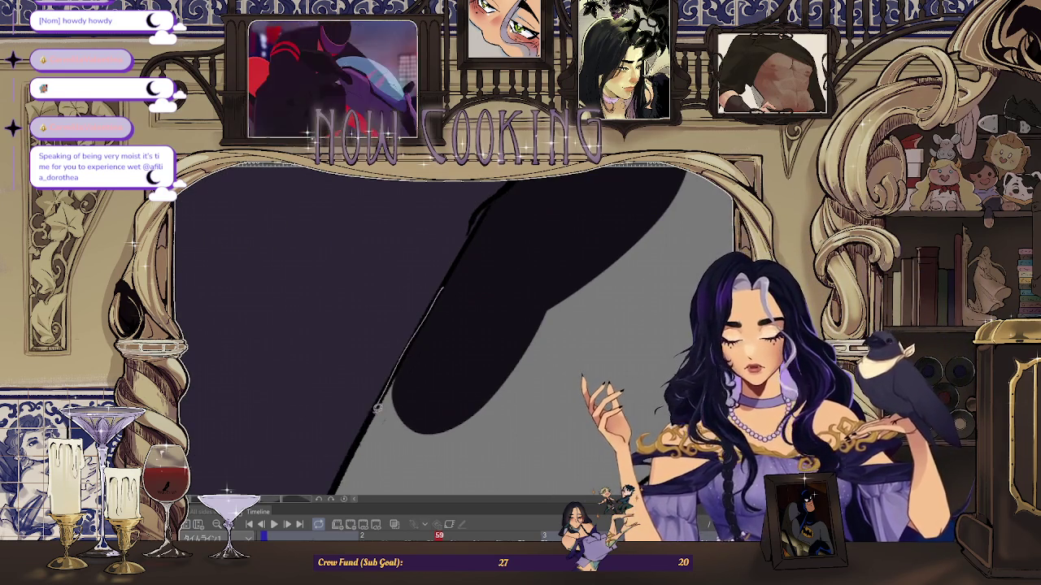
pyautogui.moveTo(481, 318); pyautogui.dragTo(496, 246)
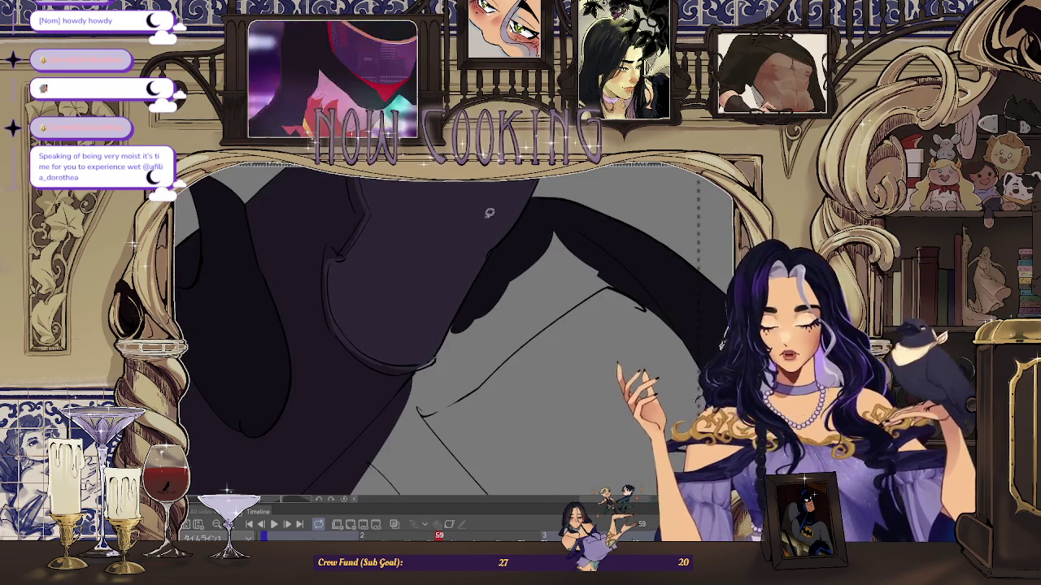
# - Fill shadow shapes along the coat edge, undoing a misplaced diagonal fill
pyautogui.hotkey('ctrl', '0')
pyautogui.scroll(5, 360, 407)
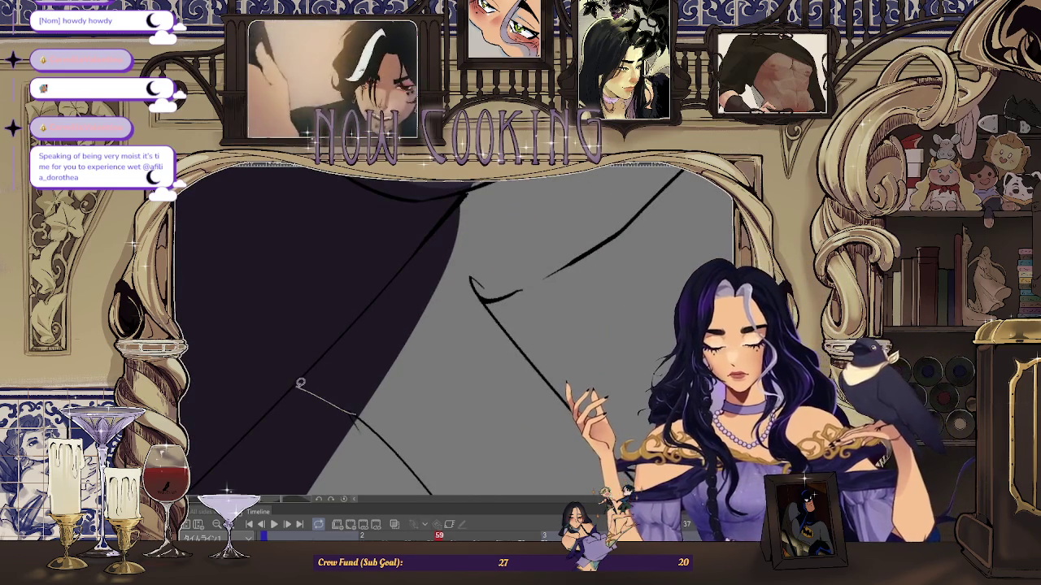
pyautogui.moveTo(482, 370); pyautogui.dragTo(416, 279)
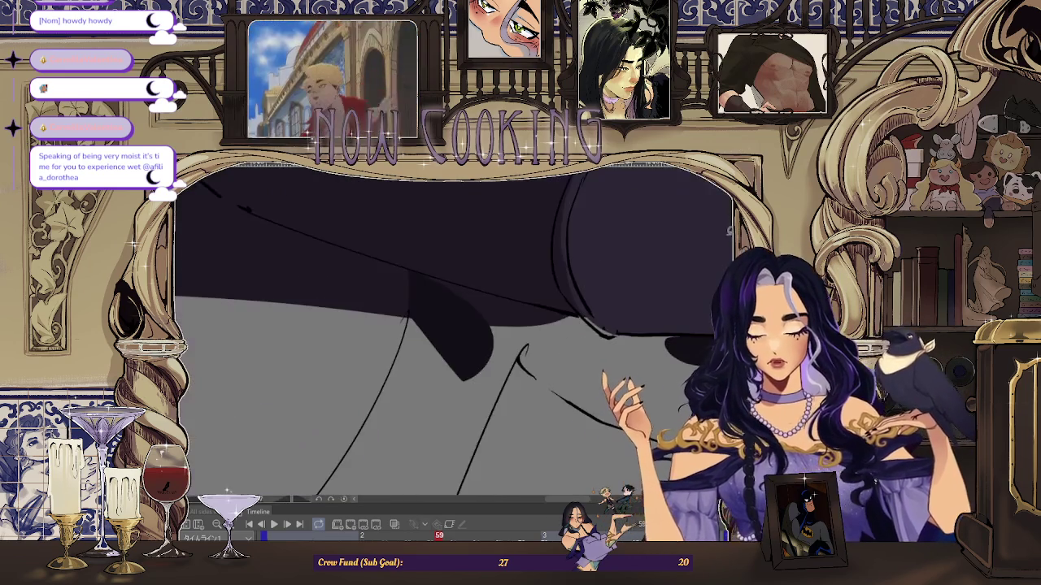
pyautogui.moveTo(407, 255)
pyautogui.mouseDown()
pyautogui.moveTo(478, 324)
pyautogui.moveTo(478, 272)
pyautogui.moveTo(430, 239)
pyautogui.moveTo(593, 204)
pyautogui.mouseUp()
pyautogui.moveTo(360, 376)
pyautogui.mouseDown()
pyautogui.moveTo(411, 314)
pyautogui.moveTo(274, 423)
pyautogui.moveTo(318, 372)
pyautogui.moveTo(477, 399)
pyautogui.mouseUp()
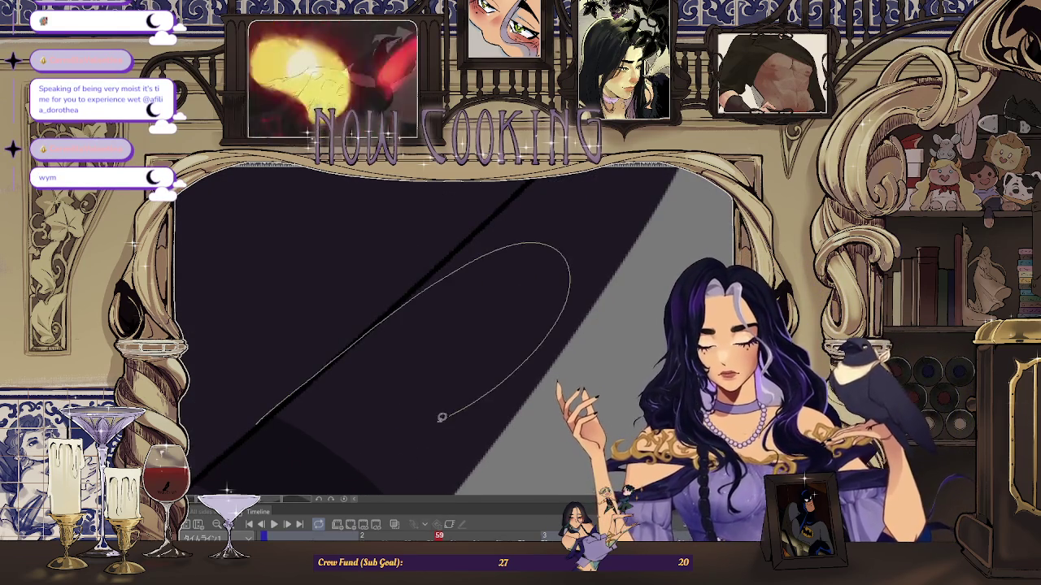
pyautogui.hotkey('ctrl', 'z')
# - Retrace and fill the edge shadow outlines, undoing an unwanted extra fill
pyautogui.moveTo(261, 419)
pyautogui.mouseDown()
pyautogui.moveTo(415, 286)
pyautogui.moveTo(453, 396)
pyautogui.mouseUp()
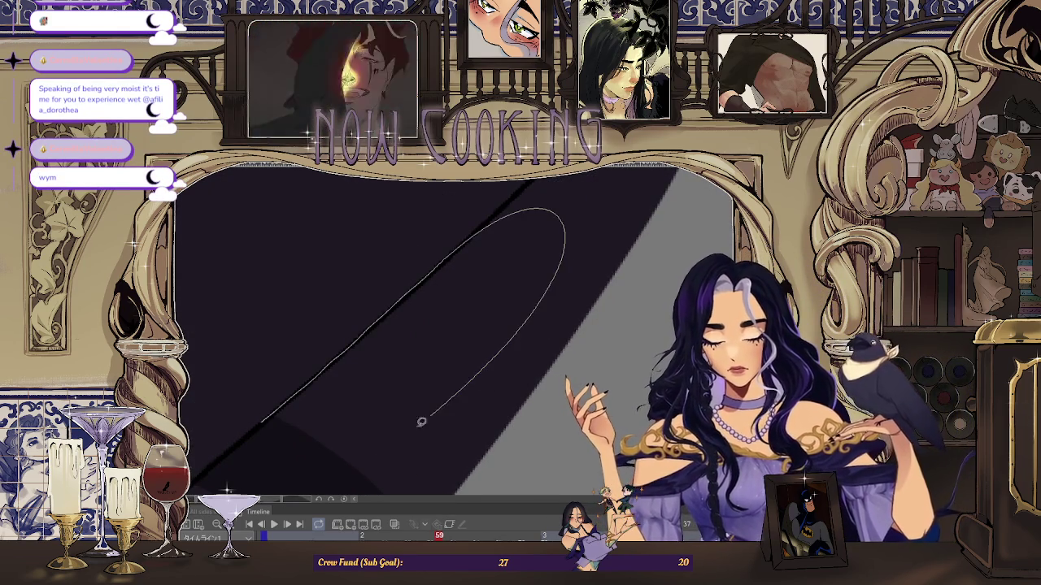
pyautogui.moveTo(328, 435)
pyautogui.mouseDown()
pyautogui.moveTo(309, 474)
pyautogui.moveTo(447, 301)
pyautogui.moveTo(344, 426)
pyautogui.moveTo(309, 442)
pyautogui.mouseUp()
pyautogui.moveTo(450, 298); pyautogui.dragTo(483, 263)
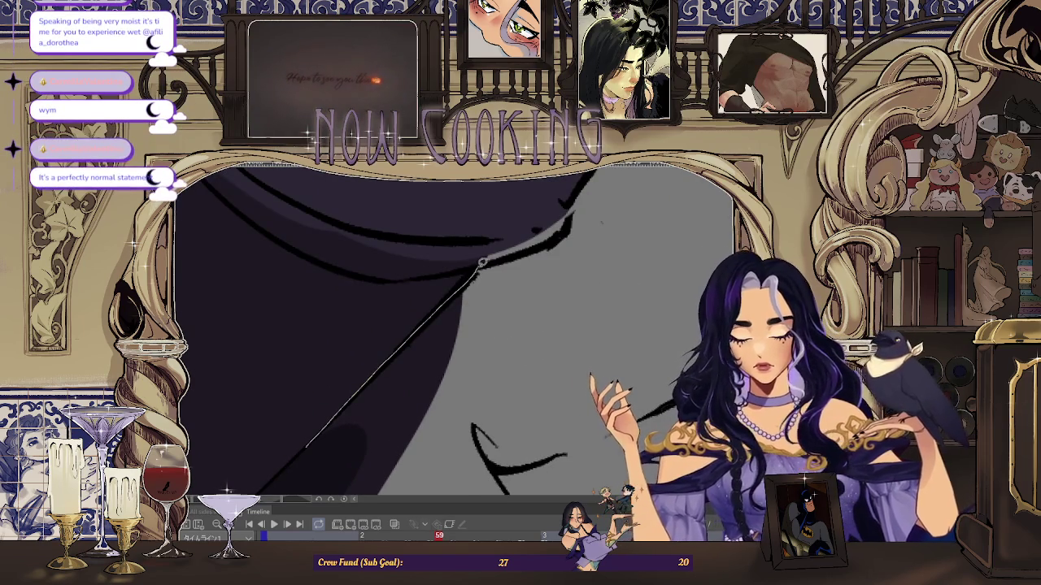
pyautogui.moveTo(367, 480); pyautogui.dragTo(530, 229)
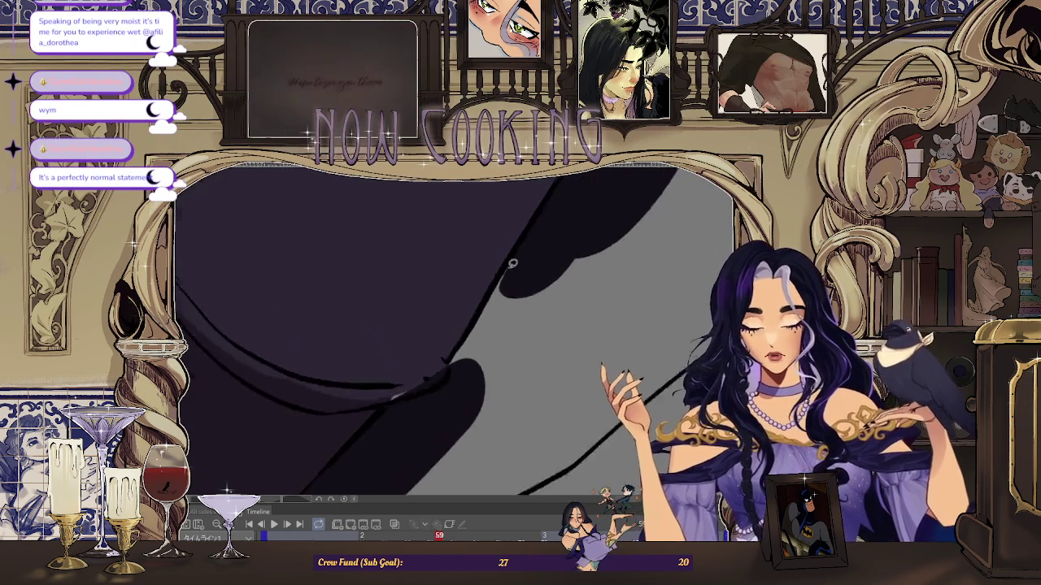
pyautogui.moveTo(470, 452); pyautogui.dragTo(470, 452)
pyautogui.hotkey('ctrl', 'z')
pyautogui.moveTo(521, 238); pyautogui.dragTo(485, 302)
# - Paint a blade-shaped shadow along the black line, reshaping its length and width
pyautogui.moveTo(404, 452)
pyautogui.mouseDown()
pyautogui.moveTo(409, 304)
pyautogui.moveTo(288, 361)
pyautogui.moveTo(284, 350)
pyautogui.mouseUp()
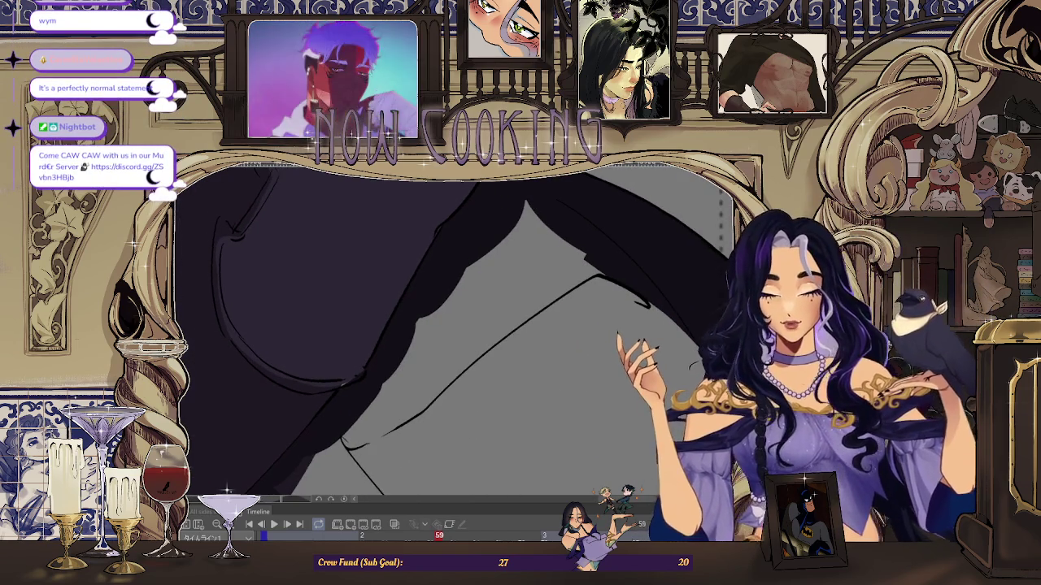
pyautogui.moveTo(285, 352)
pyautogui.mouseDown()
pyautogui.moveTo(592, 307)
pyautogui.moveTo(424, 319)
pyautogui.moveTo(366, 209)
pyautogui.moveTo(321, 252)
pyautogui.mouseUp()
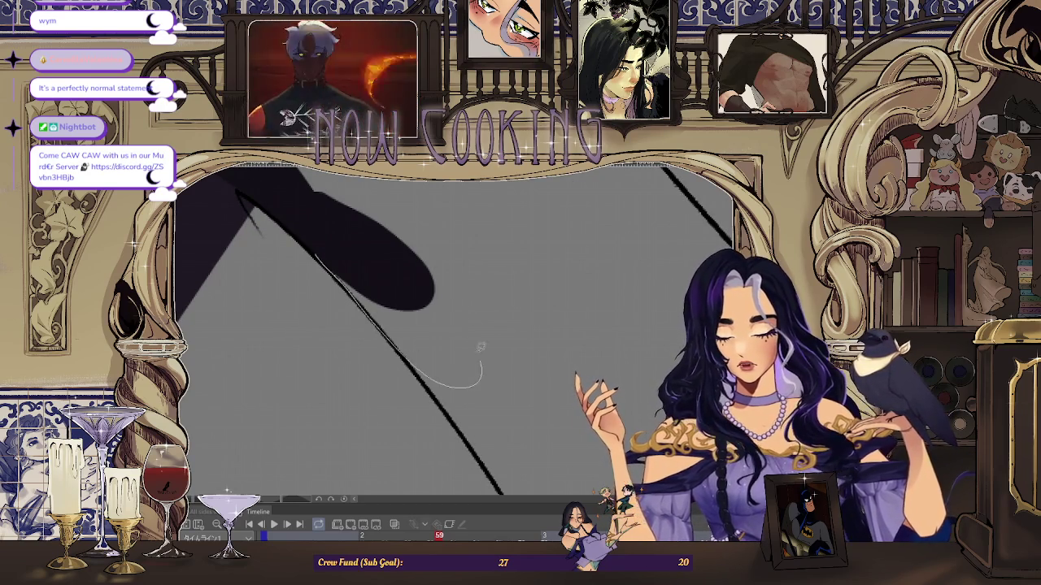
pyautogui.moveTo(356, 295); pyautogui.dragTo(382, 263)
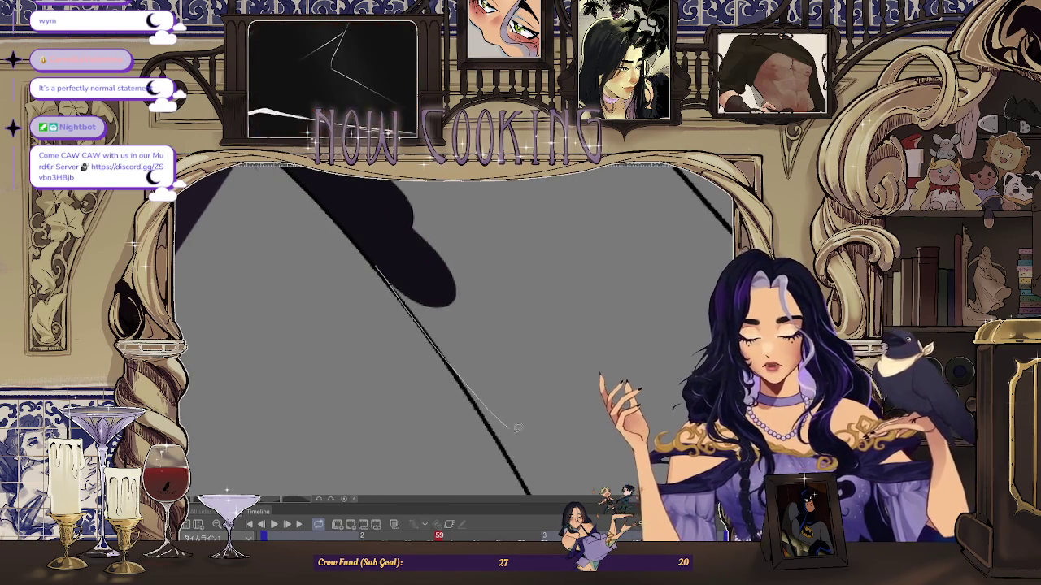
pyautogui.moveTo(505, 417); pyautogui.dragTo(424, 276)
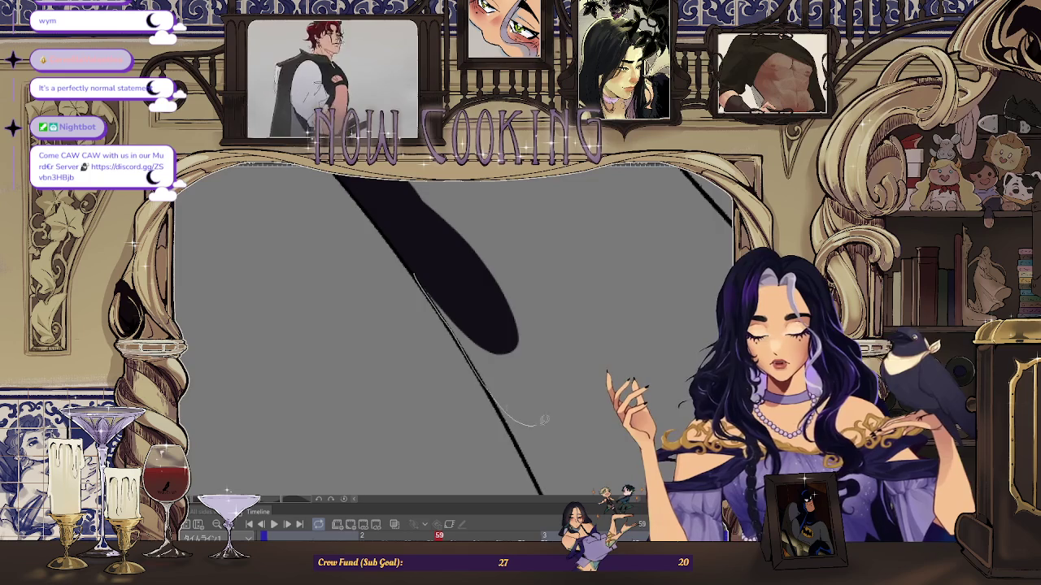
pyautogui.moveTo(532, 421); pyautogui.dragTo(475, 280)
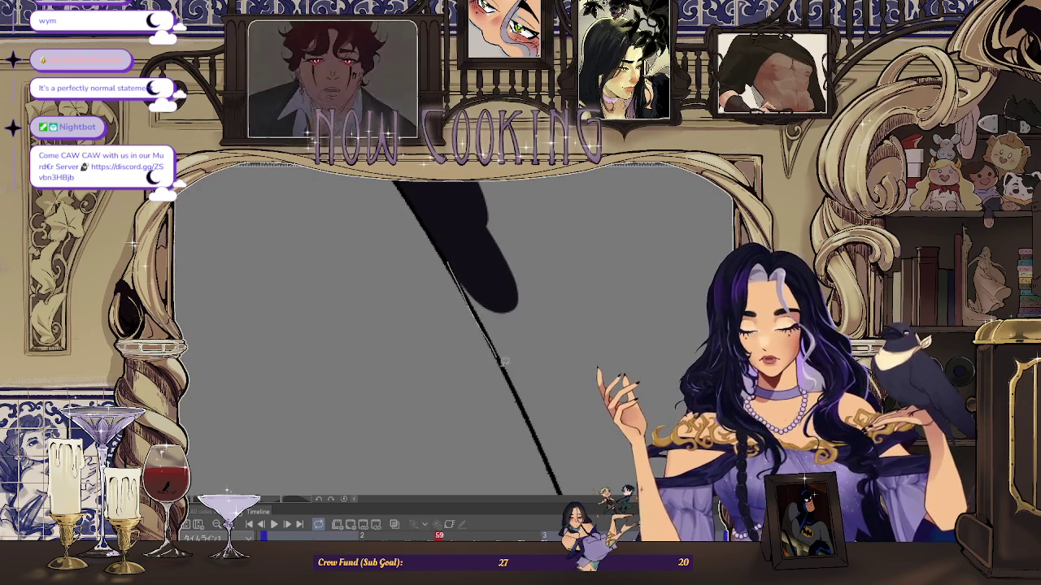
pyautogui.moveTo(498, 350); pyautogui.dragTo(507, 283)
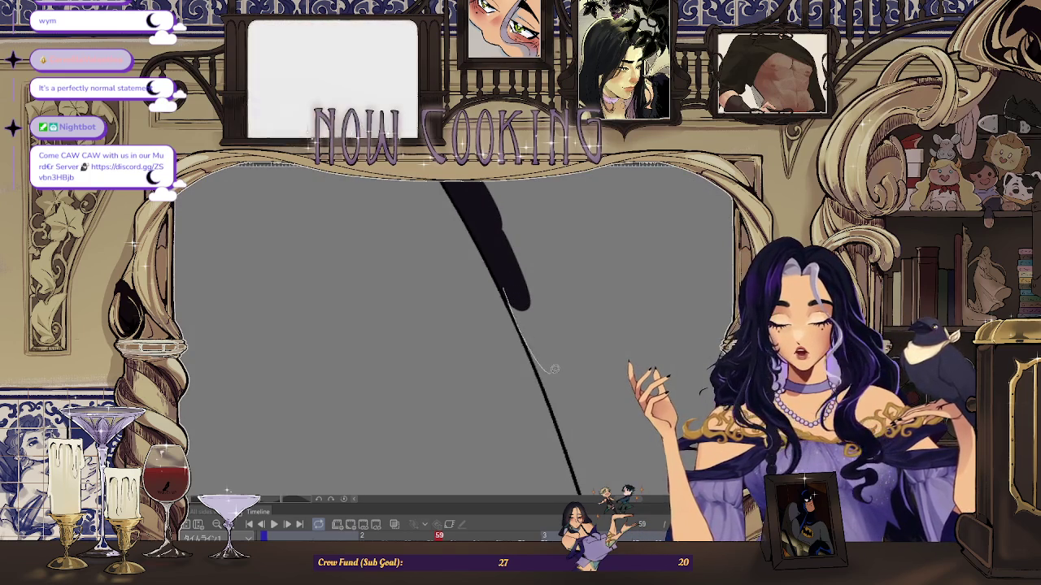
pyautogui.moveTo(528, 331); pyautogui.dragTo(513, 265)
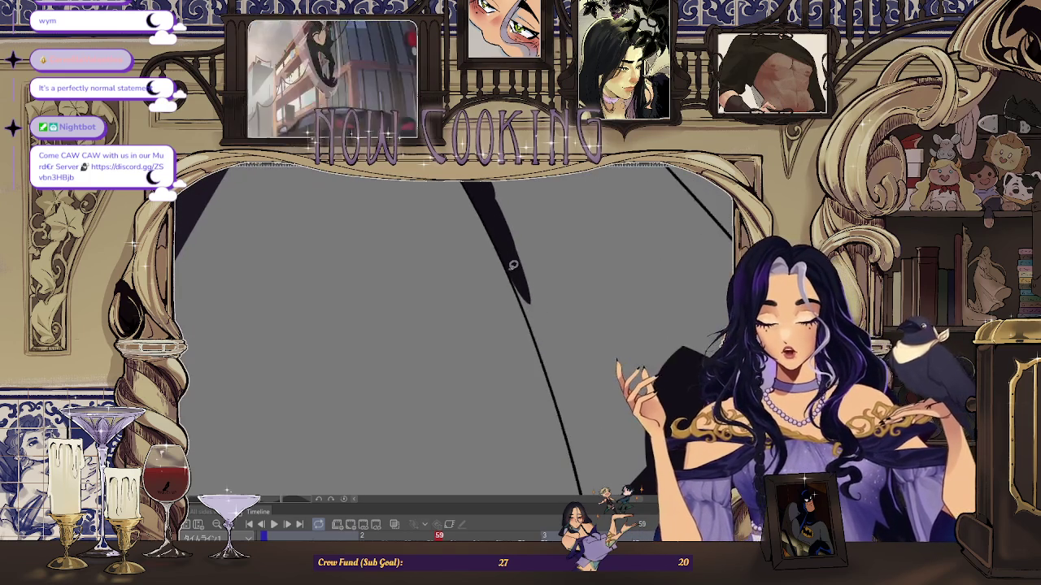
pyautogui.moveTo(548, 341); pyautogui.dragTo(517, 282)
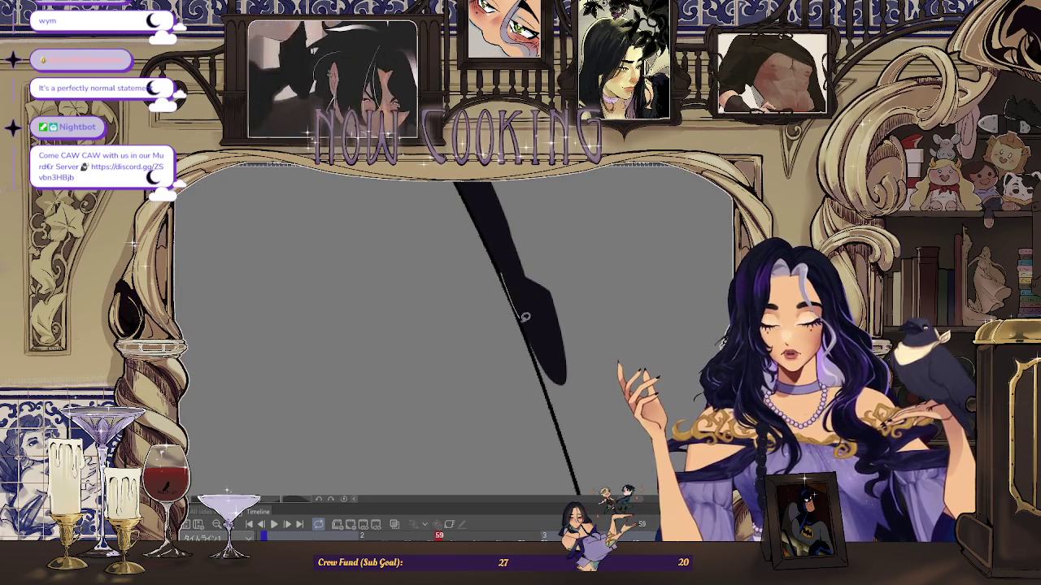
pyautogui.moveTo(526, 320); pyautogui.dragTo(532, 278)
pyautogui.moveTo(579, 375); pyautogui.dragTo(528, 266)
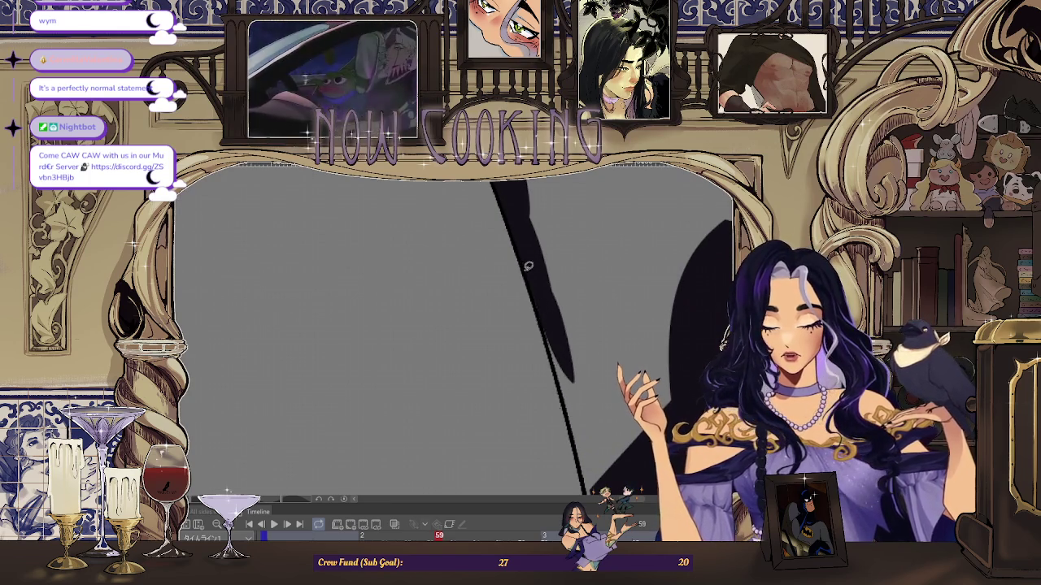
pyautogui.hotkey('ctrl', 'z')
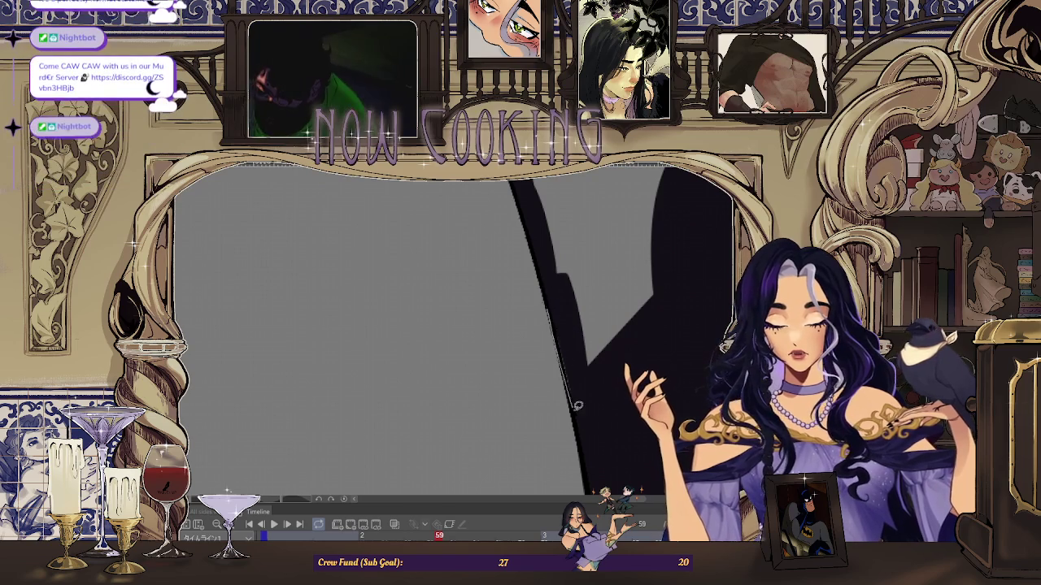
# - Outline the next shadow area on the coat and zoom out to view the figure
pyautogui.scroll(-3, 427, 409)
pyautogui.scroll(3, 427, 409)
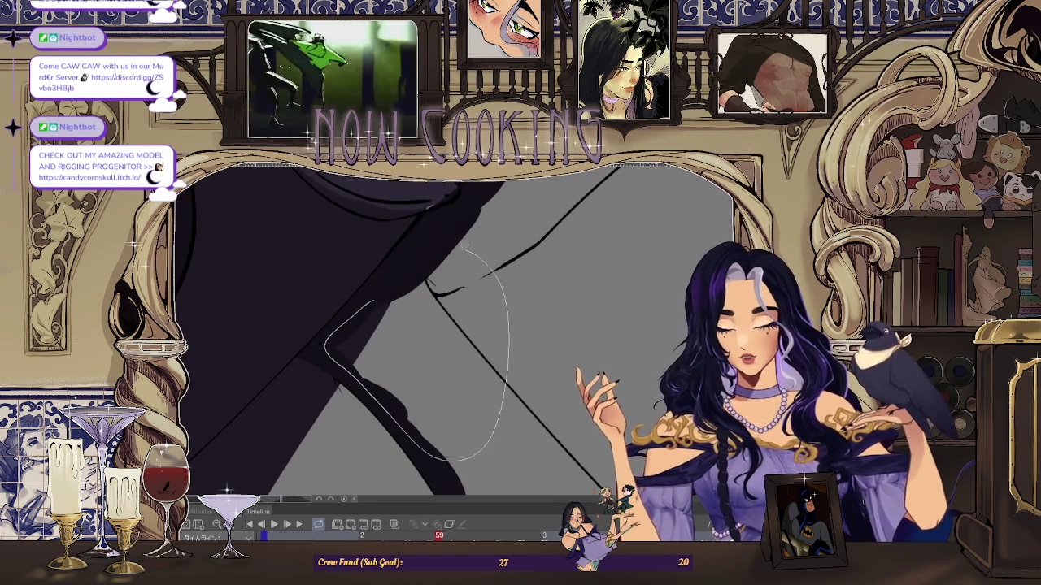
pyautogui.scroll(3, 481, 251)
pyautogui.moveTo(384, 213); pyautogui.dragTo(411, 279)
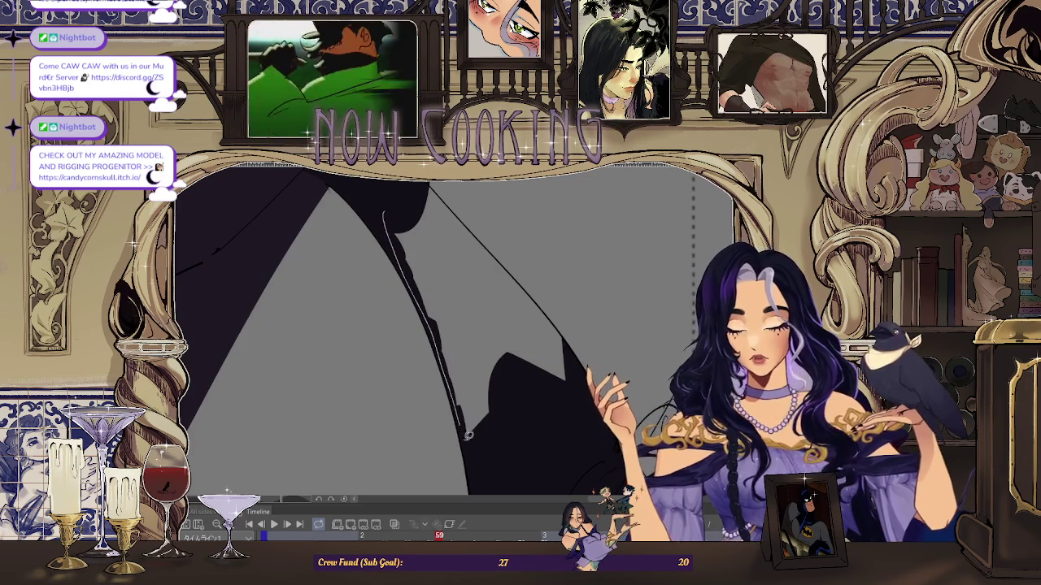
pyautogui.scroll(-3, 467, 222)
pyautogui.scroll(3, 419, 242)
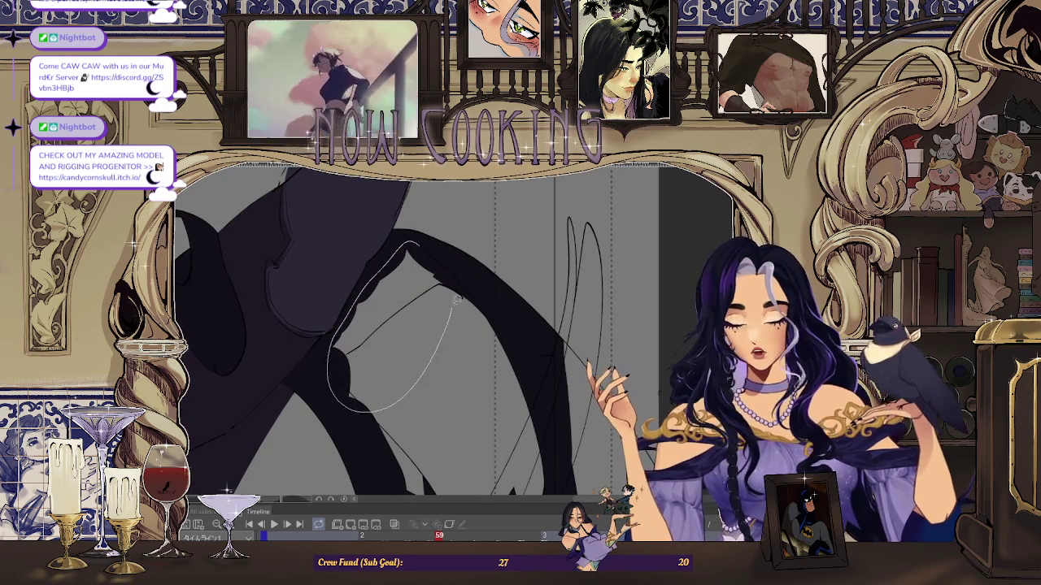
pyautogui.scroll(-2, 455, 311)
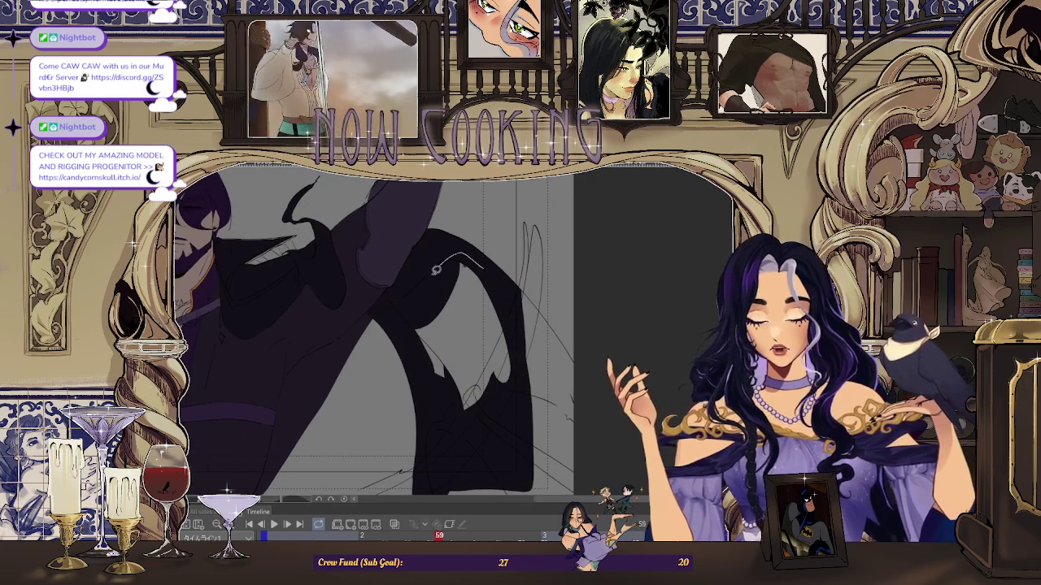
pyautogui.scroll(-2, 488, 253)
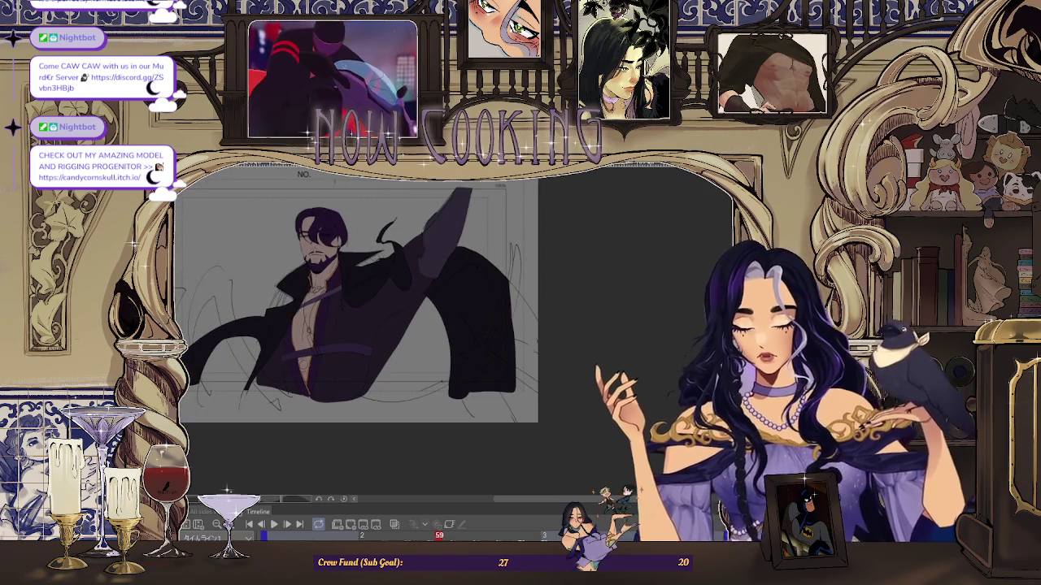
# - Compare timeline frames 59 and 61, settling on frame 61 with the raised arm
pyautogui.press('Right')
pyautogui.press('Right')
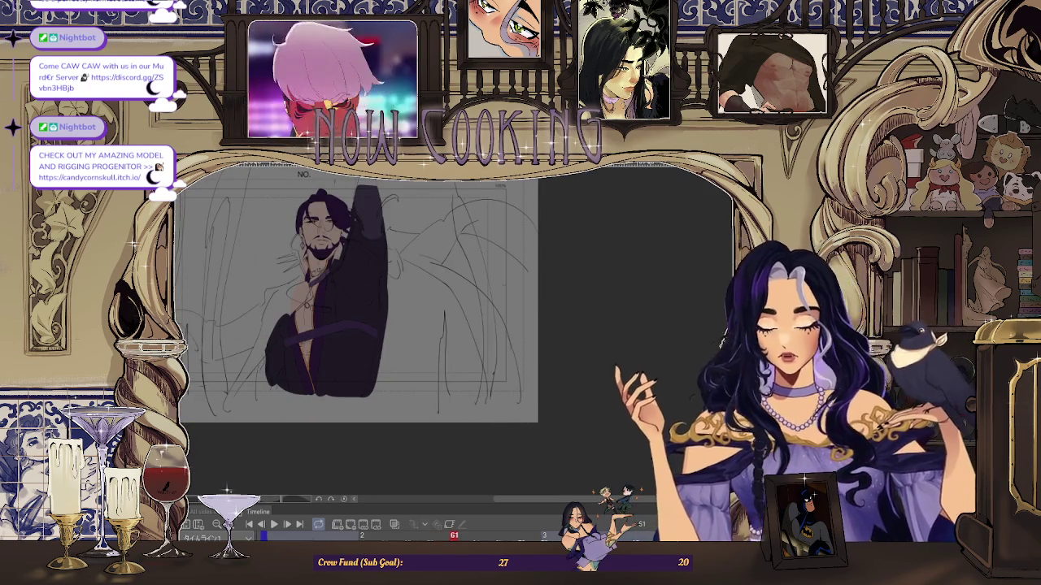
pyautogui.scroll(2, 369, 249)
pyautogui.scroll(2, 370, 248)
pyautogui.scroll(-1, 369, 249)
pyautogui.press('Left')
pyautogui.press('Left')
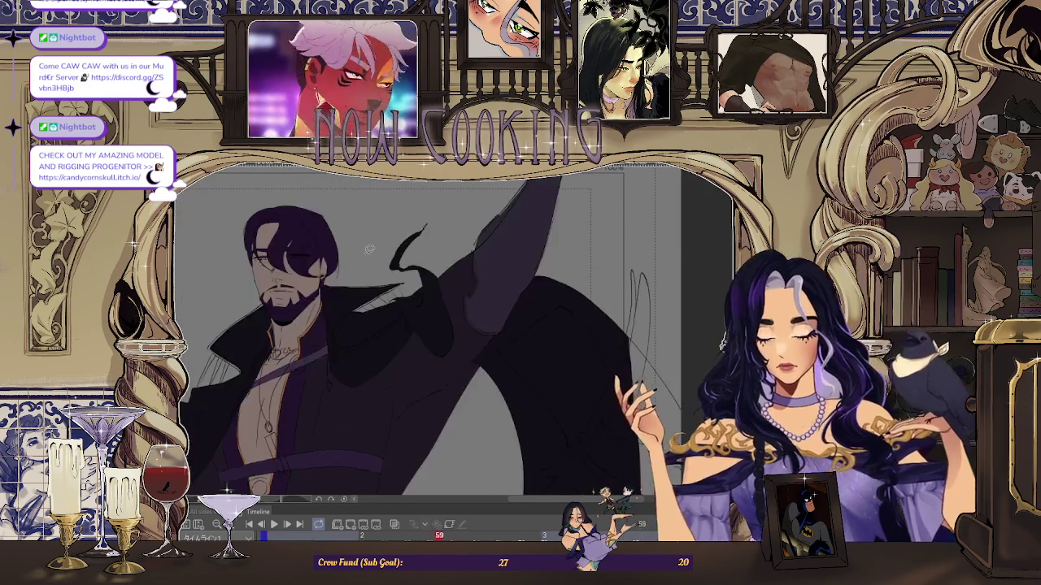
pyautogui.press('Right')
pyautogui.press('Right')
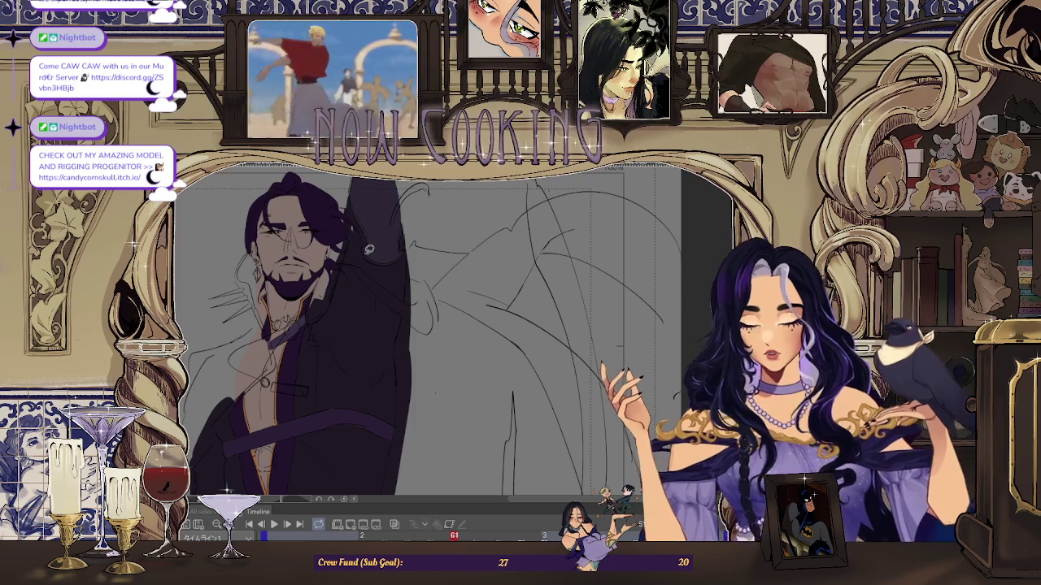
pyautogui.scroll(-3, 460, 280)
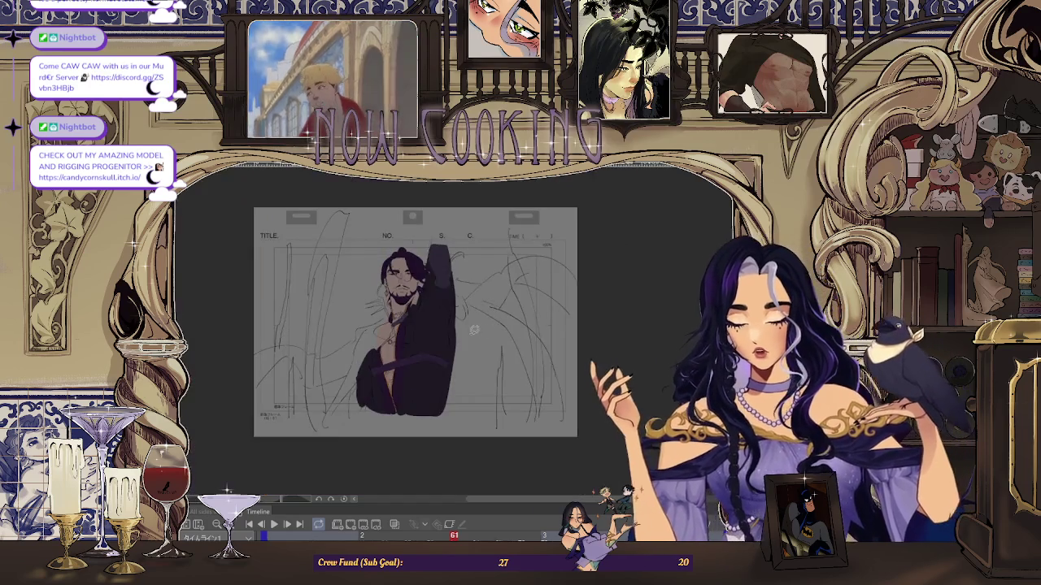
pyautogui.scroll(3, 387, 236)
pyautogui.scroll(2, 382, 313)
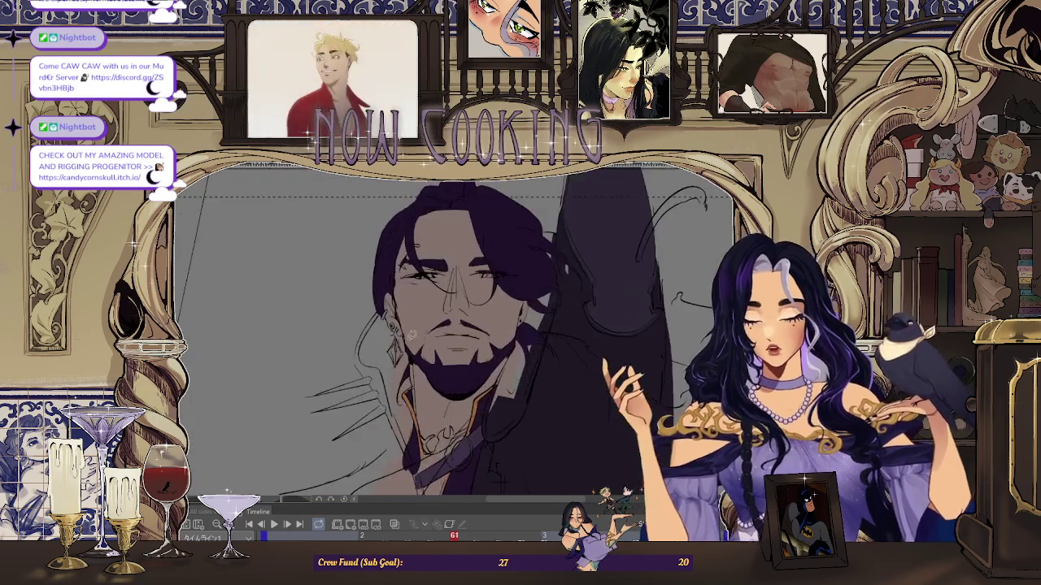
pyautogui.scroll(2, 382, 313)
pyautogui.scroll(2, 382, 313)
pyautogui.scroll(2, 382, 313)
pyautogui.scroll(1, 378, 284)
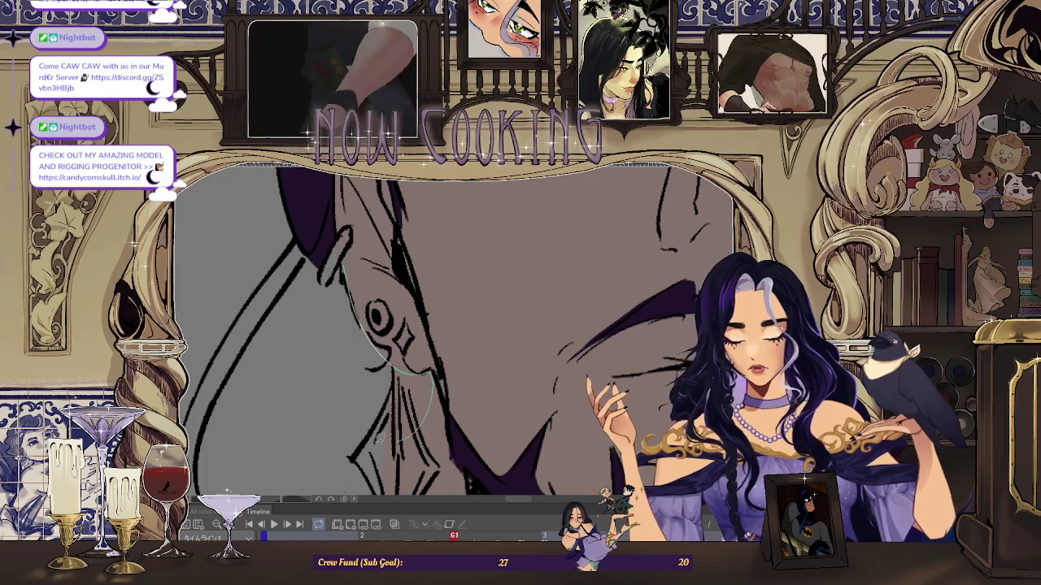
pyautogui.scroll(-2, 462, 293)
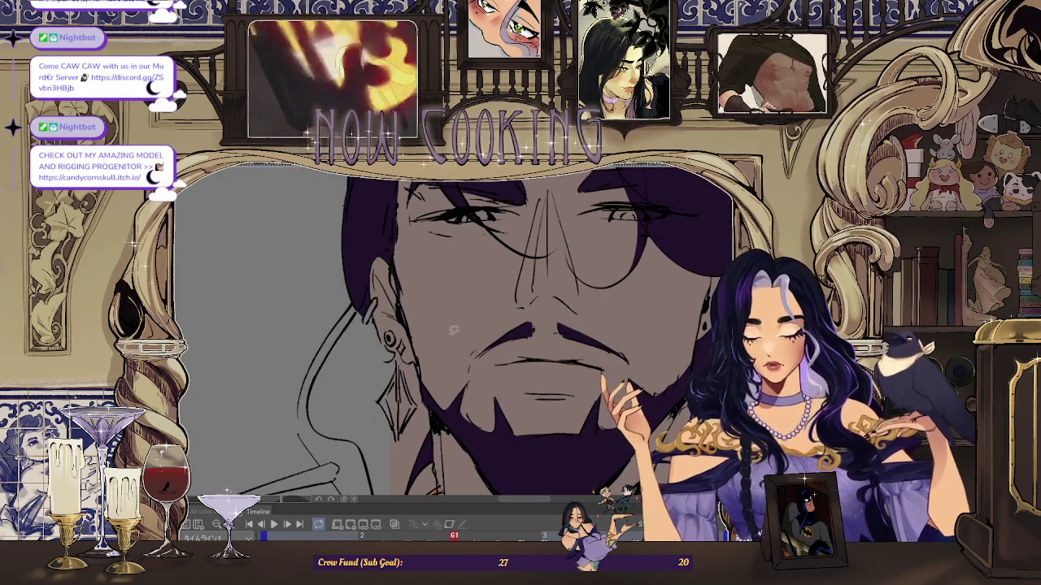
# - Flip the canvas horizontally and zoom in to inspect the face, beard and collar
pyautogui.press('h')
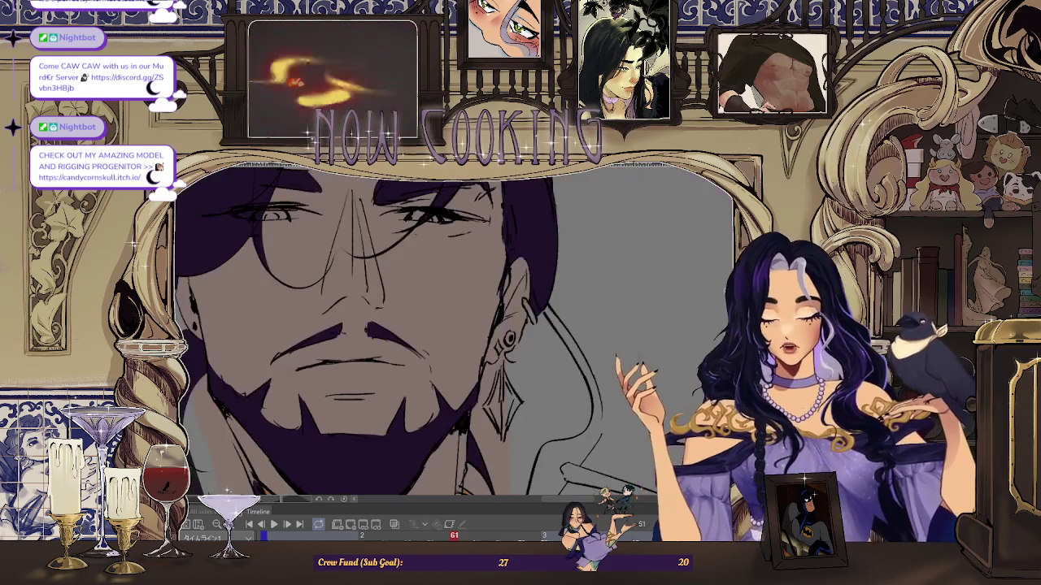
pyautogui.scroll(2, 543, 307)
pyautogui.scroll(2, 529, 320)
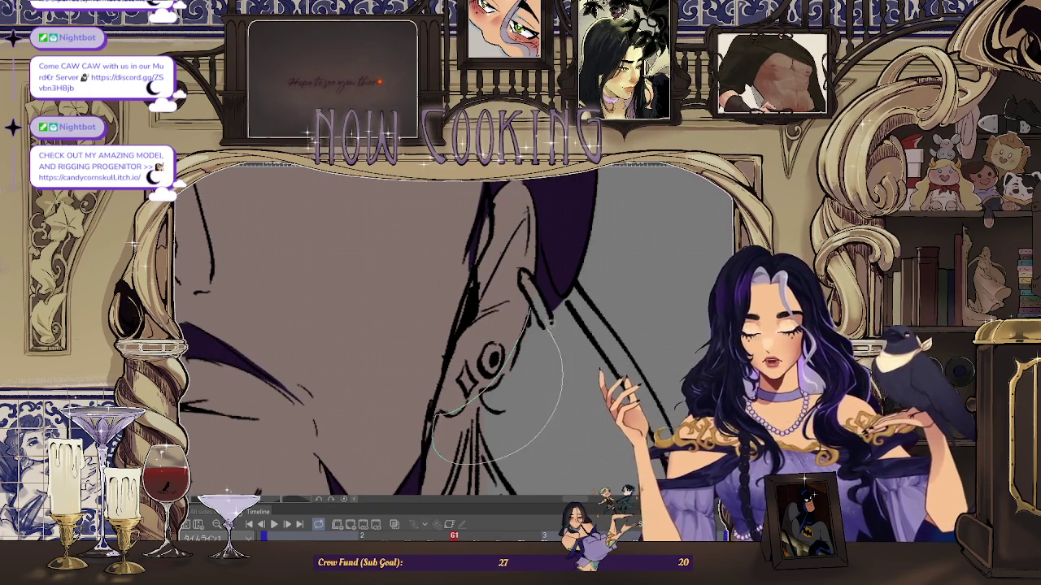
pyautogui.scroll(2, 553, 325)
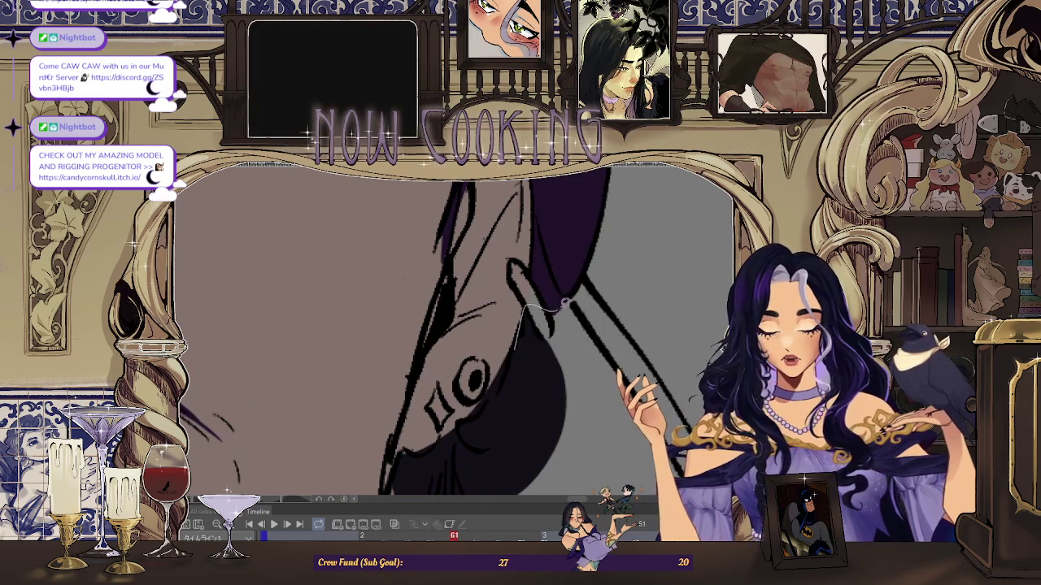
pyautogui.scroll(-3, 582, 452)
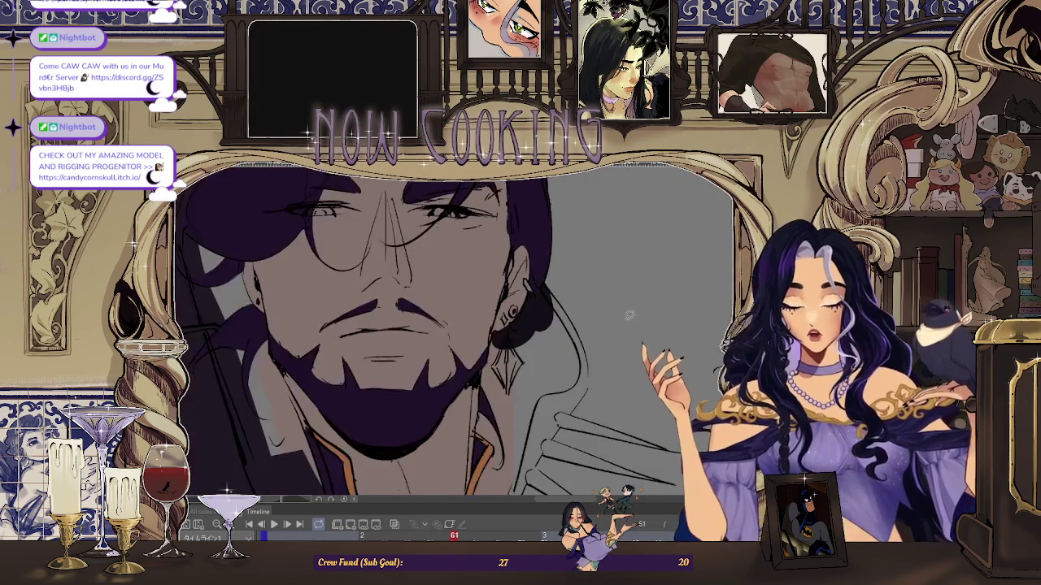
pyautogui.scroll(1, 514, 330)
pyautogui.scroll(1, 503, 296)
pyautogui.scroll(1, 503, 296)
pyautogui.scroll(1, 505, 292)
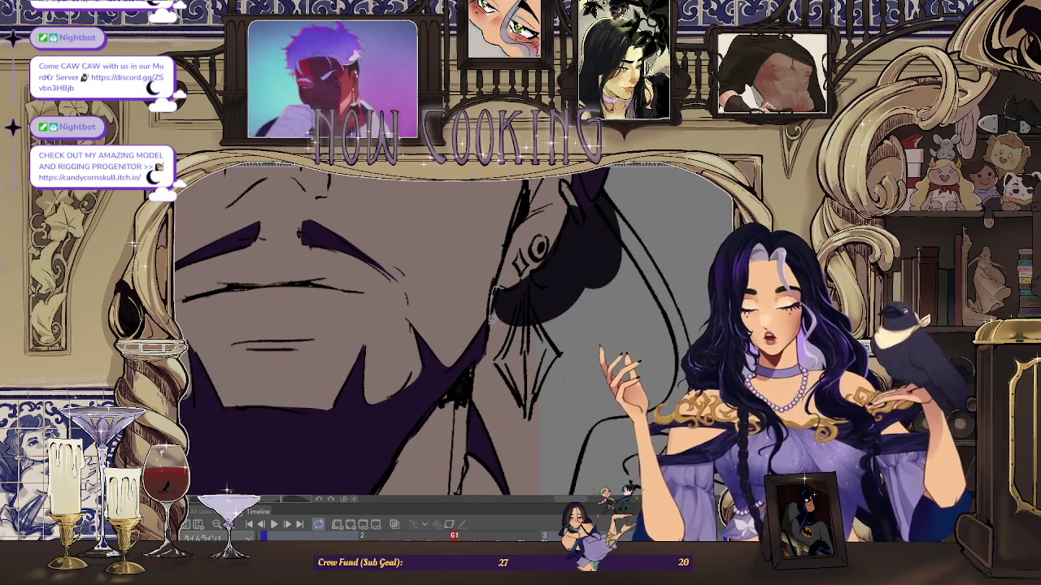
pyautogui.scroll(-2, 504, 325)
pyautogui.scroll(2, 504, 326)
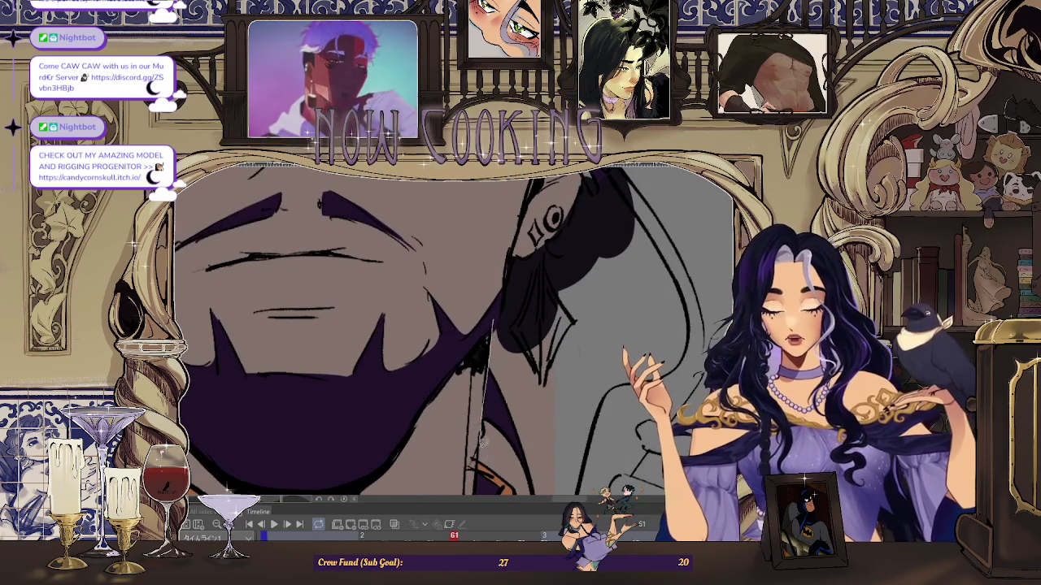
pyautogui.scroll(-2, 483, 428)
pyautogui.scroll(1, 496, 406)
pyautogui.scroll(1, 515, 377)
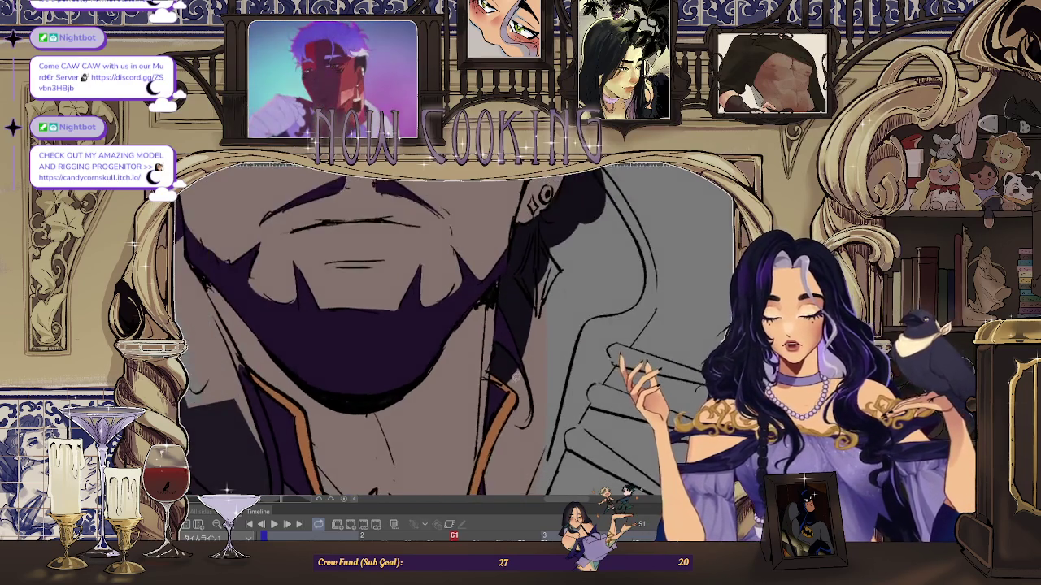
pyautogui.scroll(1, 515, 377)
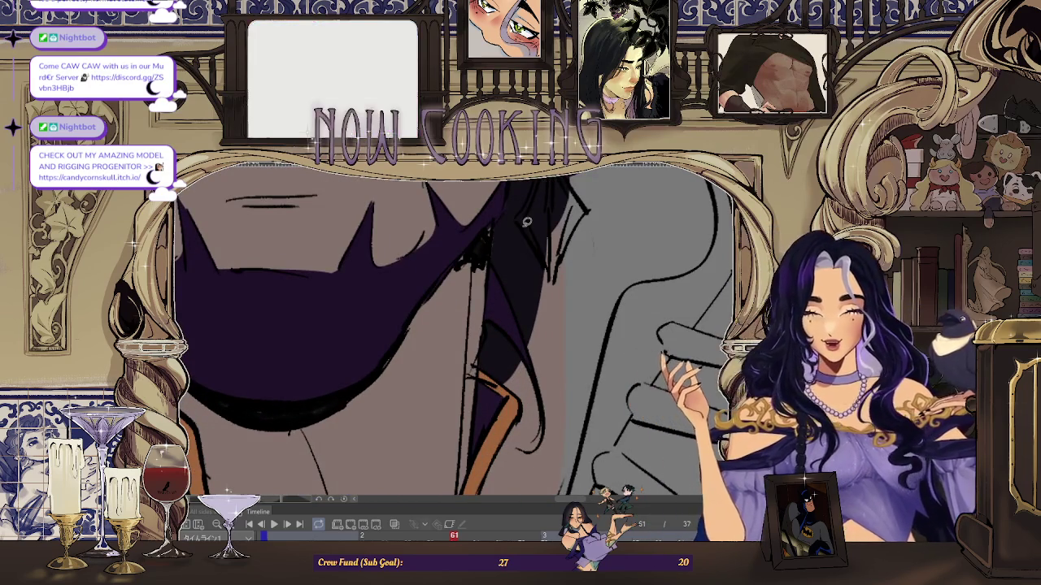
pyautogui.scroll(-2, 527, 222)
pyautogui.scroll(1, 504, 244)
pyautogui.scroll(1, 469, 268)
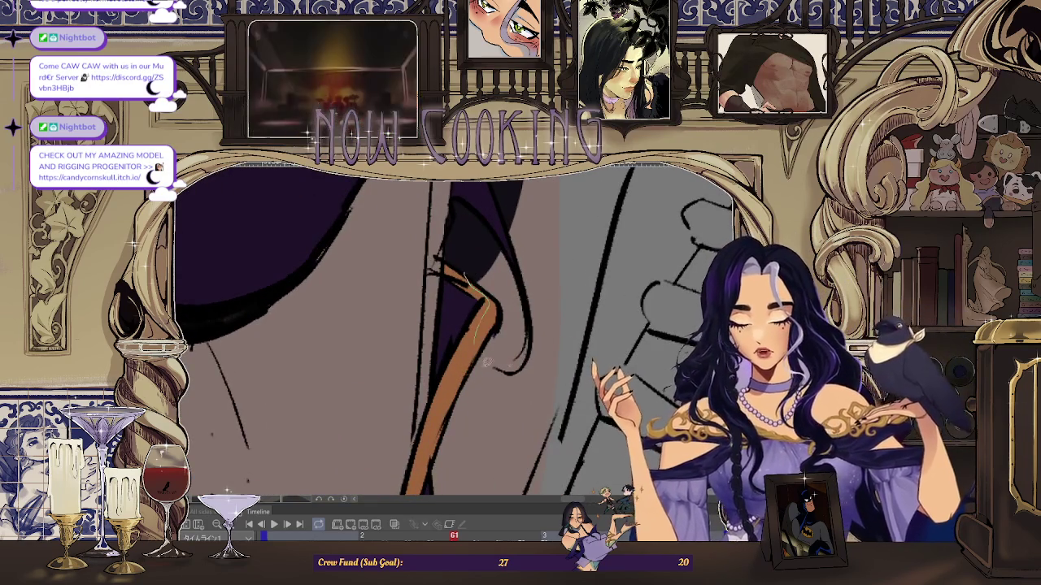
pyautogui.scroll(-1, 480, 272)
pyautogui.scroll(-1, 492, 274)
pyautogui.scroll(1, 506, 277)
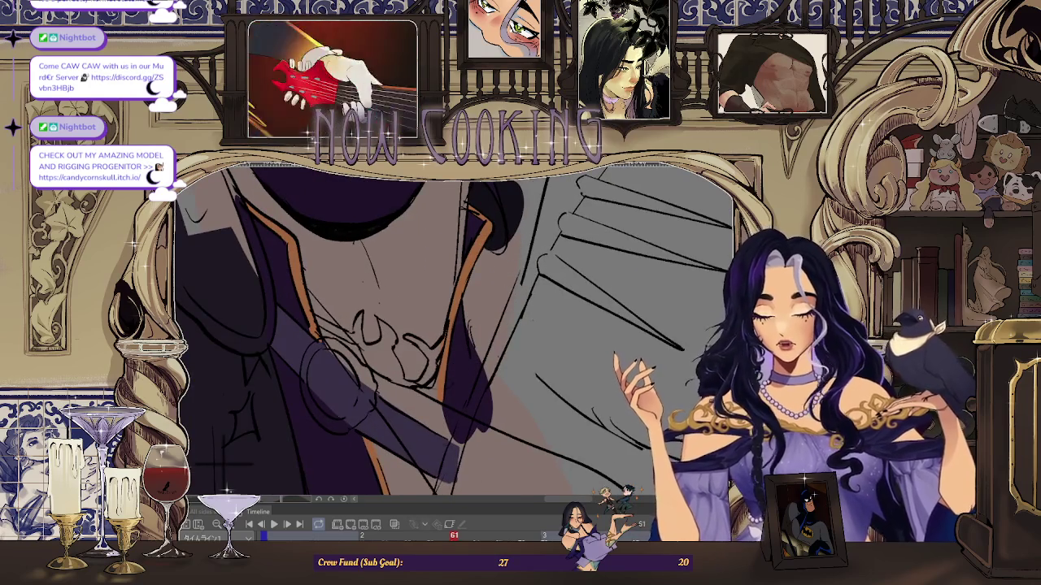
pyautogui.scroll(-1, 483, 326)
pyautogui.scroll(-1, 483, 326)
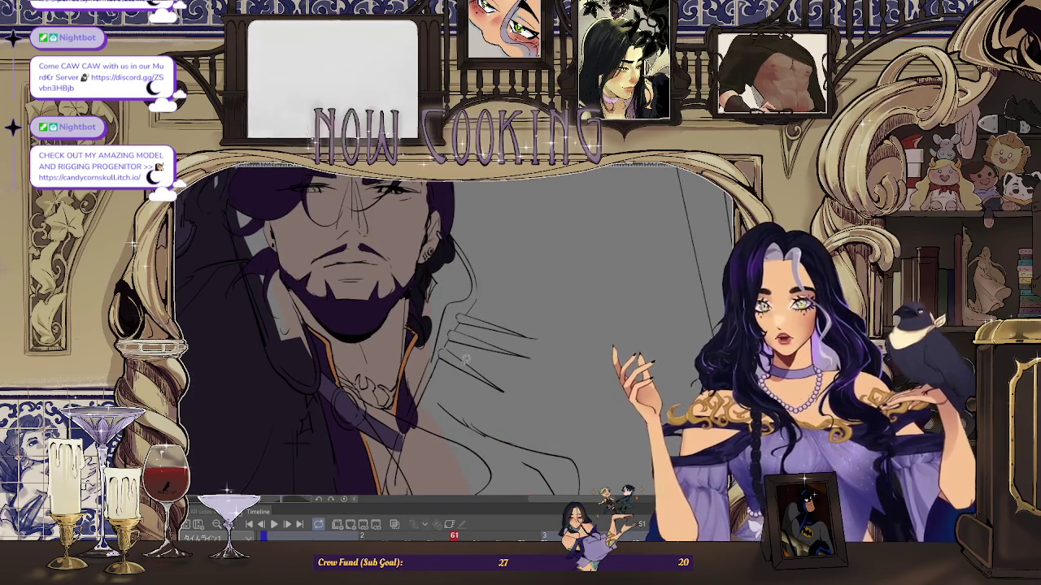
pyautogui.scroll(1, 469, 352)
pyautogui.scroll(2, 409, 321)
pyautogui.scroll(-1, 407, 321)
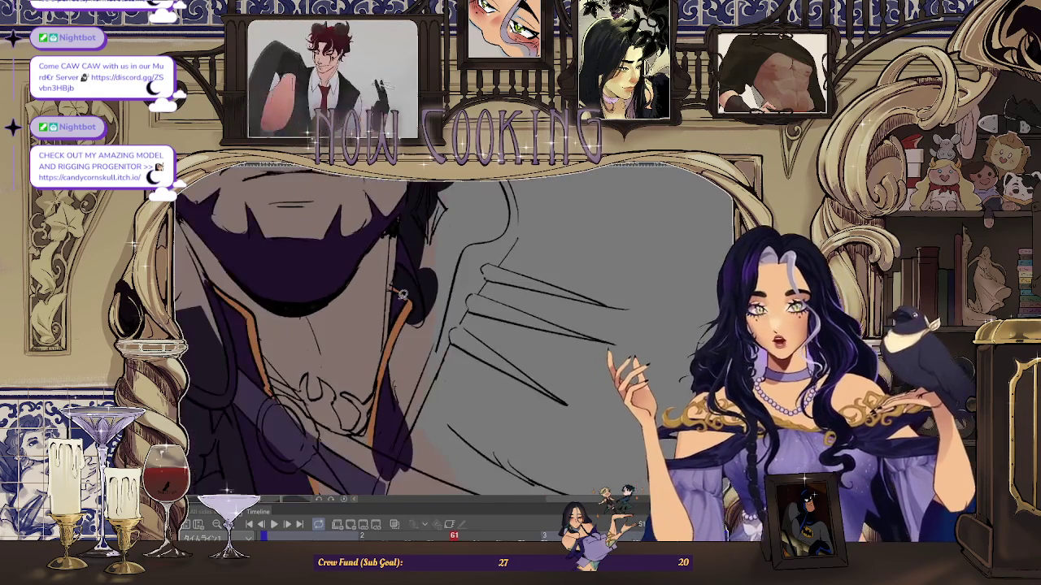
pyautogui.scroll(1, 396, 309)
pyautogui.scroll(1, 398, 311)
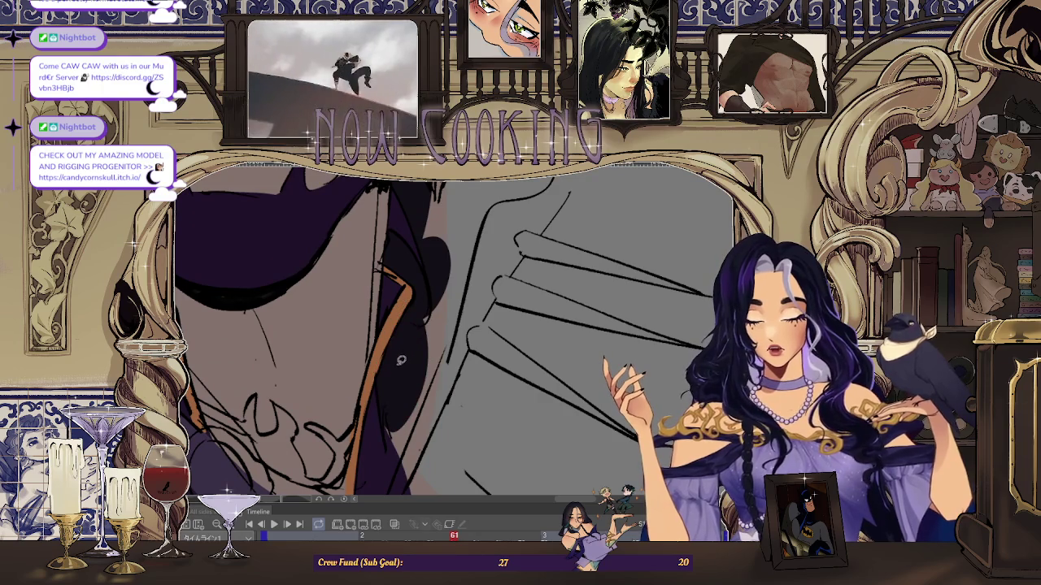
pyautogui.scroll(-2, 402, 356)
pyautogui.scroll(2, 416, 393)
pyautogui.scroll(1, 398, 358)
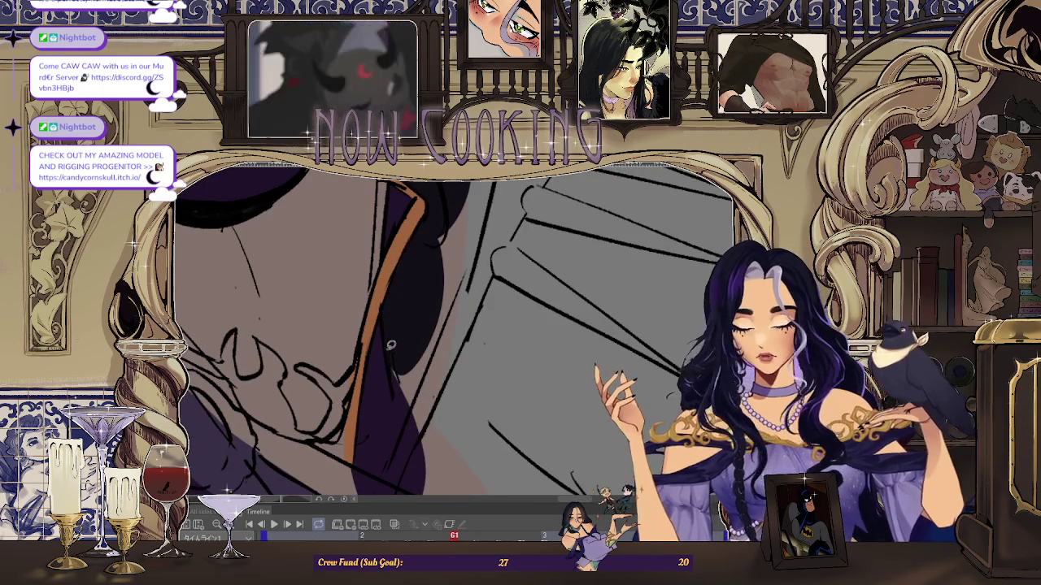
pyautogui.scroll(-2, 431, 402)
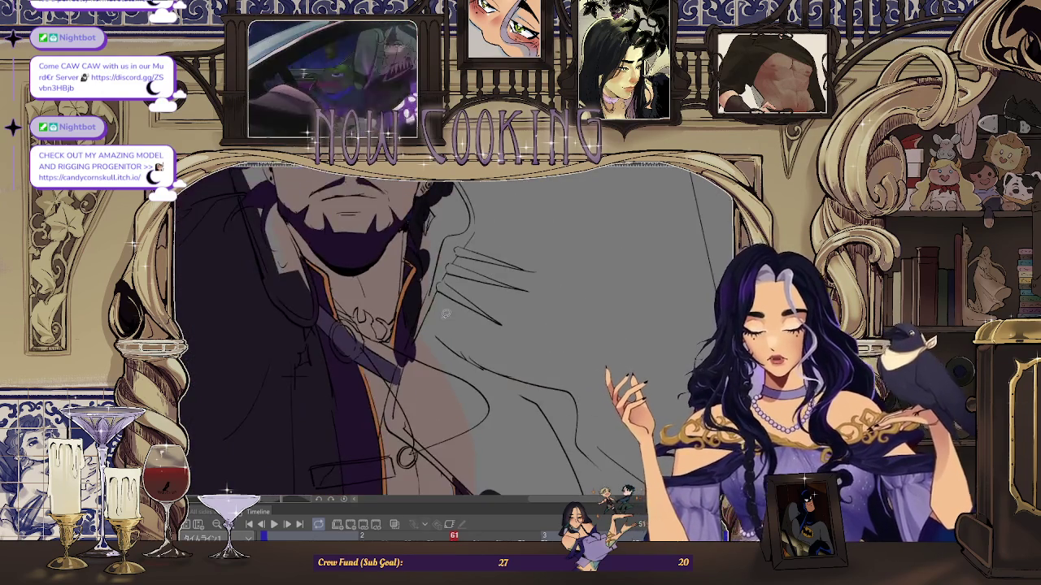
pyautogui.scroll(1, 448, 305)
pyautogui.scroll(1, 401, 296)
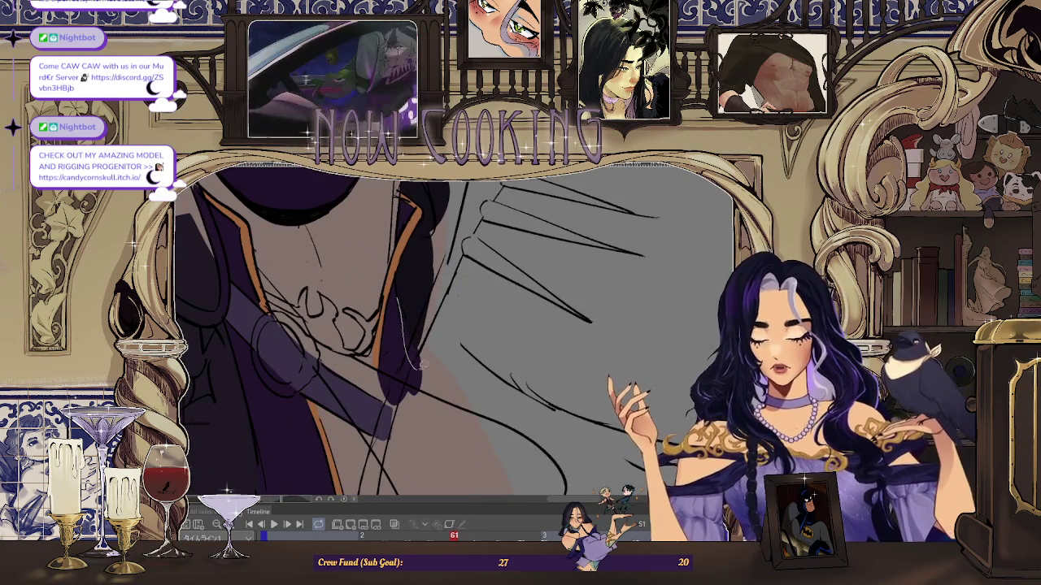
pyautogui.scroll(-1, 417, 365)
pyautogui.scroll(1, 431, 317)
pyautogui.scroll(1, 441, 273)
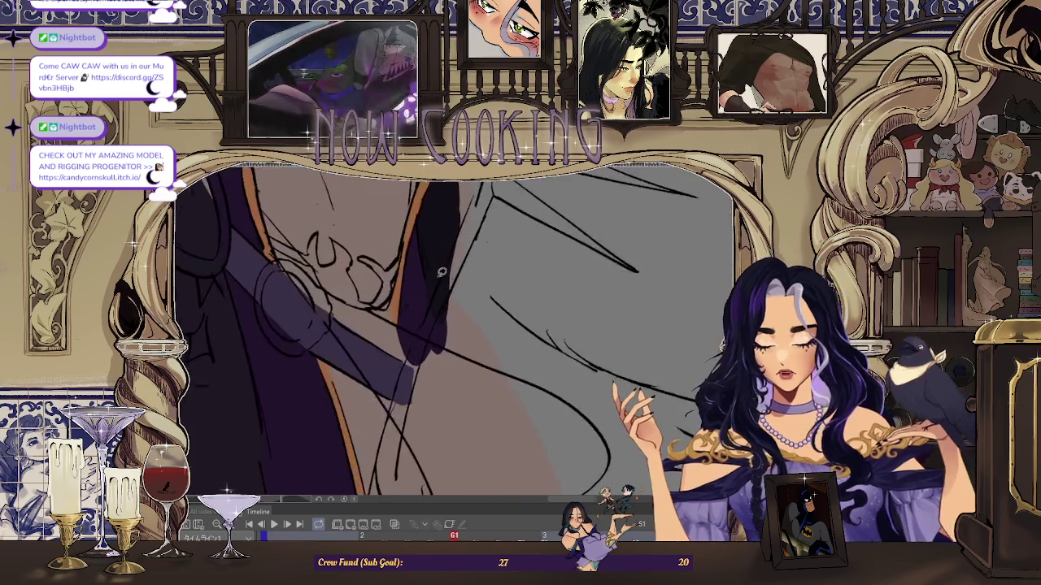
pyautogui.scroll(1, 441, 272)
pyautogui.scroll(-1, 460, 423)
pyautogui.scroll(-1, 447, 407)
pyautogui.scroll(1, 431, 382)
pyautogui.scroll(1, 414, 359)
pyautogui.scroll(-1, 433, 469)
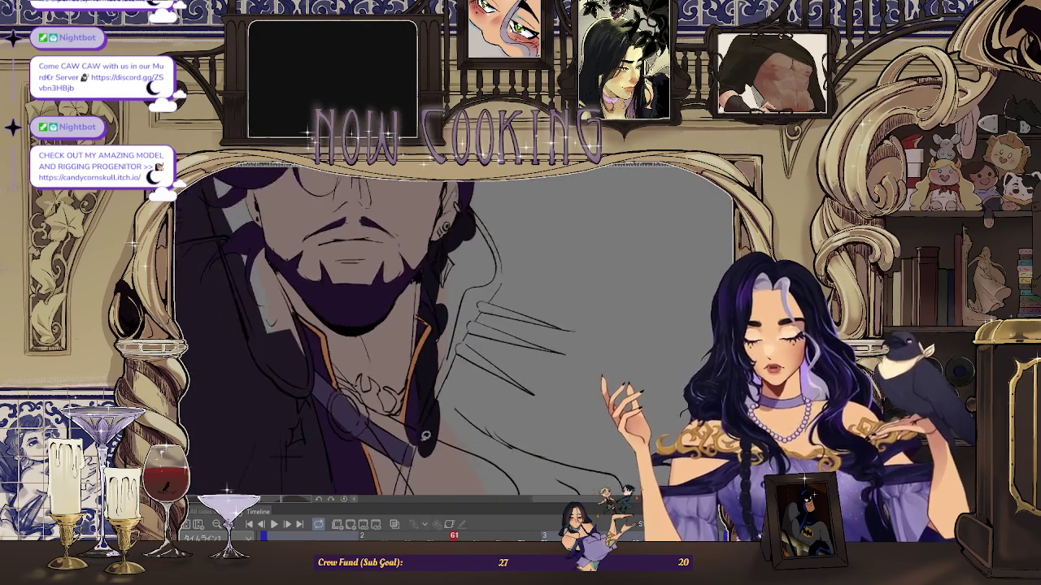
pyautogui.scroll(1, 424, 407)
pyautogui.scroll(1, 418, 359)
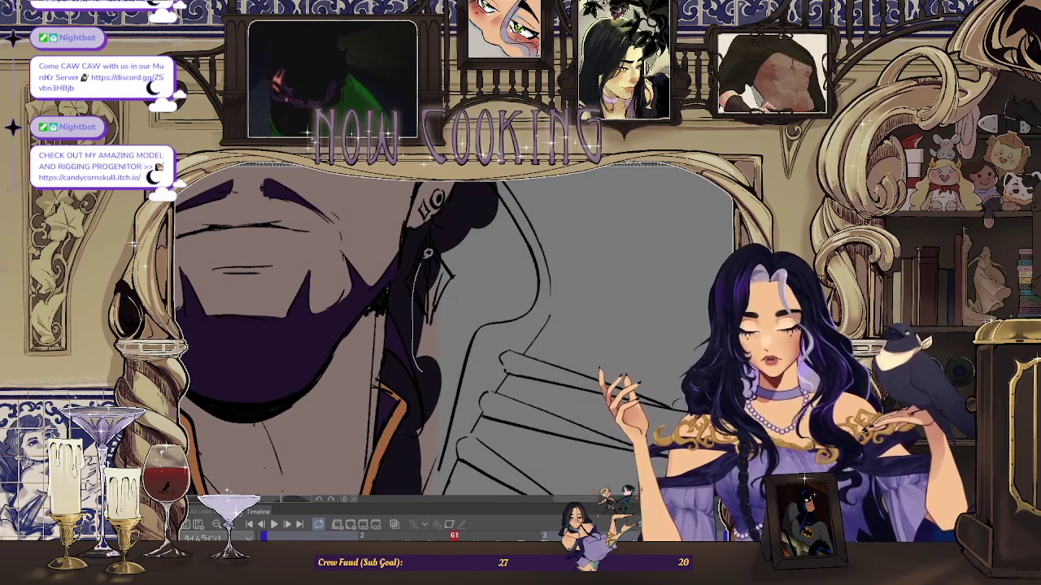
pyautogui.scroll(1, 439, 244)
pyautogui.scroll(1, 383, 267)
pyautogui.scroll(-1, 360, 262)
pyautogui.scroll(-1, 393, 288)
pyautogui.scroll(-1, 398, 334)
pyautogui.scroll(2, 431, 285)
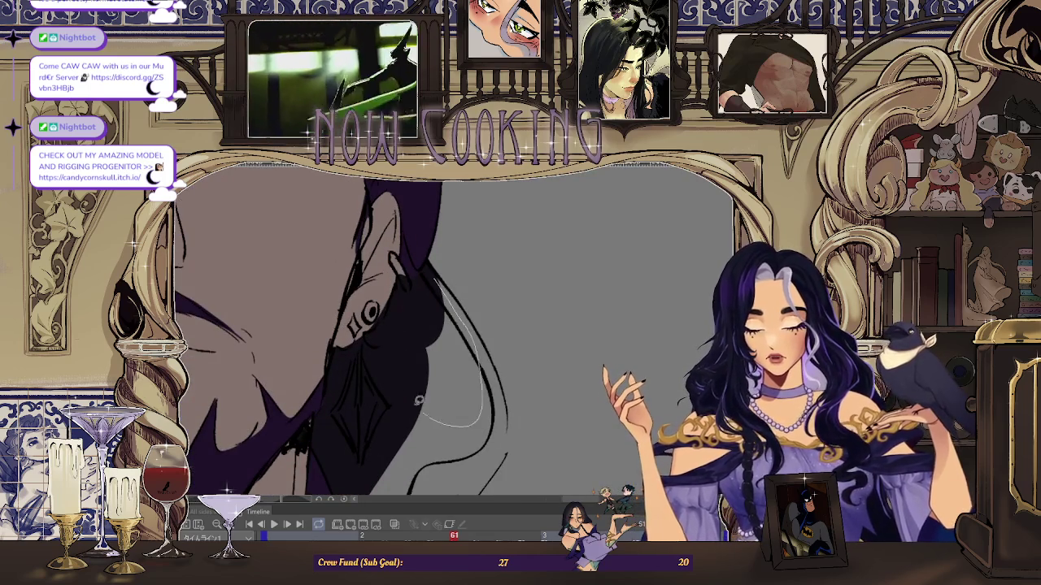
pyautogui.scroll(-1, 443, 419)
pyautogui.scroll(1, 433, 266)
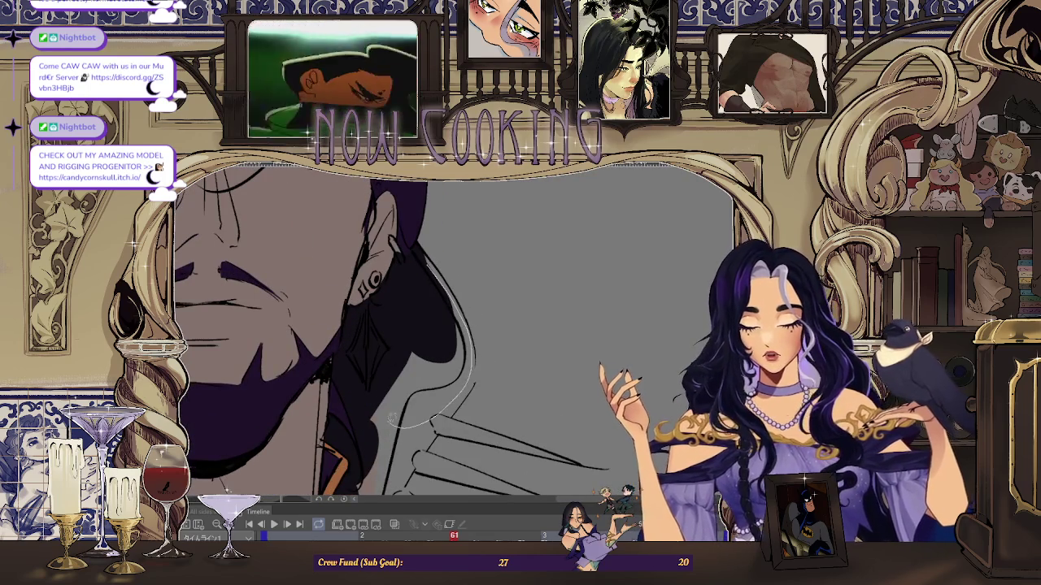
pyautogui.scroll(-1, 402, 422)
pyautogui.scroll(1, 439, 342)
pyautogui.scroll(1, 470, 304)
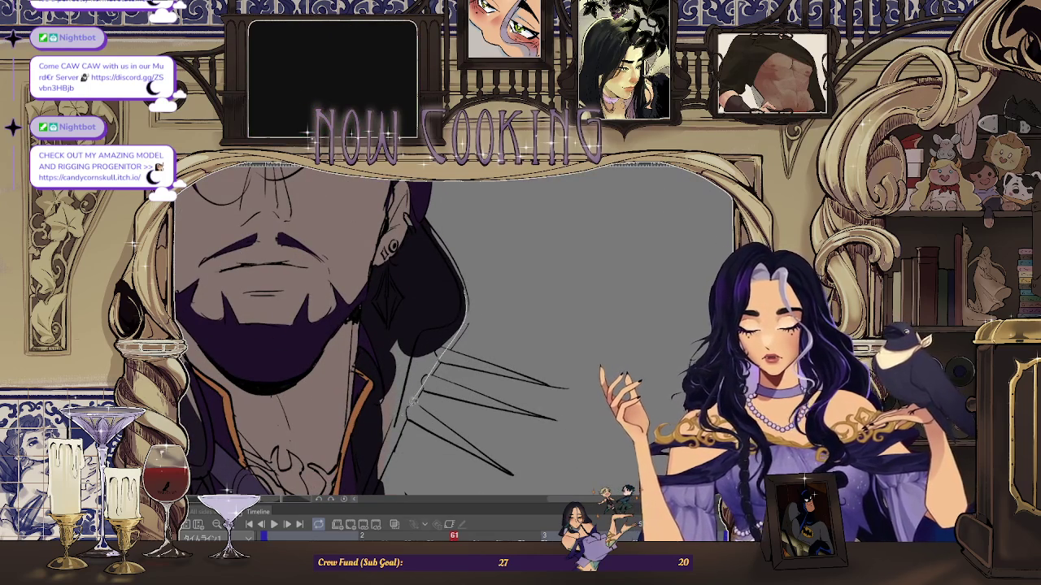
pyautogui.scroll(-1, 404, 315)
pyautogui.scroll(1, 447, 362)
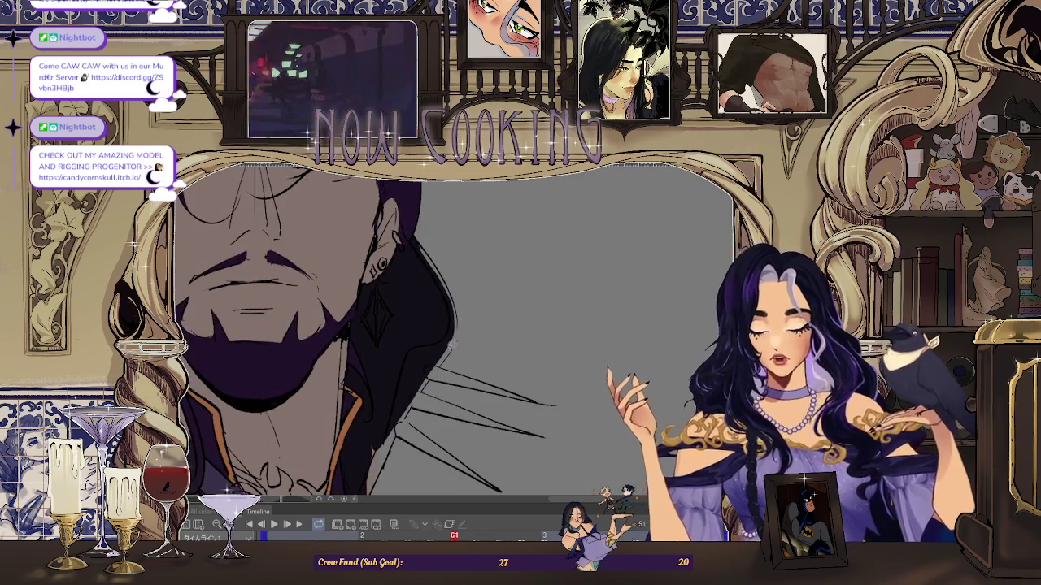
pyautogui.scroll(2, 452, 338)
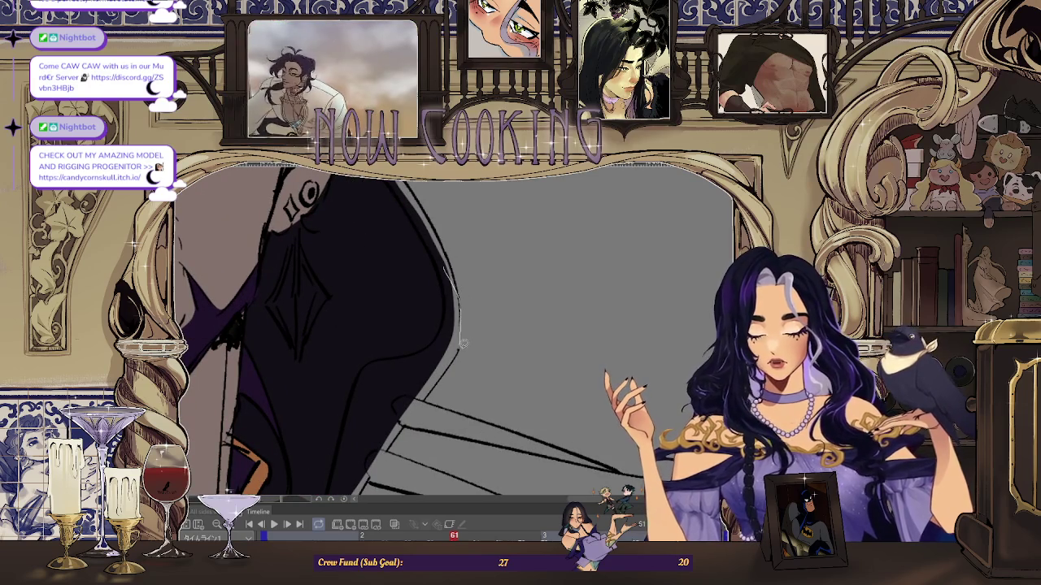
pyautogui.scroll(-2, 385, 406)
pyautogui.scroll(2, 472, 296)
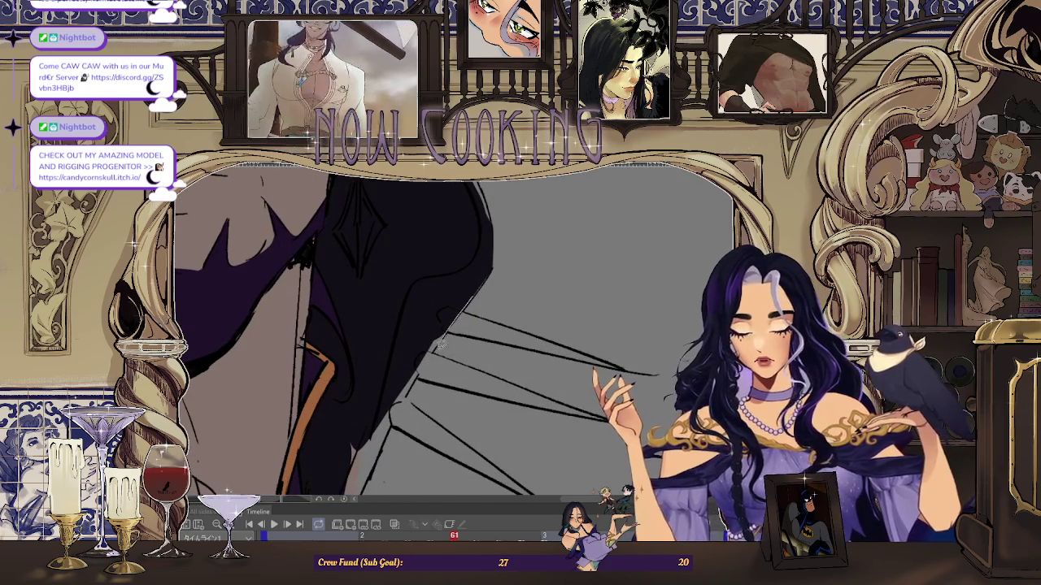
pyautogui.scroll(1, 498, 272)
pyautogui.scroll(-2, 488, 272)
pyautogui.scroll(2, 405, 408)
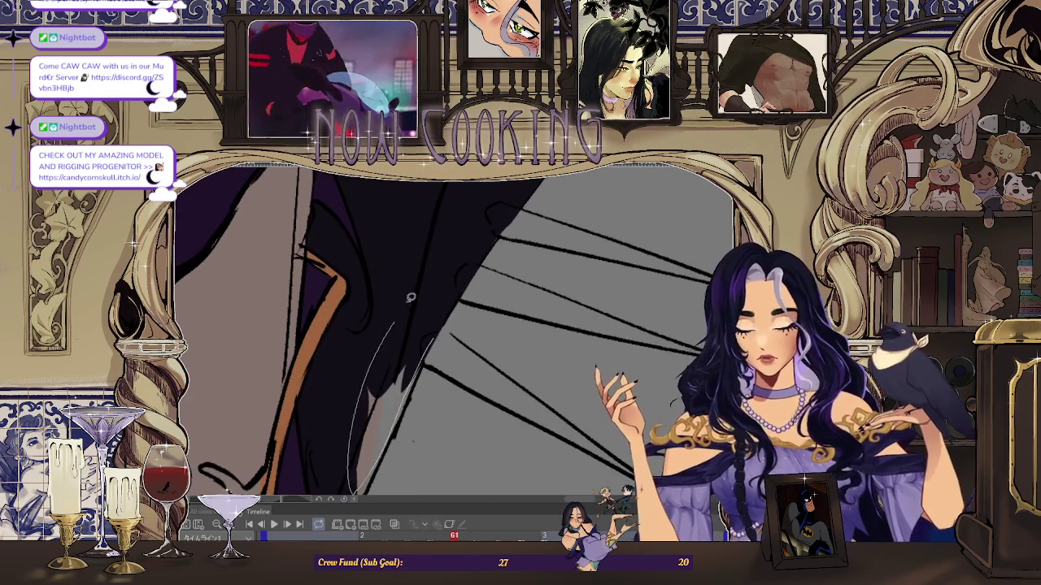
pyautogui.scroll(-2, 403, 409)
pyautogui.scroll(2, 434, 291)
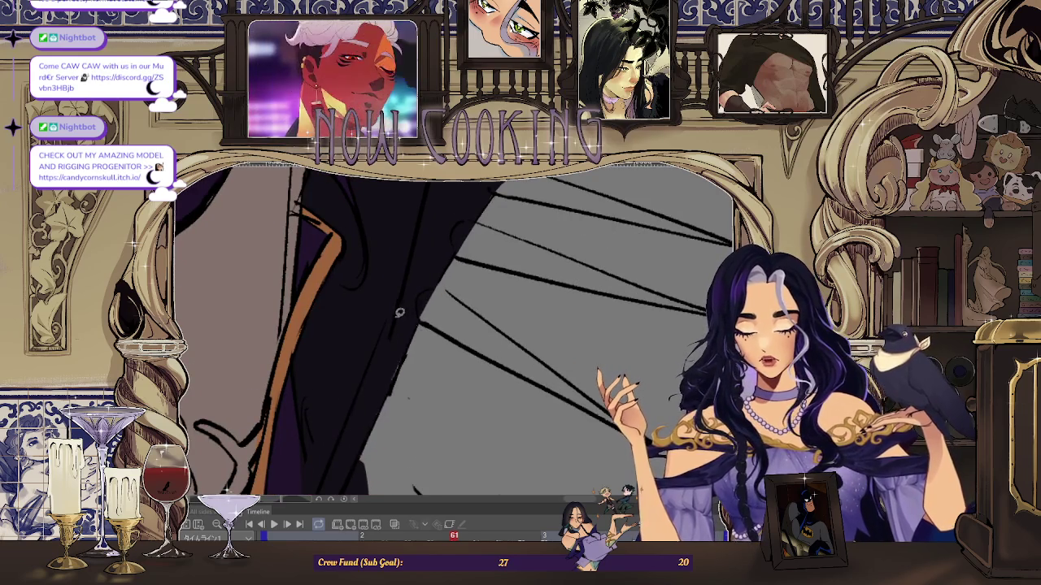
pyautogui.scroll(-2, 389, 326)
pyautogui.scroll(2, 407, 301)
pyautogui.scroll(-1, 428, 266)
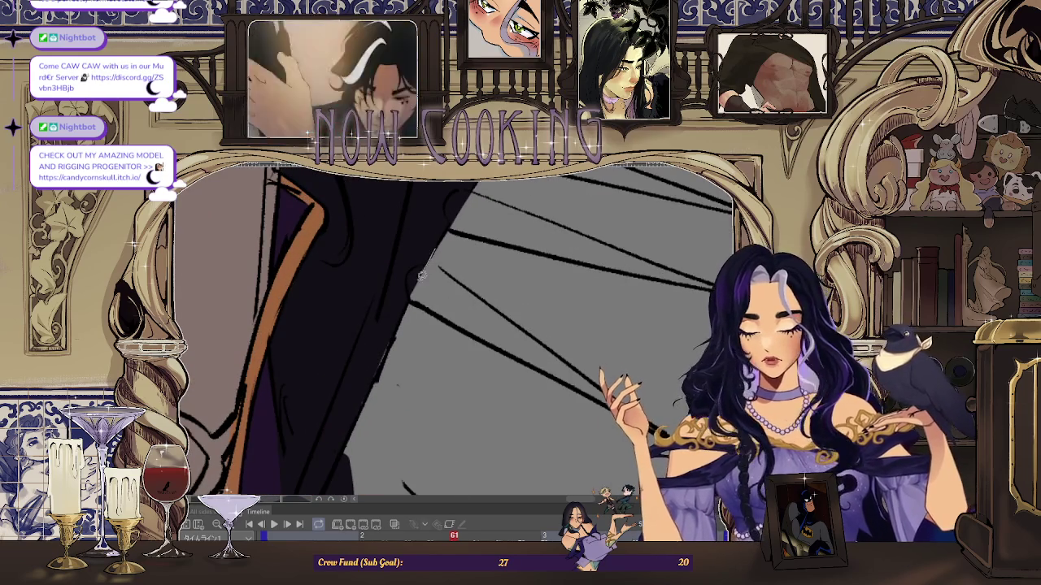
pyautogui.scroll(-1, 370, 390)
pyautogui.scroll(-1, 370, 390)
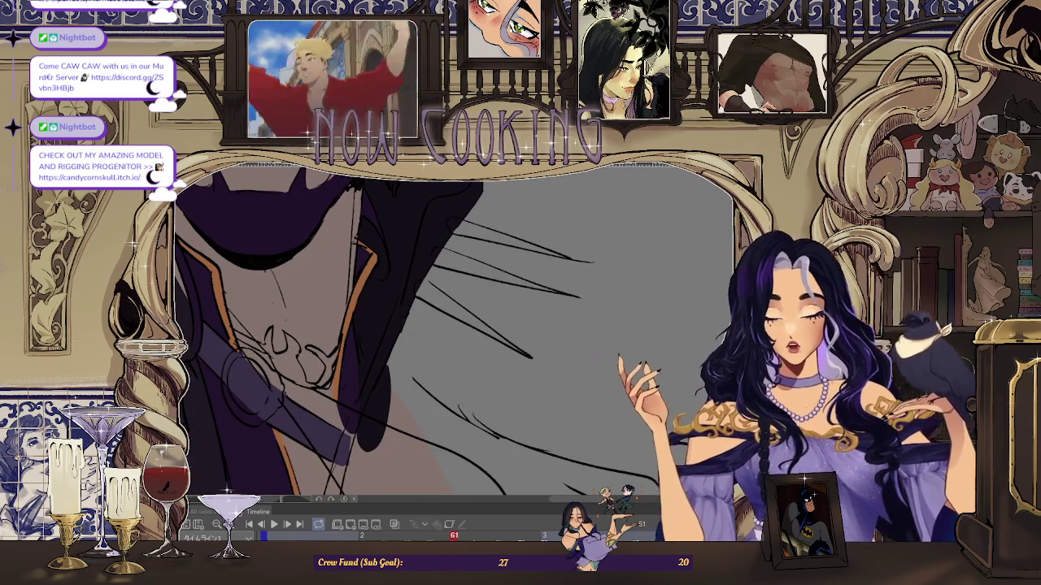
pyautogui.scroll(-1, 451, 334)
pyautogui.scroll(1, 452, 334)
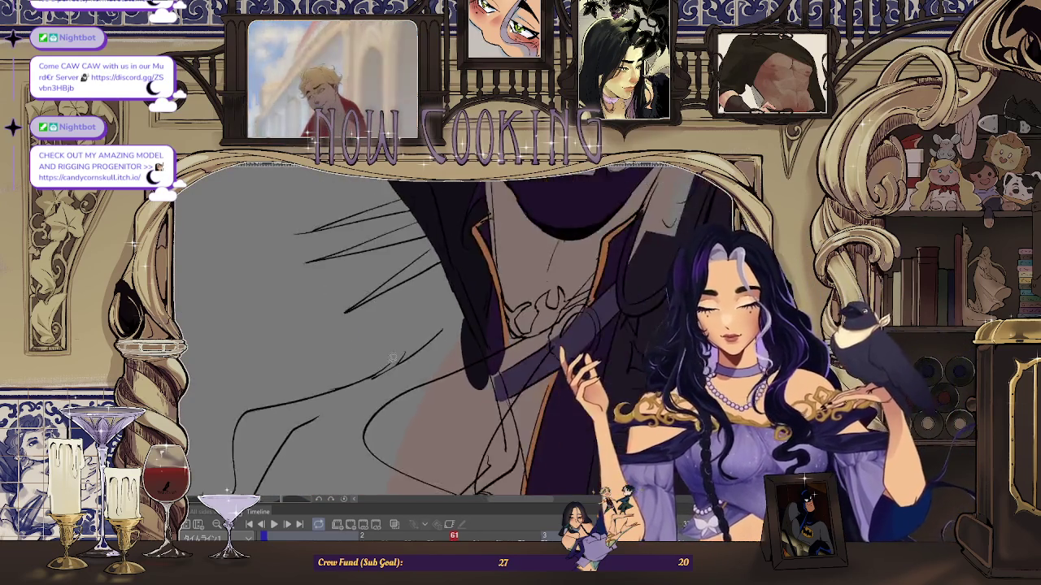
pyautogui.scroll(1, 370, 366)
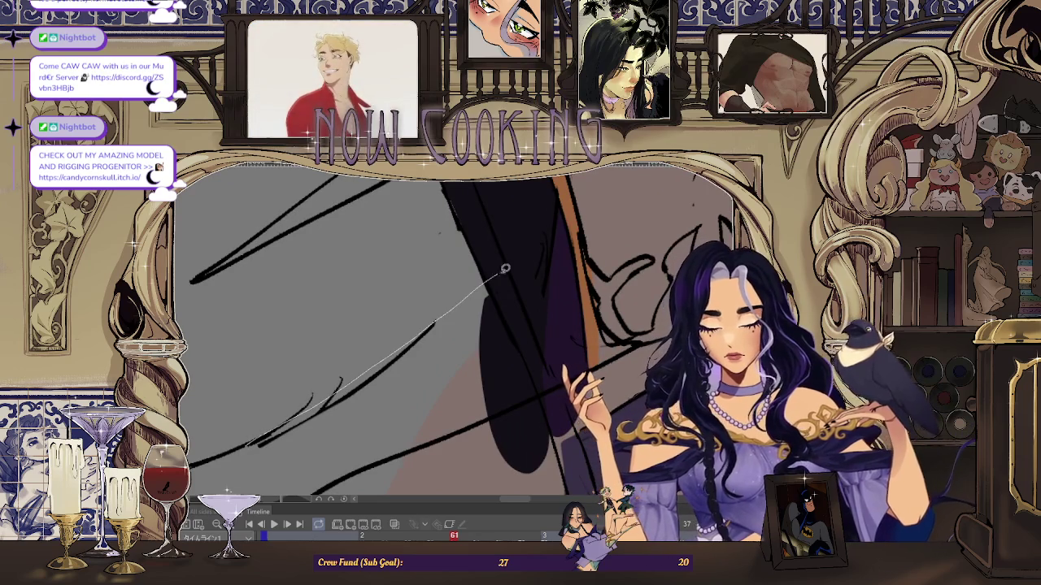
# - Lasso-fill a solid black shadow shape across the lower-left neck strokes
pyautogui.scroll(-1, 480, 281)
pyautogui.scroll(1, 464, 284)
pyautogui.scroll(1, 440, 293)
pyautogui.scroll(-1, 440, 294)
pyautogui.scroll(-1, 431, 301)
pyautogui.scroll(2, 400, 331)
pyautogui.scroll(1, 400, 331)
pyautogui.moveTo(444, 321); pyautogui.dragTo(405, 391)
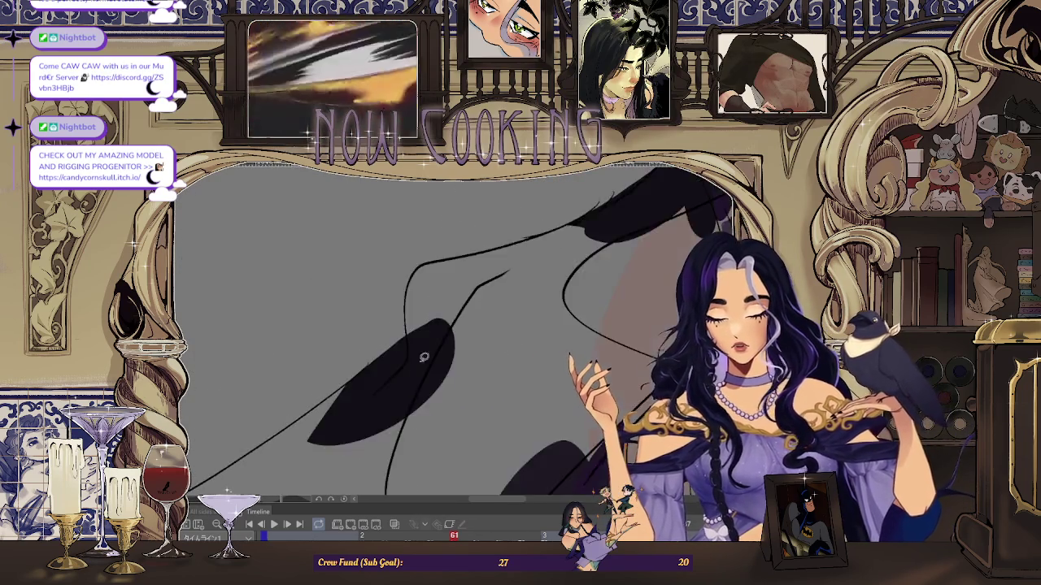
# - Add a larger black shadow fill on the left, extending it up and right along the shoulder
pyautogui.scroll(1, 405, 392)
pyautogui.scroll(1, 424, 253)
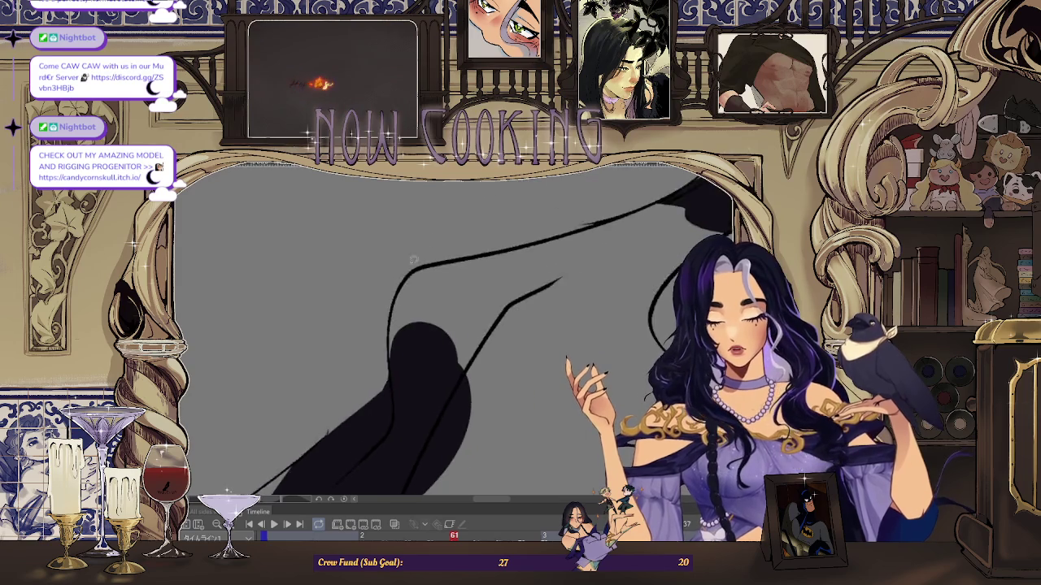
pyautogui.scroll(1, 425, 252)
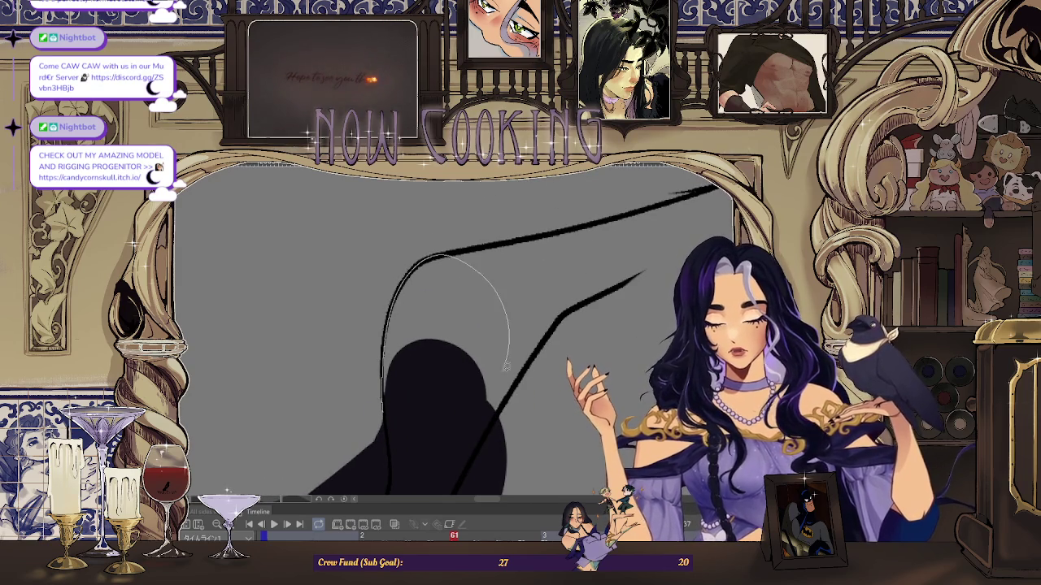
pyautogui.moveTo(513, 338); pyautogui.dragTo(424, 280)
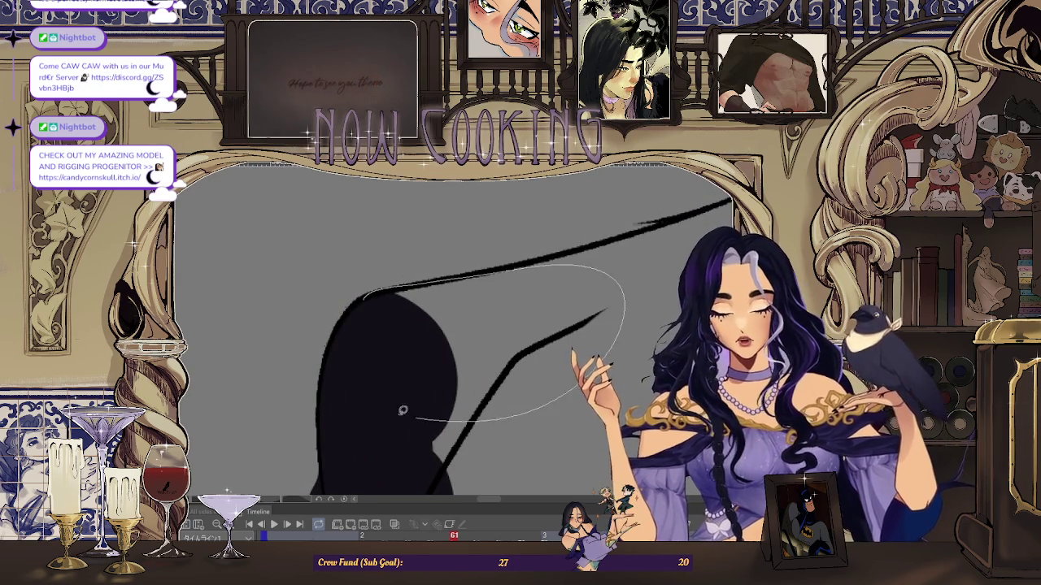
pyautogui.moveTo(446, 417); pyautogui.dragTo(366, 301)
# - Outline and fill a black shadow shape over the chest
pyautogui.scroll(1, 300, 341)
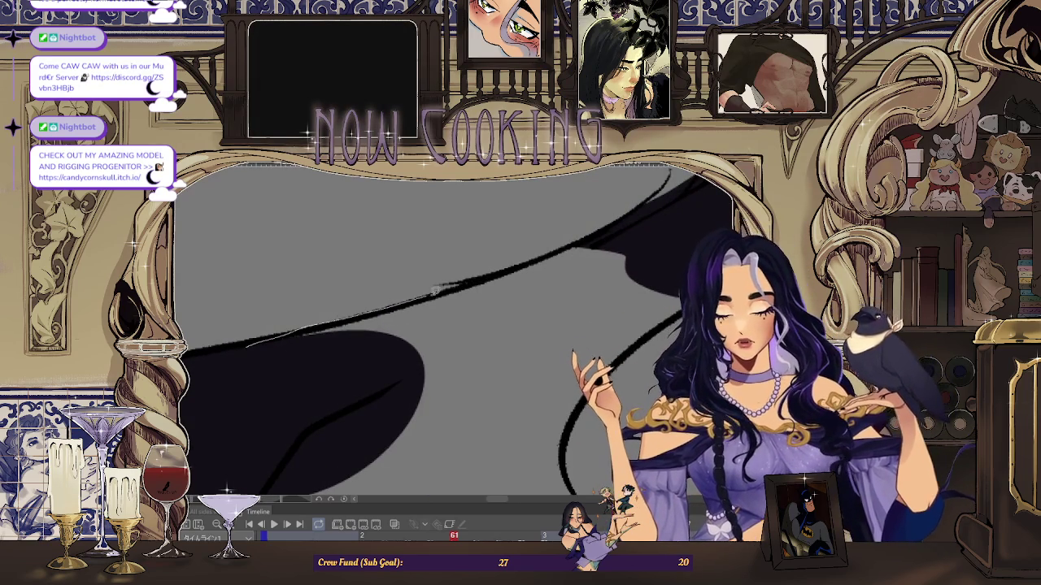
pyautogui.scroll(-1, 297, 405)
pyautogui.scroll(-1, 365, 341)
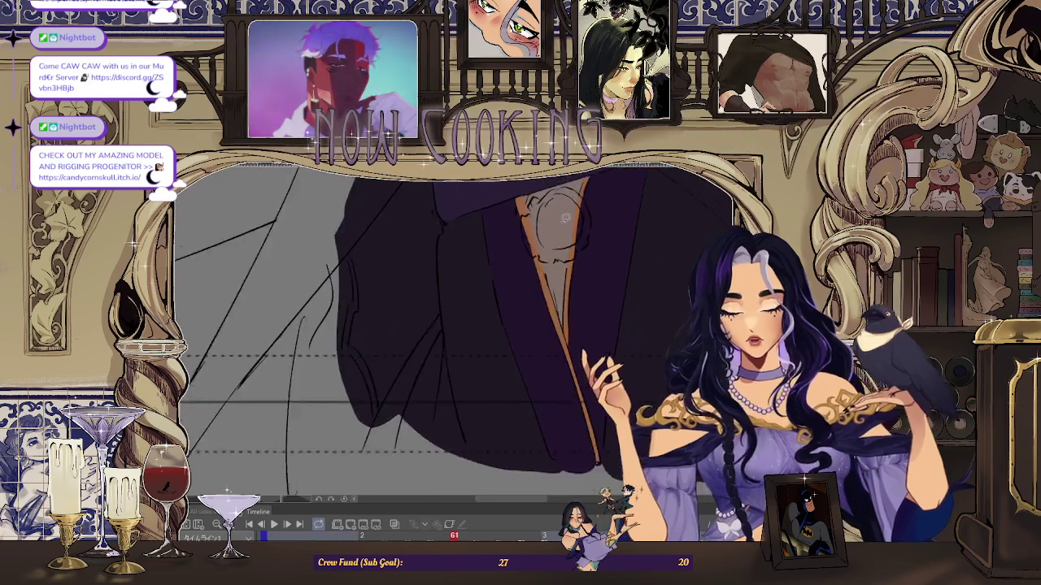
pyautogui.scroll(-1, 447, 309)
pyautogui.scroll(-1, 522, 263)
pyautogui.scroll(1, 521, 262)
pyautogui.scroll(1, 522, 263)
pyautogui.scroll(1, 521, 262)
pyautogui.moveTo(487, 289); pyautogui.dragTo(498, 446)
# - Zoom out to show the whole figure on the canvas
pyautogui.scroll(-1, 498, 445)
pyautogui.scroll(-1, 512, 415)
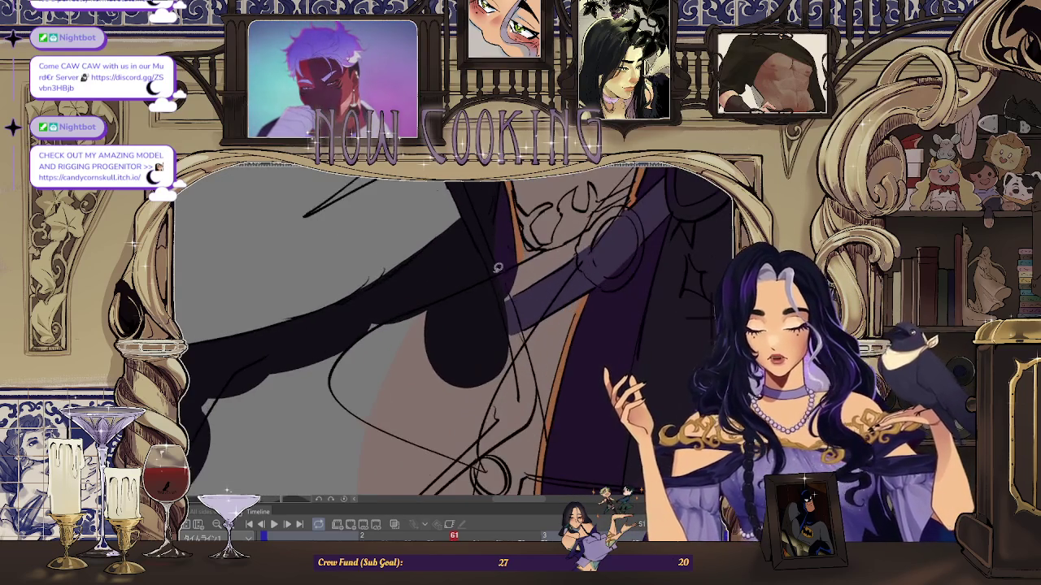
pyautogui.scroll(-2, 414, 370)
pyautogui.scroll(2, 533, 311)
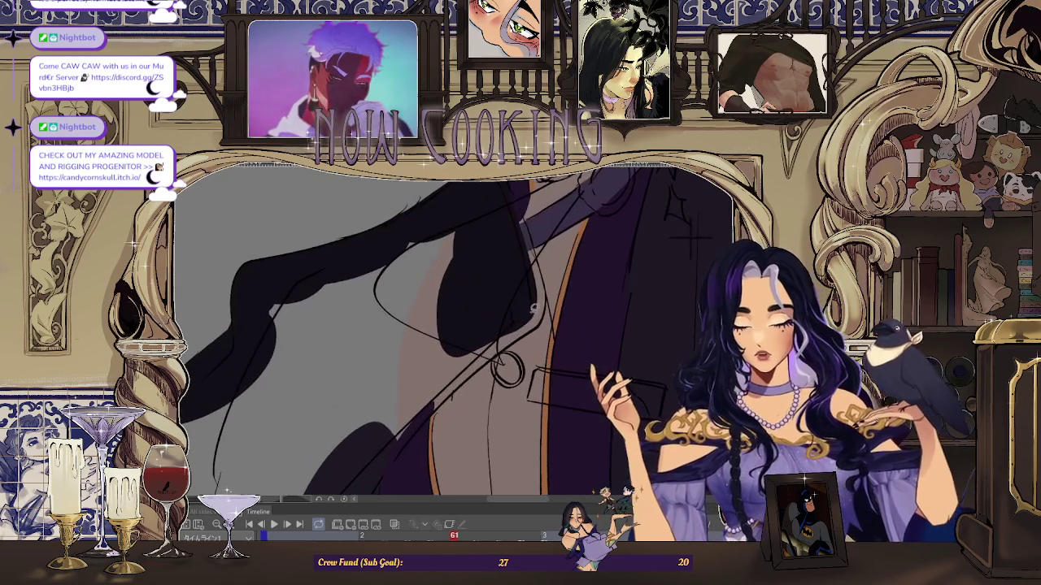
pyautogui.moveTo(461, 384); pyautogui.dragTo(535, 298)
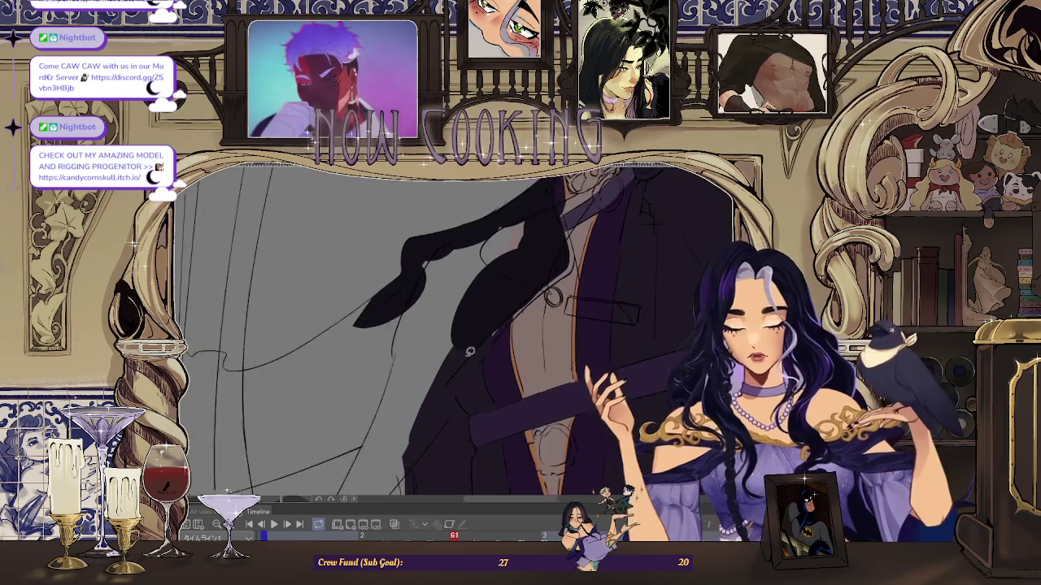
pyautogui.scroll(1, 533, 297)
pyautogui.scroll(-2, 354, 434)
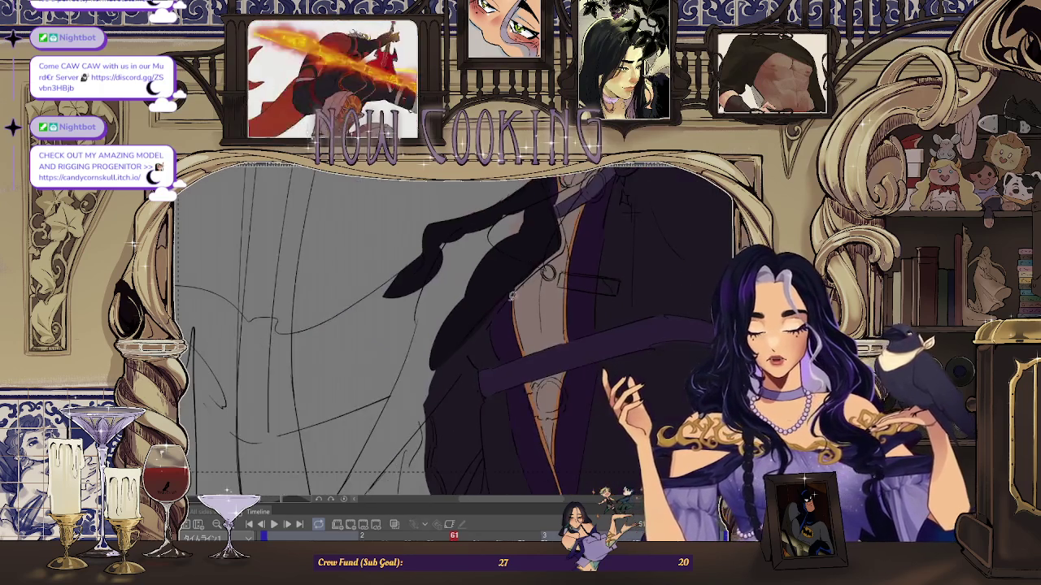
pyautogui.scroll(2, 514, 241)
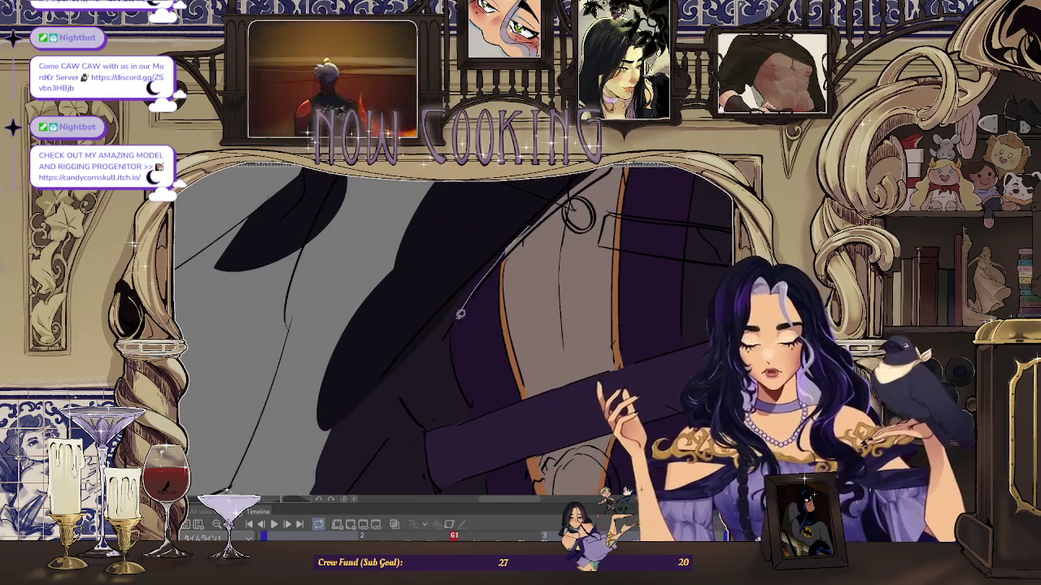
pyautogui.scroll(-2, 306, 468)
pyautogui.scroll(2, 479, 273)
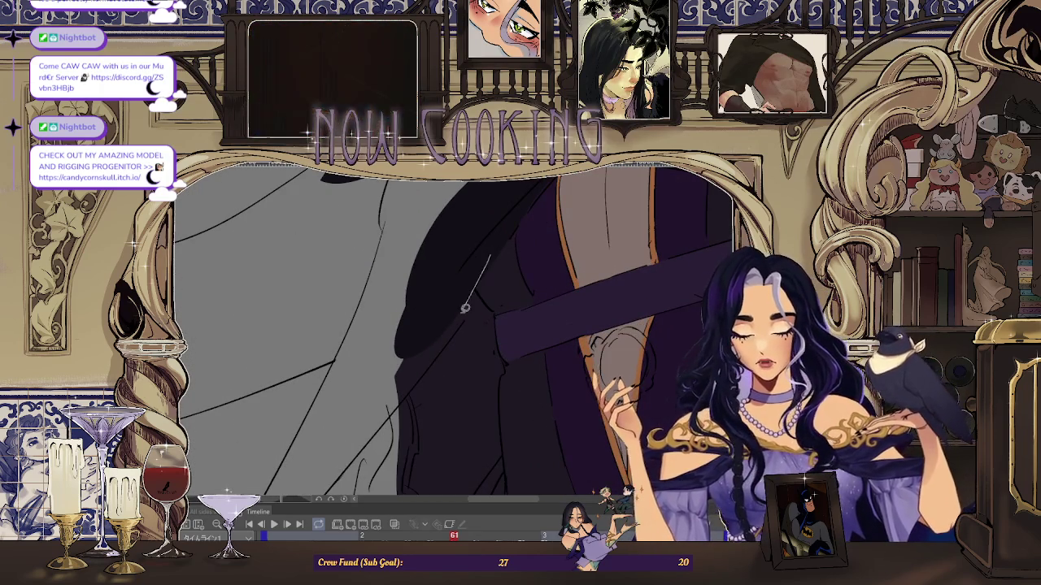
pyautogui.scroll(-2, 322, 434)
pyautogui.scroll(-2, 325, 455)
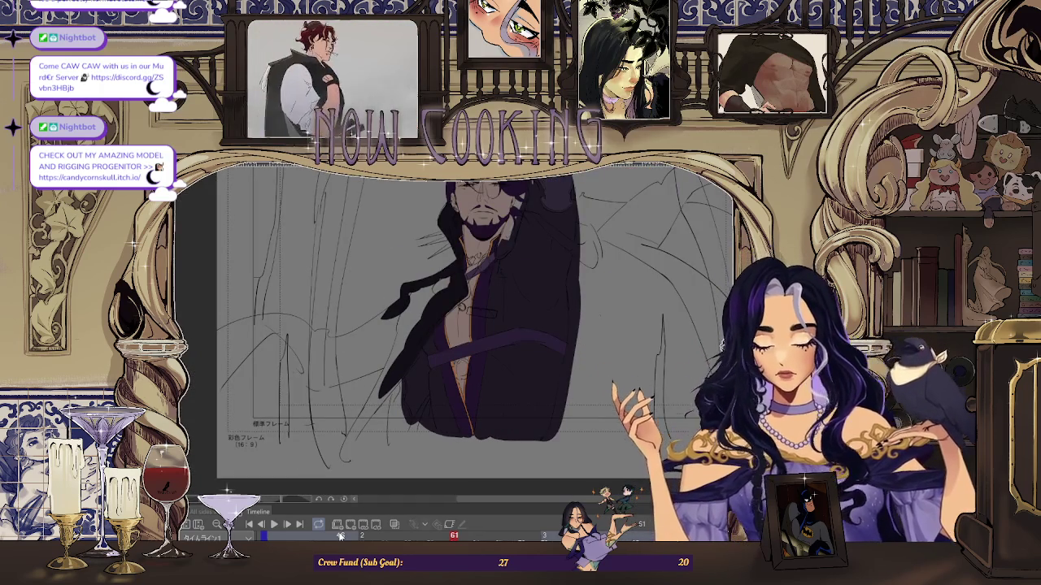
pyautogui.scroll(3, 494, 226)
pyautogui.scroll(1, 493, 226)
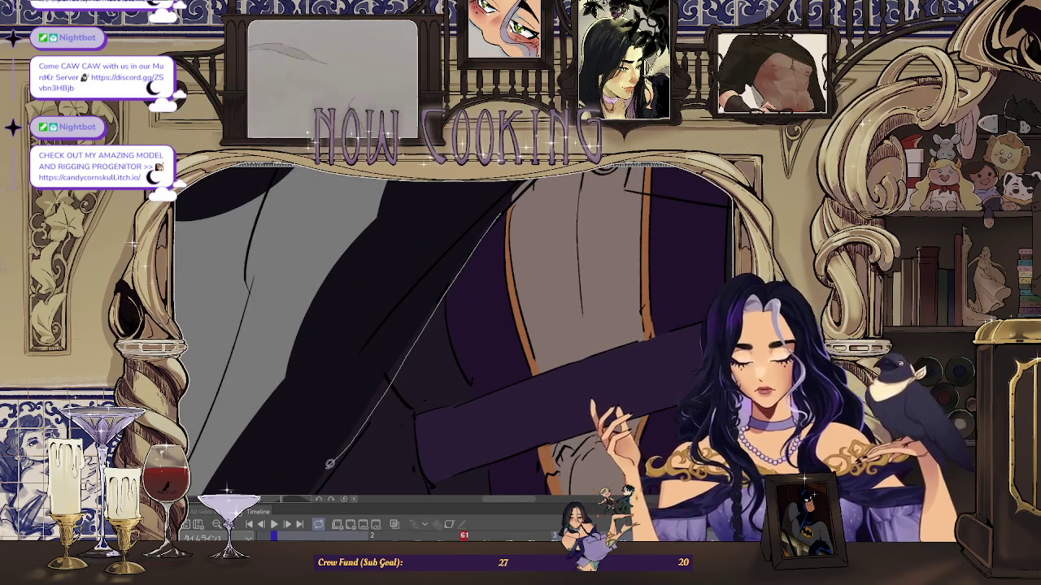
pyautogui.scroll(-1, 426, 321)
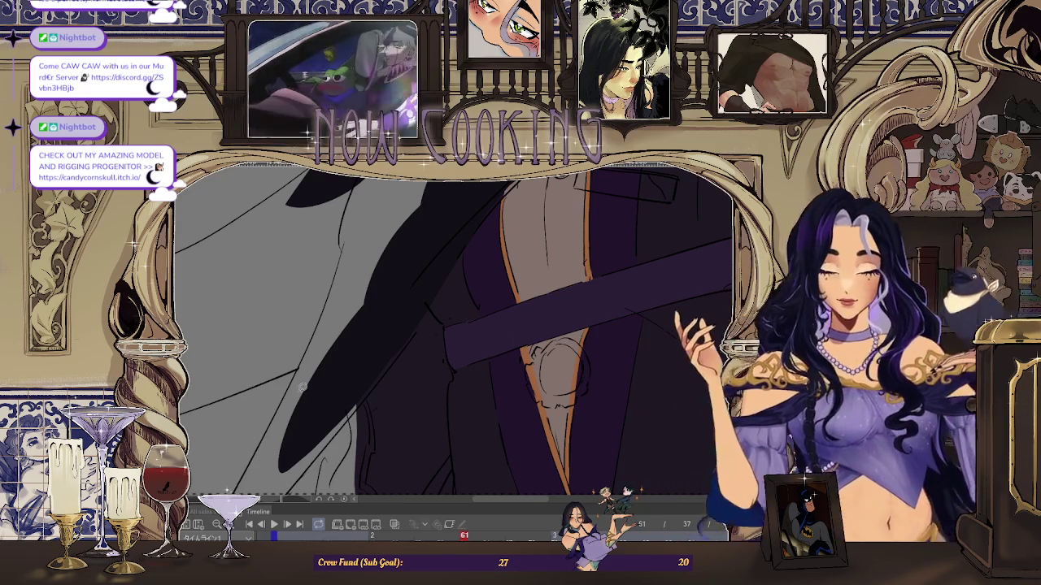
pyautogui.scroll(2, 443, 285)
pyautogui.scroll(1, 464, 252)
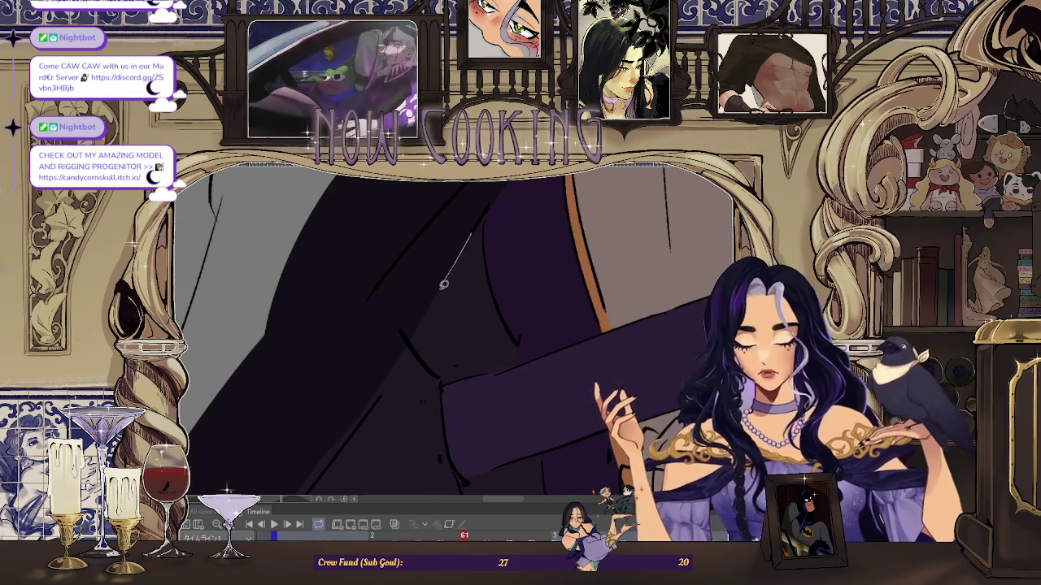
pyautogui.moveTo(343, 442); pyautogui.dragTo(452, 257)
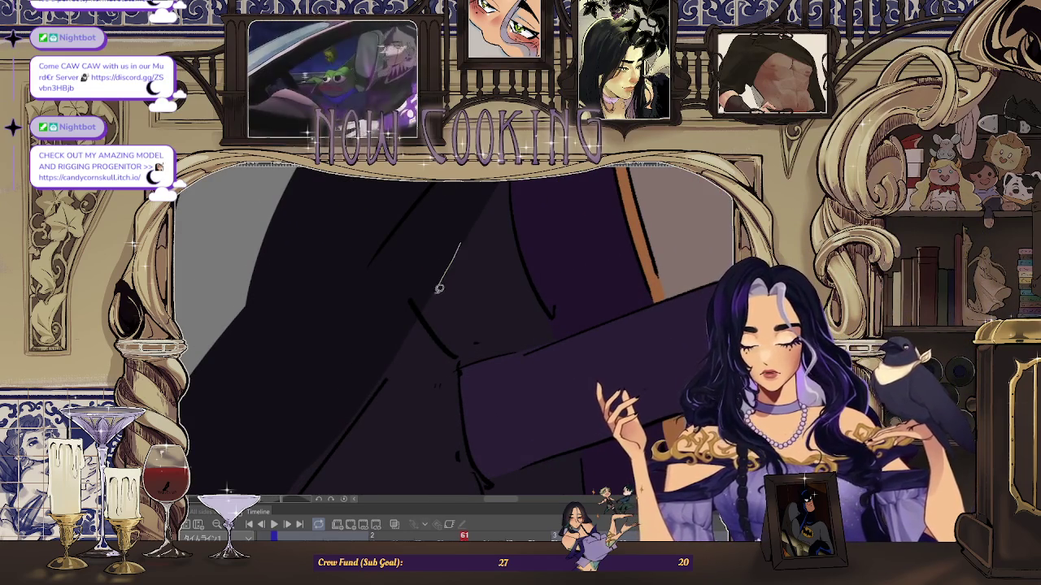
pyautogui.moveTo(344, 435)
pyautogui.mouseDown()
pyautogui.moveTo(471, 244)
pyautogui.moveTo(399, 353)
pyautogui.moveTo(461, 258)
pyautogui.moveTo(439, 252)
pyautogui.moveTo(396, 307)
pyautogui.moveTo(459, 269)
pyautogui.moveTo(498, 288)
pyautogui.moveTo(473, 304)
pyautogui.mouseUp()
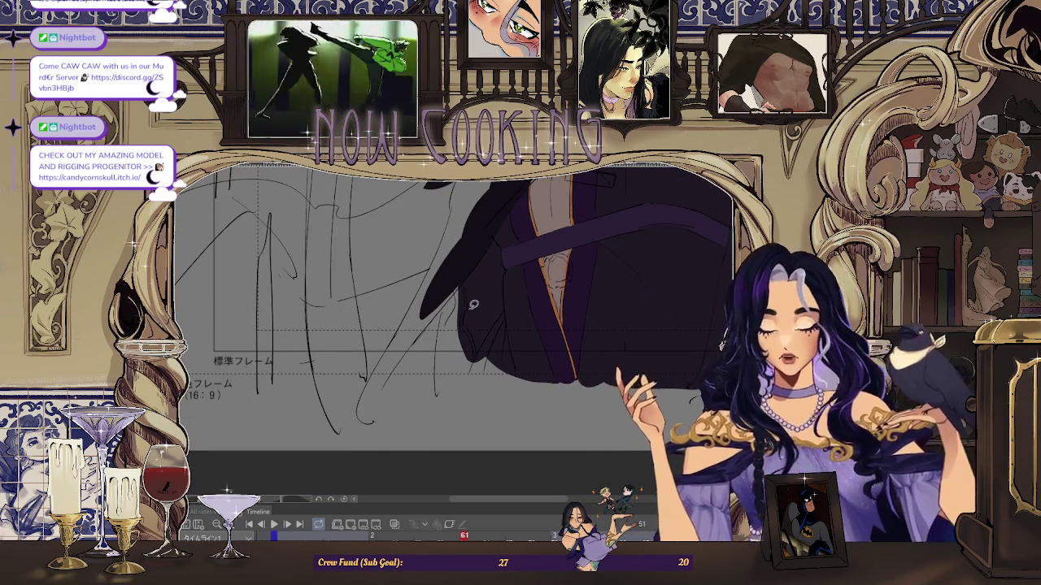
pyautogui.hotkey('ctrl', '0')
pyautogui.moveTo(587, 343); pyautogui.dragTo(592, 256)
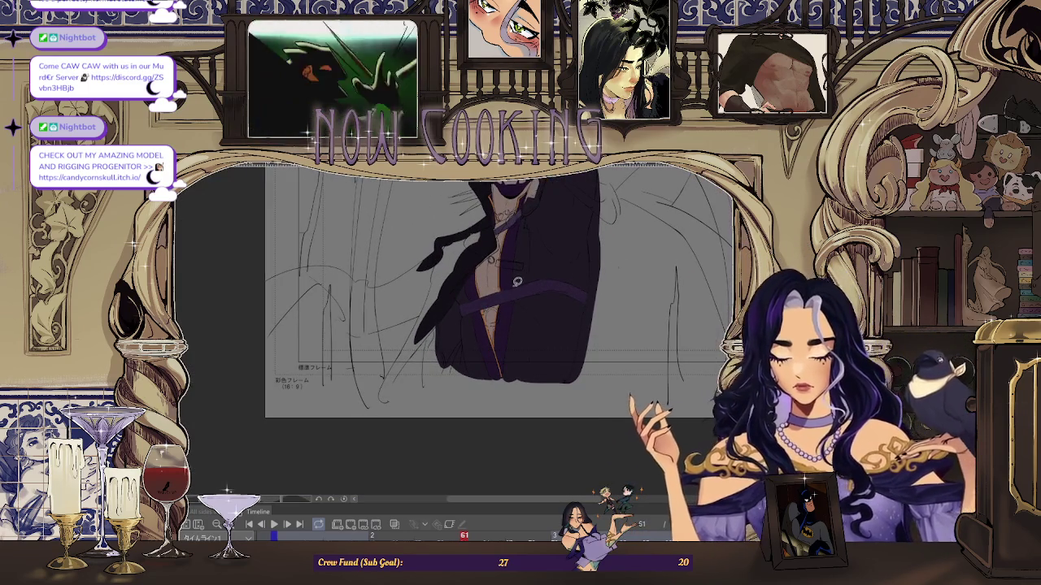
pyautogui.scroll(1, 516, 289)
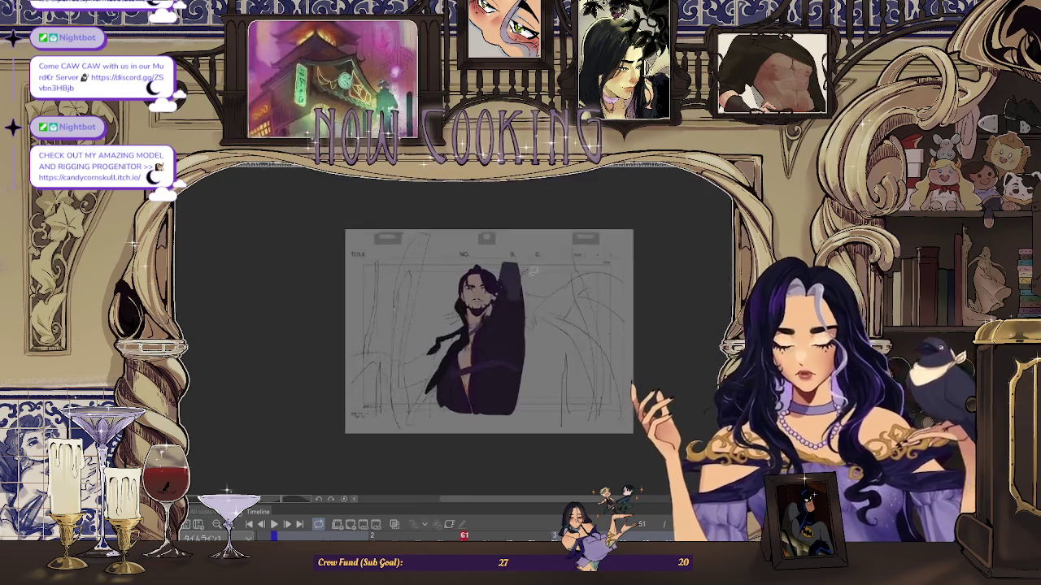
pyautogui.scroll(2, 523, 273)
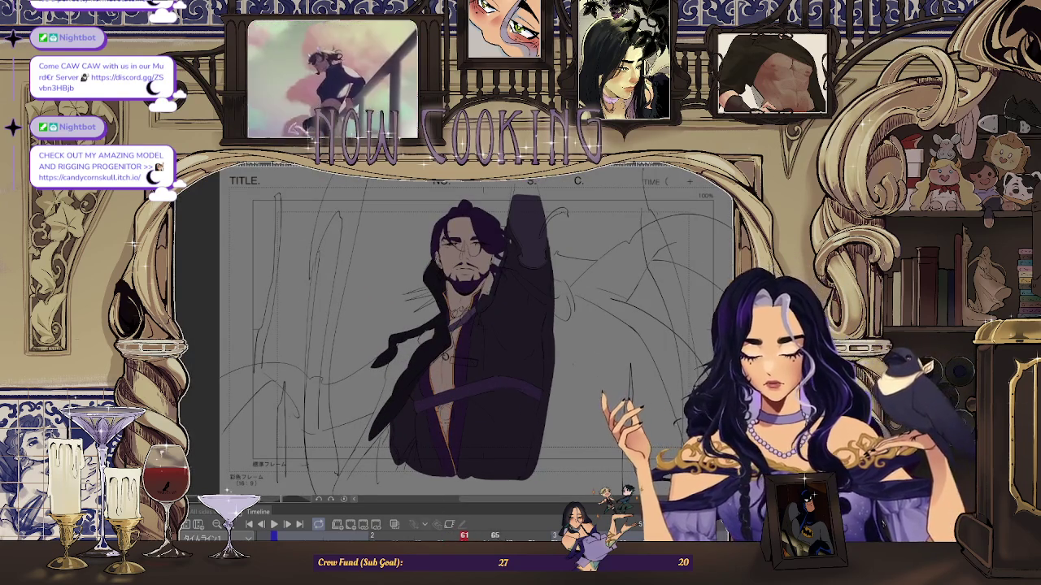
pyautogui.scroll(3, 455, 334)
pyautogui.scroll(3, 456, 334)
pyautogui.scroll(2, 456, 333)
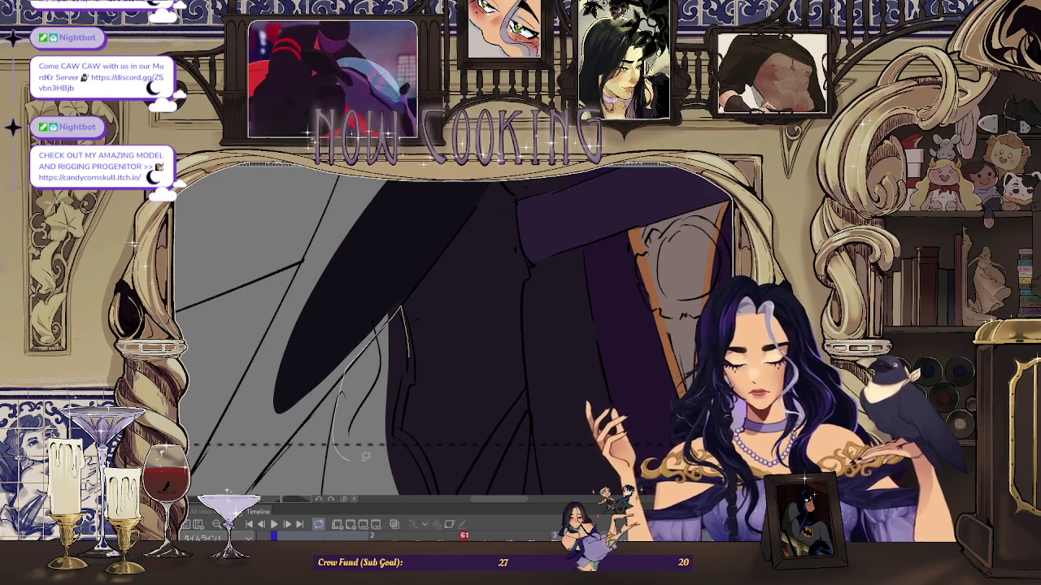
# - Lasso-fill a dark shadow along the coat's inner edge
pyautogui.scroll(-2, 455, 263)
pyautogui.scroll(-2, 477, 294)
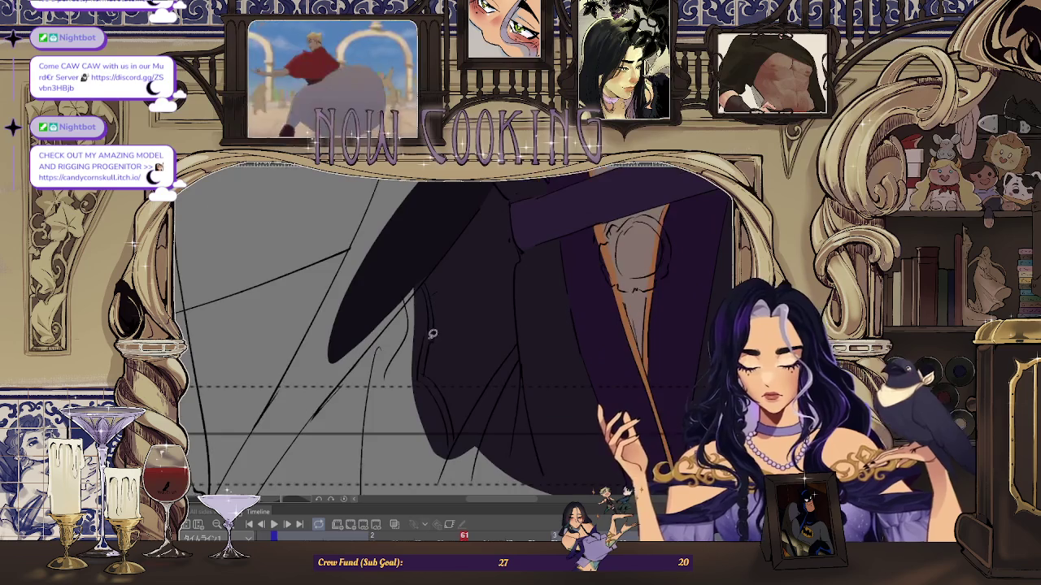
pyautogui.scroll(2, 504, 332)
pyautogui.scroll(2, 498, 344)
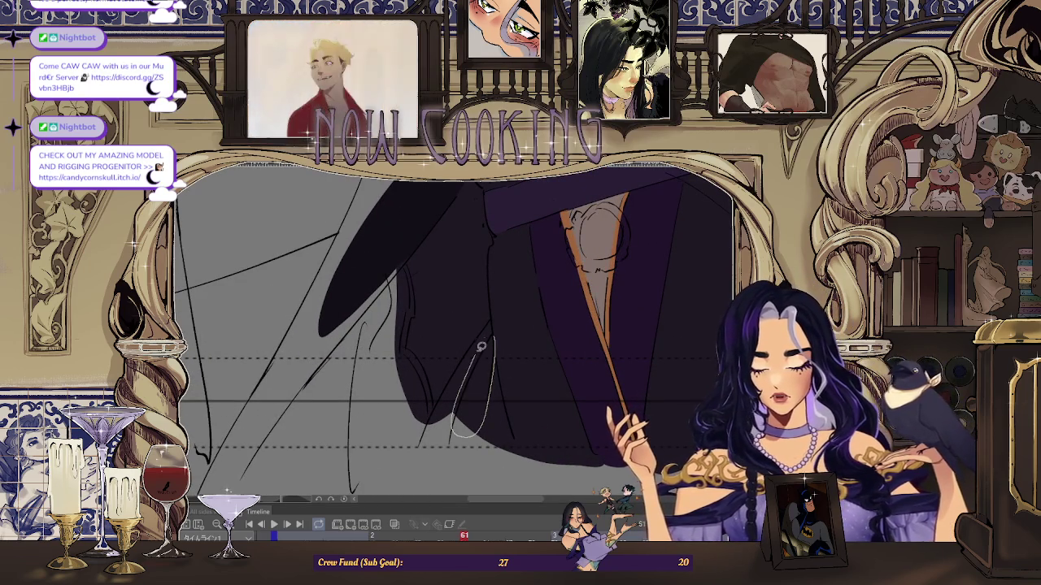
pyautogui.scroll(1, 479, 352)
pyautogui.scroll(1, 476, 344)
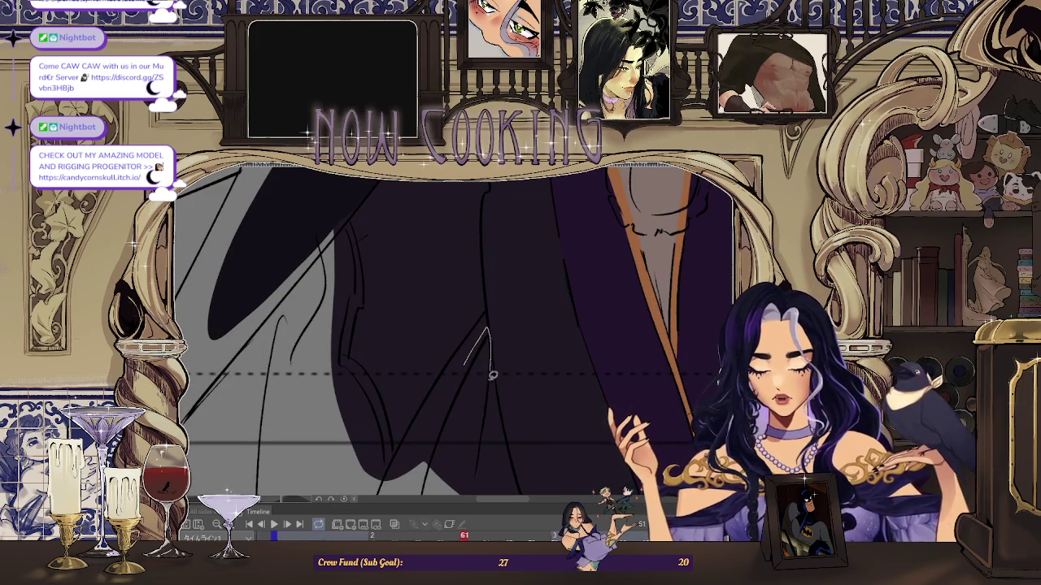
pyautogui.scroll(-2, 464, 360)
pyautogui.scroll(1, 439, 309)
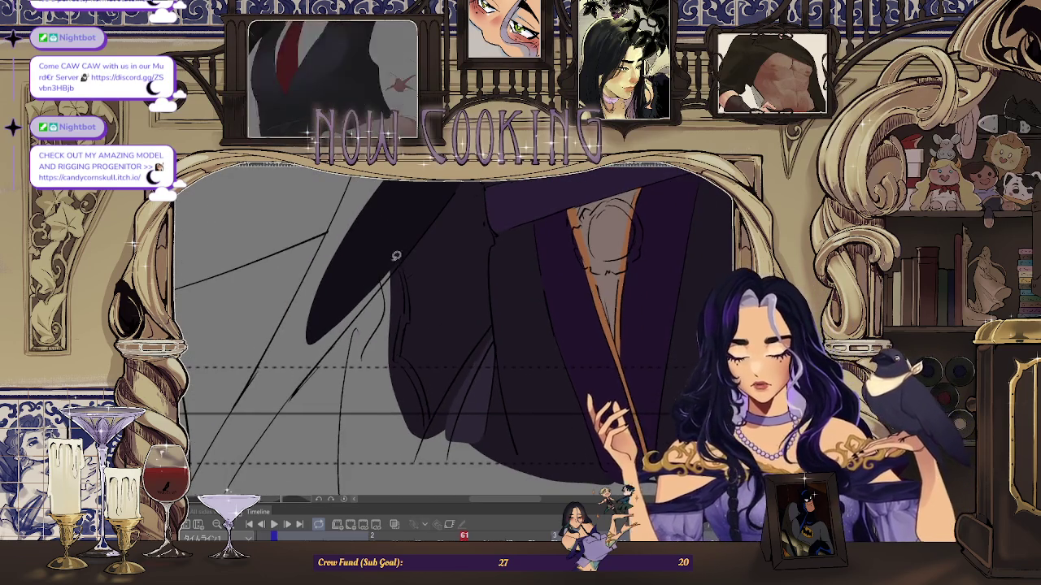
pyautogui.scroll(2, 408, 254)
pyautogui.moveTo(408, 253)
pyautogui.mouseDown()
pyautogui.moveTo(413, 366)
pyautogui.moveTo(435, 409)
pyautogui.moveTo(440, 488)
pyautogui.moveTo(411, 261)
pyautogui.mouseUp()
pyautogui.scroll(-1, 411, 262)
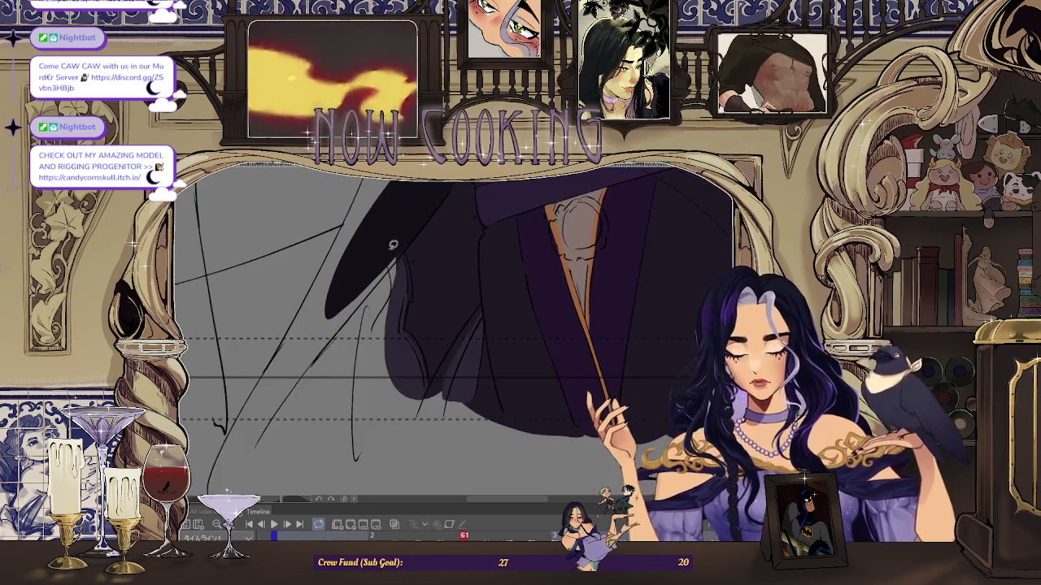
pyautogui.scroll(1, 411, 261)
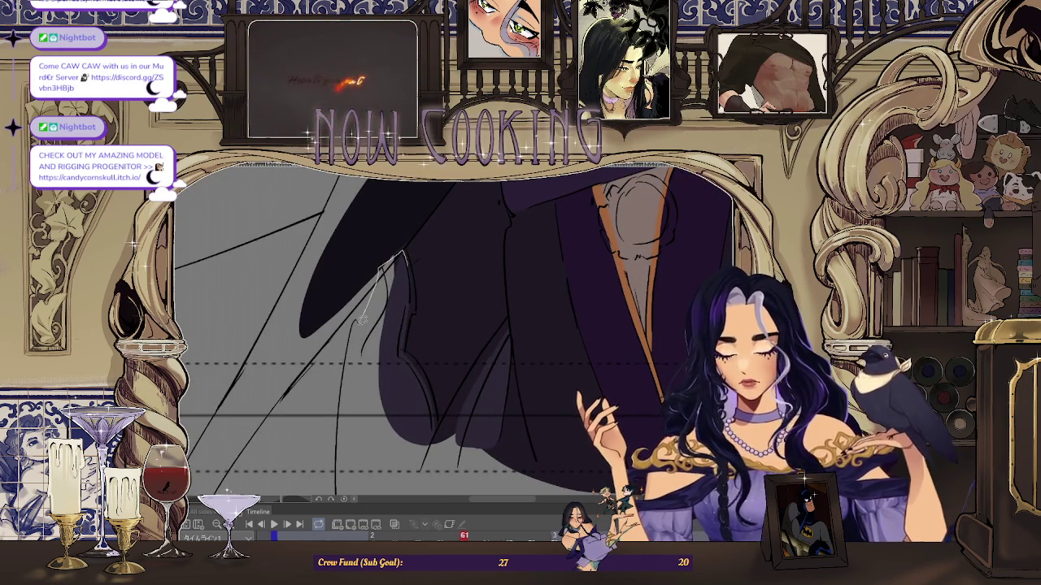
pyautogui.moveTo(398, 329); pyautogui.dragTo(401, 259)
# - Fill a dark shadow over a fold on the coat's lower part
pyautogui.scroll(1, 385, 265)
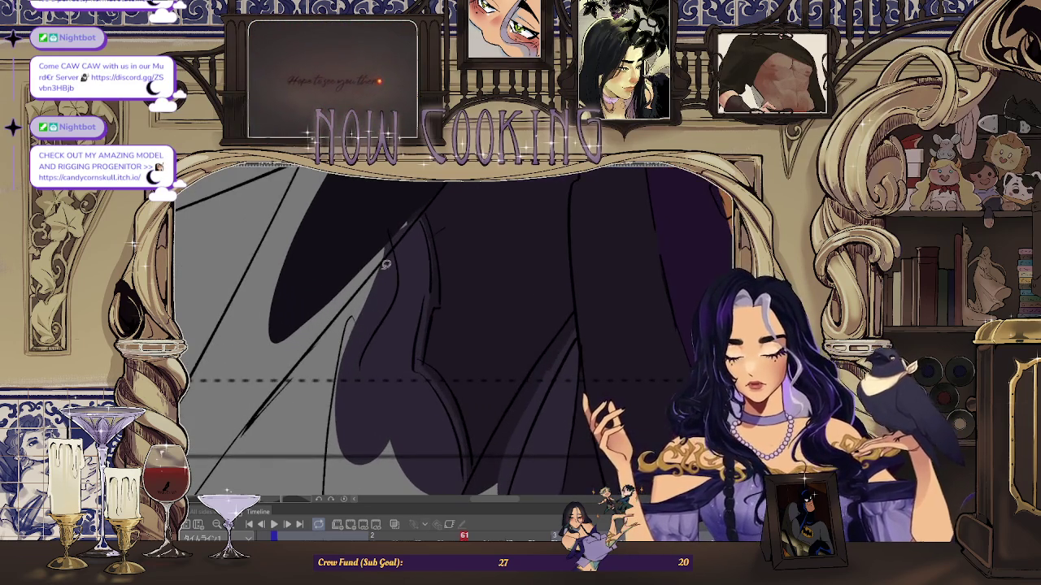
pyautogui.moveTo(335, 414); pyautogui.dragTo(370, 338)
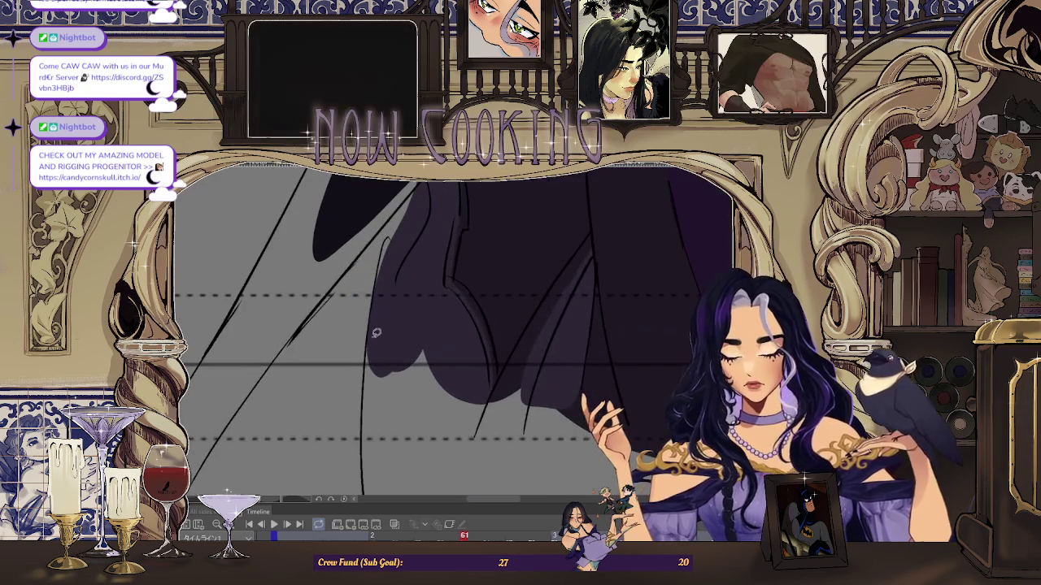
pyautogui.scroll(-1, 493, 383)
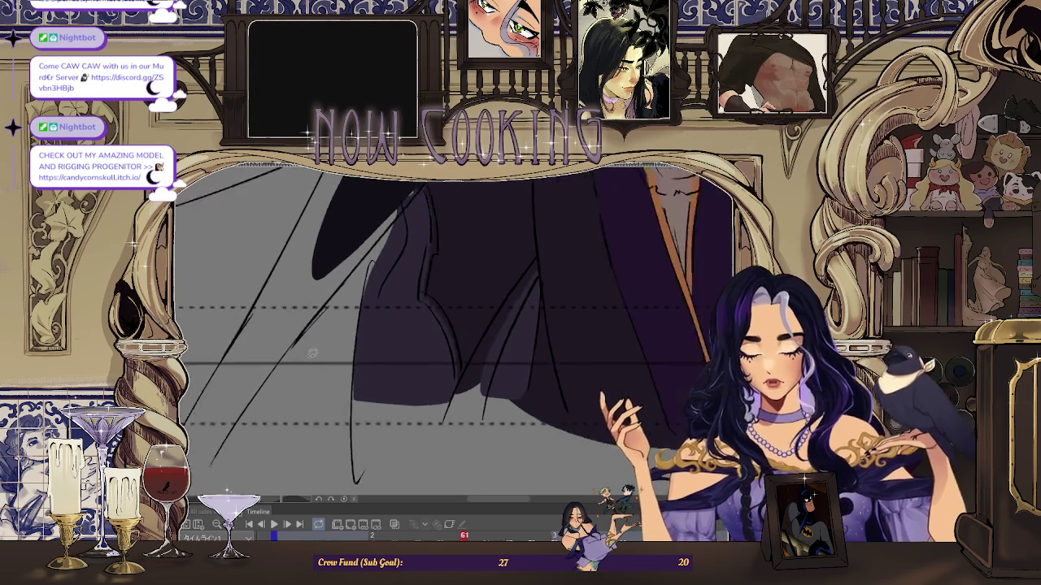
pyautogui.scroll(-1, 423, 358)
pyautogui.scroll(1, 364, 348)
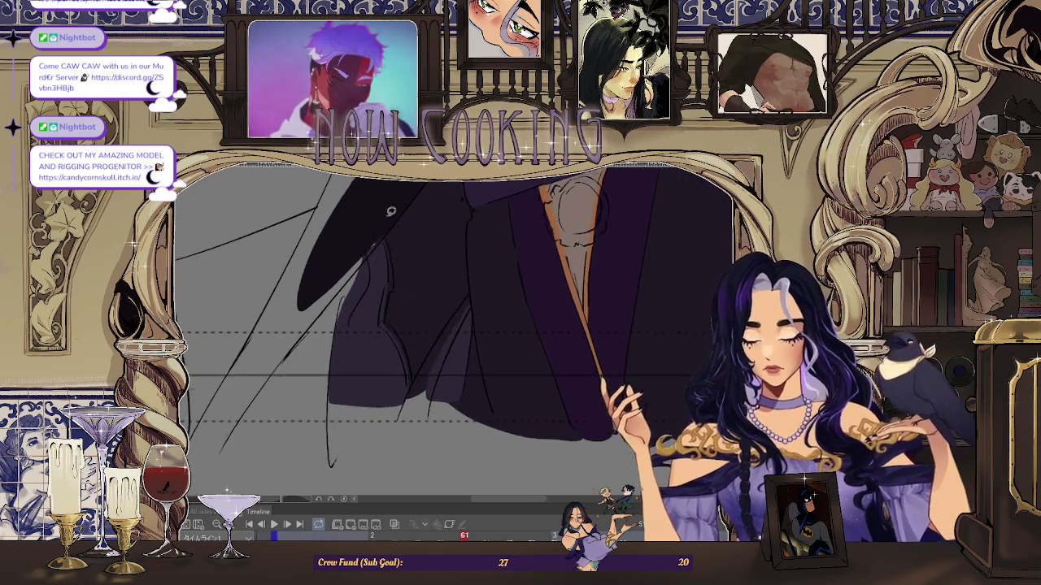
pyautogui.scroll(1, 399, 290)
pyautogui.scroll(-1, 360, 383)
pyautogui.scroll(1, 338, 419)
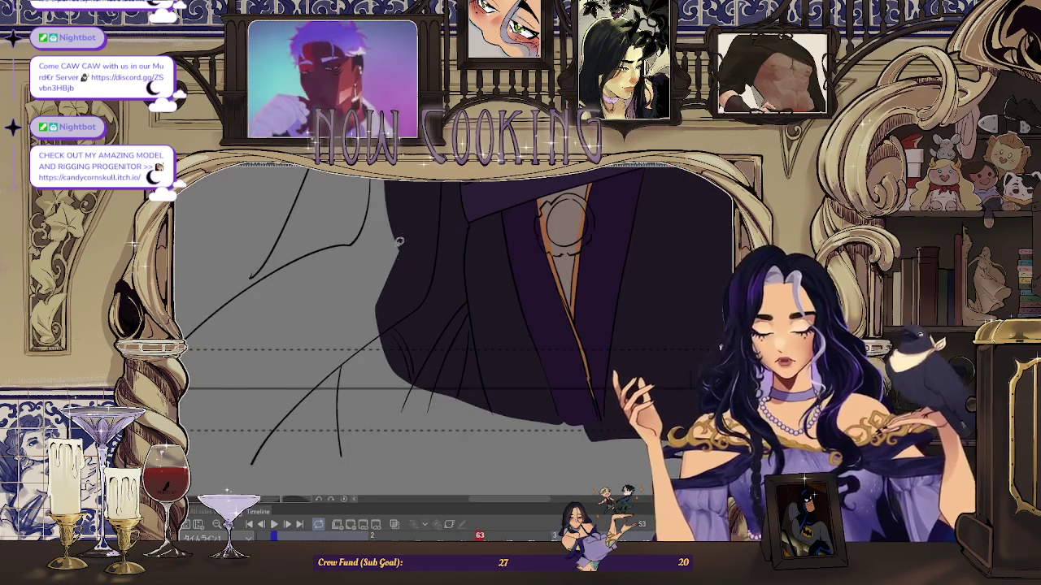
pyautogui.scroll(1, 399, 312)
pyautogui.moveTo(357, 301); pyautogui.dragTo(412, 390)
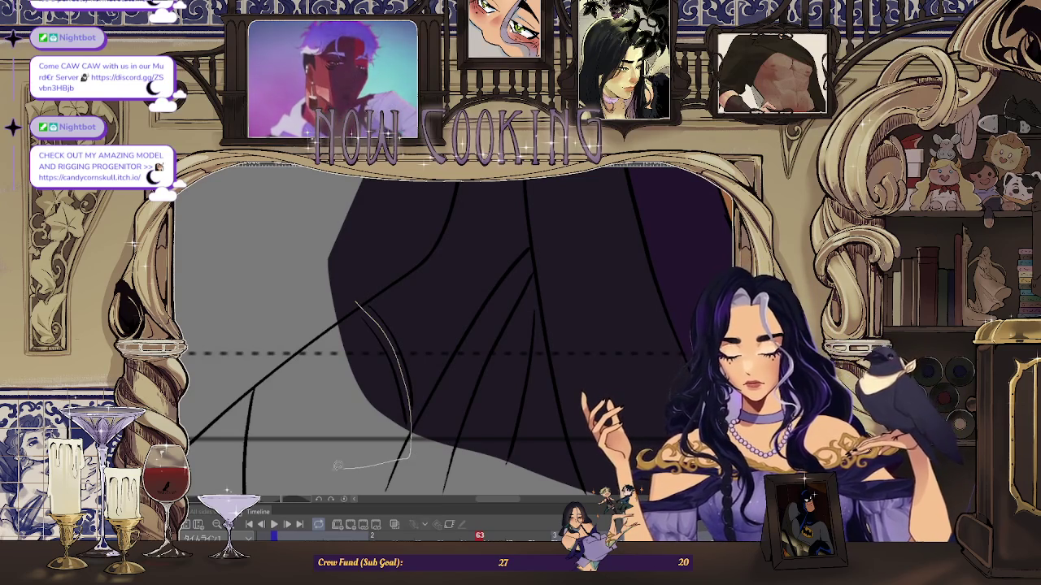
pyautogui.moveTo(274, 342); pyautogui.dragTo(284, 325)
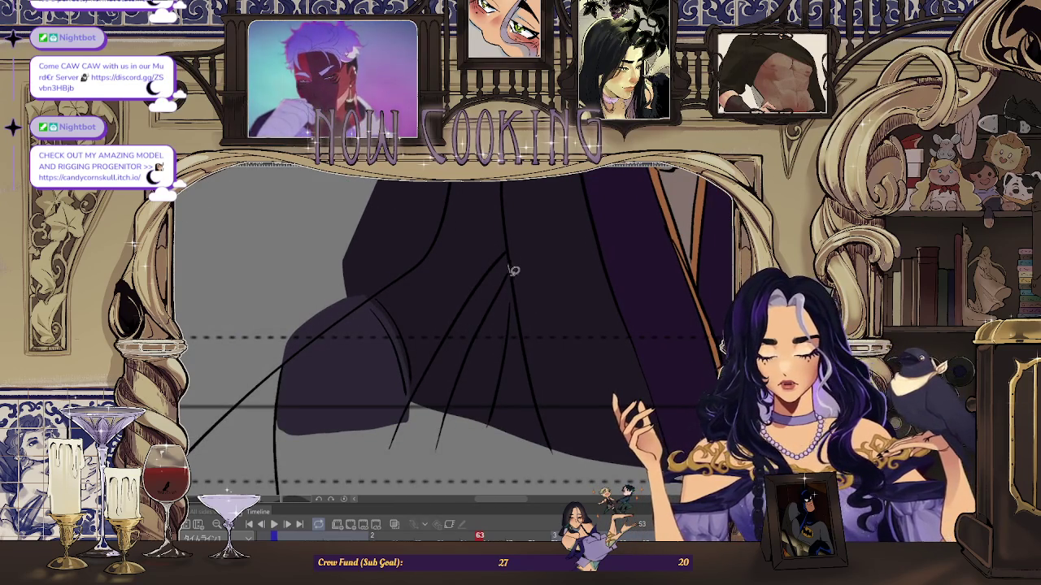
# - Fill two more dark coat-fold shadows and play the animation to review them
pyautogui.moveTo(512, 267); pyautogui.dragTo(512, 328)
pyautogui.moveTo(492, 420); pyautogui.dragTo(513, 258)
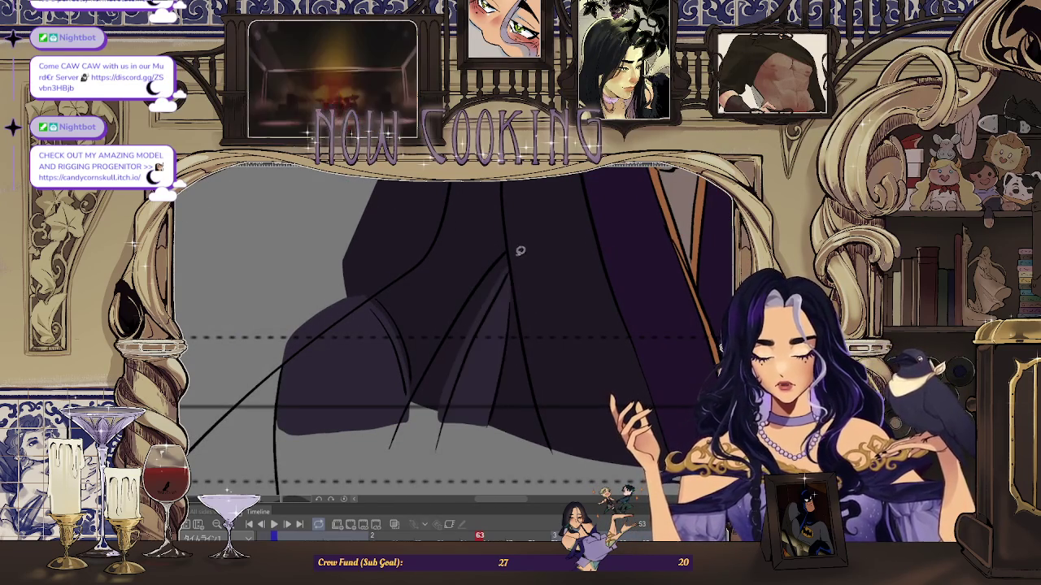
pyautogui.press('Right')
pyautogui.press('space')
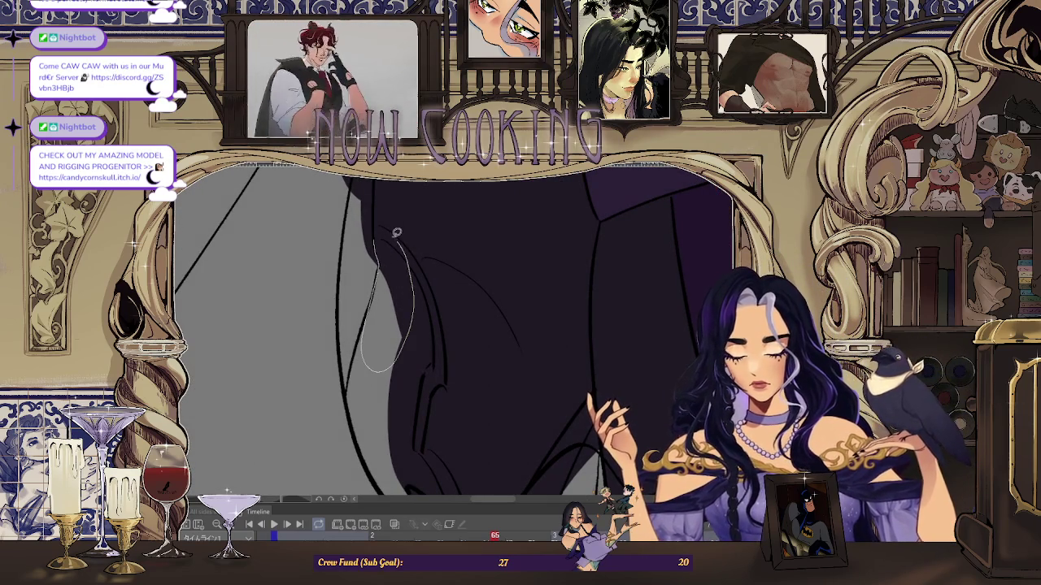
pyautogui.moveTo(398, 234); pyautogui.dragTo(419, 249)
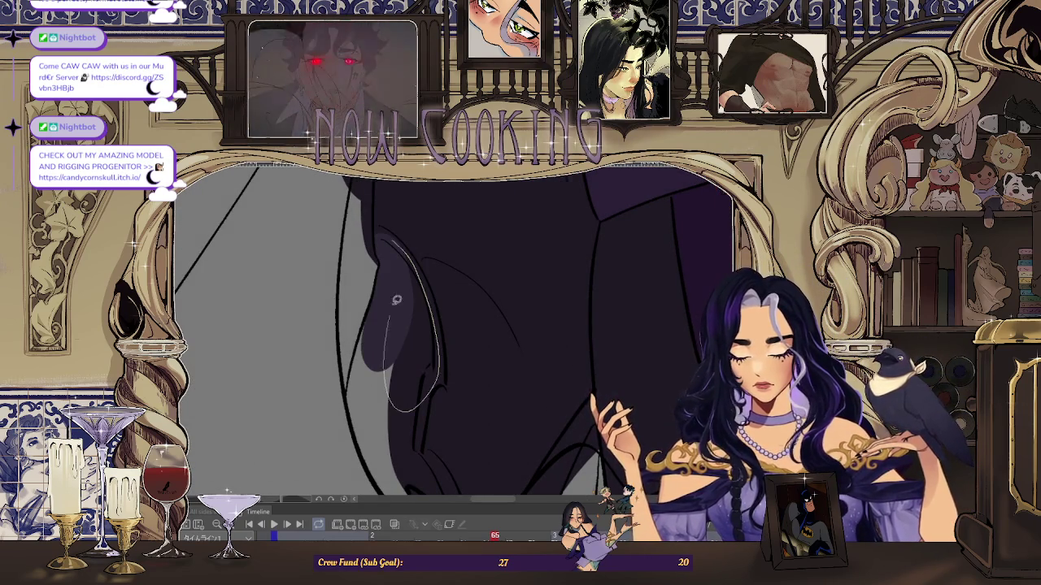
pyautogui.press('space')
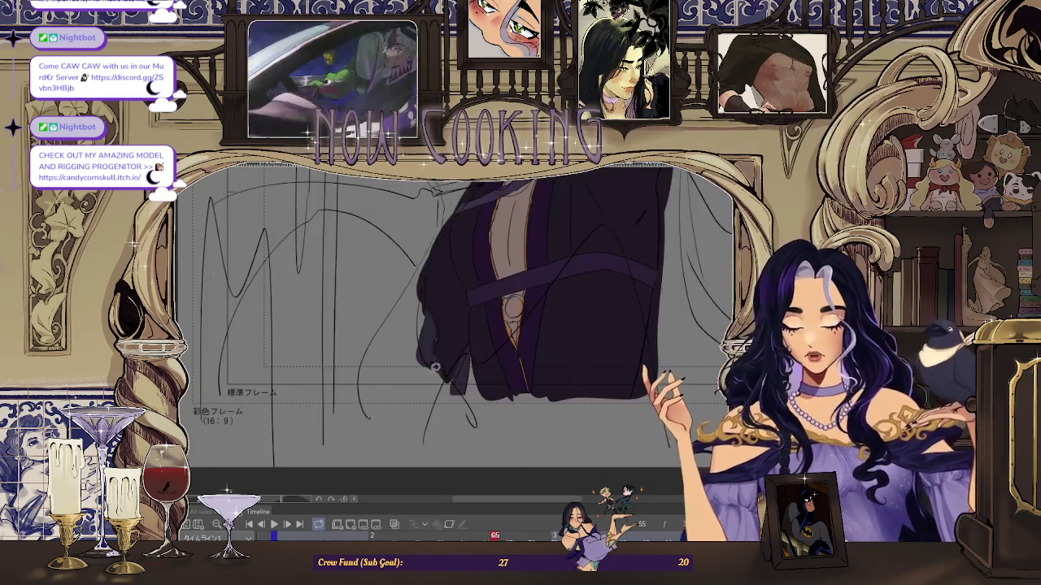
# - Step between animation frames 59 and 61 on the timeline
pyautogui.press('Left')
pyautogui.press('Left')
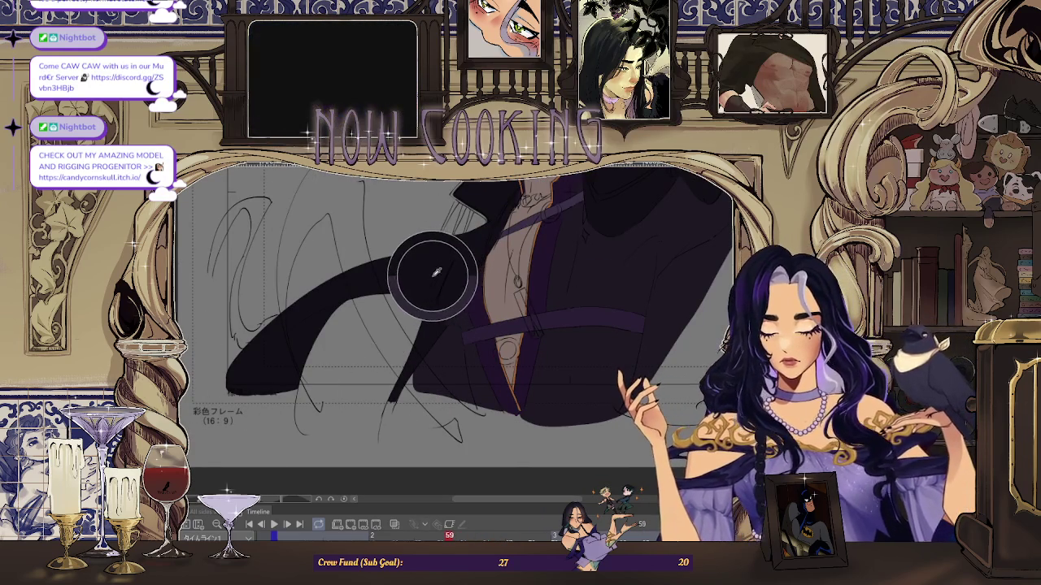
pyautogui.press('Right')
pyautogui.press('Right')
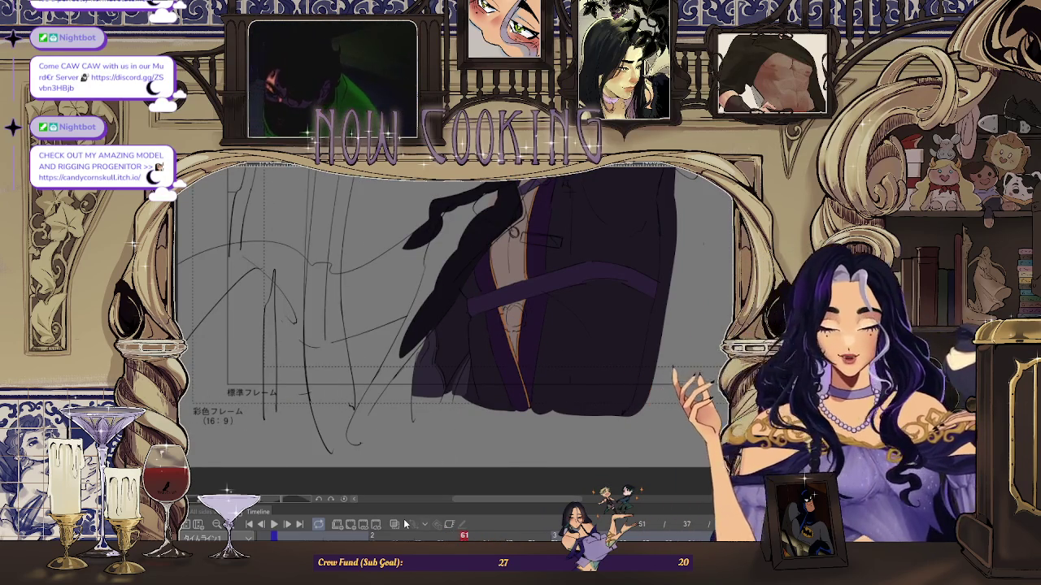
pyautogui.press('Right')
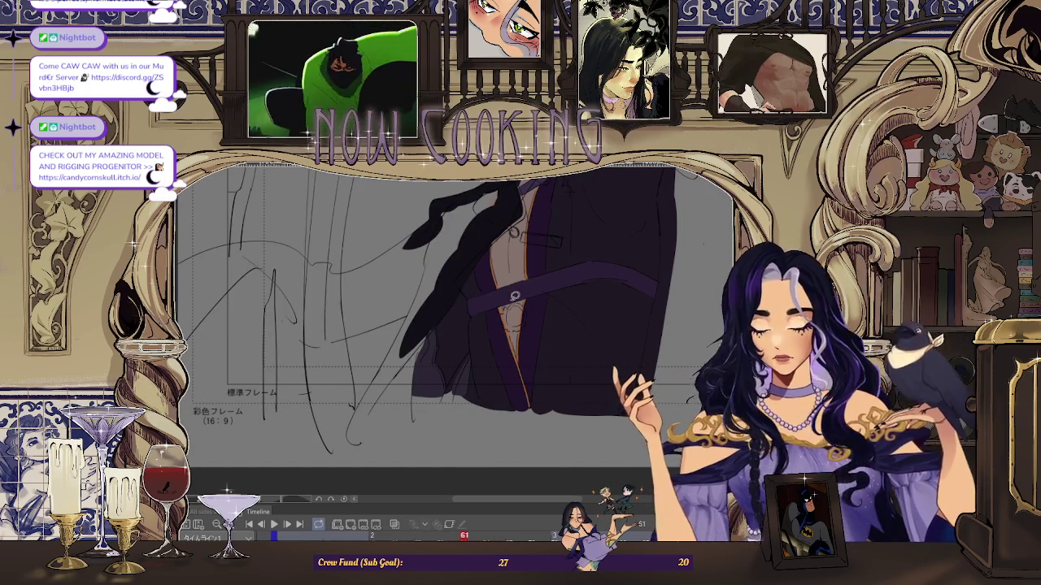
# - Zoom in on the man's shaded coat
pyautogui.scroll(1, 520, 228)
pyautogui.scroll(1, 528, 221)
pyautogui.scroll(1, 539, 216)
pyautogui.scroll(2, 539, 216)
pyautogui.scroll(-2, 349, 411)
pyautogui.scroll(1, 321, 447)
pyautogui.scroll(1, 318, 453)
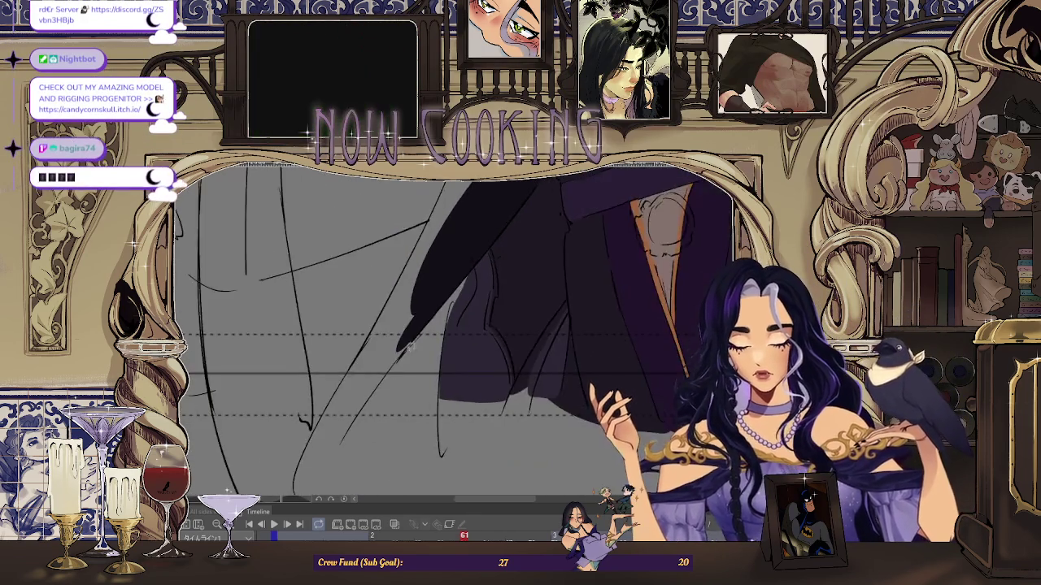
pyautogui.scroll(1, 450, 300)
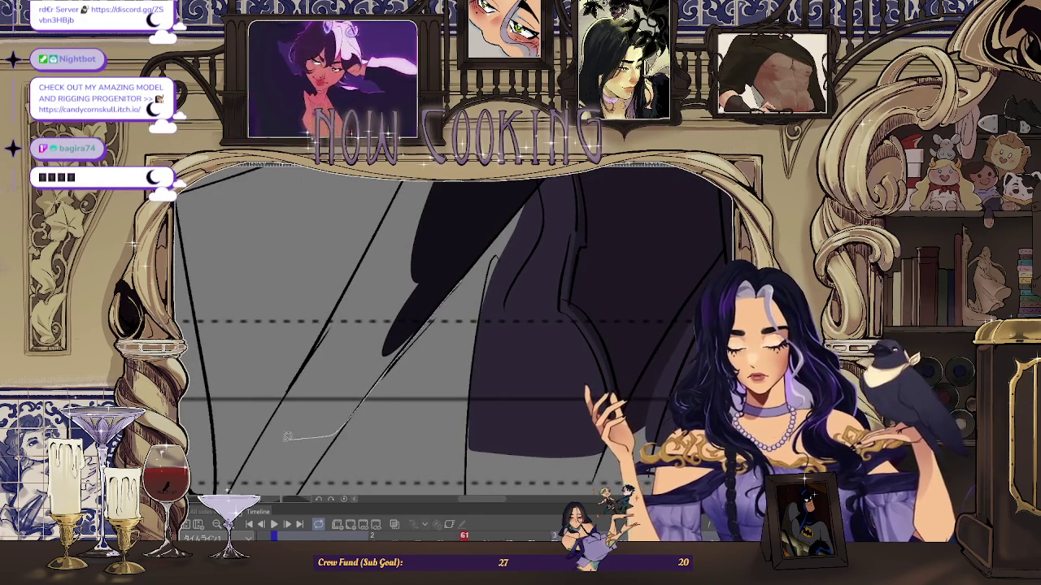
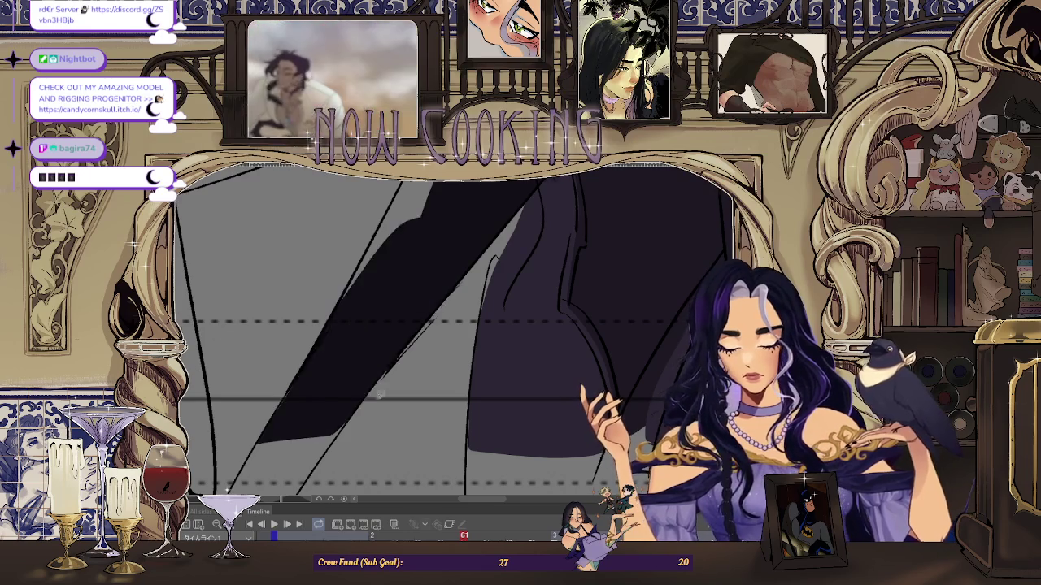
# - Lasso-fill a first small dark area of the coat tail
pyautogui.scroll(2, 374, 262)
pyautogui.scroll(1, 396, 265)
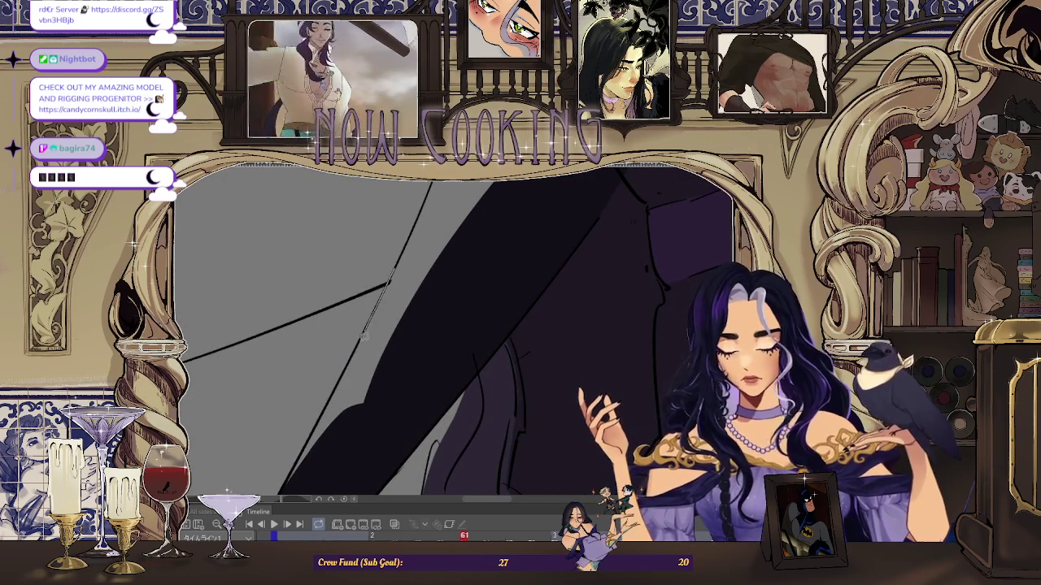
pyautogui.scroll(2, 455, 232)
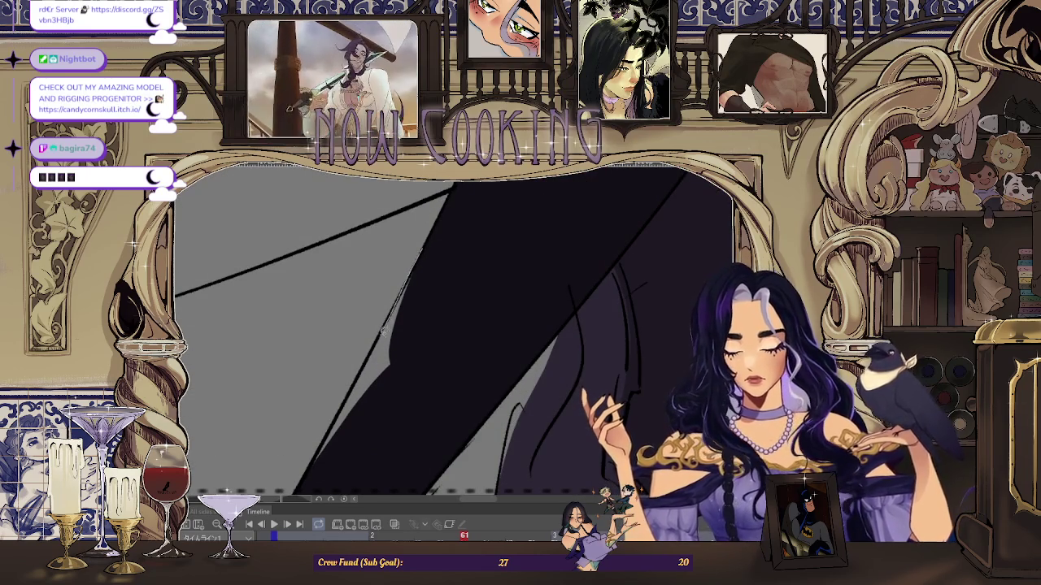
pyautogui.scroll(-3, 460, 288)
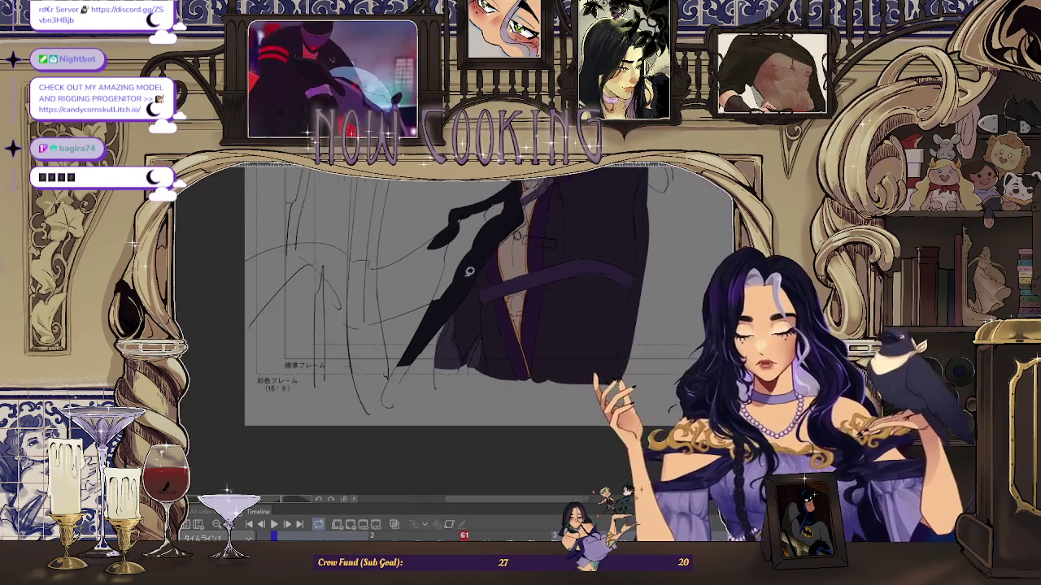
pyautogui.scroll(2, 325, 222)
pyautogui.scroll(3, 324, 222)
pyautogui.moveTo(244, 262)
pyautogui.mouseDown()
pyautogui.moveTo(401, 280)
pyautogui.moveTo(248, 264)
pyautogui.mouseUp()
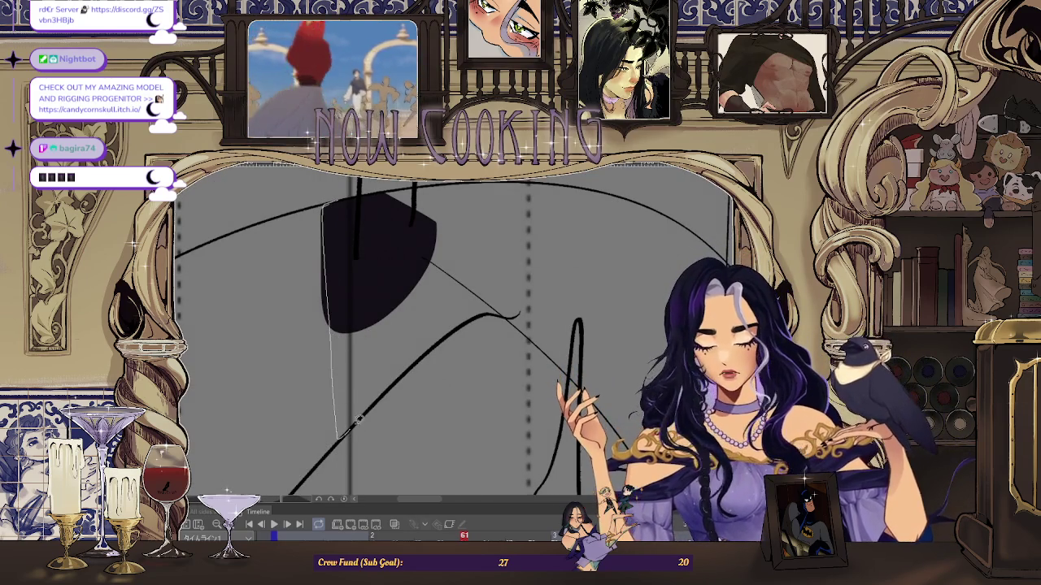
# - Fill dark shapes over the coat tail, including a wide band along the diagonal line
pyautogui.scroll(1, 441, 341)
pyautogui.scroll(-2, 441, 340)
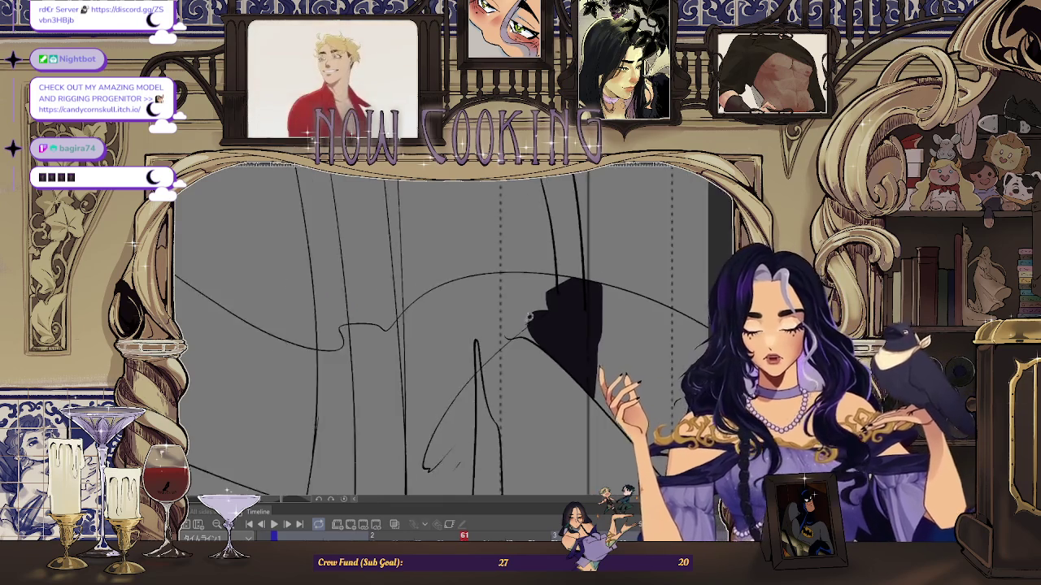
pyautogui.scroll(3, 461, 293)
pyautogui.scroll(2, 461, 294)
pyautogui.moveTo(460, 293); pyautogui.dragTo(269, 341)
pyautogui.moveTo(390, 291); pyautogui.dragTo(504, 292)
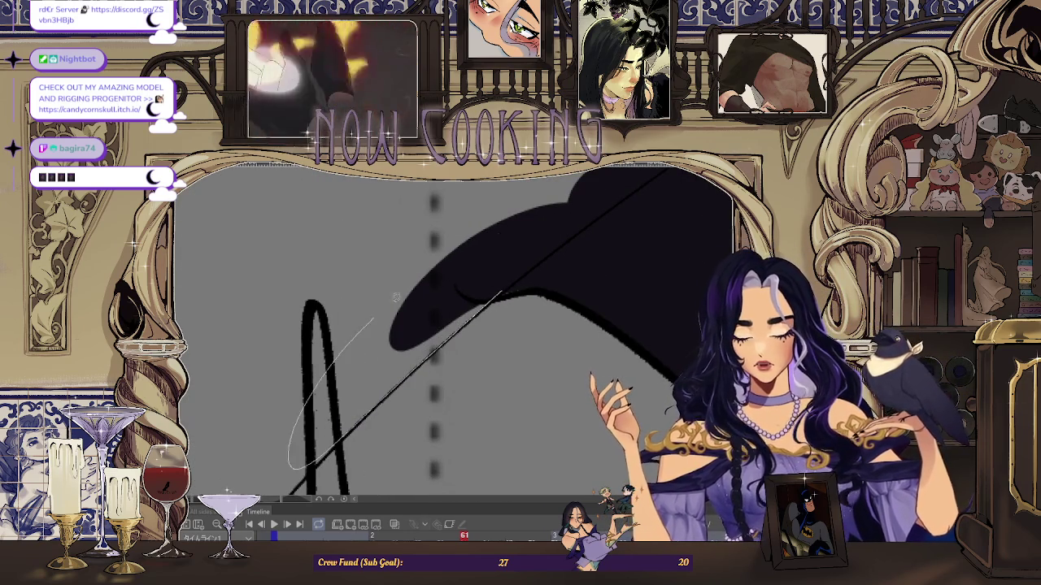
pyautogui.moveTo(435, 349); pyautogui.dragTo(488, 302)
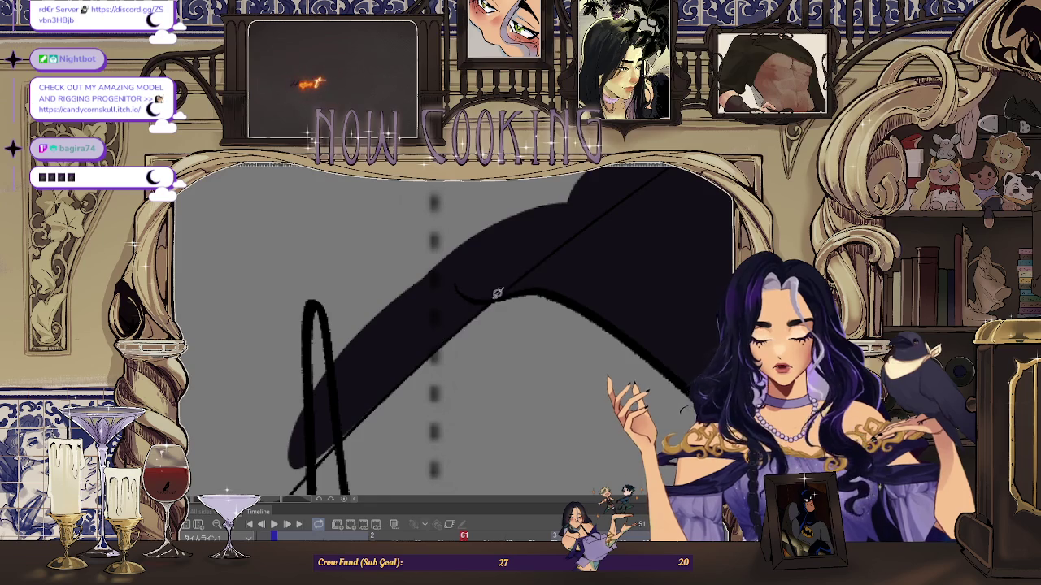
pyautogui.scroll(-2, 487, 309)
pyautogui.scroll(-2, 471, 333)
pyautogui.scroll(-2, 455, 352)
pyautogui.scroll(-2, 462, 362)
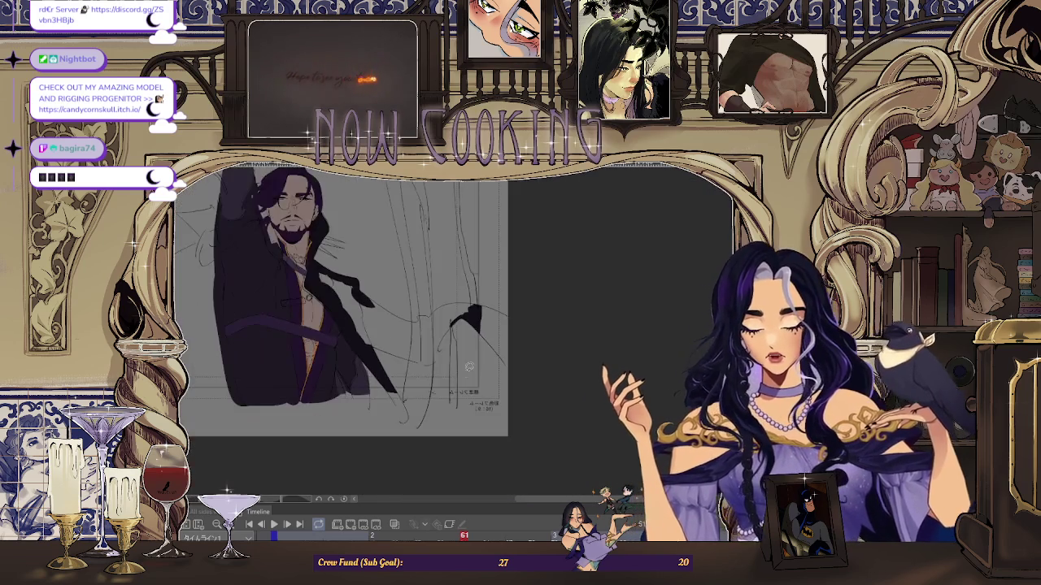
# - Extend the dark coat fill down and to the left with broad strokes
pyautogui.scroll(3, 456, 329)
pyautogui.scroll(1, 464, 293)
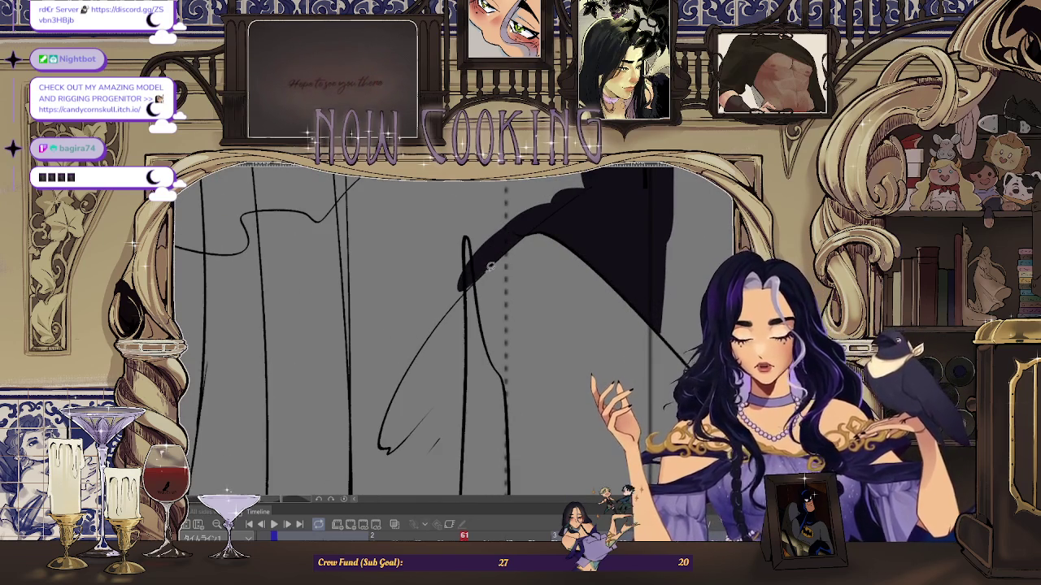
pyautogui.moveTo(488, 266); pyautogui.dragTo(353, 411)
pyautogui.scroll(1, 469, 291)
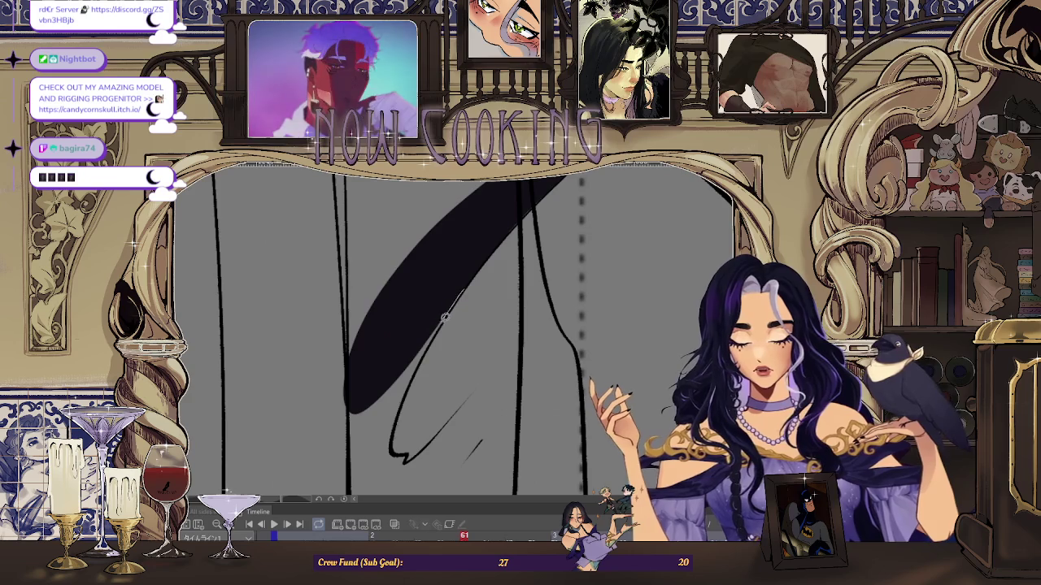
pyautogui.moveTo(359, 426); pyautogui.dragTo(355, 459)
# - Fill a black blob near the curve's loop, undo it, then restore it
pyautogui.scroll(2, 429, 337)
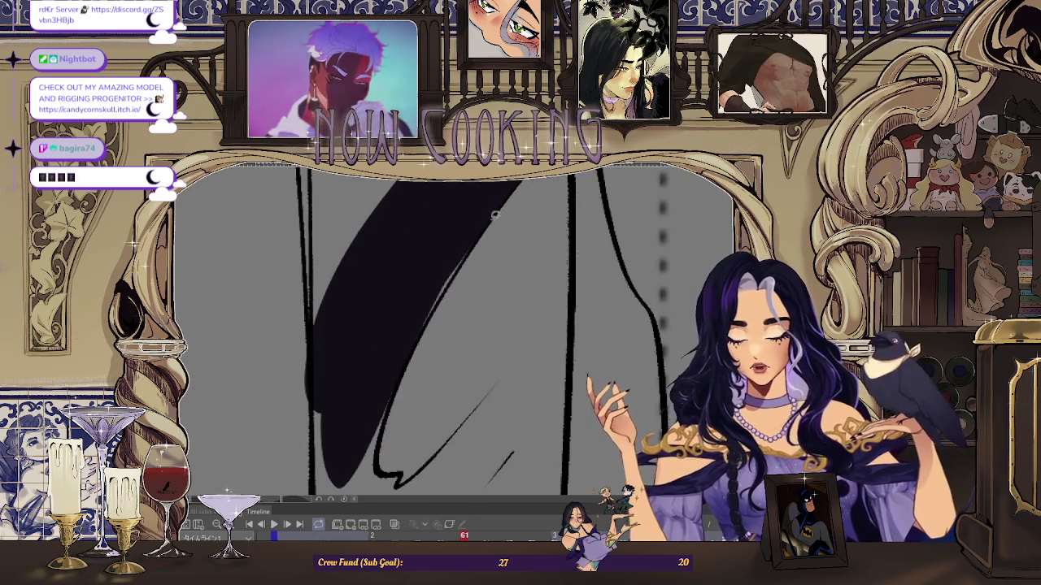
pyautogui.scroll(-1, 450, 284)
pyautogui.scroll(-1, 450, 281)
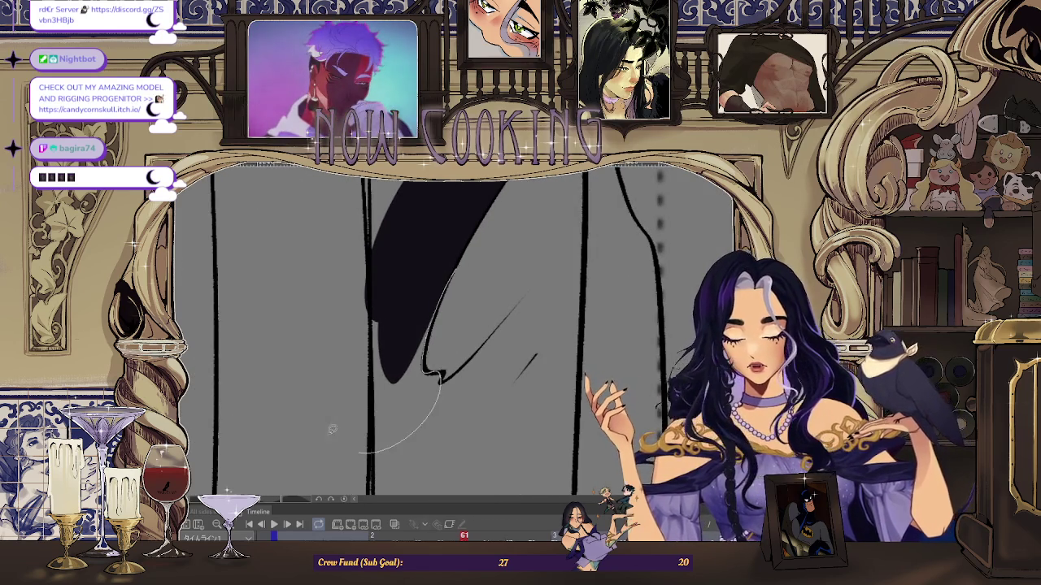
pyautogui.moveTo(429, 370); pyautogui.dragTo(459, 286)
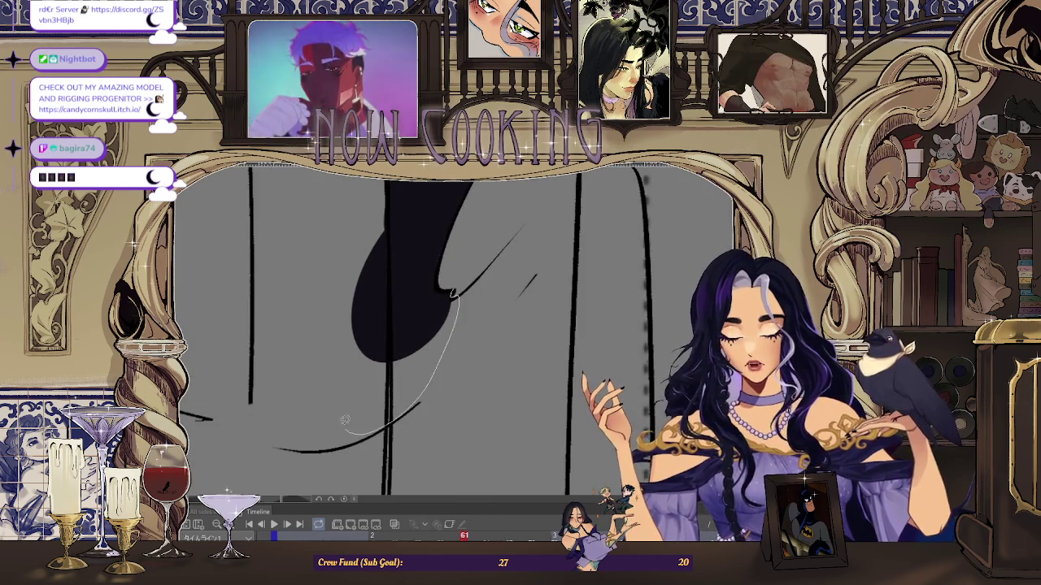
pyautogui.moveTo(358, 429); pyautogui.dragTo(407, 315)
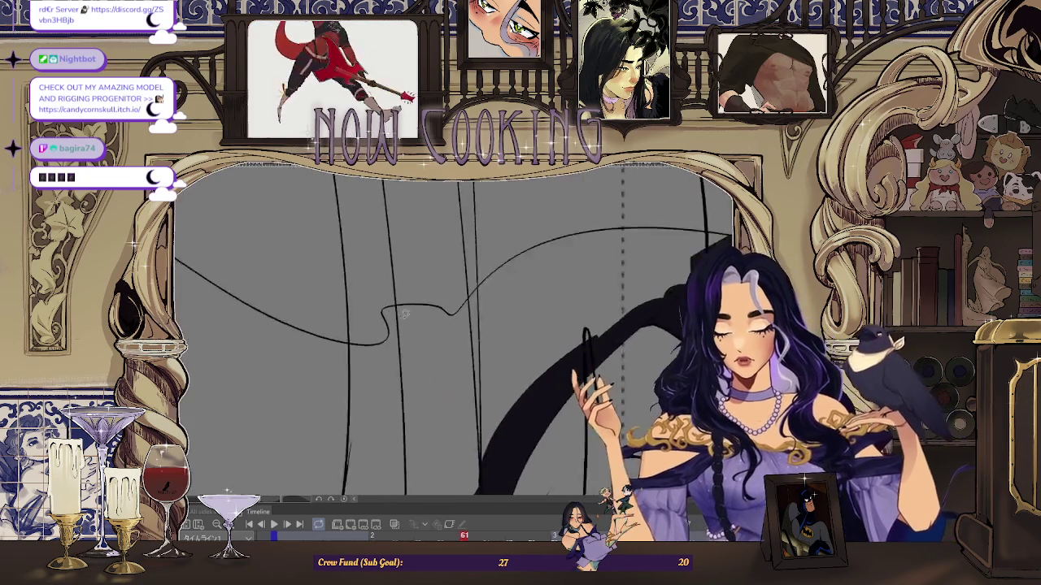
pyautogui.moveTo(411, 325)
pyautogui.mouseDown()
pyautogui.moveTo(429, 351)
pyautogui.moveTo(397, 341)
pyautogui.moveTo(526, 303)
pyautogui.mouseUp()
pyautogui.hotkey('ctrl', 'z')
pyautogui.click(370, 312)
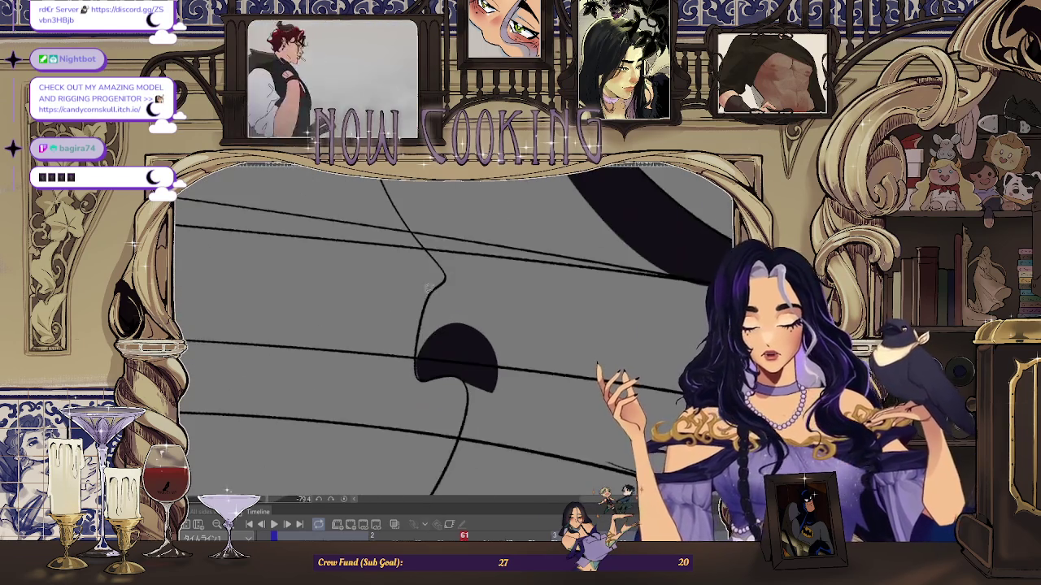
# - Rotate the canvas around the coat tail to reach the next area
pyautogui.moveTo(411, 350); pyautogui.dragTo(432, 382)
pyautogui.moveTo(481, 305)
pyautogui.mouseDown()
pyautogui.moveTo(418, 381)
pyautogui.moveTo(495, 383)
pyautogui.moveTo(446, 313)
pyautogui.moveTo(397, 363)
pyautogui.mouseUp()
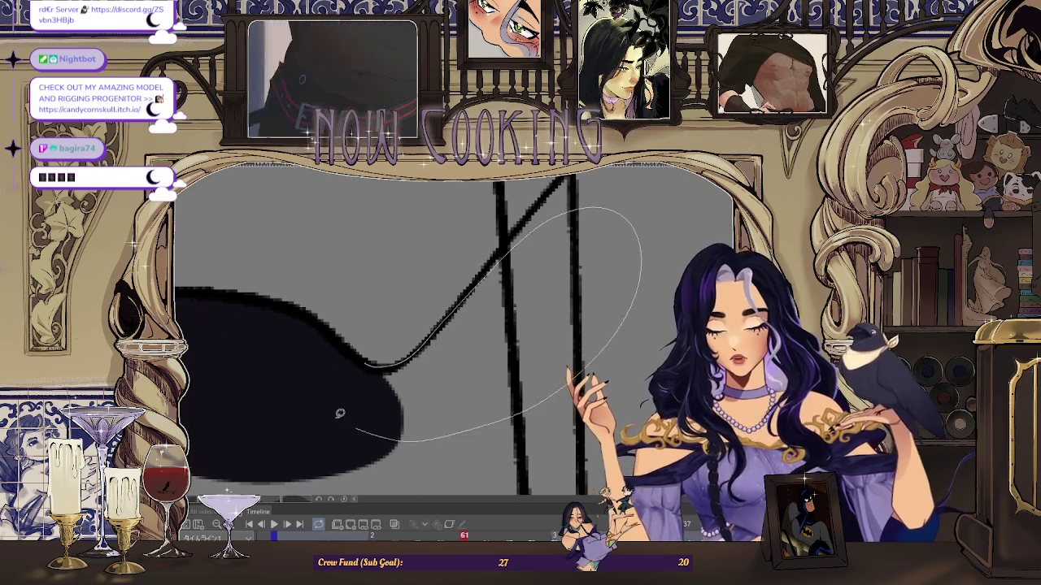
pyautogui.moveTo(352, 420); pyautogui.dragTo(289, 465)
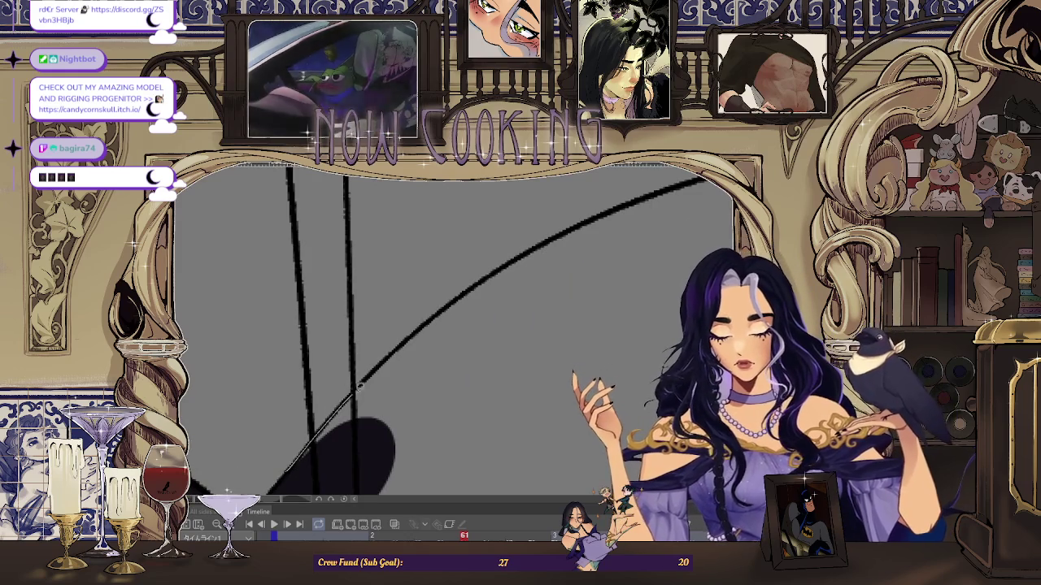
pyautogui.moveTo(491, 432)
pyautogui.mouseDown()
pyautogui.moveTo(495, 353)
pyautogui.moveTo(358, 389)
pyautogui.mouseUp()
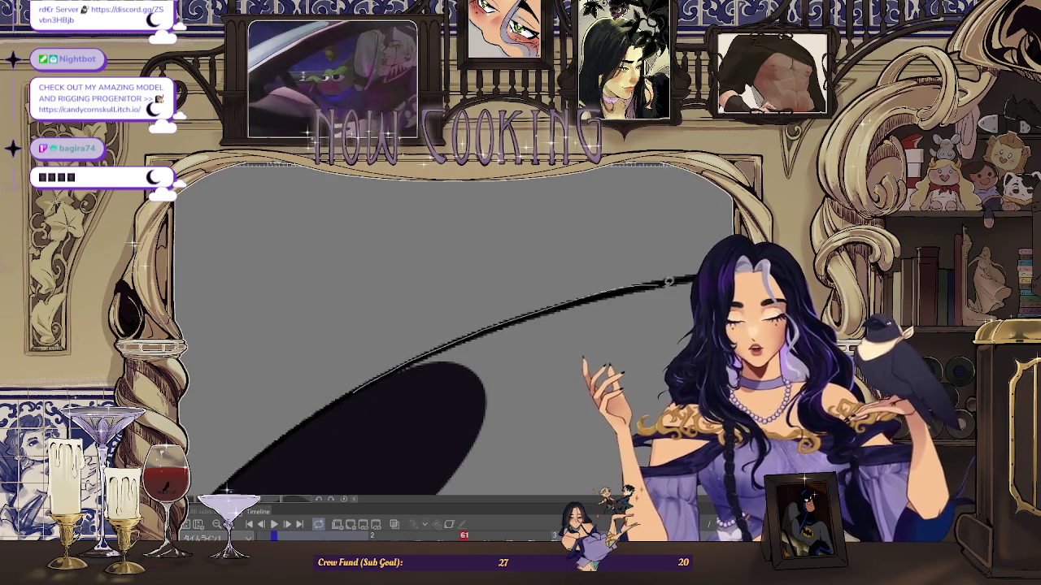
pyautogui.moveTo(370, 427)
pyautogui.mouseDown()
pyautogui.moveTo(566, 281)
pyautogui.moveTo(421, 346)
pyautogui.mouseUp()
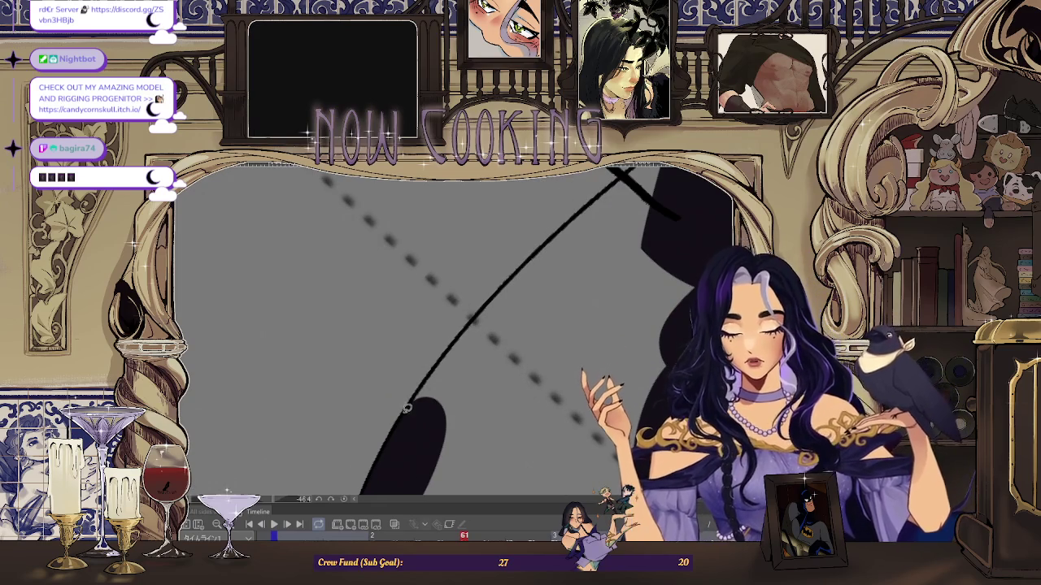
# - Lasso-fill the outlined ellipse area of the coat tail black
pyautogui.moveTo(433, 449); pyautogui.dragTo(417, 395)
pyautogui.moveTo(374, 436)
pyautogui.mouseDown()
pyautogui.moveTo(404, 376)
pyautogui.moveTo(721, 233)
pyautogui.mouseUp()
pyautogui.moveTo(506, 340); pyautogui.dragTo(305, 265)
pyautogui.moveTo(342, 478); pyautogui.dragTo(342, 253)
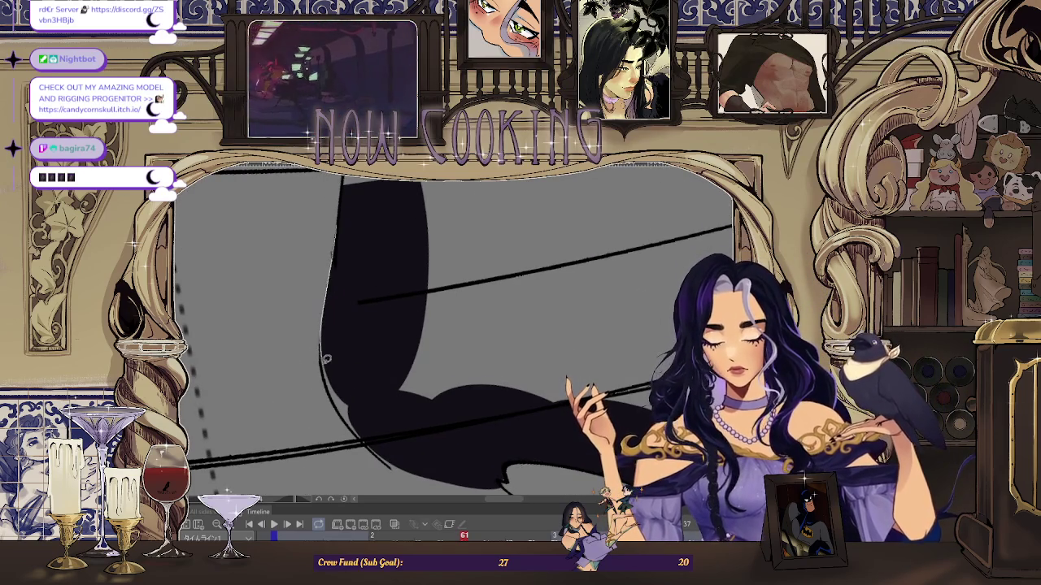
pyautogui.moveTo(369, 439)
pyautogui.mouseDown()
pyautogui.moveTo(371, 407)
pyautogui.moveTo(371, 422)
pyautogui.mouseUp()
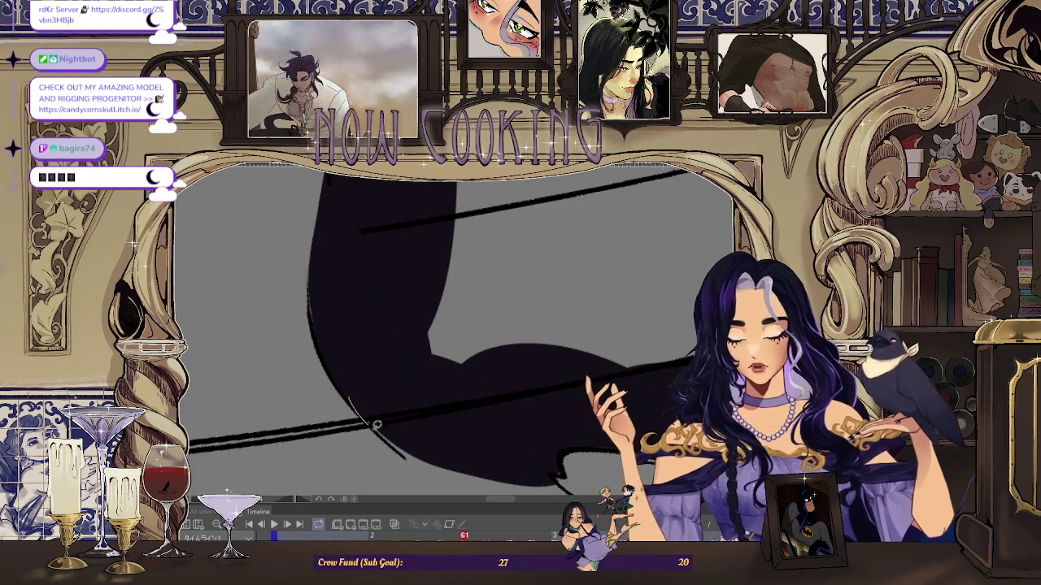
pyautogui.moveTo(311, 296)
pyautogui.mouseDown()
pyautogui.moveTo(355, 244)
pyautogui.moveTo(363, 268)
pyautogui.mouseUp()
pyautogui.moveTo(445, 217); pyautogui.dragTo(368, 260)
# - Redraw the shape's left edge as a solid, thicker line, then zoom out to check
pyautogui.moveTo(422, 290); pyautogui.dragTo(377, 314)
pyautogui.moveTo(368, 445); pyautogui.dragTo(385, 289)
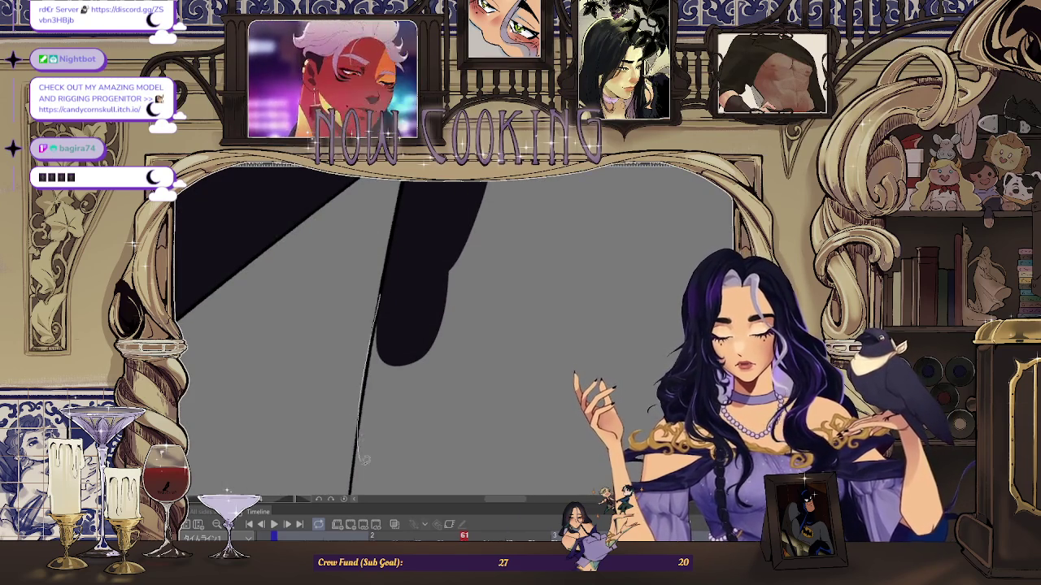
pyautogui.moveTo(364, 453); pyautogui.dragTo(385, 294)
pyautogui.moveTo(395, 465); pyautogui.dragTo(390, 334)
pyautogui.moveTo(387, 493); pyautogui.dragTo(402, 350)
pyautogui.scroll(-5, 453, 333)
pyautogui.scroll(3, 359, 396)
pyautogui.scroll(3, 358, 396)
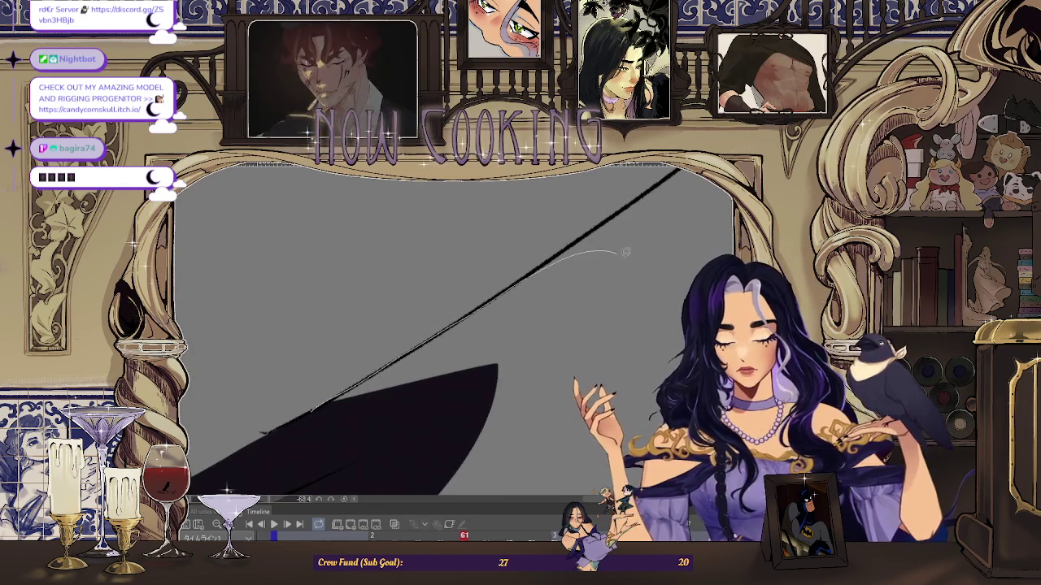
pyautogui.moveTo(611, 247); pyautogui.dragTo(402, 393)
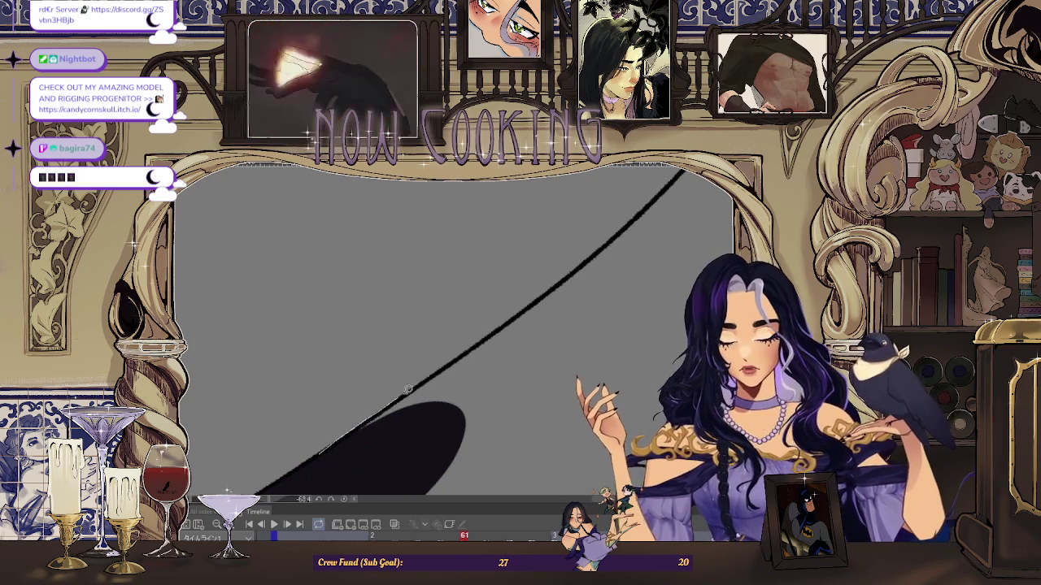
pyautogui.moveTo(403, 391)
pyautogui.mouseDown()
pyautogui.moveTo(465, 387)
pyautogui.moveTo(492, 340)
pyautogui.mouseUp()
pyautogui.moveTo(500, 429); pyautogui.dragTo(525, 244)
pyautogui.scroll(-3, 569, 309)
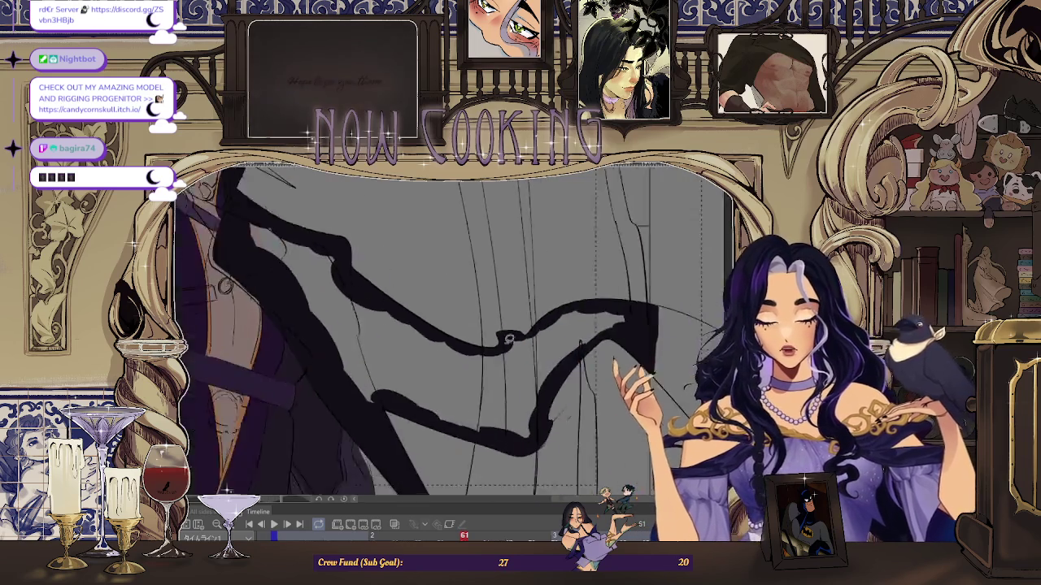
# - Lasso-fill several remaining outlined coat areas black
pyautogui.scroll(3, 589, 324)
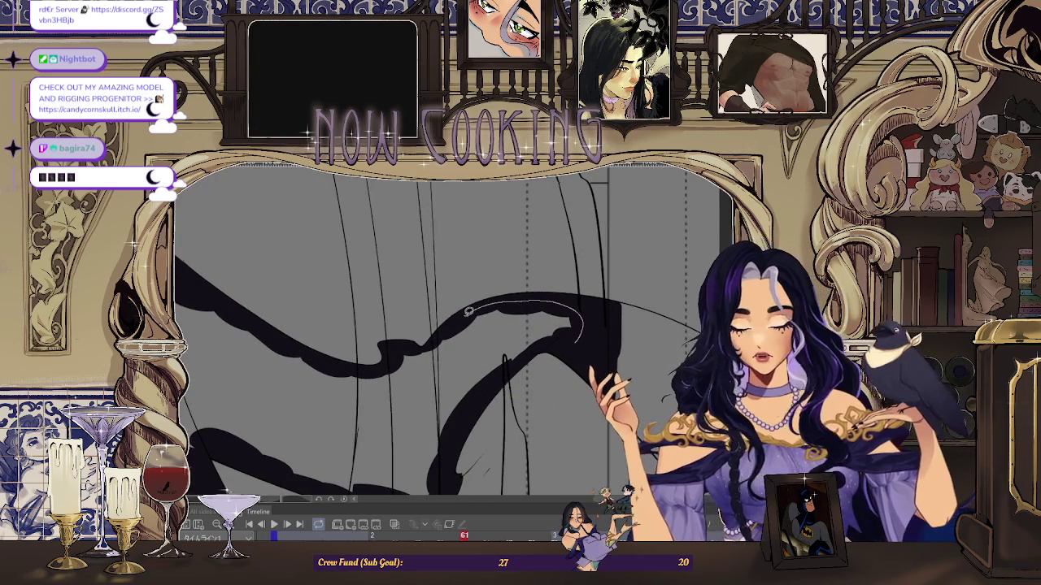
pyautogui.moveTo(430, 342); pyautogui.dragTo(385, 368)
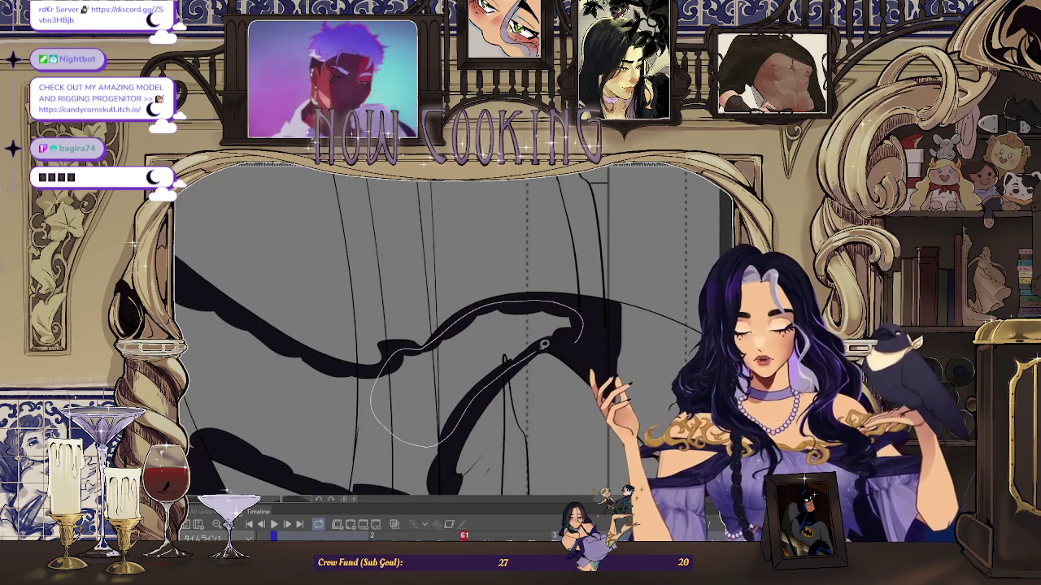
pyautogui.moveTo(540, 347); pyautogui.dragTo(521, 358)
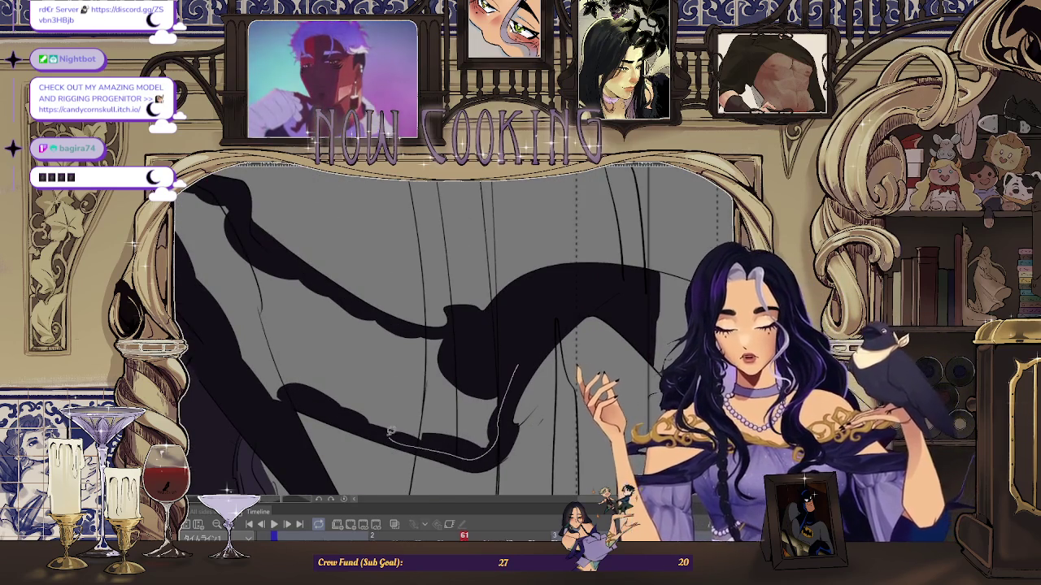
pyautogui.moveTo(397, 437); pyautogui.dragTo(395, 439)
pyautogui.moveTo(459, 339)
pyautogui.mouseDown()
pyautogui.moveTo(288, 415)
pyautogui.moveTo(474, 329)
pyautogui.mouseUp()
# - Draw a thin curved line down along the dark hair over the coat
pyautogui.scroll(-2, 342, 296)
pyautogui.scroll(-2, 342, 296)
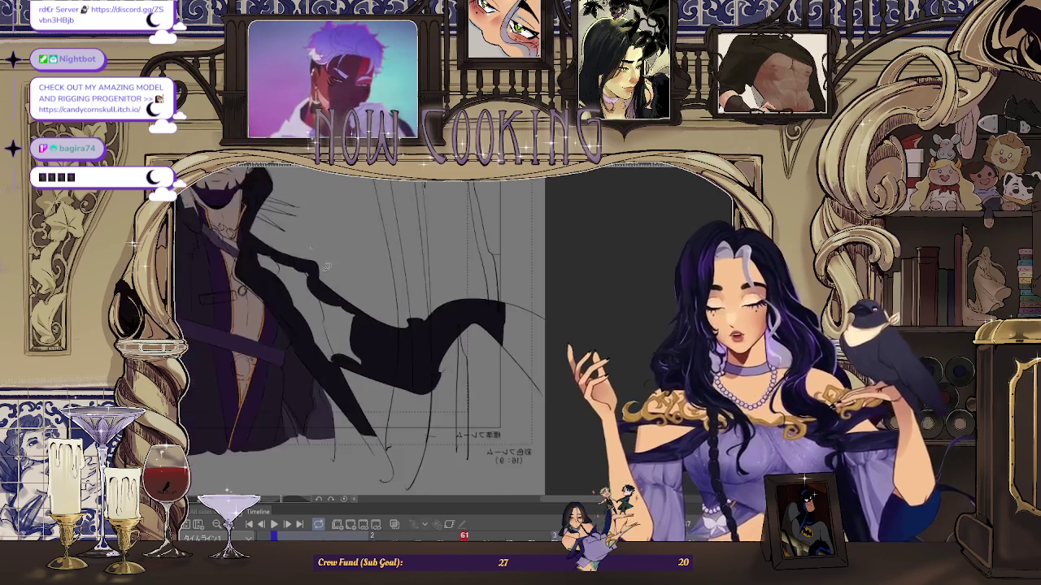
pyautogui.scroll(2, 340, 294)
pyautogui.scroll(2, 387, 229)
pyautogui.scroll(-2, 387, 229)
pyautogui.scroll(2, 417, 325)
pyautogui.scroll(2, 390, 309)
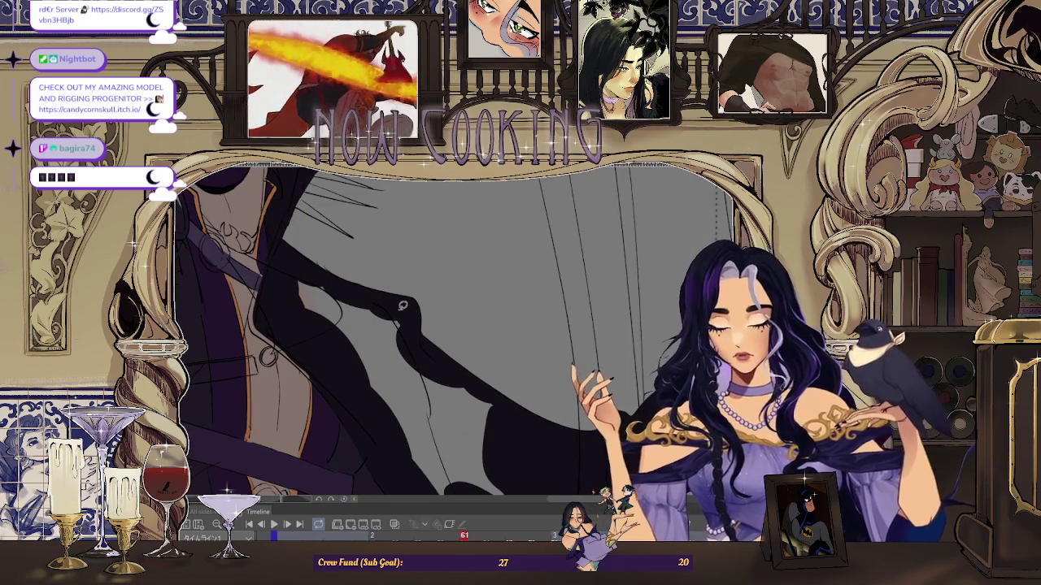
pyautogui.moveTo(317, 271)
pyautogui.mouseDown()
pyautogui.moveTo(325, 350)
pyautogui.moveTo(396, 449)
pyautogui.mouseUp()
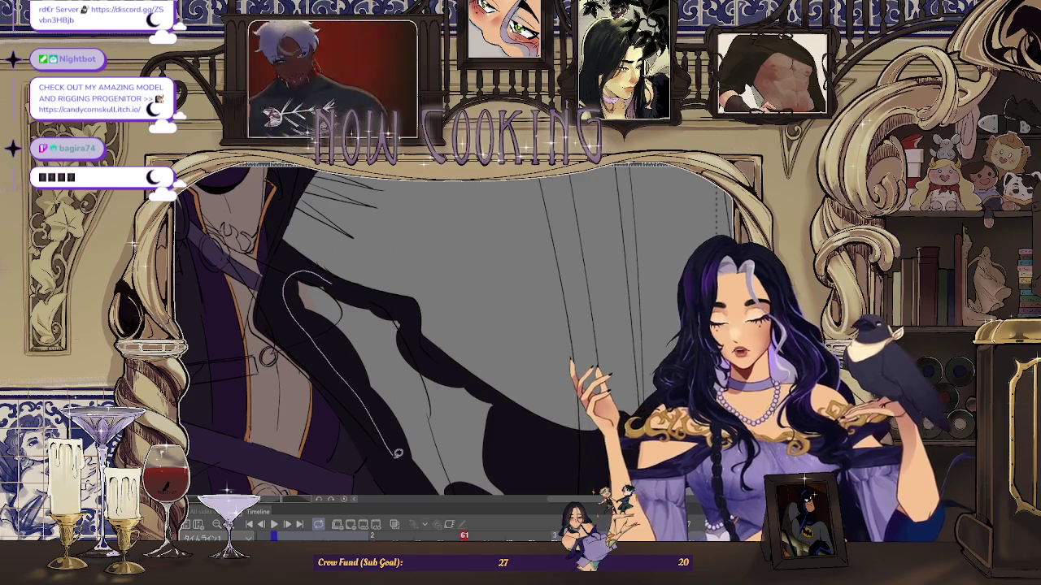
pyautogui.scroll(-2, 412, 315)
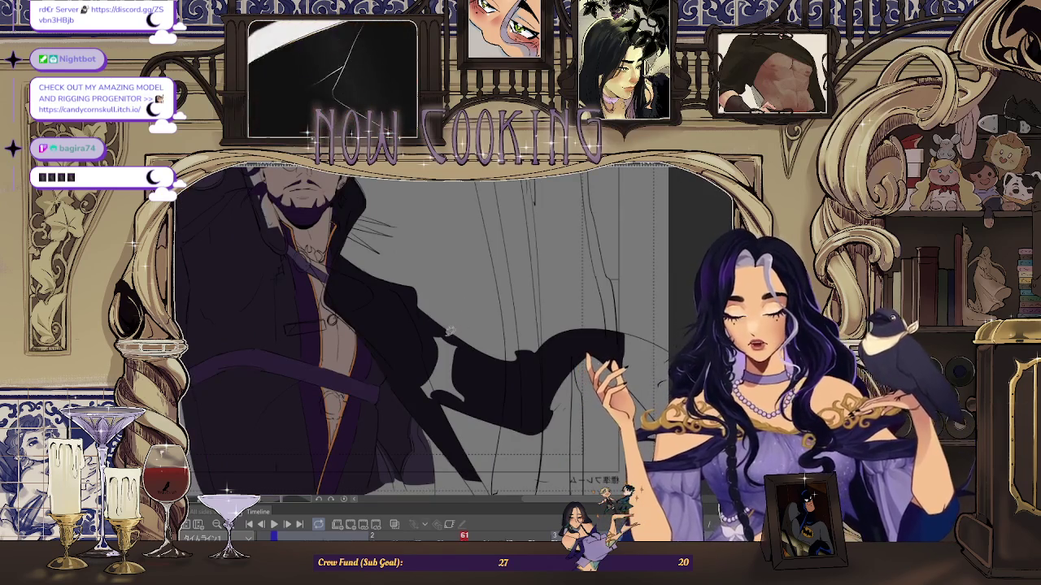
pyautogui.scroll(2, 439, 327)
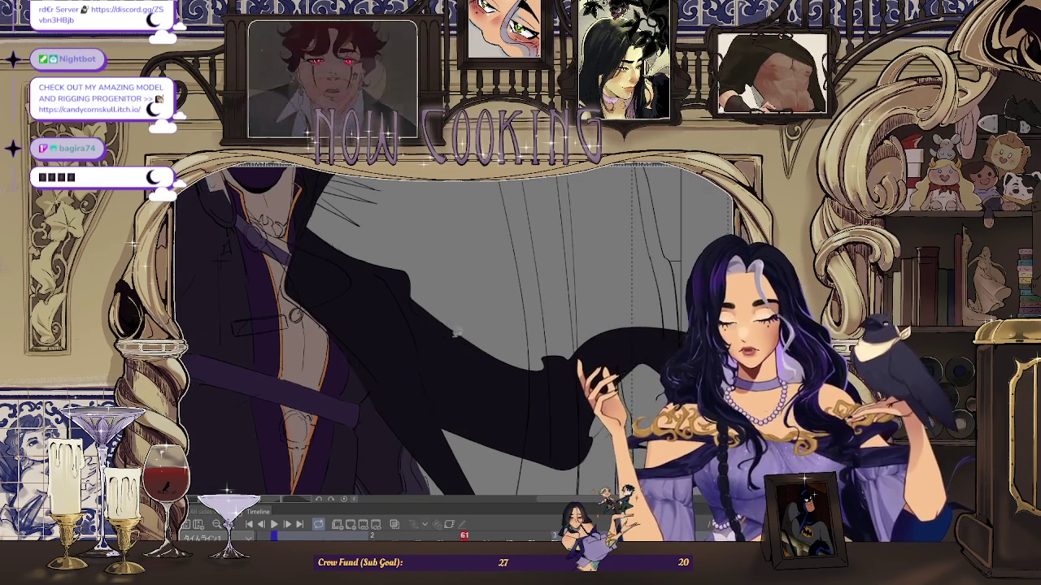
pyautogui.scroll(-5, 436, 332)
pyautogui.scroll(3, 386, 316)
pyautogui.scroll(2, 414, 364)
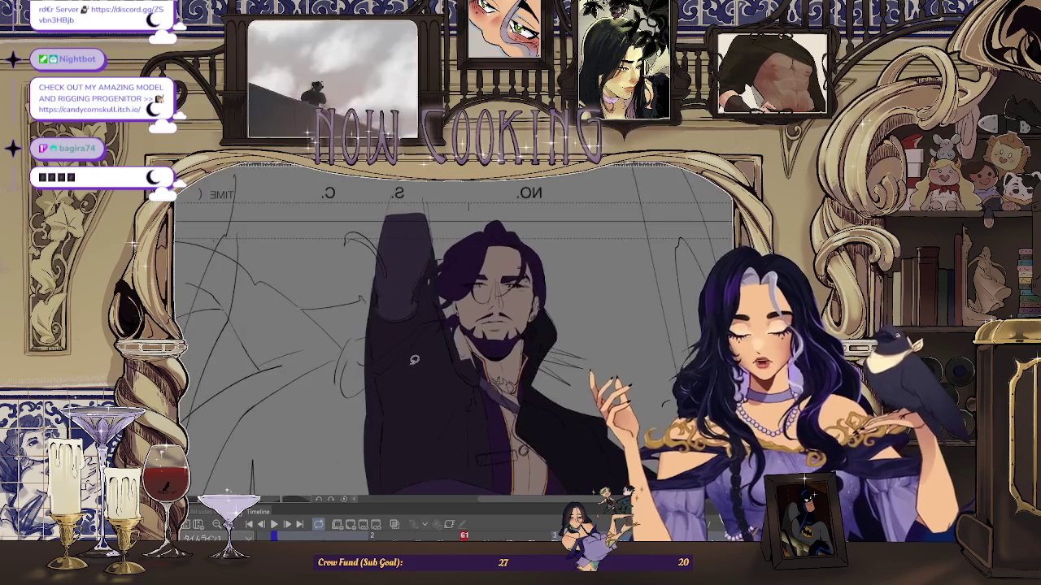
# - Fill the curling coat-tail shape beside the raised arm with dark purple
pyautogui.scroll(2, 417, 355)
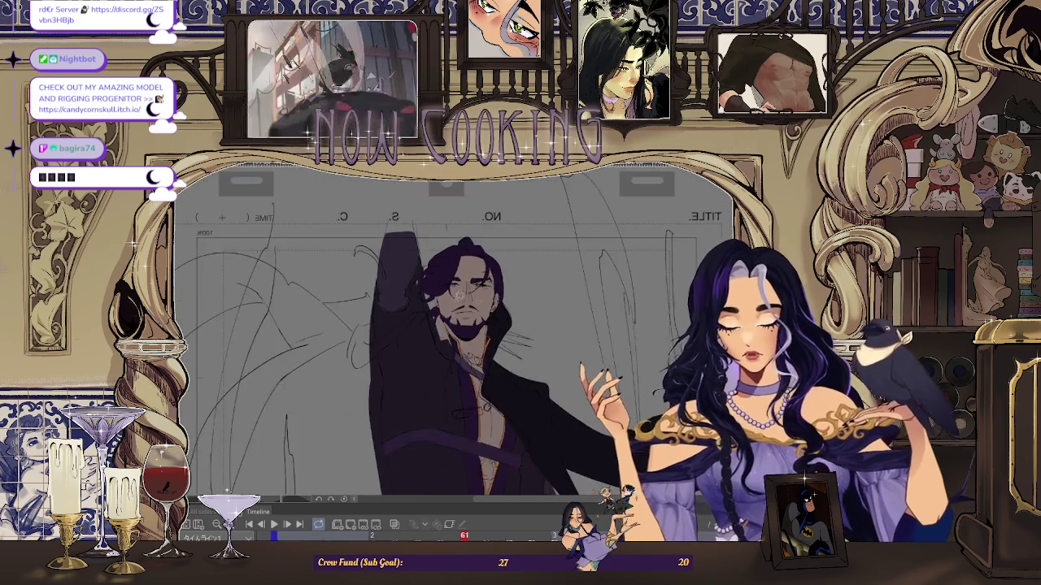
pyautogui.scroll(1, 431, 382)
pyautogui.scroll(-2, 406, 259)
pyautogui.scroll(-2, 406, 259)
pyautogui.scroll(2, 387, 231)
pyautogui.scroll(2, 374, 224)
pyautogui.scroll(2, 362, 218)
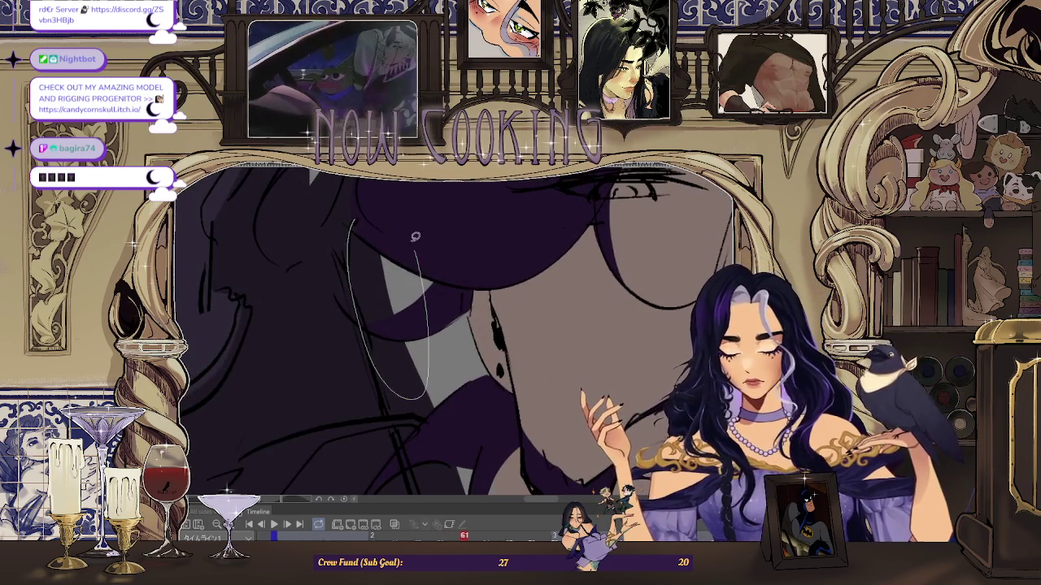
pyautogui.scroll(-2, 424, 267)
pyautogui.scroll(2, 434, 229)
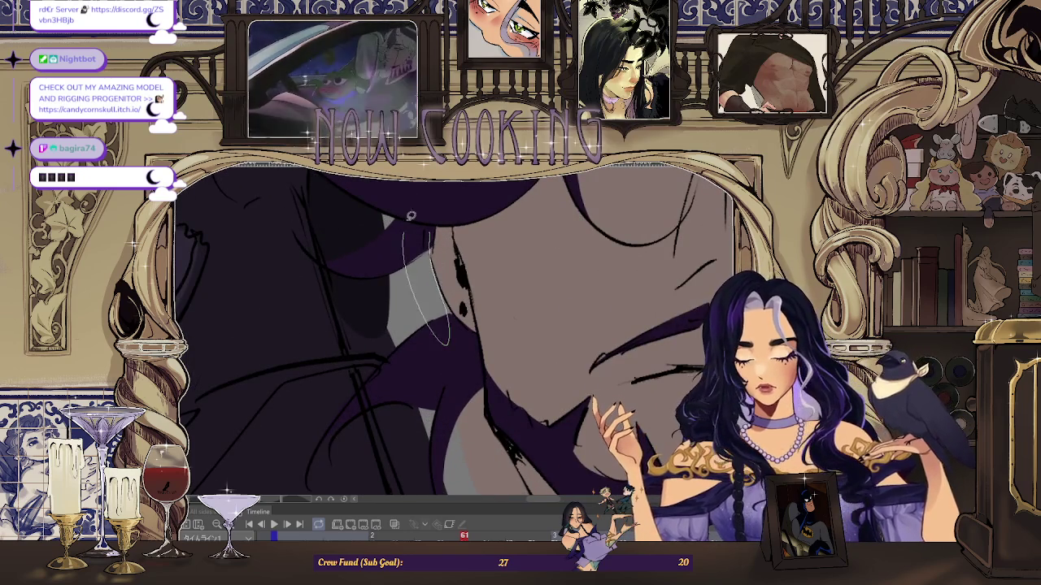
pyautogui.scroll(2, 411, 216)
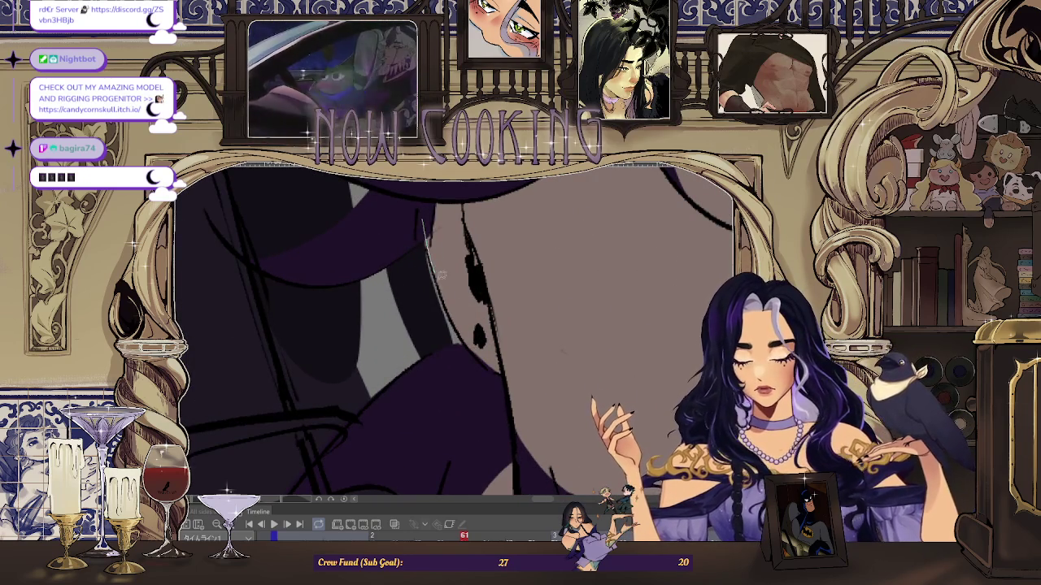
pyautogui.scroll(-2, 443, 269)
pyautogui.scroll(-2, 449, 271)
pyautogui.scroll(2, 457, 275)
pyautogui.scroll(2, 465, 278)
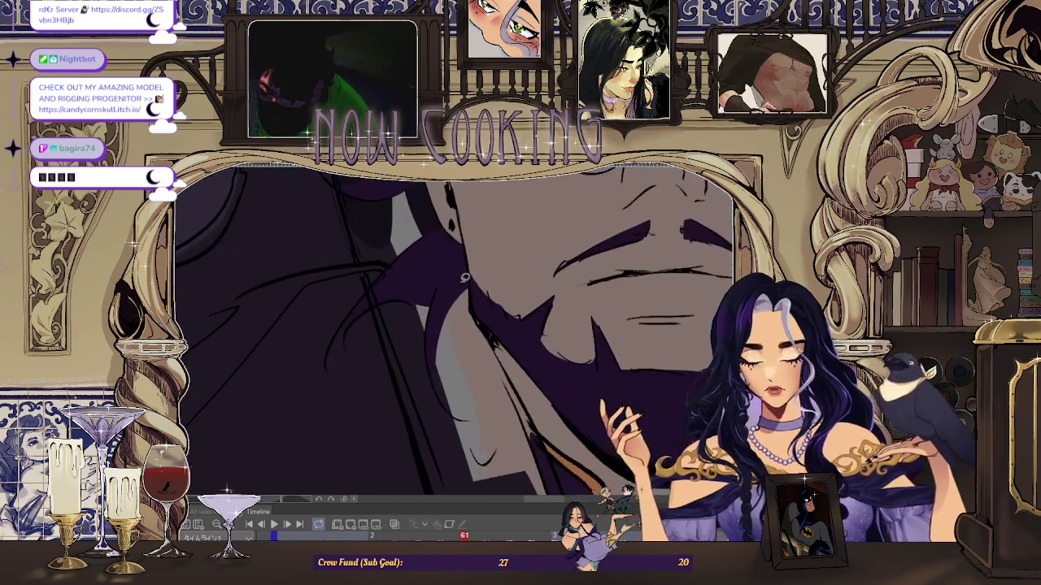
pyautogui.scroll(-2, 435, 285)
pyautogui.scroll(2, 461, 253)
pyautogui.scroll(-2, 460, 256)
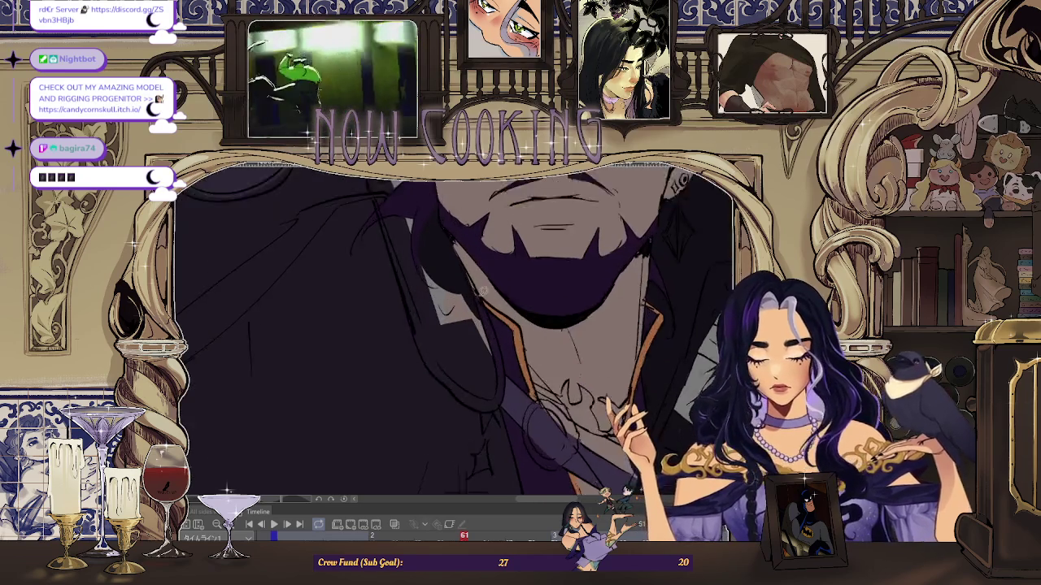
pyautogui.scroll(2, 476, 292)
pyautogui.scroll(2, 374, 283)
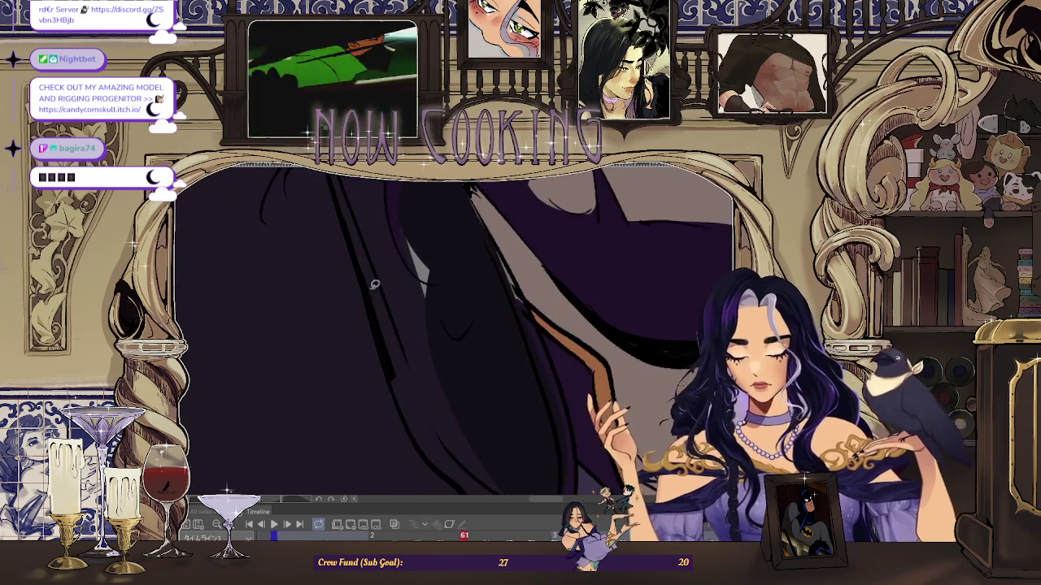
pyautogui.scroll(-2, 499, 394)
pyautogui.scroll(2, 371, 265)
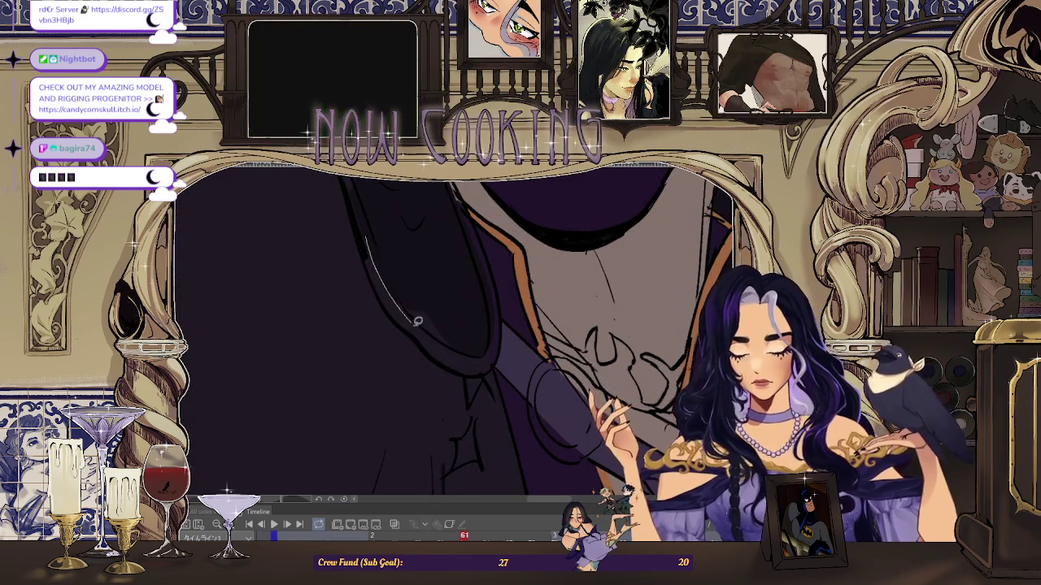
pyautogui.scroll(-2, 473, 274)
pyautogui.scroll(2, 473, 274)
pyautogui.scroll(-2, 398, 298)
pyautogui.scroll(1, 399, 298)
pyautogui.scroll(1, 398, 298)
pyautogui.scroll(1, 391, 302)
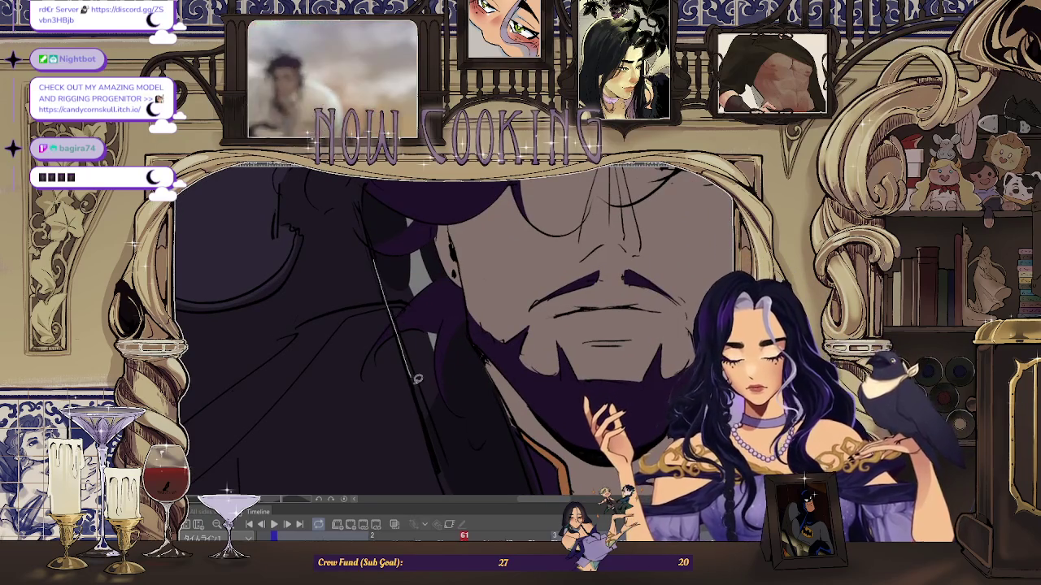
pyautogui.scroll(-2, 401, 213)
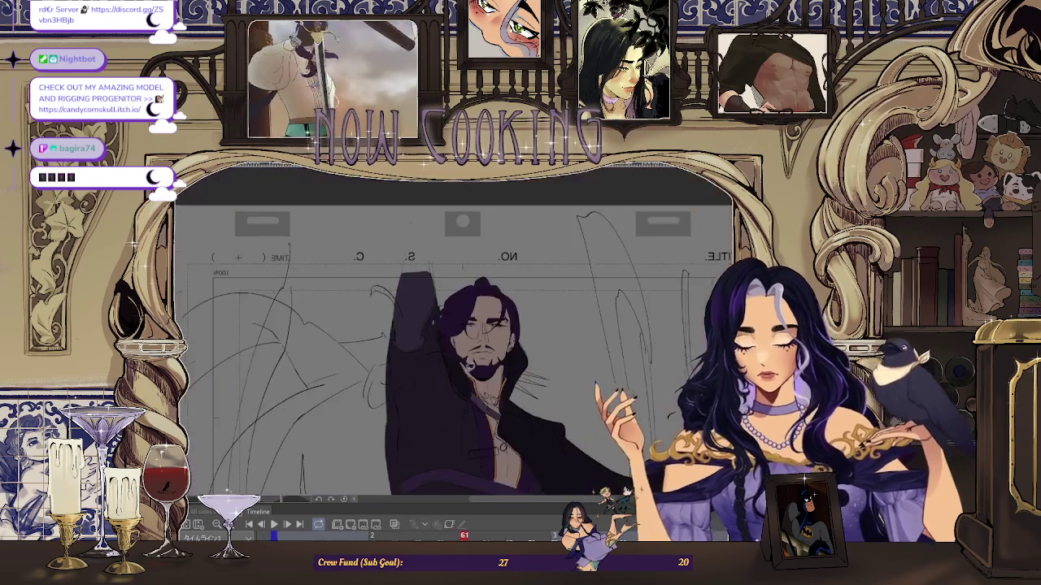
pyautogui.scroll(1, 423, 276)
pyautogui.scroll(1, 441, 317)
pyautogui.scroll(1, 441, 317)
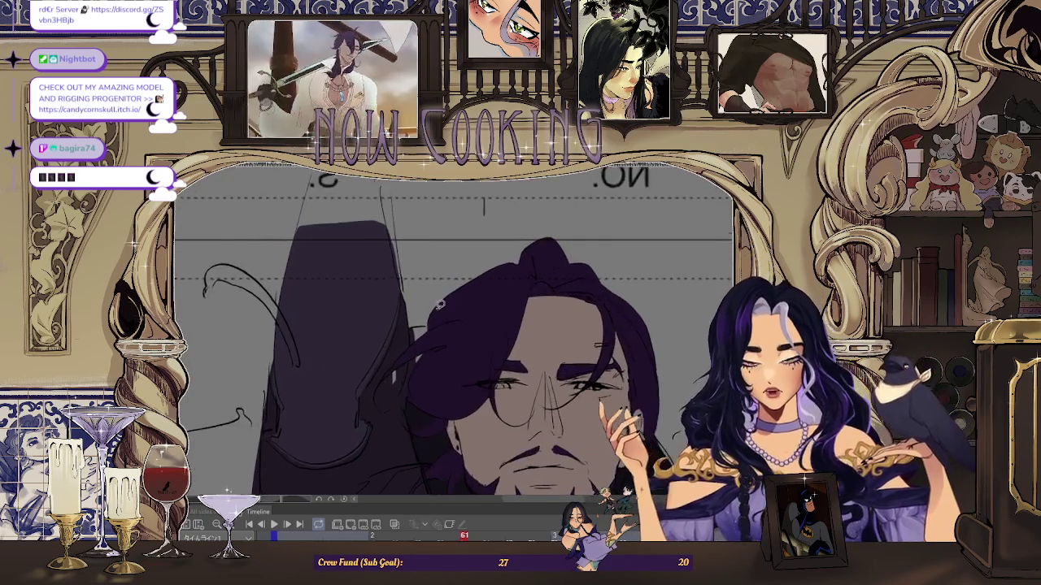
pyautogui.scroll(2, 440, 321)
pyautogui.scroll(-1, 441, 330)
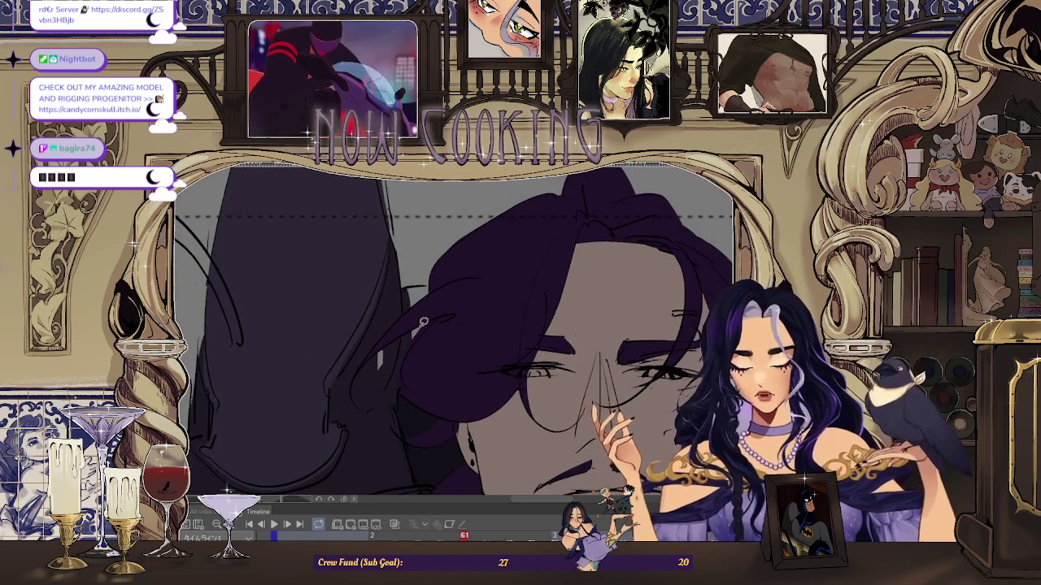
pyautogui.scroll(-1, 423, 322)
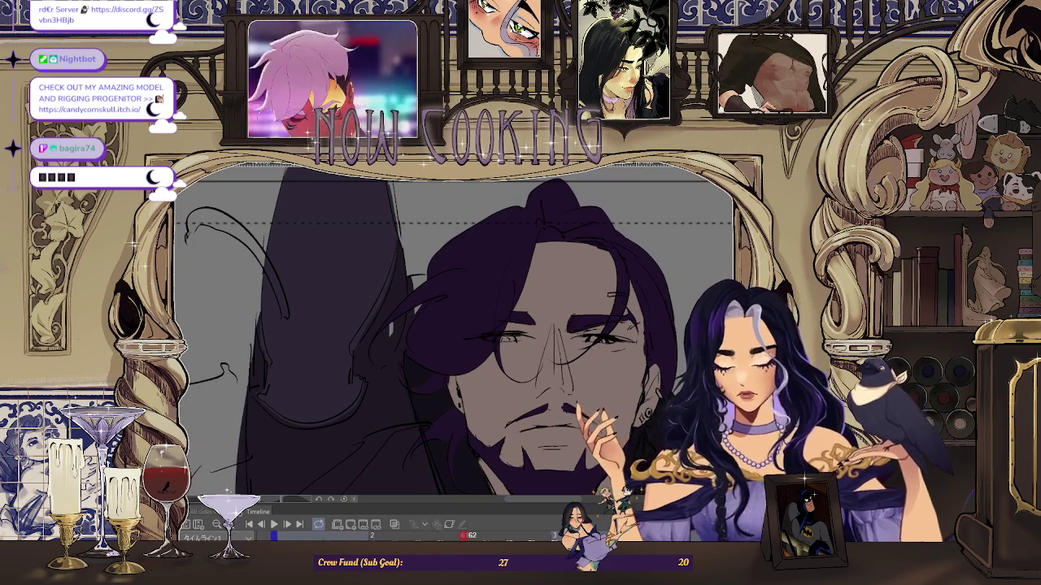
pyautogui.scroll(1, 419, 358)
pyautogui.scroll(1, 387, 301)
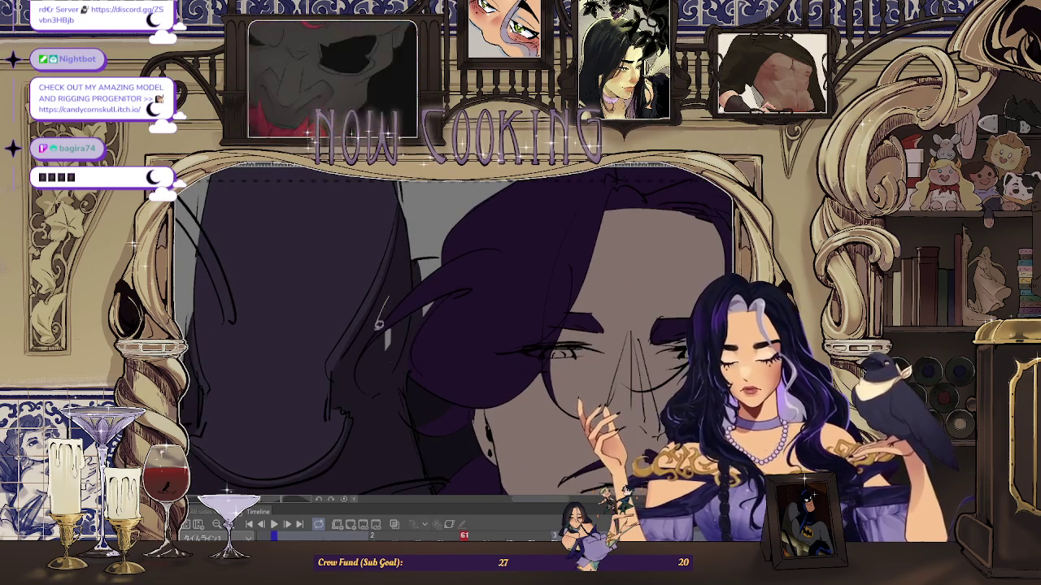
pyautogui.scroll(-1, 398, 302)
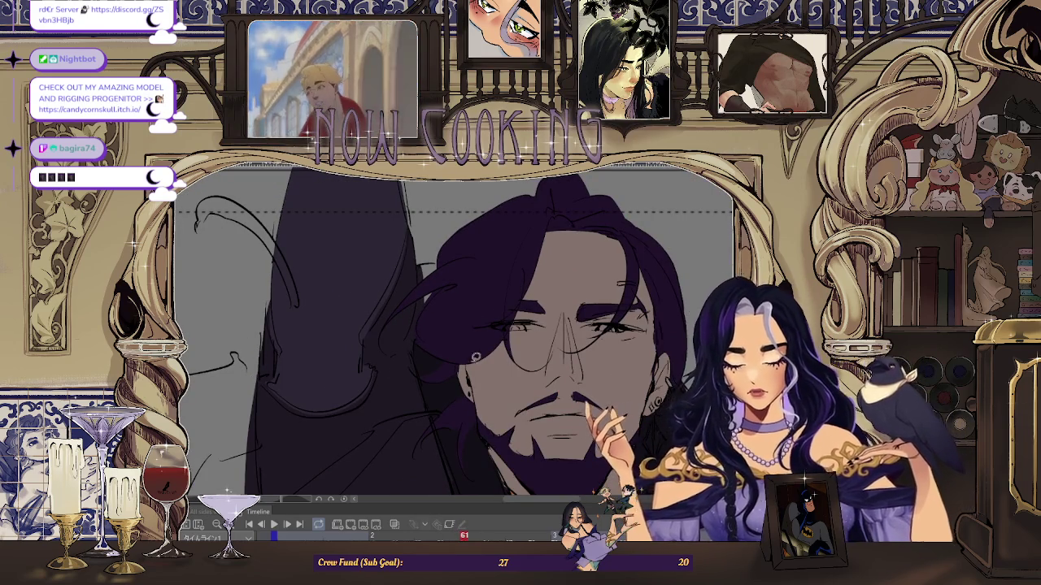
pyautogui.scroll(1, 426, 264)
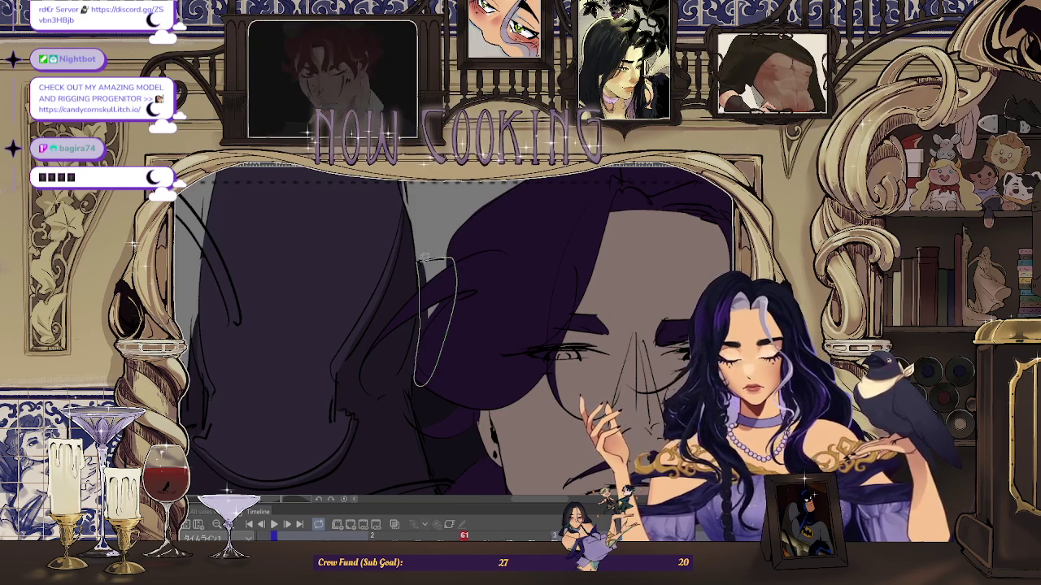
pyautogui.scroll(-2, 425, 257)
pyautogui.scroll(-1, 419, 285)
pyautogui.scroll(-1, 410, 309)
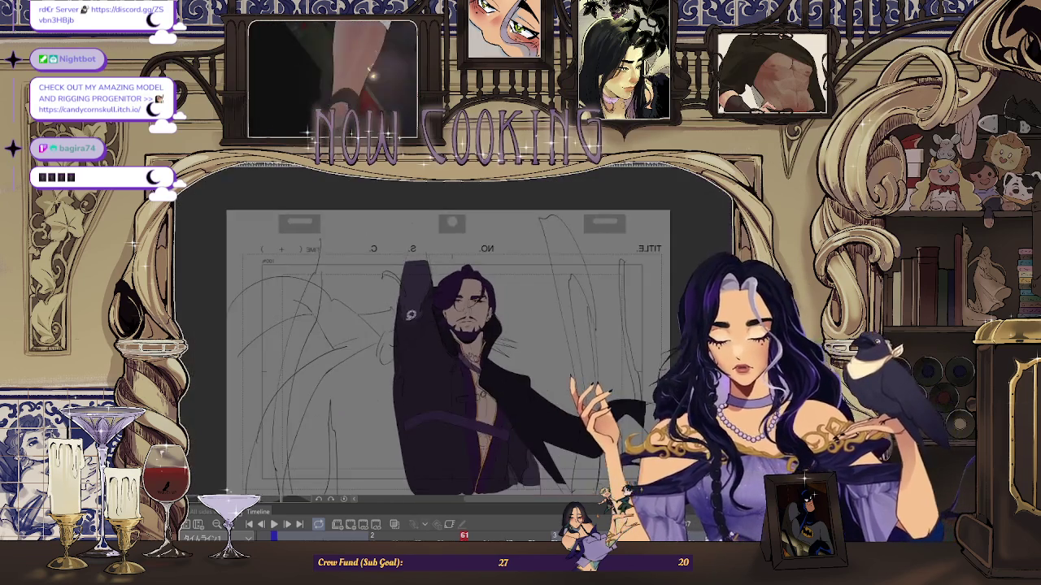
pyautogui.scroll(1, 410, 309)
pyautogui.scroll(1, 401, 334)
pyautogui.scroll(1, 399, 337)
pyautogui.scroll(1, 383, 346)
pyautogui.scroll(1, 357, 356)
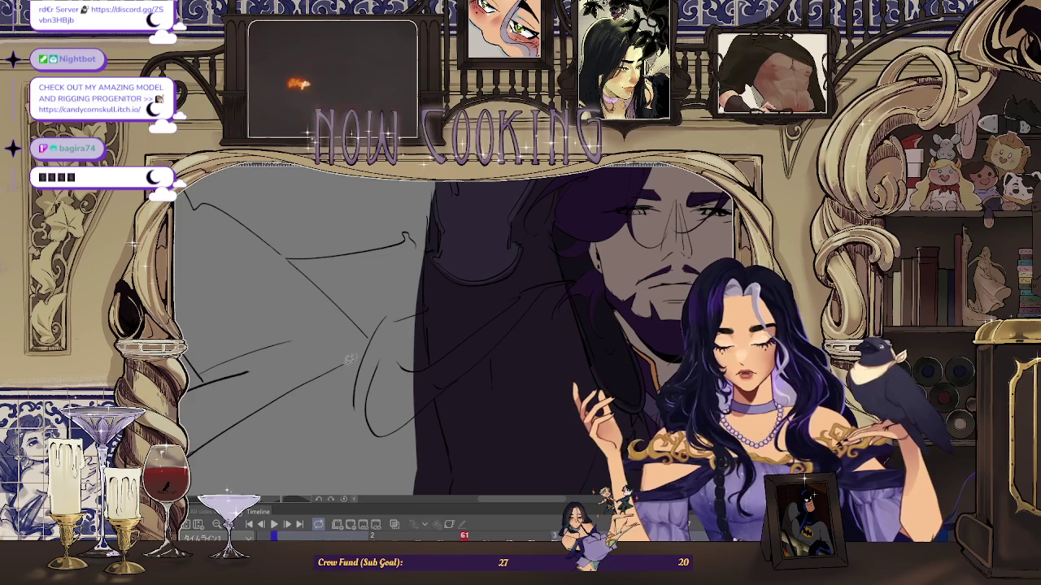
pyautogui.scroll(-2, 360, 291)
pyautogui.scroll(1, 356, 325)
pyautogui.scroll(2, 353, 364)
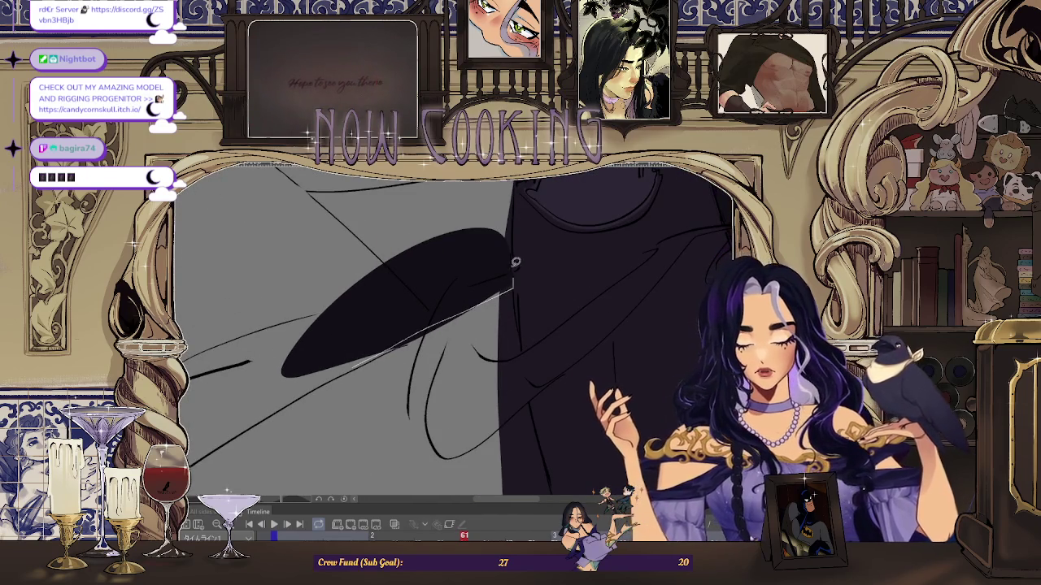
pyautogui.scroll(-2, 517, 268)
pyautogui.scroll(-1, 517, 268)
pyautogui.scroll(1, 517, 269)
pyautogui.scroll(-1, 517, 268)
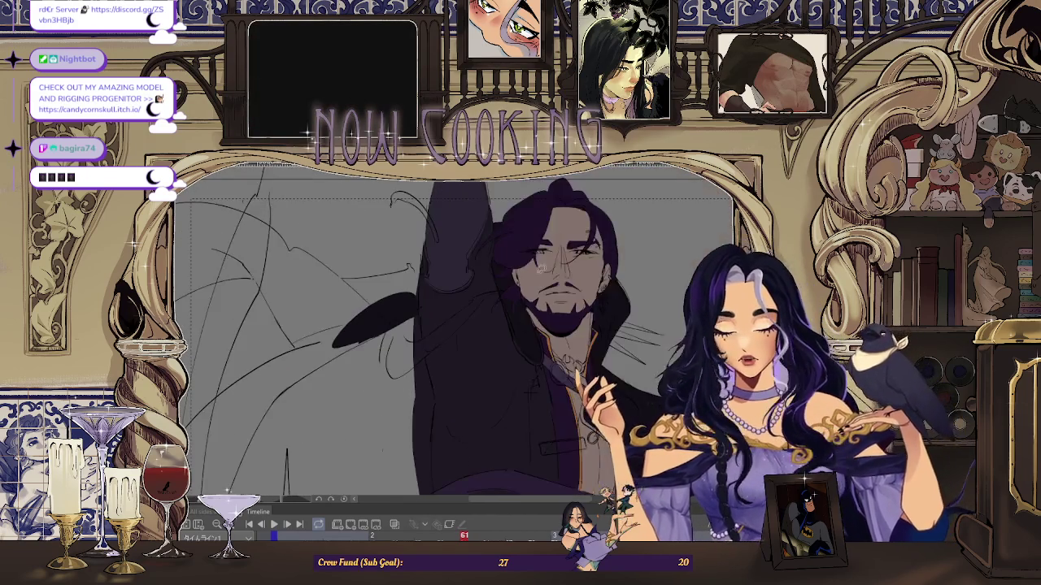
pyautogui.scroll(2, 399, 336)
pyautogui.scroll(-2, 413, 360)
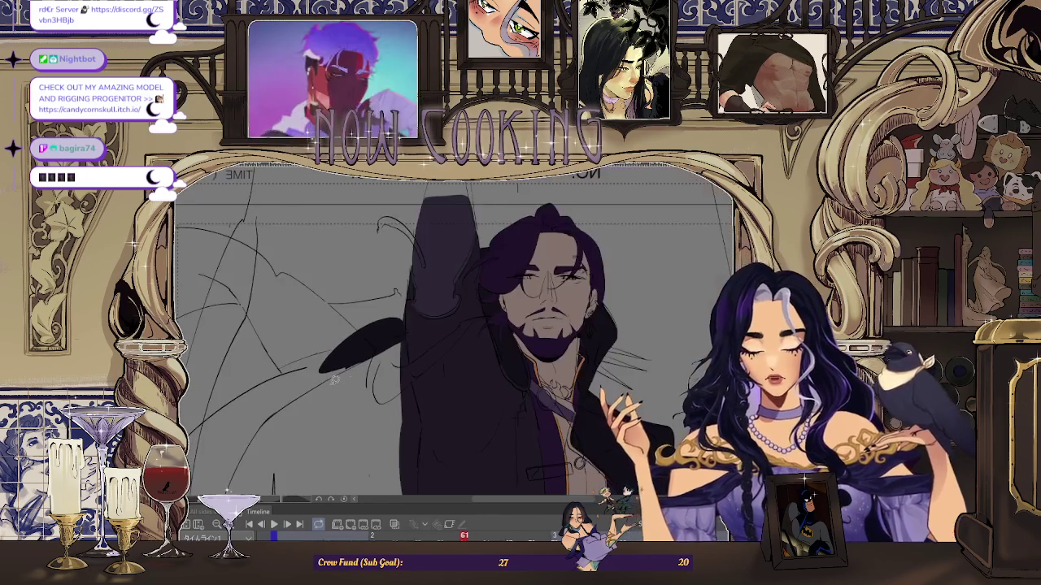
pyautogui.scroll(2, 334, 380)
pyautogui.scroll(2, 334, 379)
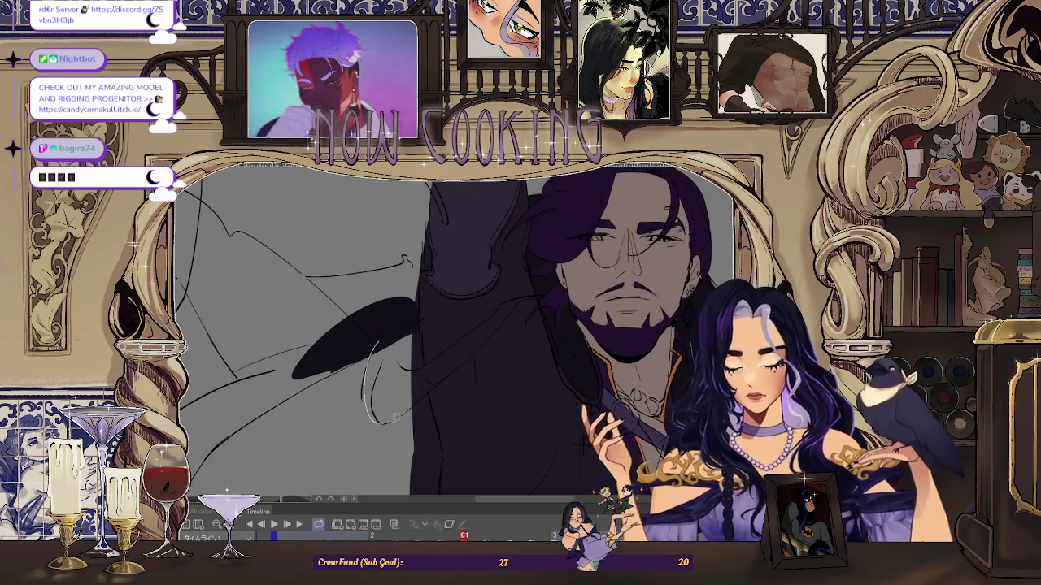
pyautogui.scroll(1, 385, 326)
pyautogui.scroll(1, 366, 357)
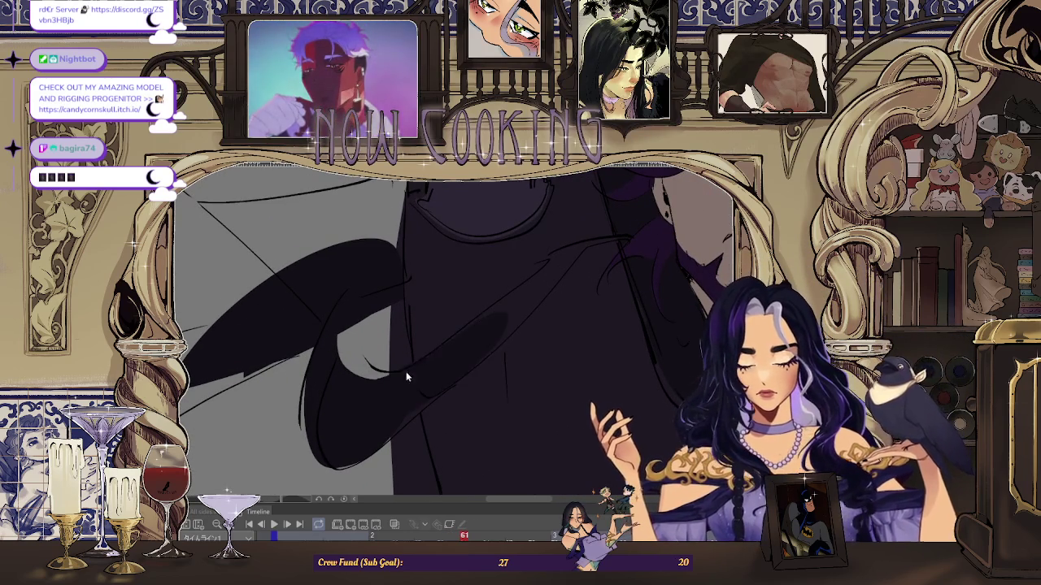
pyautogui.scroll(1, 376, 446)
pyautogui.moveTo(385, 421); pyautogui.dragTo(353, 467)
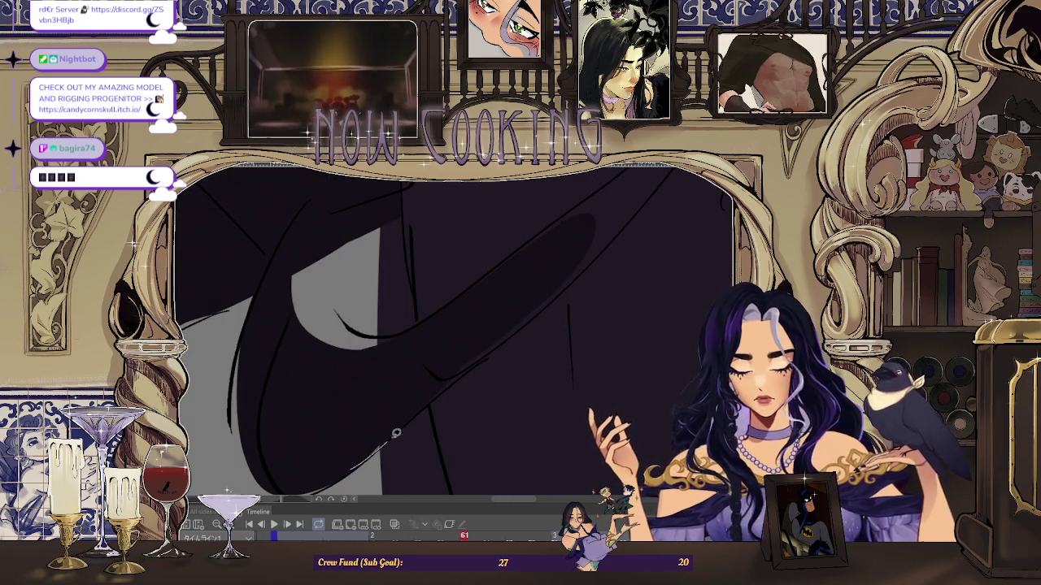
# - Pan and rotate around the coat close-up, then fit the whole page upright with Ctrl+0
pyautogui.moveTo(464, 371)
pyautogui.mouseDown()
pyautogui.moveTo(303, 481)
pyautogui.moveTo(336, 360)
pyautogui.mouseUp()
pyautogui.moveTo(225, 442); pyautogui.dragTo(324, 374)
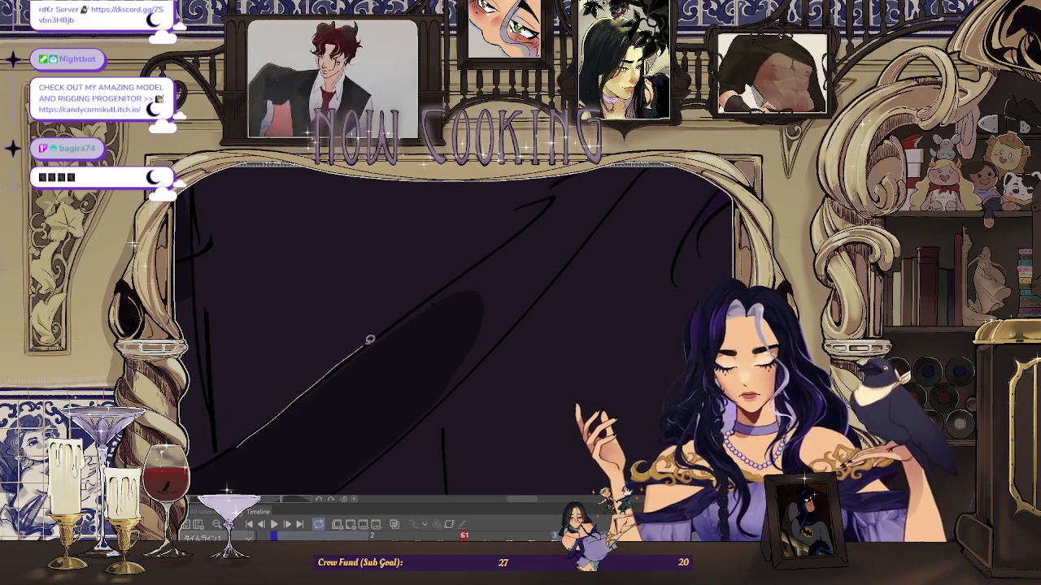
pyautogui.moveTo(497, 261); pyautogui.dragTo(398, 356)
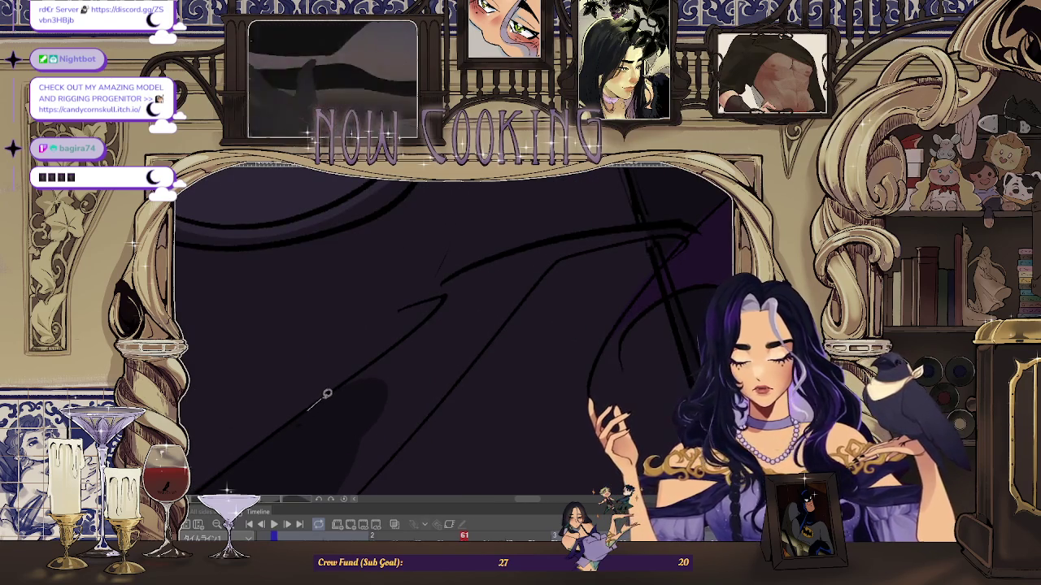
pyautogui.moveTo(371, 437)
pyautogui.mouseDown()
pyautogui.moveTo(512, 274)
pyautogui.moveTo(416, 365)
pyautogui.moveTo(513, 318)
pyautogui.moveTo(339, 324)
pyautogui.moveTo(395, 306)
pyautogui.mouseUp()
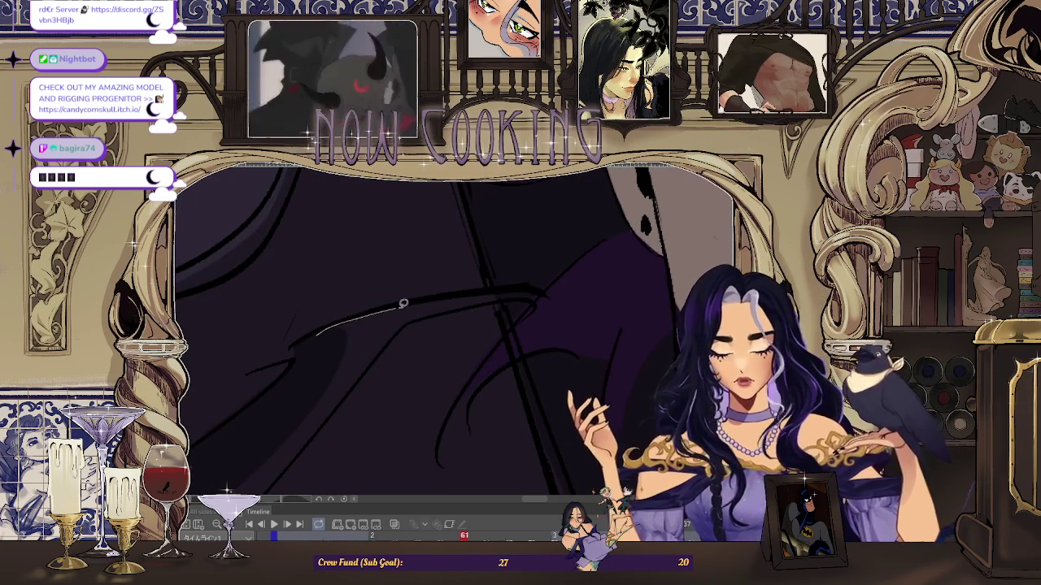
pyautogui.moveTo(371, 335)
pyautogui.mouseDown()
pyautogui.moveTo(485, 220)
pyautogui.moveTo(440, 280)
pyautogui.mouseUp()
pyautogui.moveTo(520, 249)
pyautogui.mouseDown()
pyautogui.moveTo(409, 274)
pyautogui.moveTo(432, 255)
pyautogui.mouseUp()
pyautogui.moveTo(297, 387)
pyautogui.mouseDown()
pyautogui.moveTo(425, 263)
pyautogui.moveTo(391, 290)
pyautogui.mouseUp()
pyautogui.moveTo(296, 405)
pyautogui.mouseDown()
pyautogui.moveTo(420, 258)
pyautogui.moveTo(337, 360)
pyautogui.moveTo(356, 334)
pyautogui.mouseUp()
pyautogui.moveTo(223, 458); pyautogui.dragTo(355, 331)
pyautogui.hotkey('ctrl', '0')
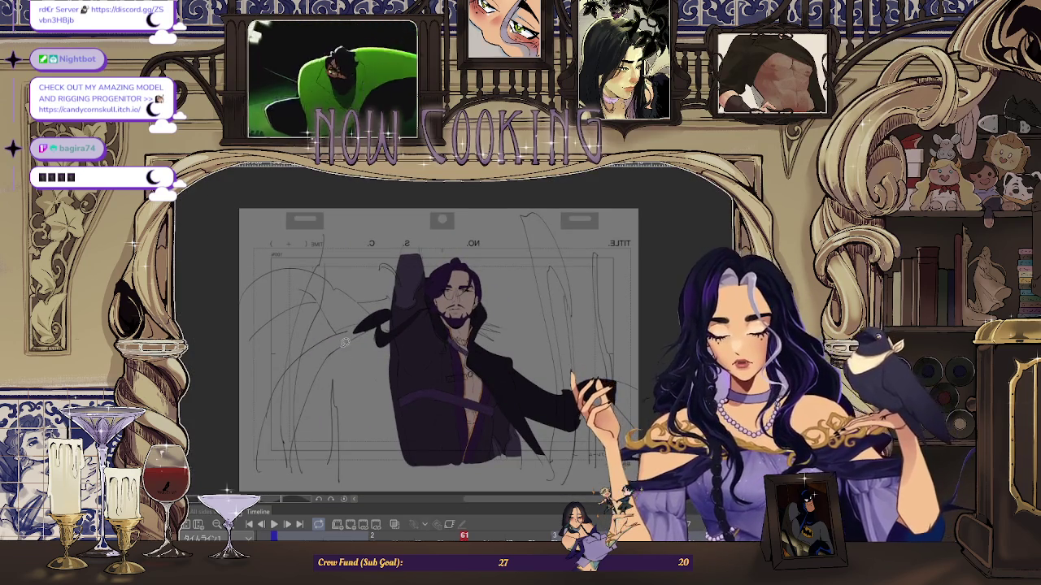
# - Fill an oval area of the coat tail solid dark
pyautogui.scroll(3, 345, 344)
pyautogui.scroll(5, 317, 354)
pyautogui.scroll(2, 285, 367)
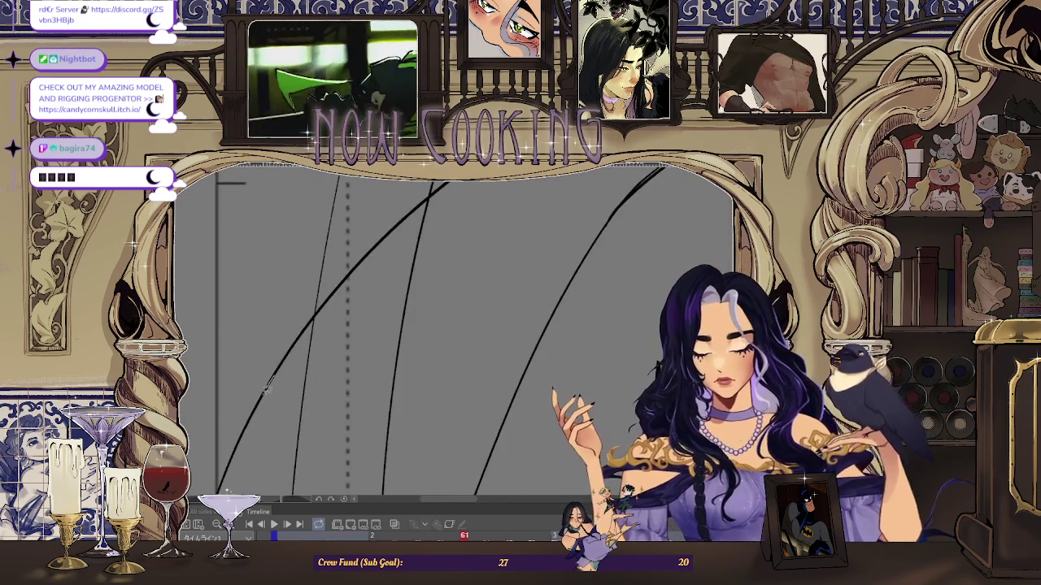
pyautogui.moveTo(379, 275); pyautogui.dragTo(380, 276)
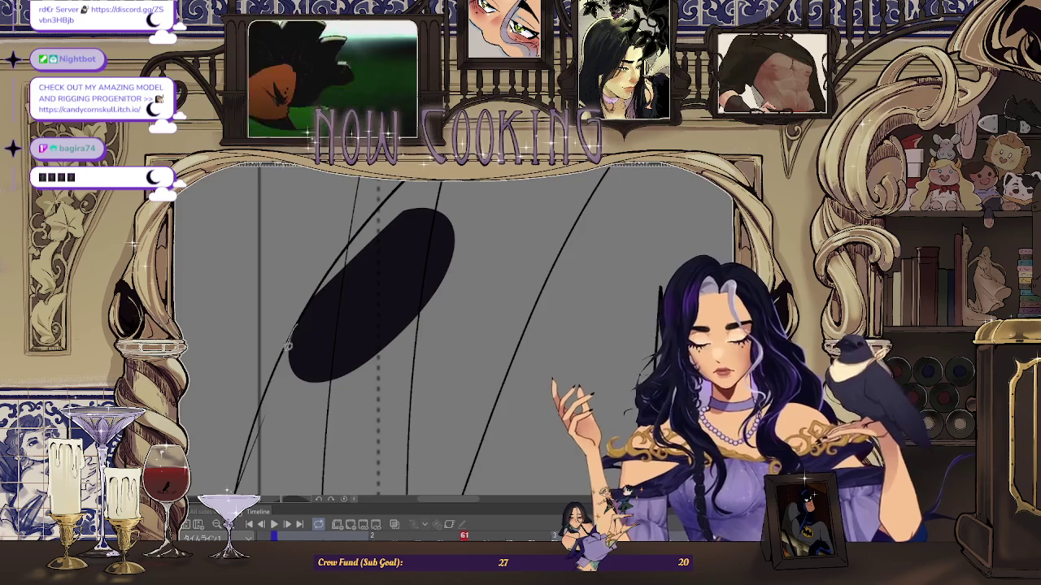
# - Add a larger dark fill extending the oval up and to the right
pyautogui.scroll(-2, 319, 319)
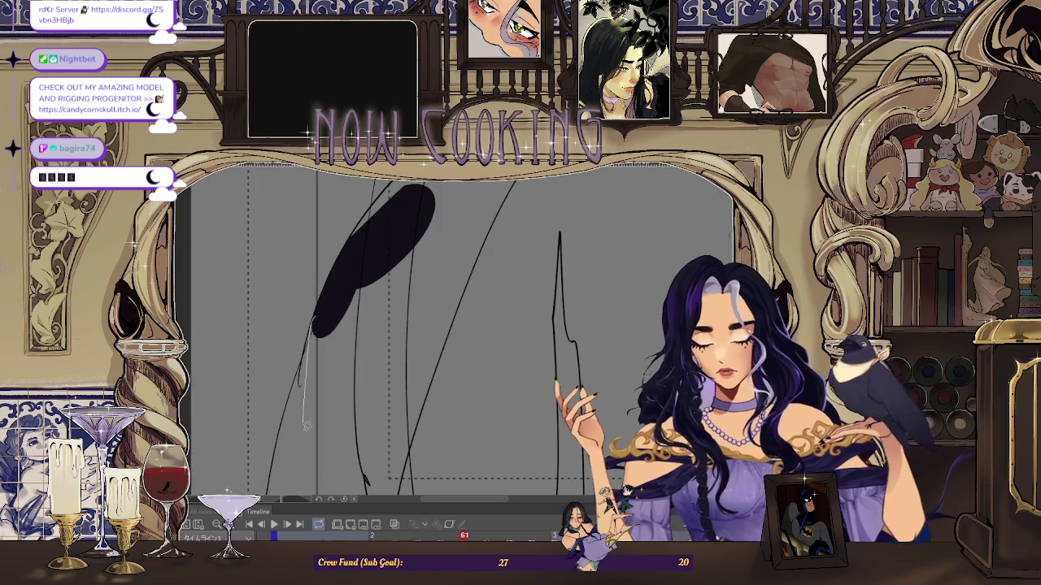
pyautogui.scroll(3, 308, 403)
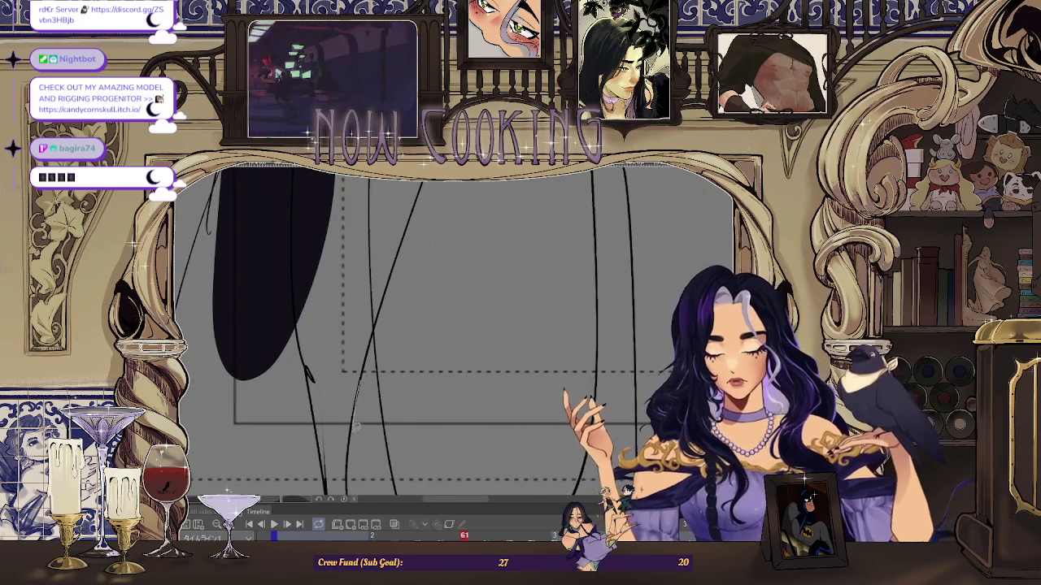
pyautogui.scroll(3, 319, 247)
pyautogui.scroll(2, 350, 268)
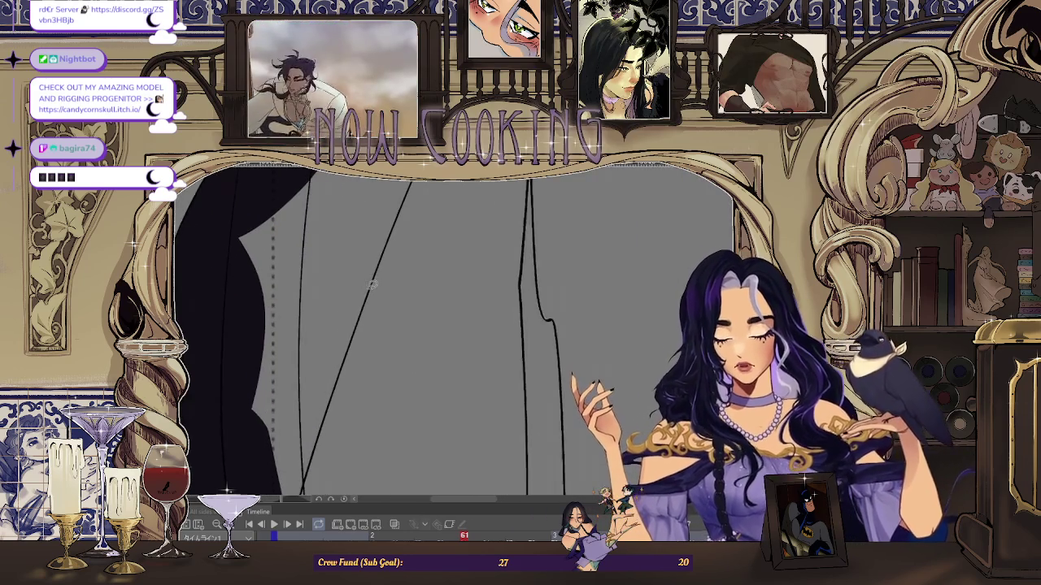
pyautogui.scroll(1, 308, 260)
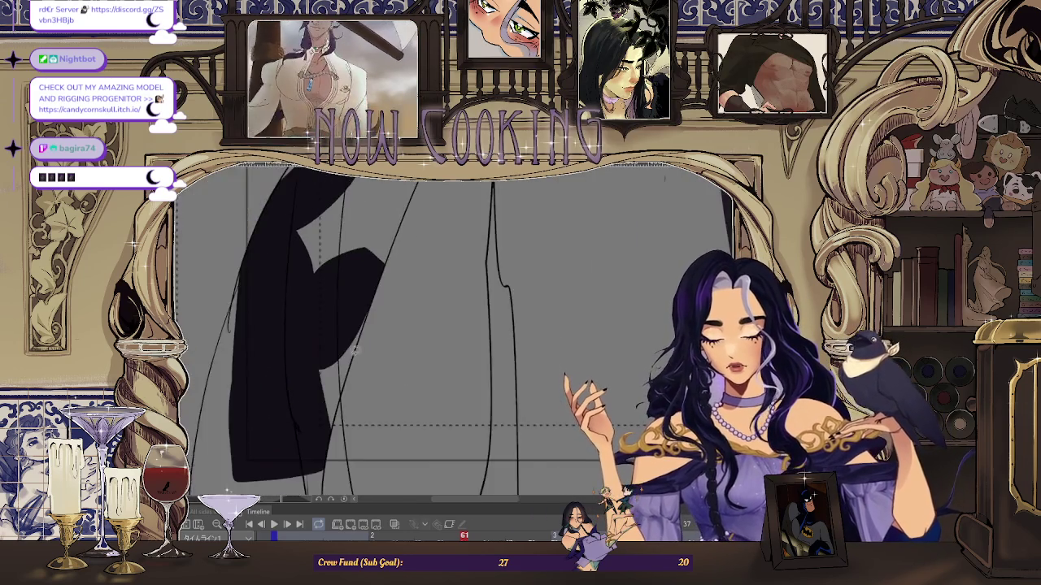
pyautogui.scroll(1, 385, 268)
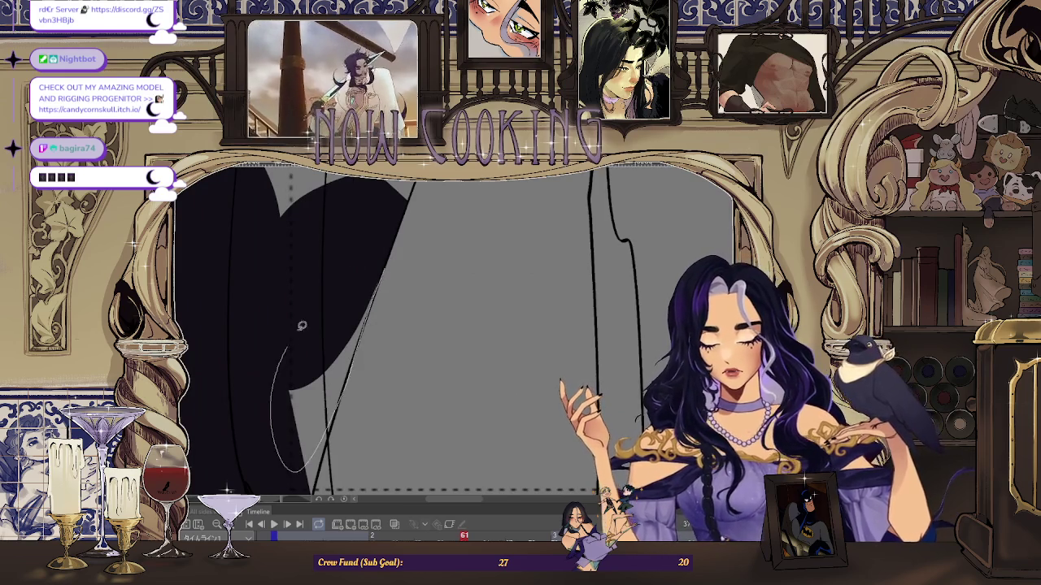
pyautogui.scroll(1, 280, 366)
pyautogui.scroll(2, 355, 338)
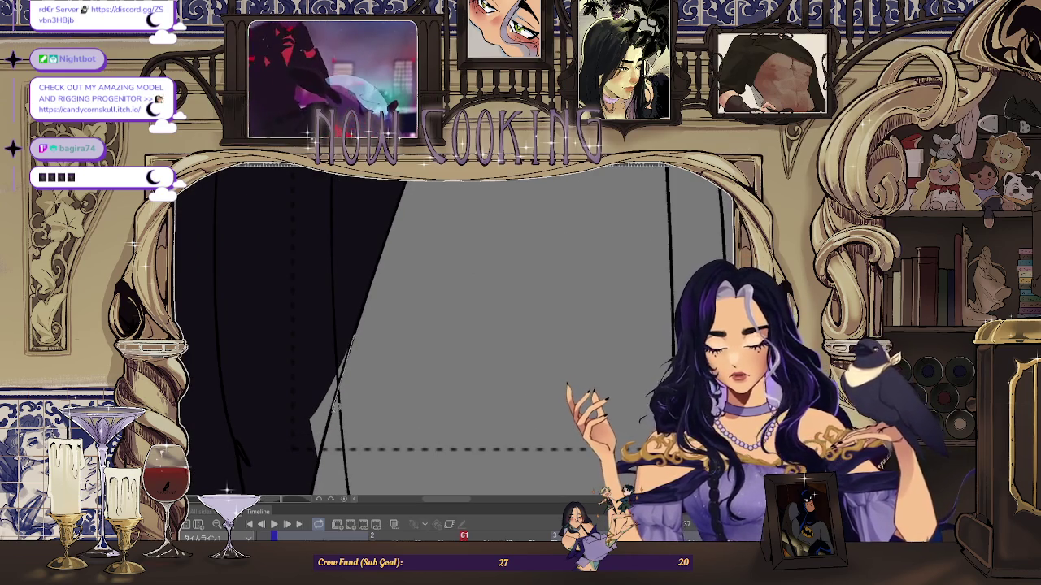
pyautogui.scroll(-2, 314, 359)
pyautogui.scroll(-2, 244, 390)
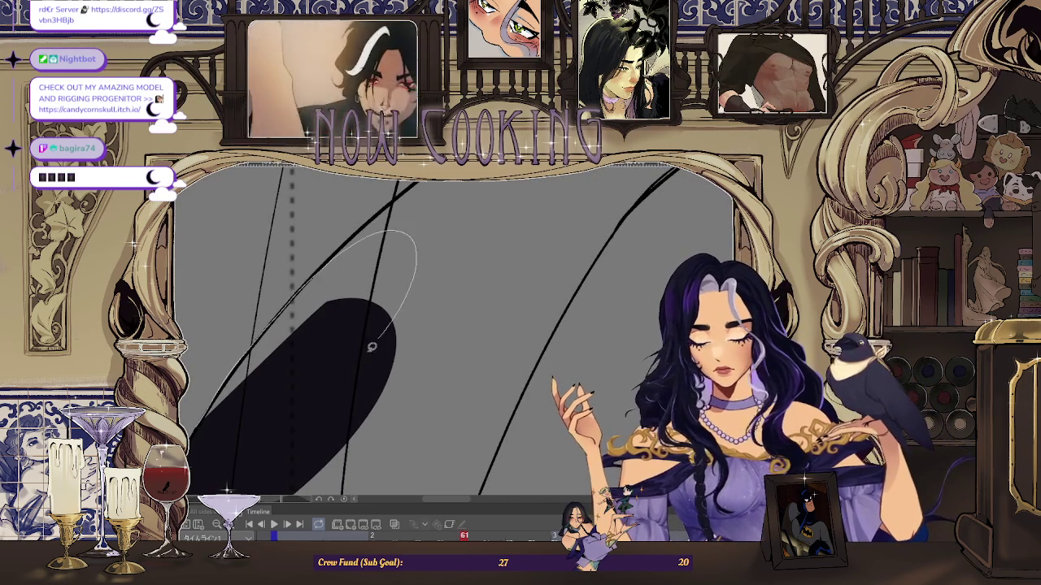
pyautogui.scroll(-2, 226, 434)
pyautogui.scroll(2, 220, 435)
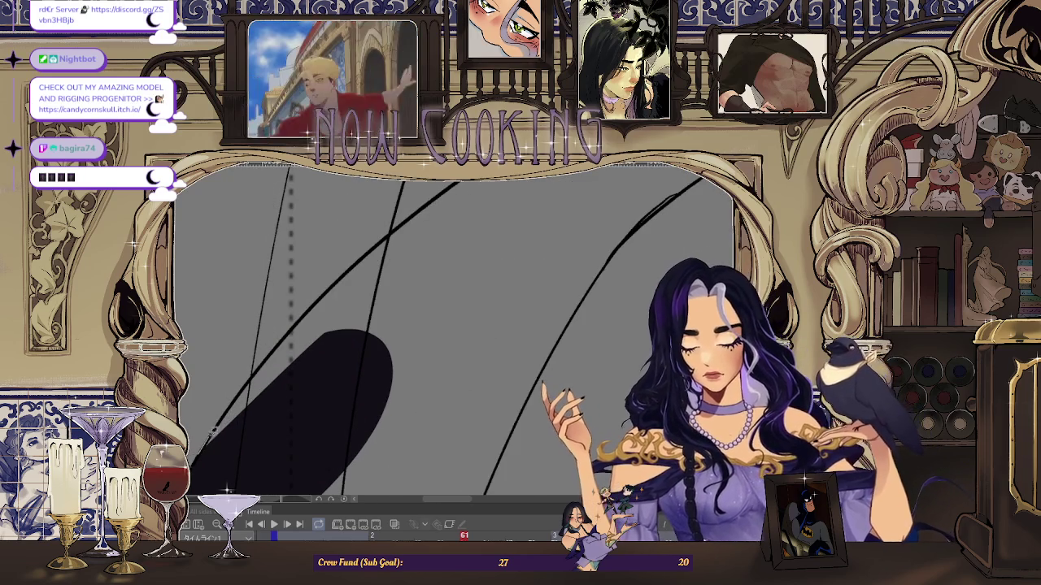
pyautogui.moveTo(261, 365); pyautogui.dragTo(339, 283)
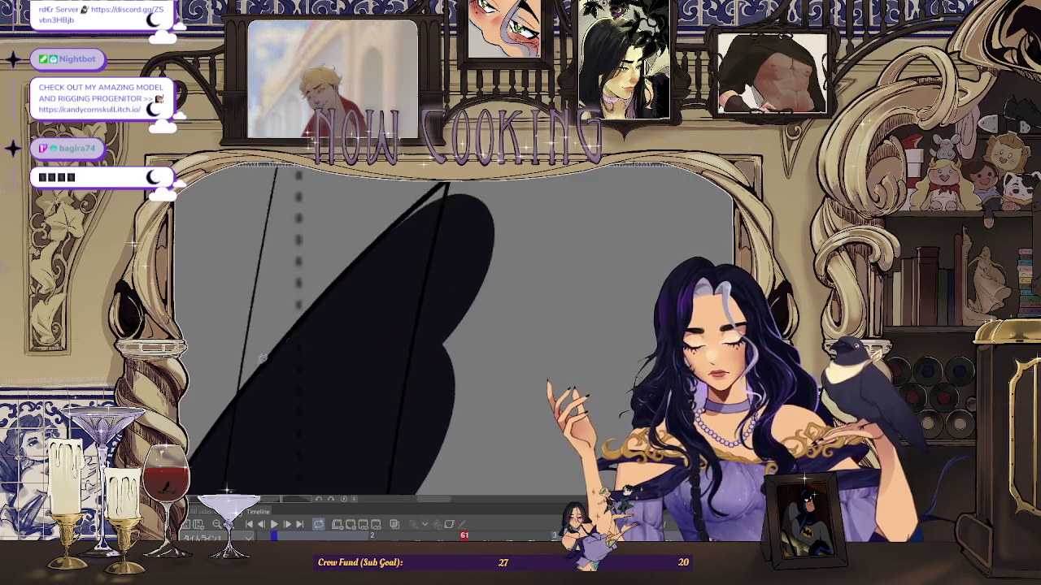
# - Undo the large dark fill, then restore it with redo
pyautogui.hotkey('ctrl', 'z')
pyautogui.scroll(-2, 256, 357)
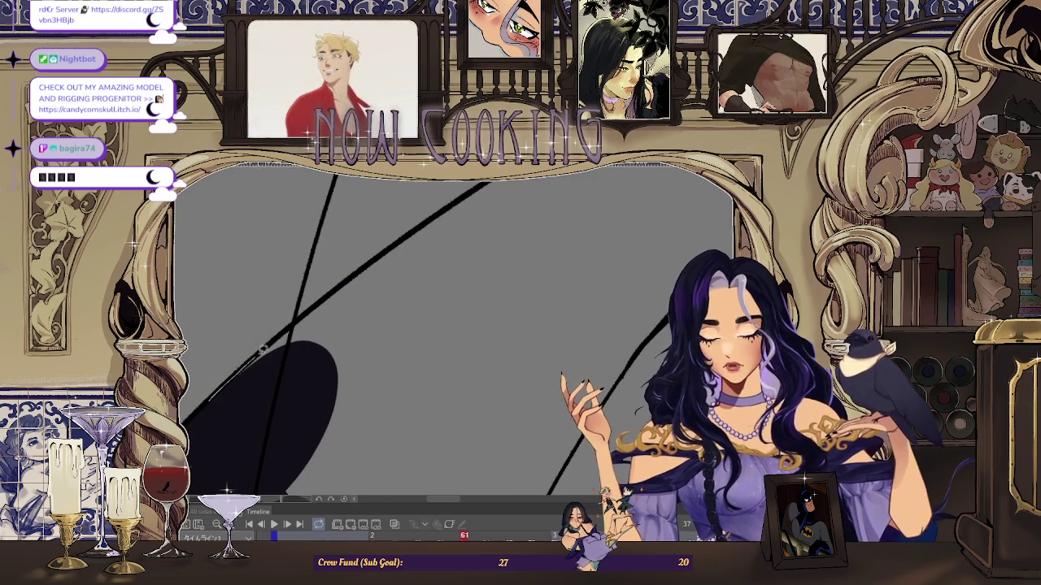
pyautogui.scroll(2, 366, 326)
pyautogui.scroll(2, 433, 309)
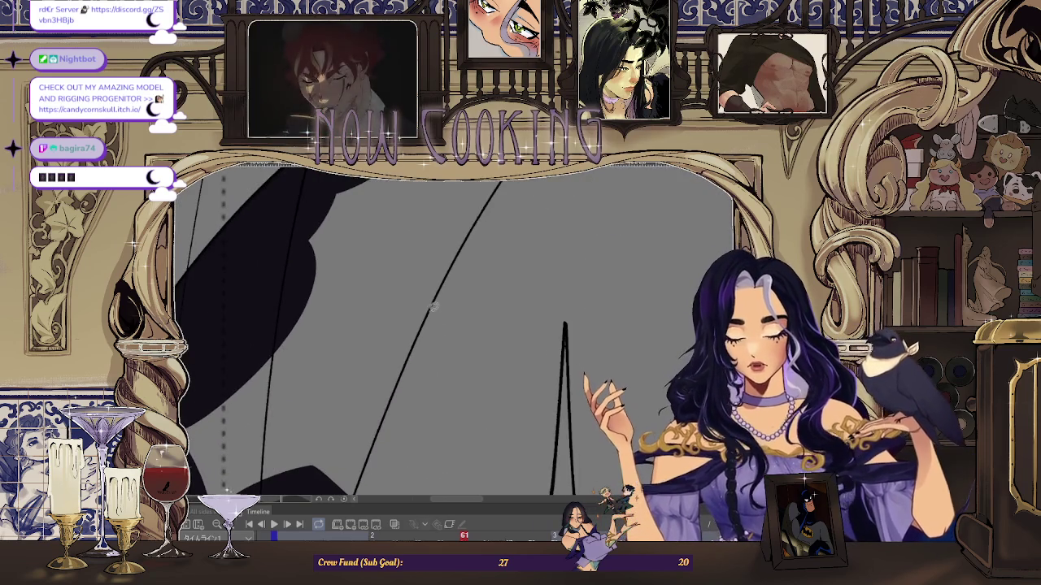
pyautogui.hotkey('ctrl', 'y')
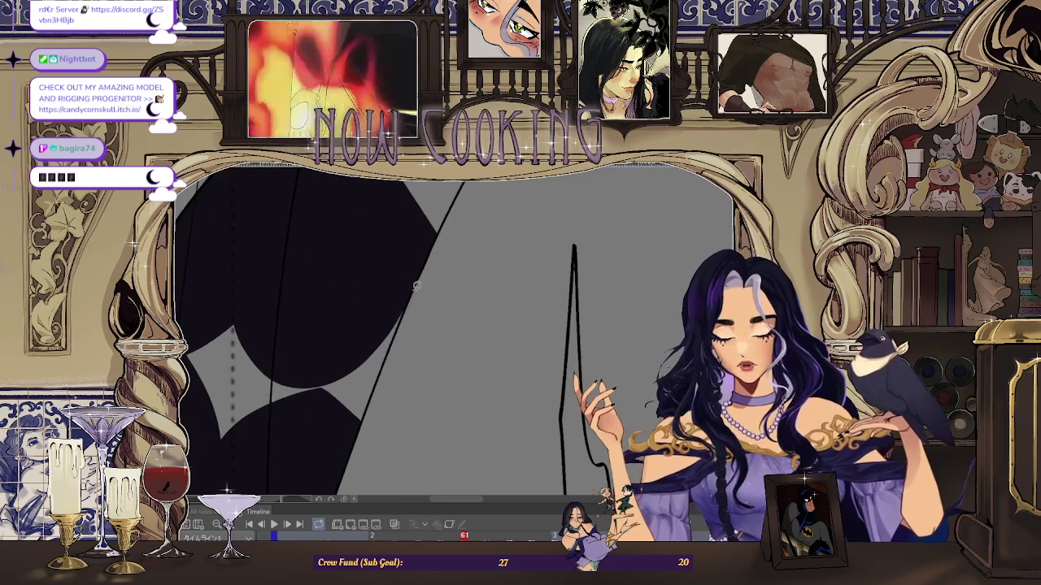
pyautogui.scroll(-2, 323, 369)
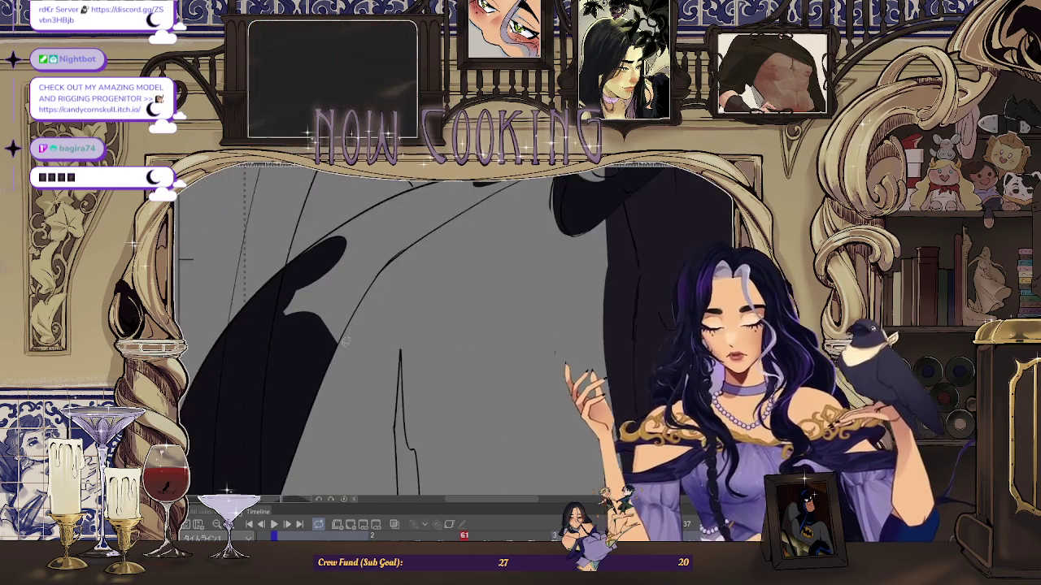
# - Fill the area left of the diagonal coat-tail line dark
pyautogui.scroll(2, 323, 369)
pyautogui.scroll(2, 368, 286)
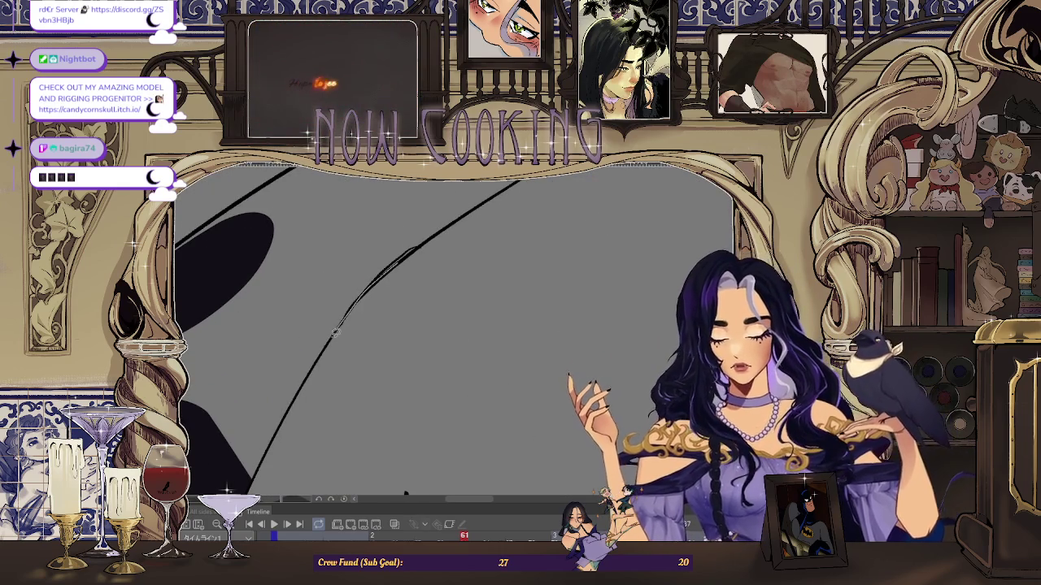
pyautogui.moveTo(206, 437); pyautogui.dragTo(349, 317)
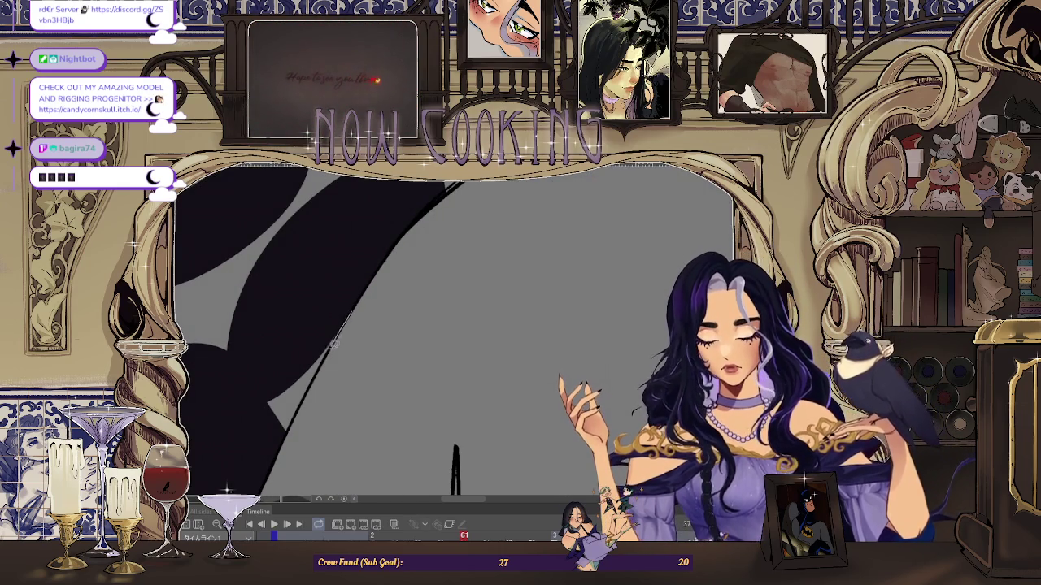
# - Darken the coat-tail fill right up to its long diagonal edge
pyautogui.scroll(-2, 299, 412)
pyautogui.scroll(-1, 333, 272)
pyautogui.scroll(2, 323, 303)
pyautogui.scroll(1, 323, 303)
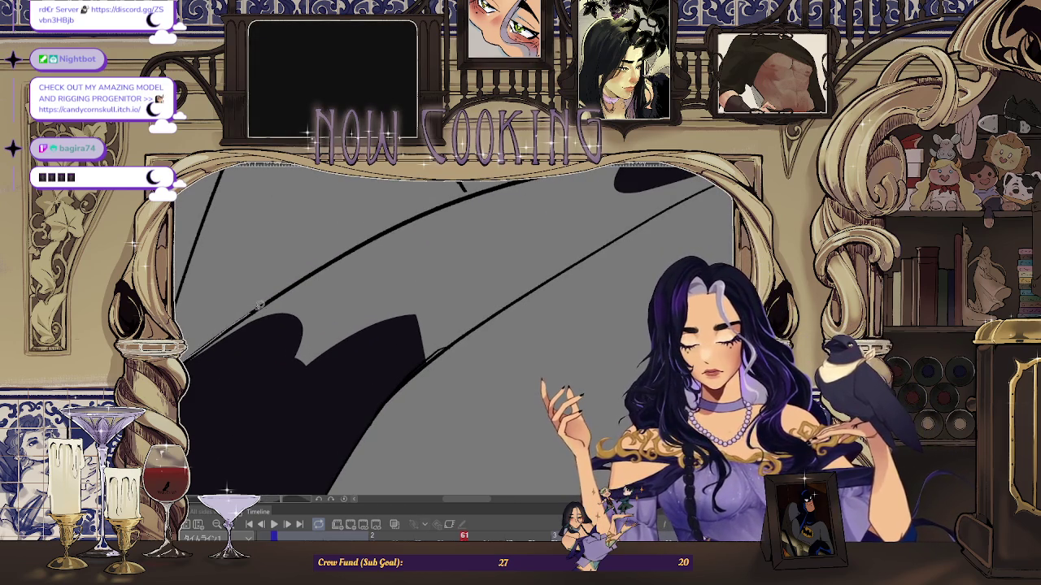
pyautogui.scroll(-1, 423, 248)
pyautogui.scroll(-2, 353, 337)
pyautogui.scroll(-1, 406, 317)
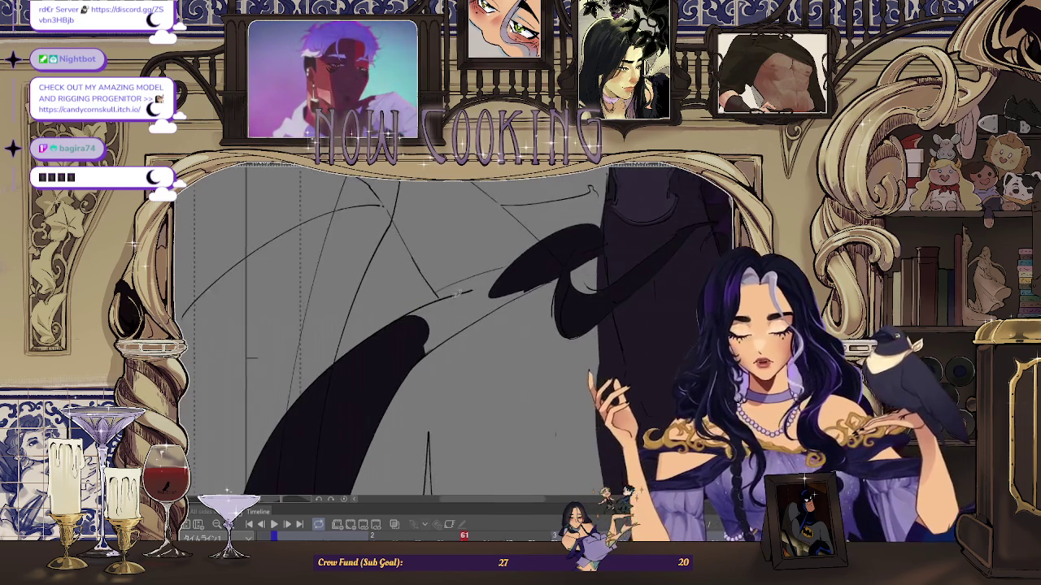
pyautogui.scroll(-2, 464, 309)
pyautogui.scroll(2, 349, 362)
pyautogui.scroll(2, 317, 364)
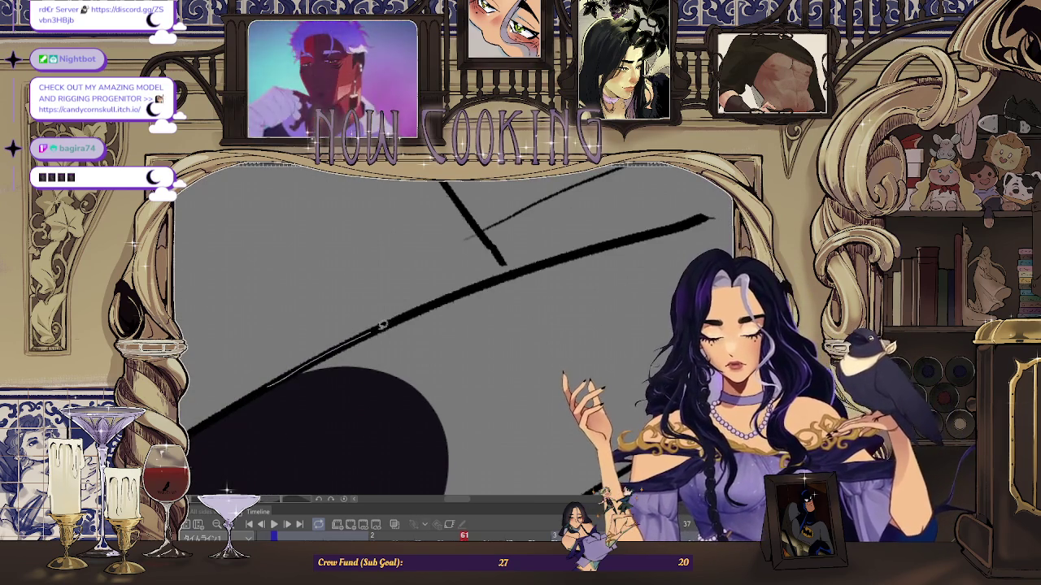
pyautogui.scroll(2, 429, 442)
pyautogui.scroll(-2, 477, 333)
pyautogui.scroll(1, 249, 407)
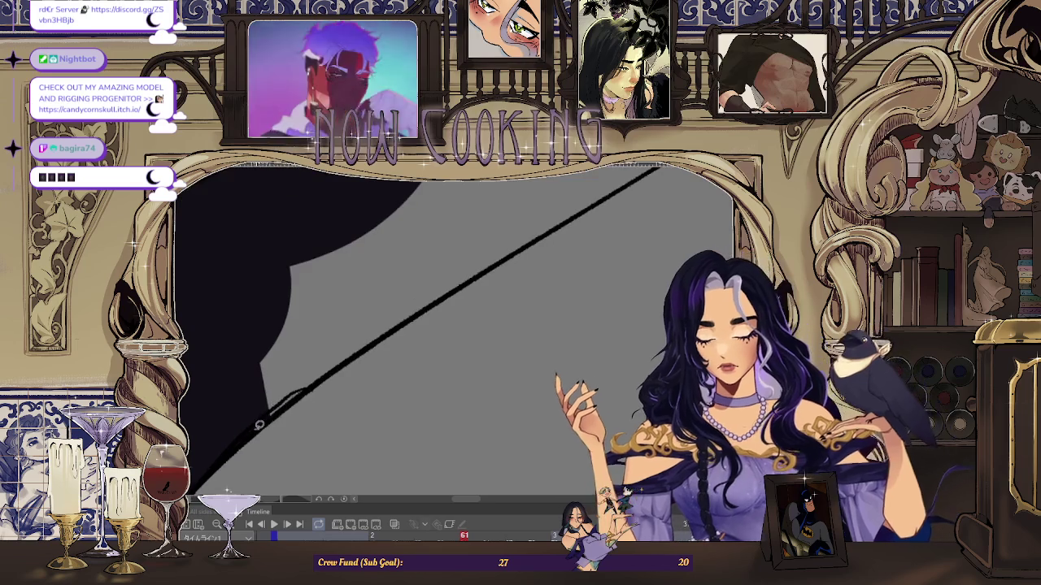
pyautogui.scroll(1, 456, 269)
pyautogui.scroll(-2, 390, 309)
pyautogui.scroll(-1, 341, 349)
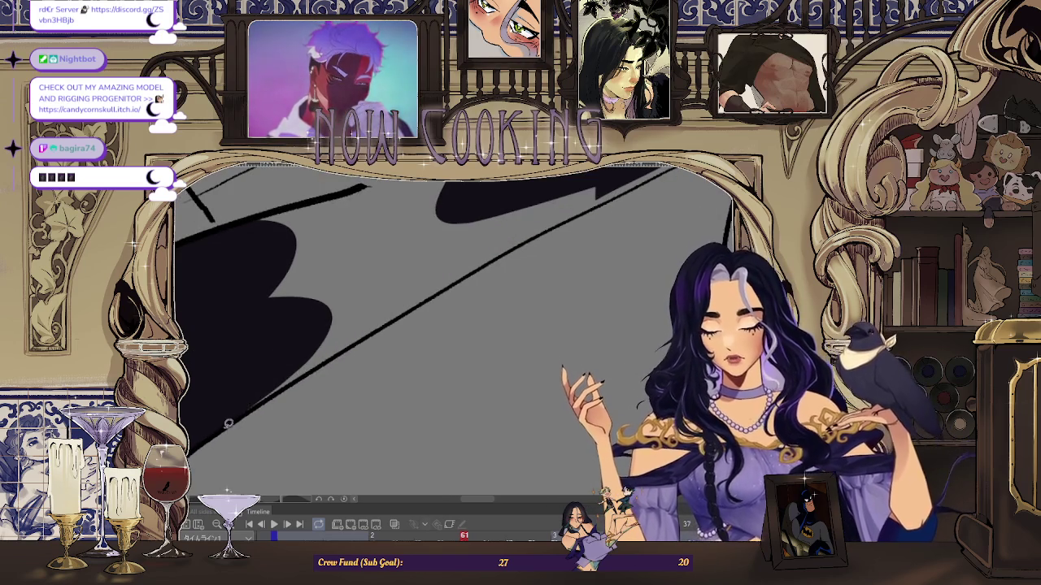
pyautogui.scroll(2, 206, 324)
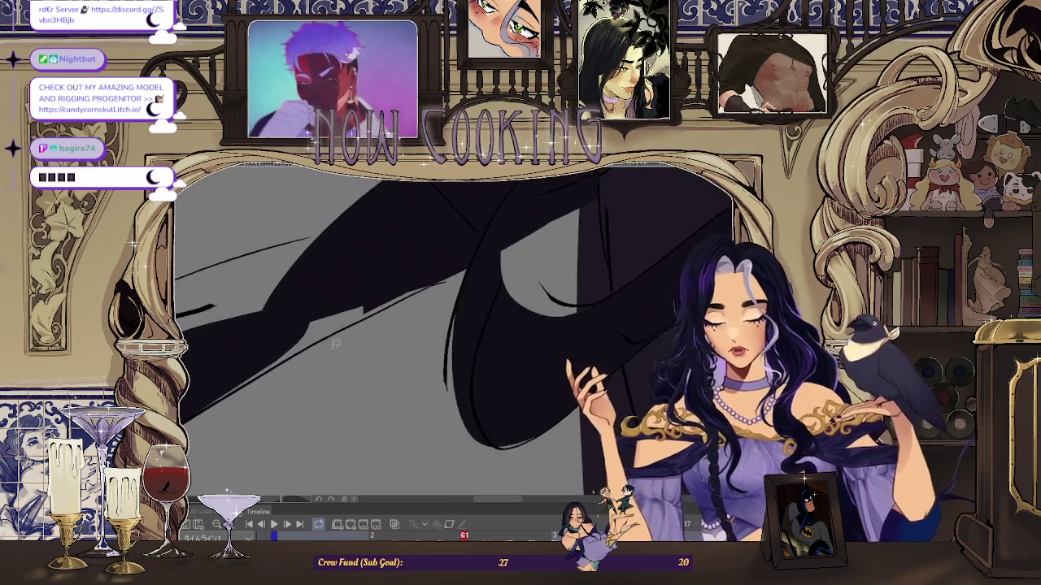
pyautogui.scroll(-2, 228, 383)
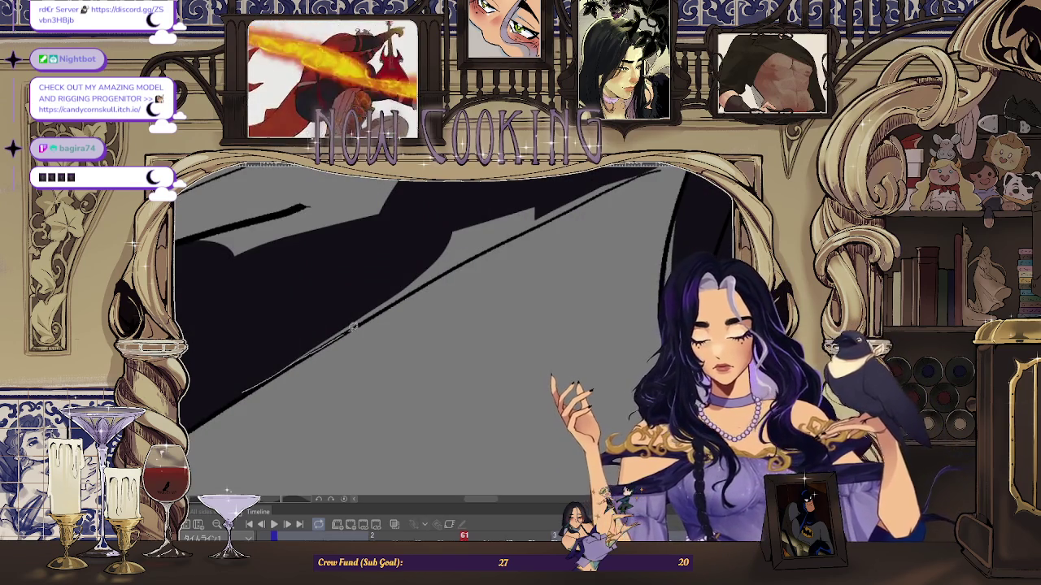
pyautogui.scroll(2, 487, 244)
pyautogui.scroll(-1, 288, 372)
pyautogui.scroll(2, 236, 403)
pyautogui.scroll(-1, 277, 374)
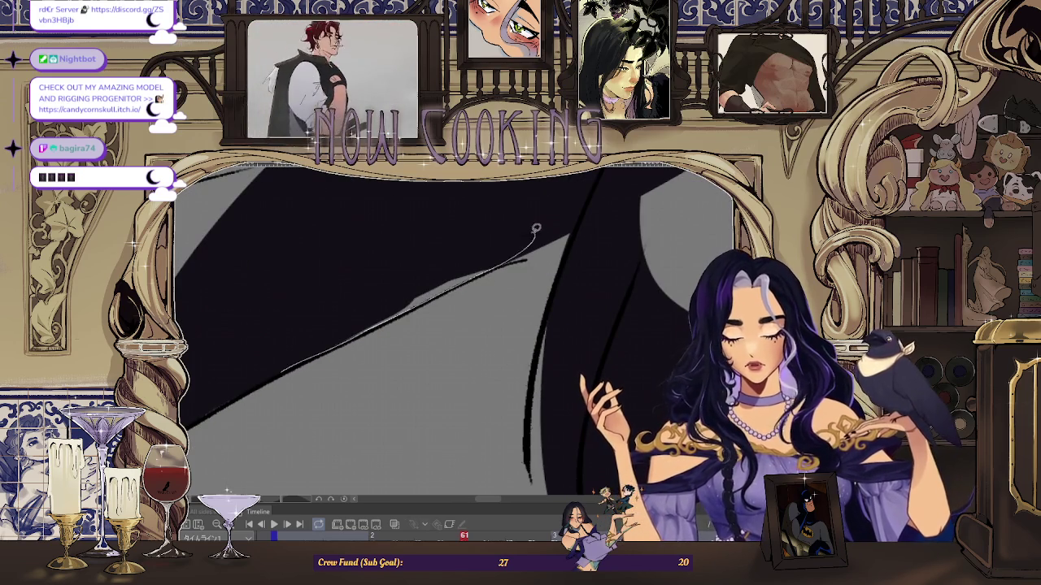
pyautogui.moveTo(539, 231); pyautogui.dragTo(324, 342)
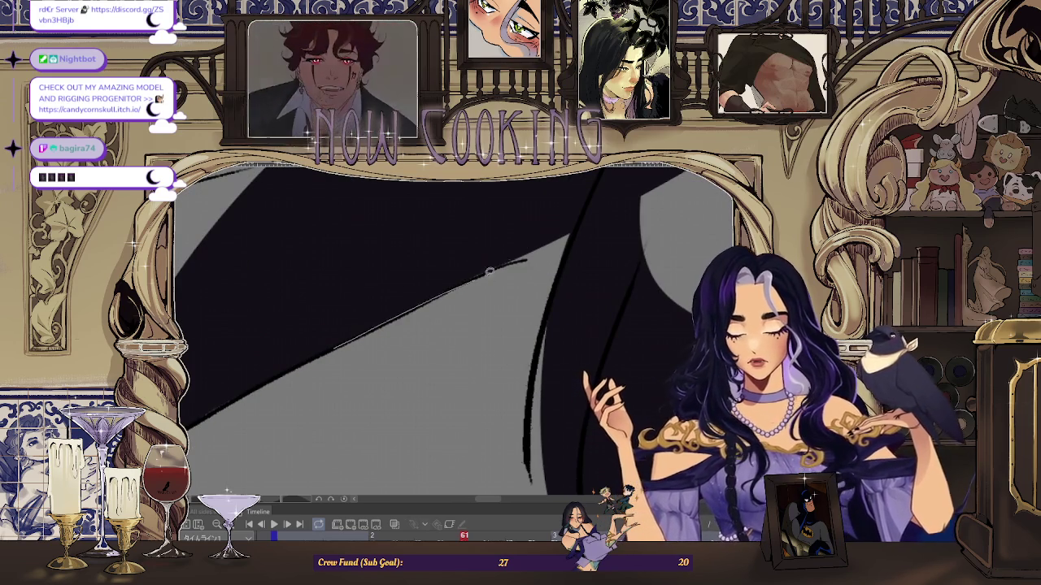
pyautogui.scroll(-3, 314, 339)
pyautogui.scroll(-1, 518, 236)
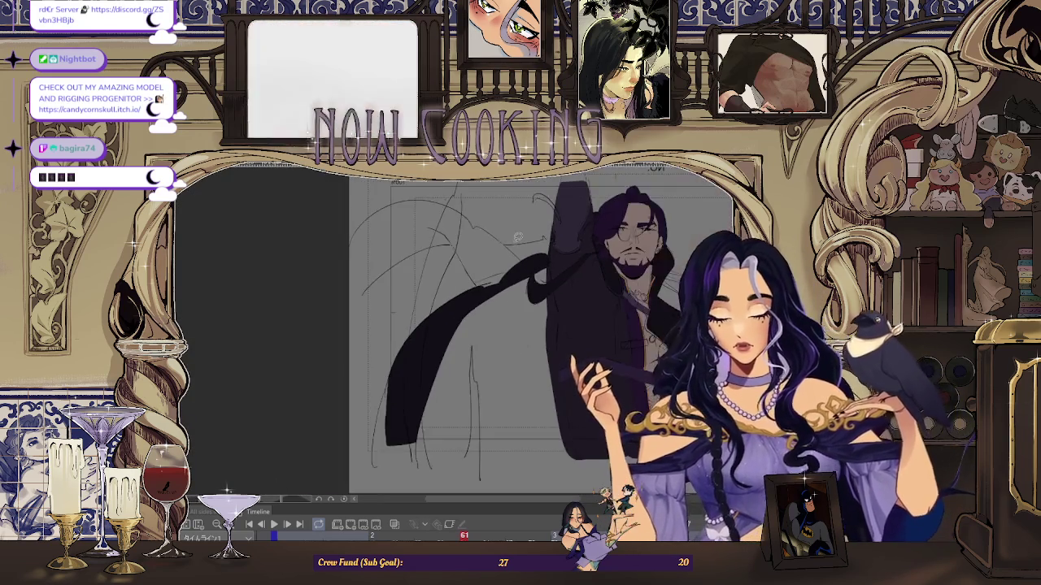
# - Mirror the canvas view and fill a rounded bump on the coat-tail edge
pyautogui.press('h')
pyautogui.scroll(1, 440, 292)
pyautogui.scroll(-1, 439, 293)
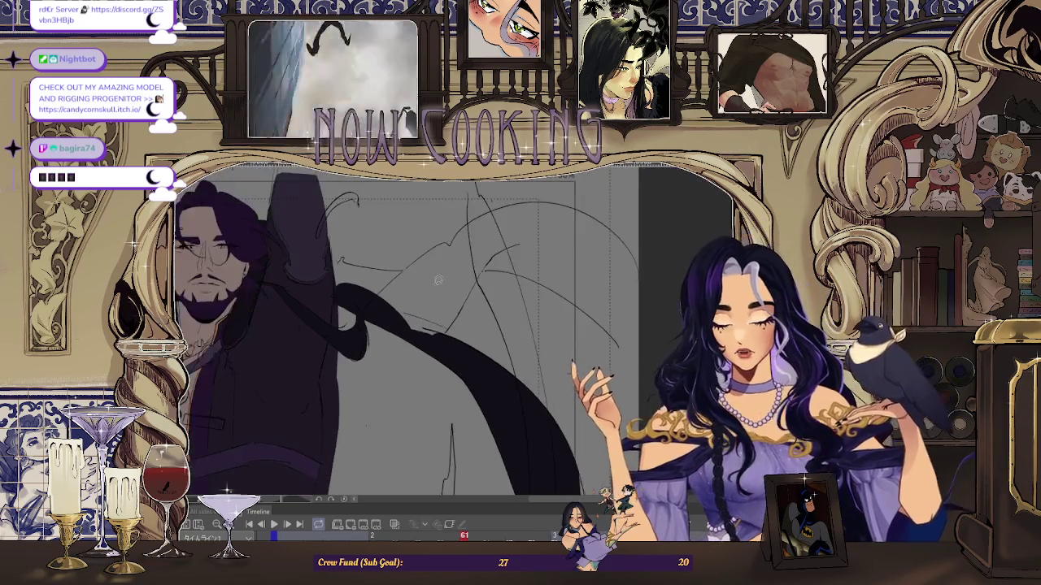
pyautogui.scroll(2, 439, 293)
pyautogui.scroll(1, 346, 218)
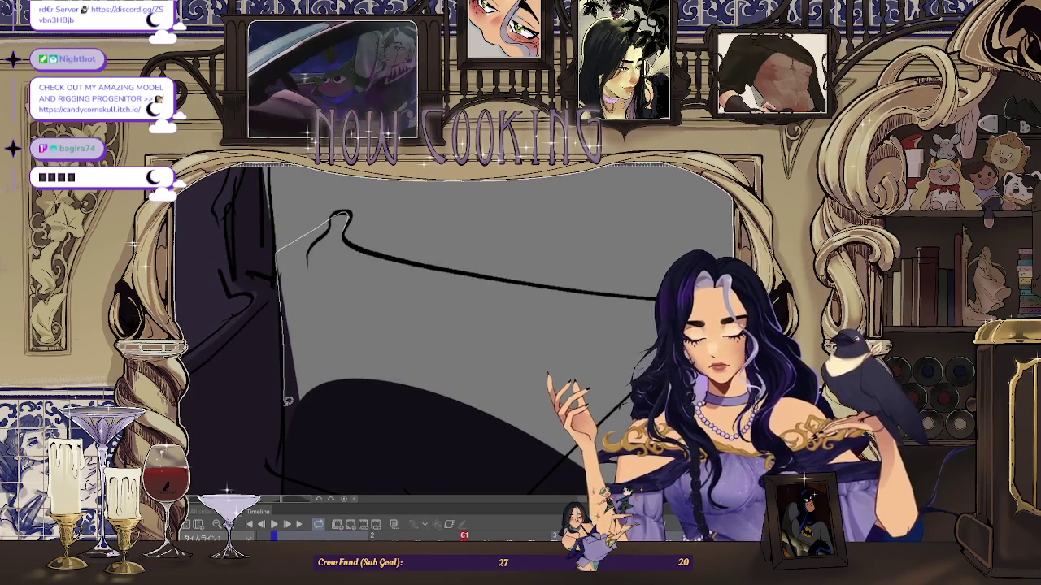
pyautogui.scroll(-1, 373, 306)
pyautogui.scroll(-1, 373, 306)
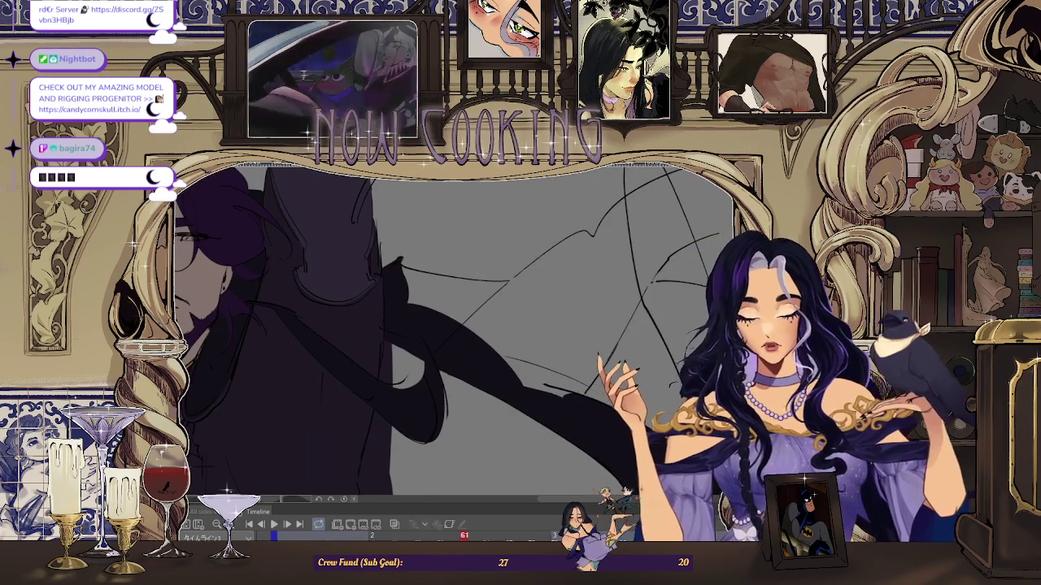
pyautogui.scroll(-1, 372, 305)
pyautogui.scroll(2, 223, 191)
pyautogui.scroll(2, 359, 339)
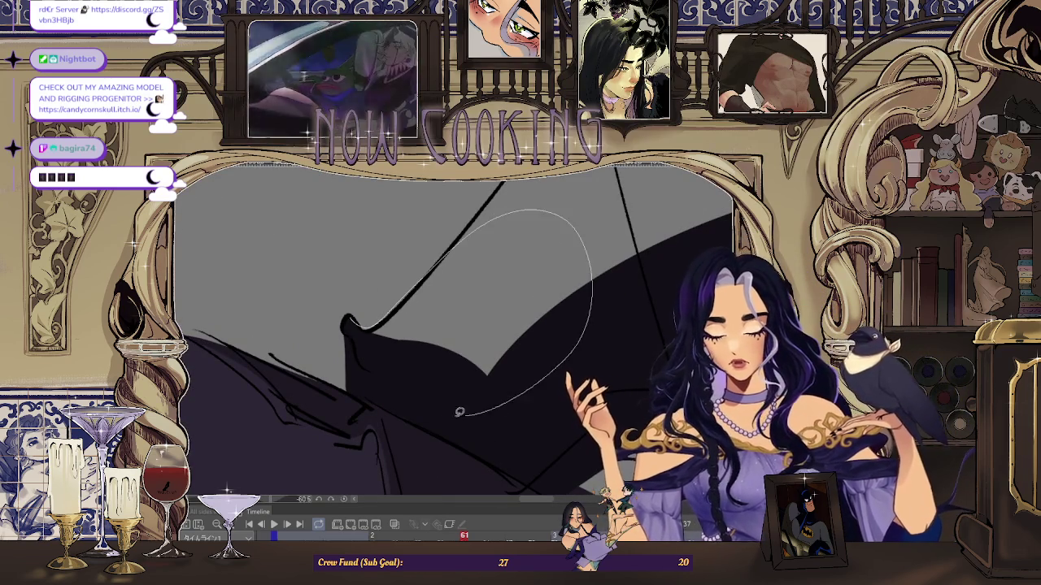
pyautogui.moveTo(482, 409); pyautogui.dragTo(455, 390)
# - Fill a dark oval on the coat tail and finish the traced coat shape
pyautogui.scroll(-3, 318, 401)
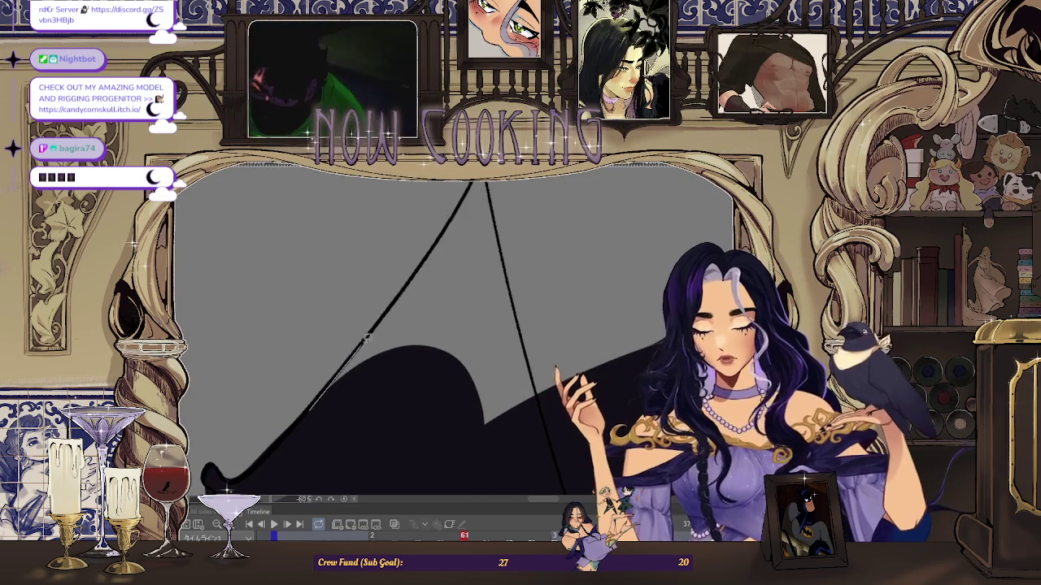
pyautogui.moveTo(416, 452); pyautogui.dragTo(419, 464)
pyautogui.scroll(2, 377, 367)
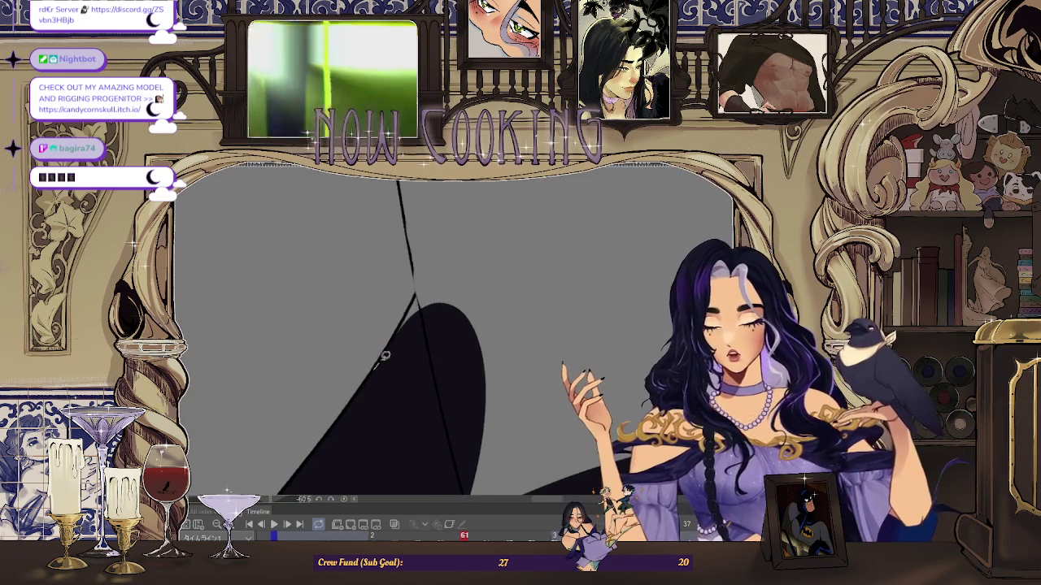
pyautogui.moveTo(460, 339)
pyautogui.mouseDown()
pyautogui.moveTo(452, 390)
pyautogui.moveTo(411, 312)
pyautogui.moveTo(411, 285)
pyautogui.mouseUp()
pyautogui.scroll(-3, 370, 236)
pyautogui.scroll(2, 418, 297)
pyautogui.scroll(-2, 396, 247)
pyautogui.scroll(3, 418, 301)
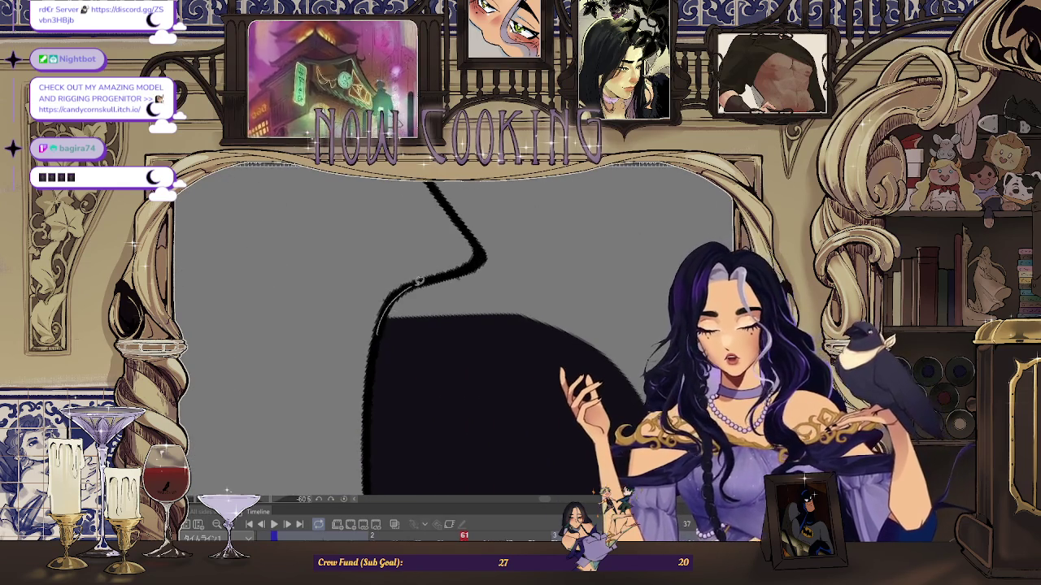
# - Fill the traced sections of the coat tail dark
pyautogui.moveTo(560, 331); pyautogui.dragTo(373, 437)
pyautogui.scroll(-3, 374, 438)
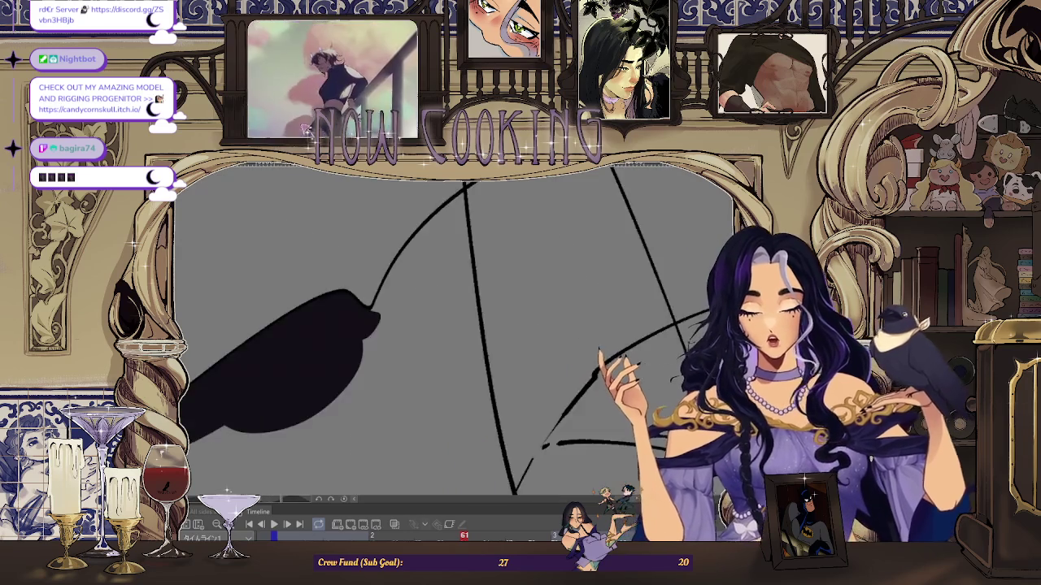
pyautogui.scroll(5, 331, 351)
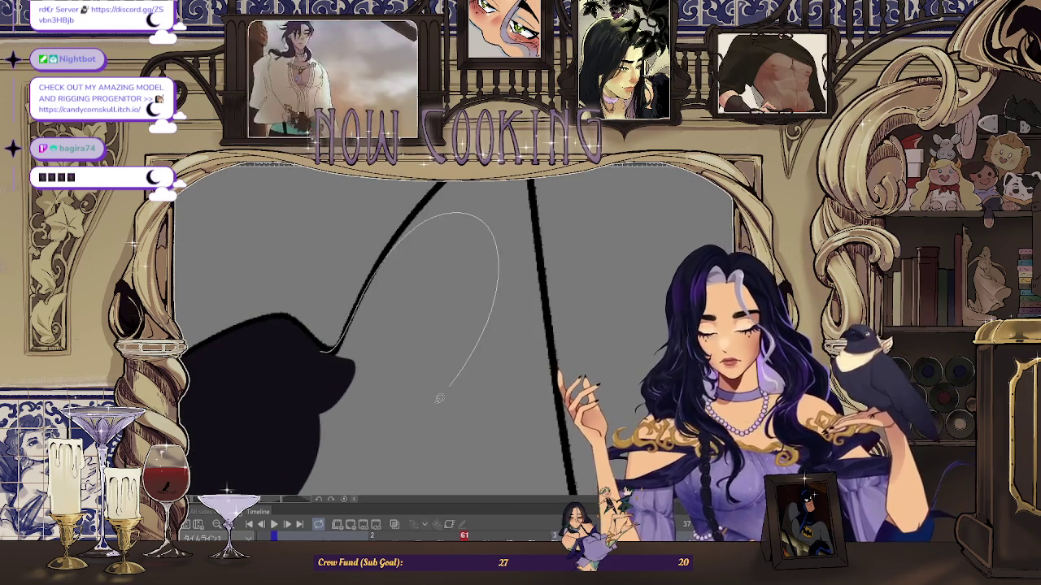
pyautogui.moveTo(470, 360); pyautogui.dragTo(284, 400)
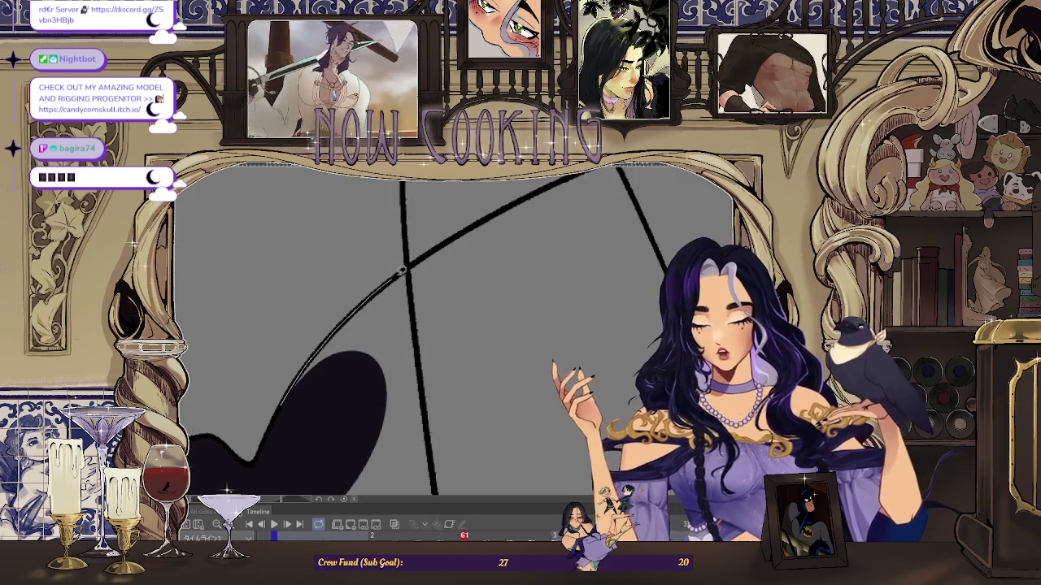
pyautogui.scroll(-5, 579, 321)
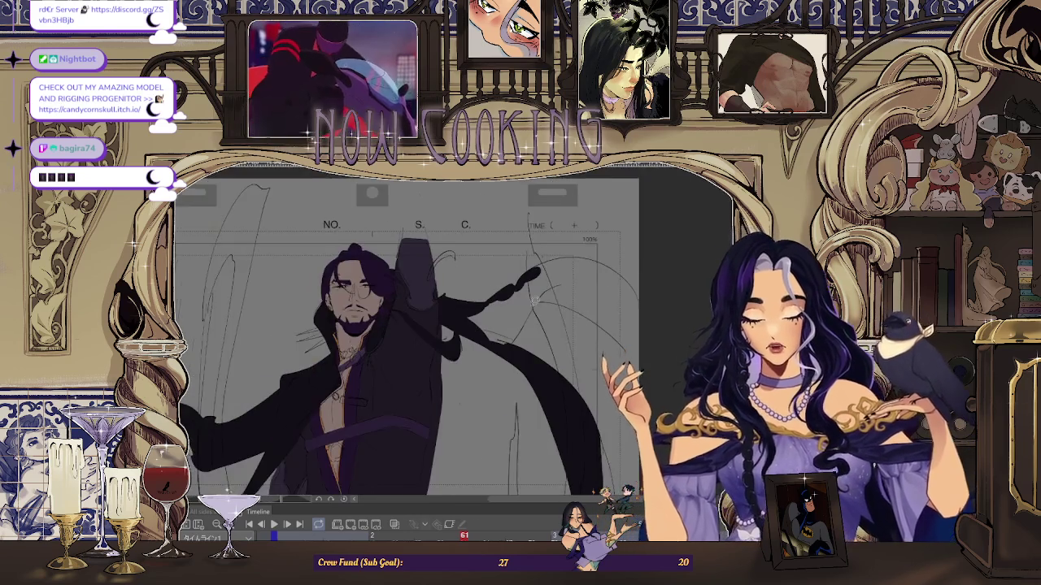
pyautogui.scroll(4, 447, 327)
pyautogui.scroll(-3, 446, 326)
pyautogui.scroll(4, 444, 309)
pyautogui.scroll(2, 443, 291)
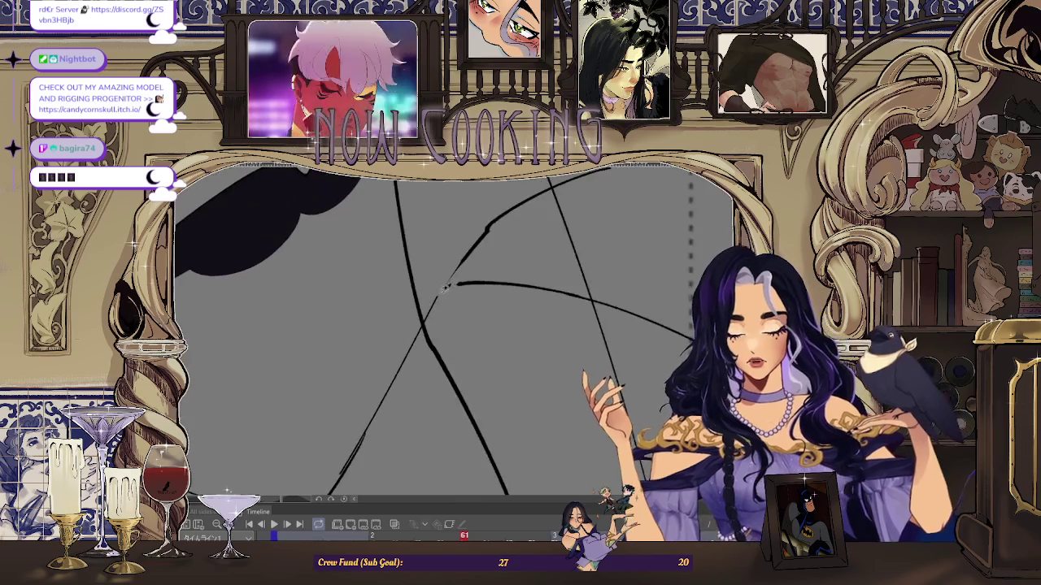
# - Fill a dark ellipse along the coat tail and extend it down-left
pyautogui.moveTo(376, 274); pyautogui.dragTo(383, 280)
pyautogui.scroll(2, 423, 269)
pyautogui.scroll(-2, 473, 252)
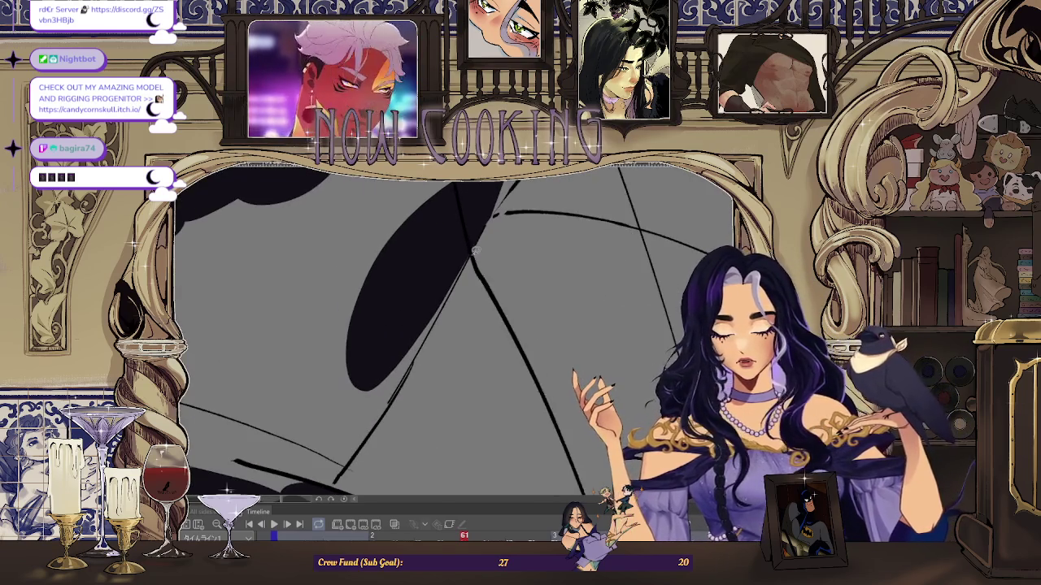
pyautogui.moveTo(366, 435); pyautogui.dragTo(466, 274)
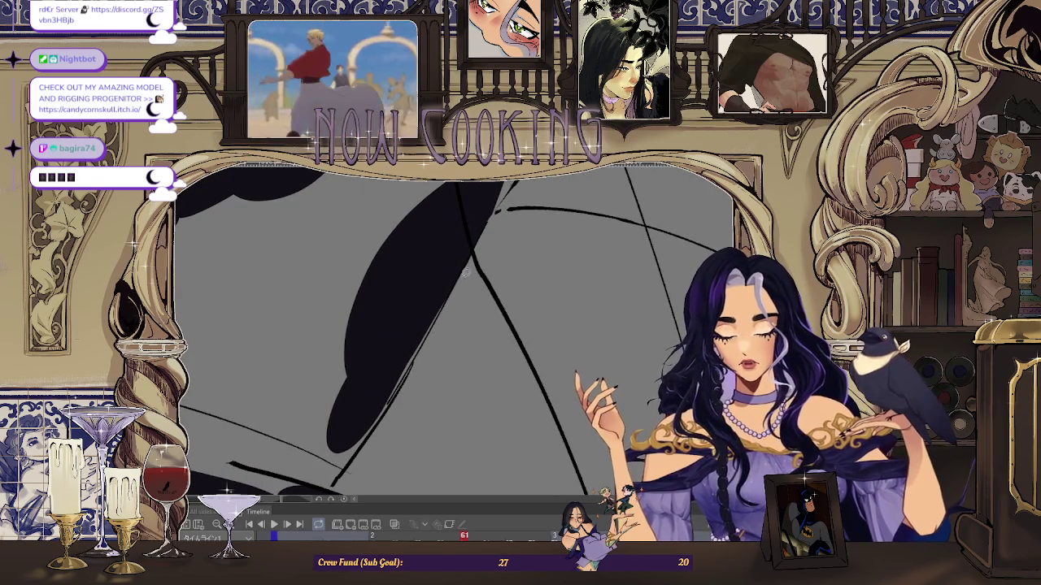
pyautogui.scroll(-2, 362, 439)
pyautogui.scroll(2, 440, 322)
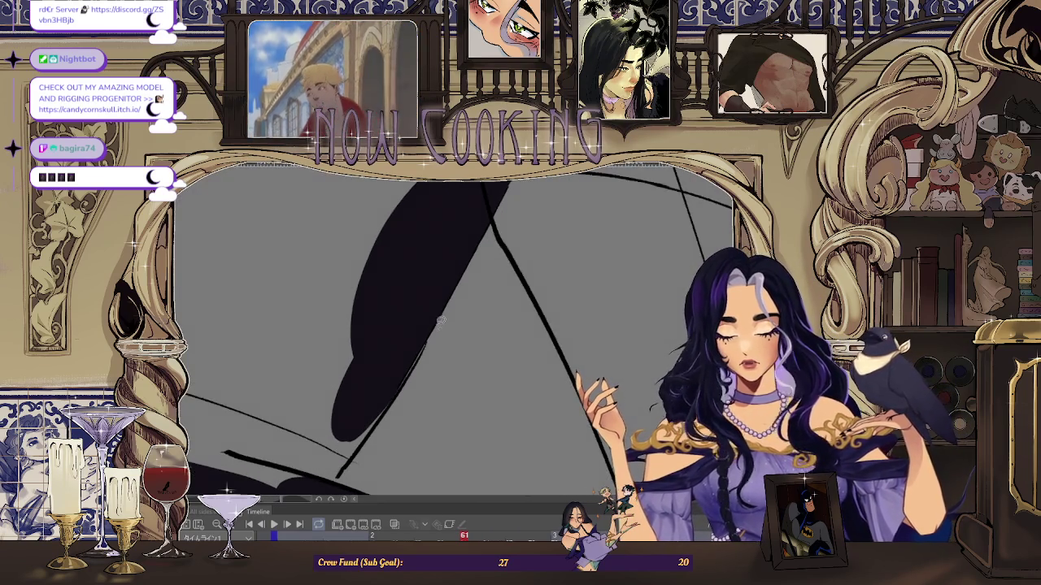
pyautogui.scroll(-1, 410, 376)
pyautogui.scroll(-2, 463, 333)
pyautogui.scroll(-2, 516, 293)
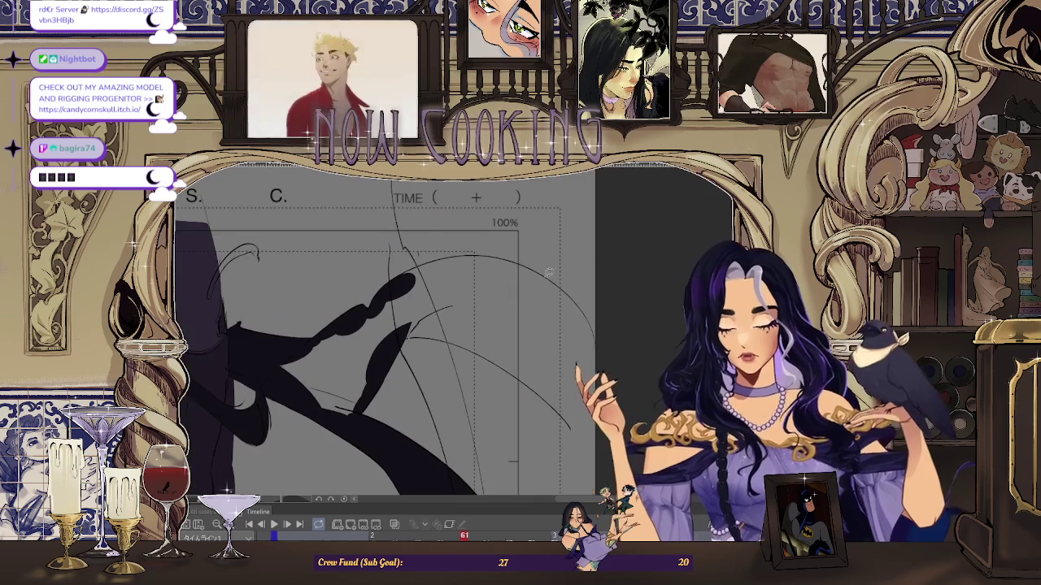
# - Fill a dark rounded blob near the tip of the coat tail
pyautogui.moveTo(517, 292); pyautogui.dragTo(374, 287)
pyautogui.scroll(3, 374, 287)
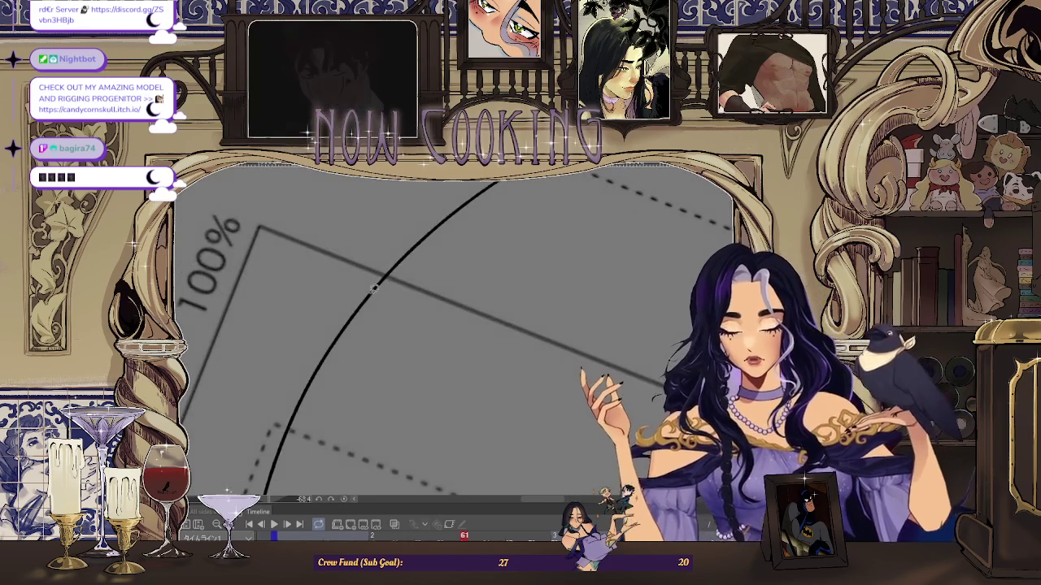
pyautogui.scroll(-2, 606, 337)
pyautogui.scroll(2, 598, 338)
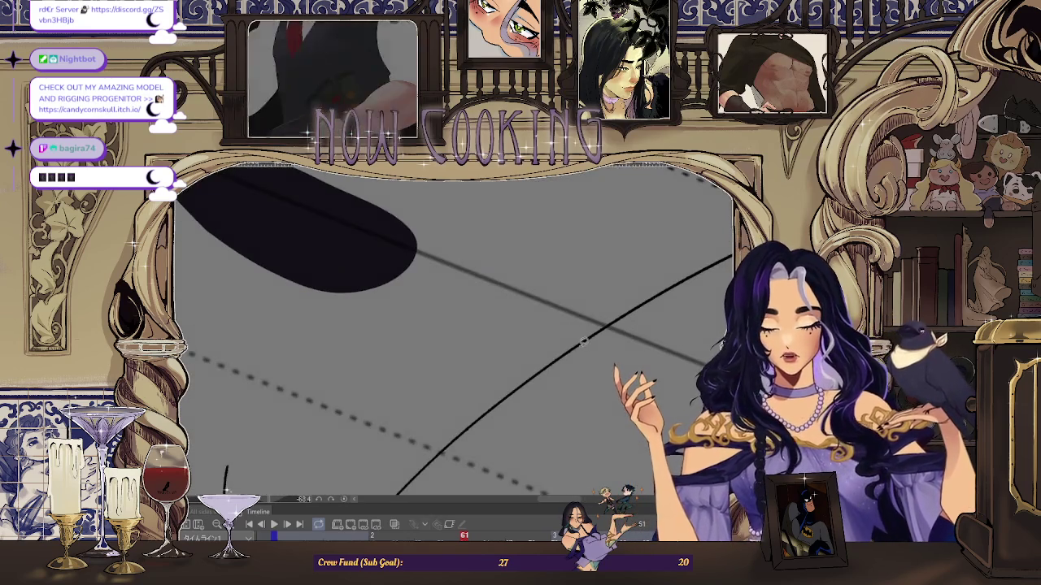
pyautogui.scroll(-2, 488, 333)
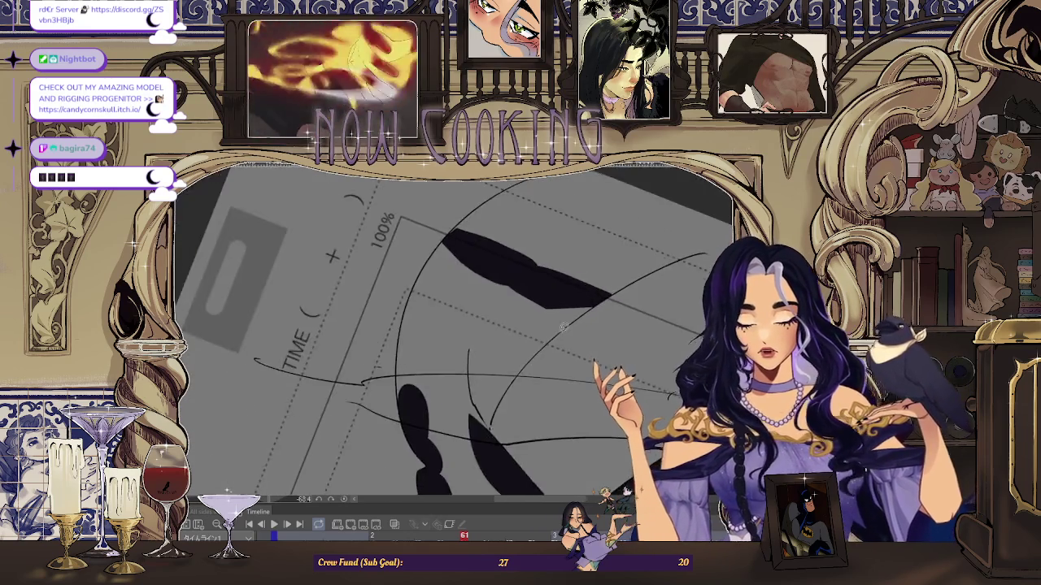
pyautogui.scroll(2, 614, 293)
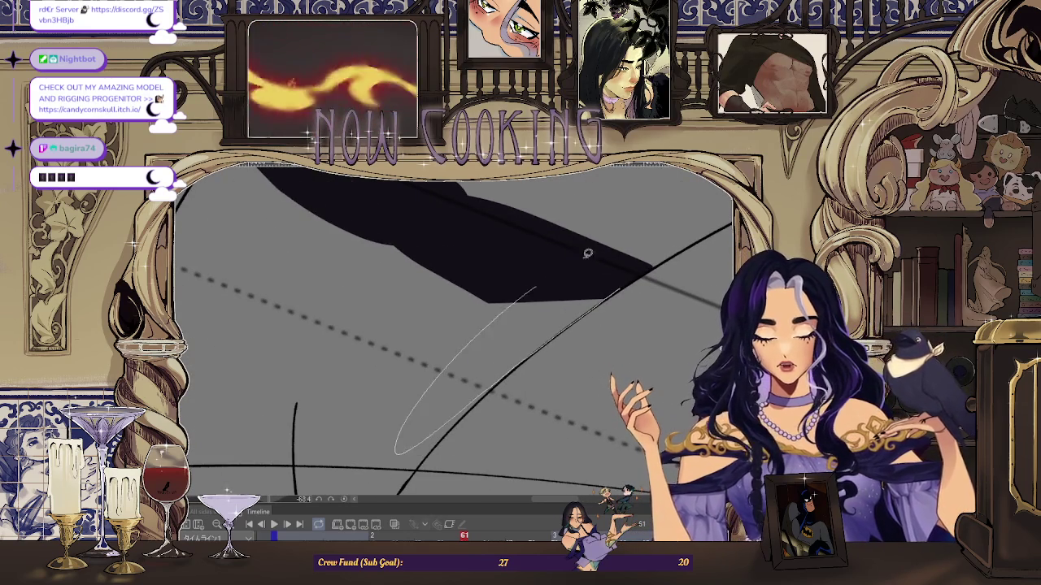
pyautogui.scroll(-2, 548, 319)
pyautogui.scroll(2, 548, 319)
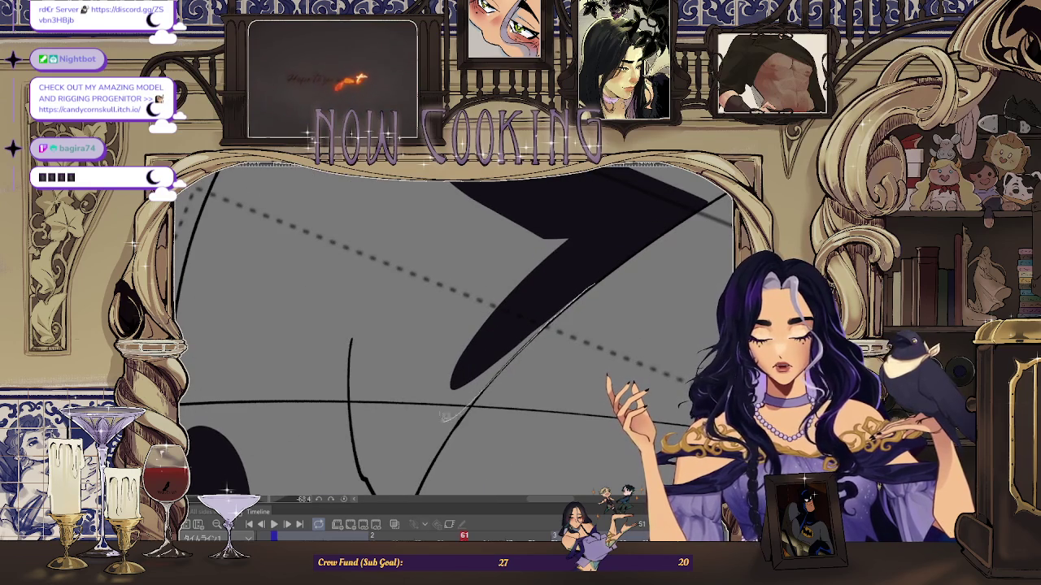
pyautogui.scroll(-2, 453, 415)
pyautogui.scroll(2, 561, 292)
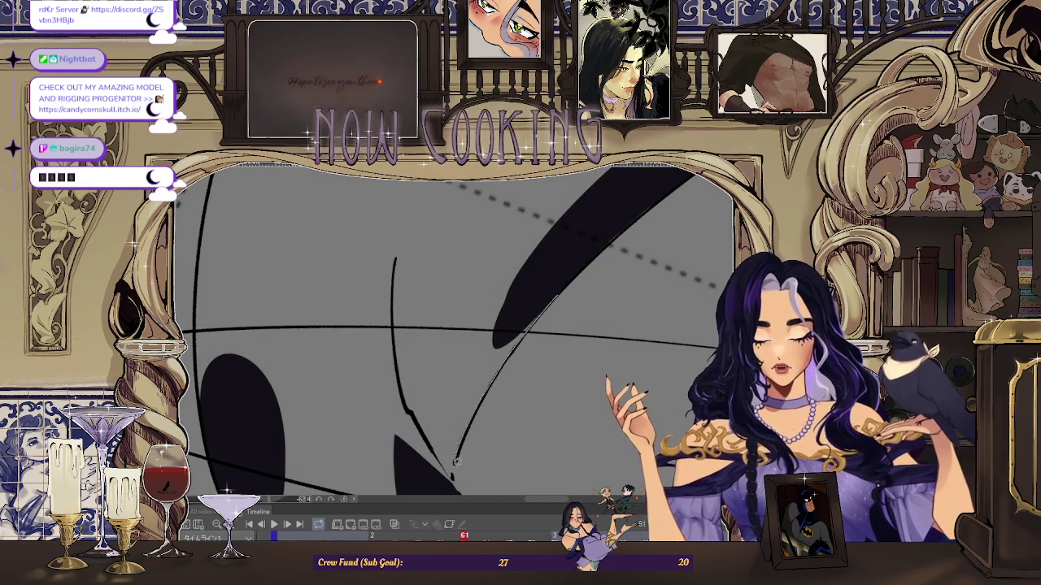
pyautogui.scroll(-3, 457, 458)
pyautogui.scroll(4, 453, 212)
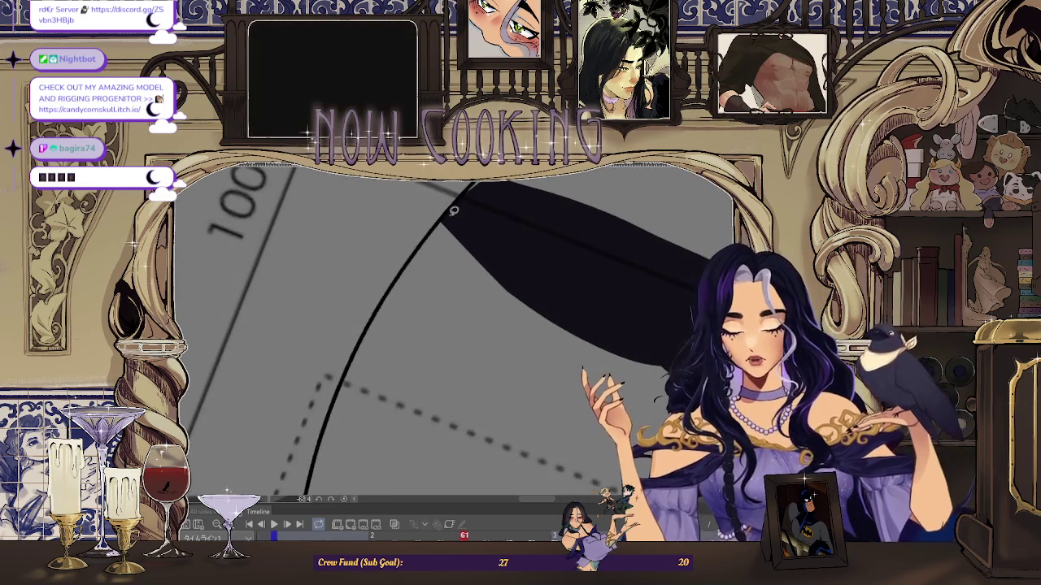
pyautogui.moveTo(490, 211); pyautogui.dragTo(486, 215)
# - Trace an outline stroke along the dark leg shape
pyautogui.scroll(2, 424, 259)
pyautogui.scroll(-2, 380, 423)
pyautogui.scroll(2, 412, 320)
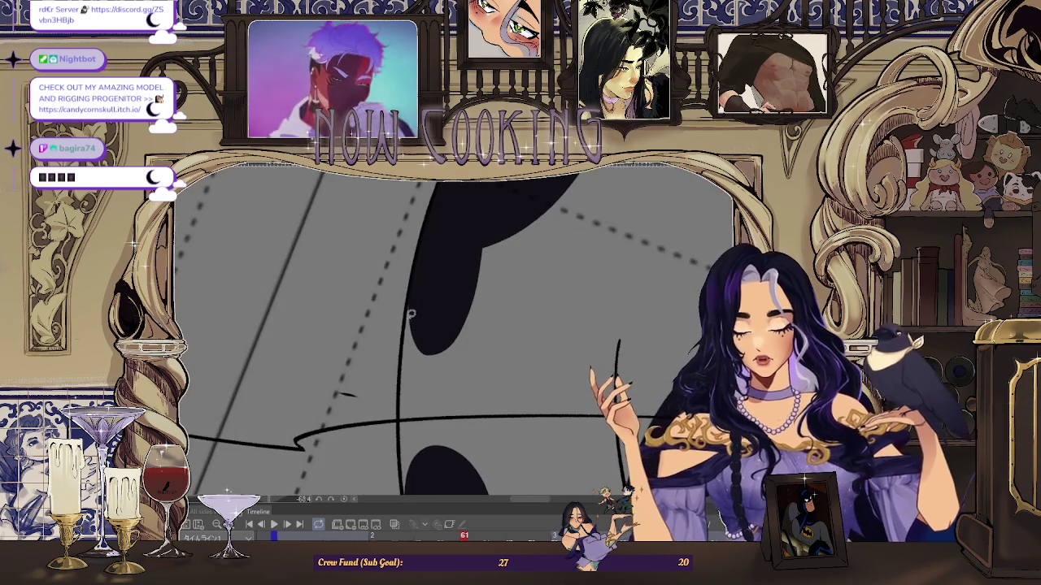
pyautogui.scroll(-2, 409, 305)
pyautogui.scroll(2, 420, 298)
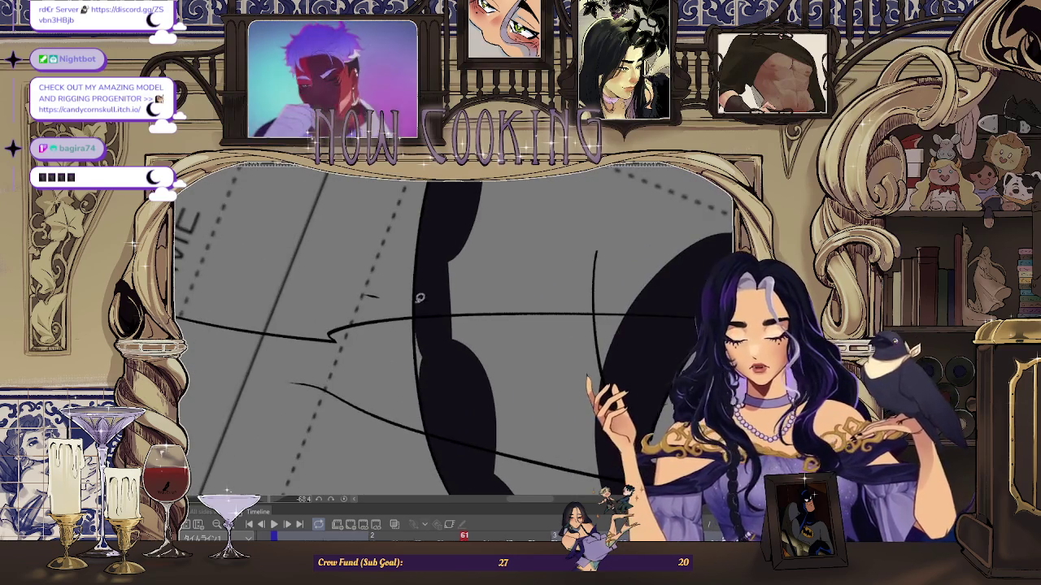
pyautogui.scroll(-2, 424, 382)
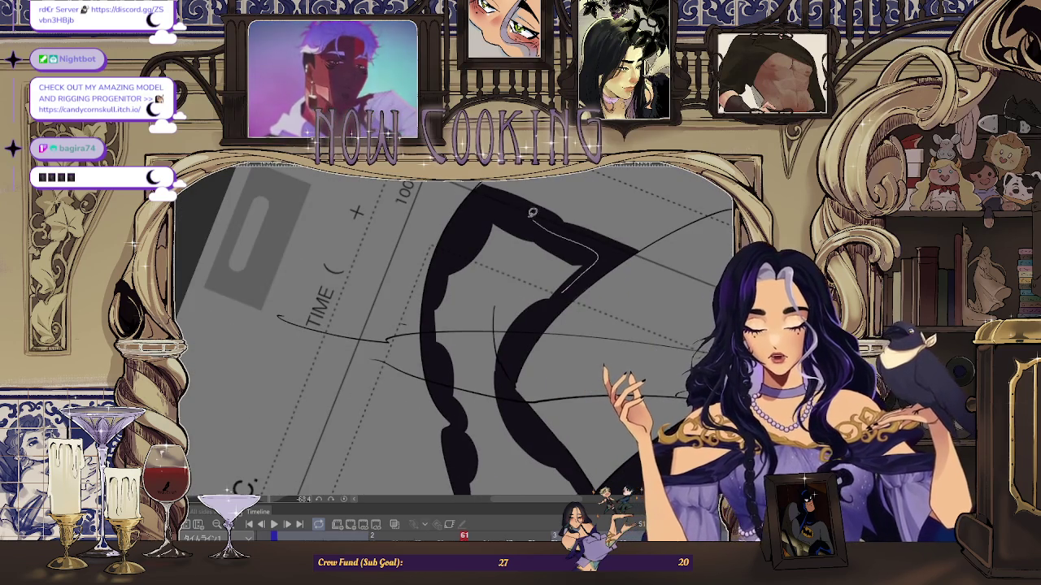
pyautogui.scroll(2, 543, 308)
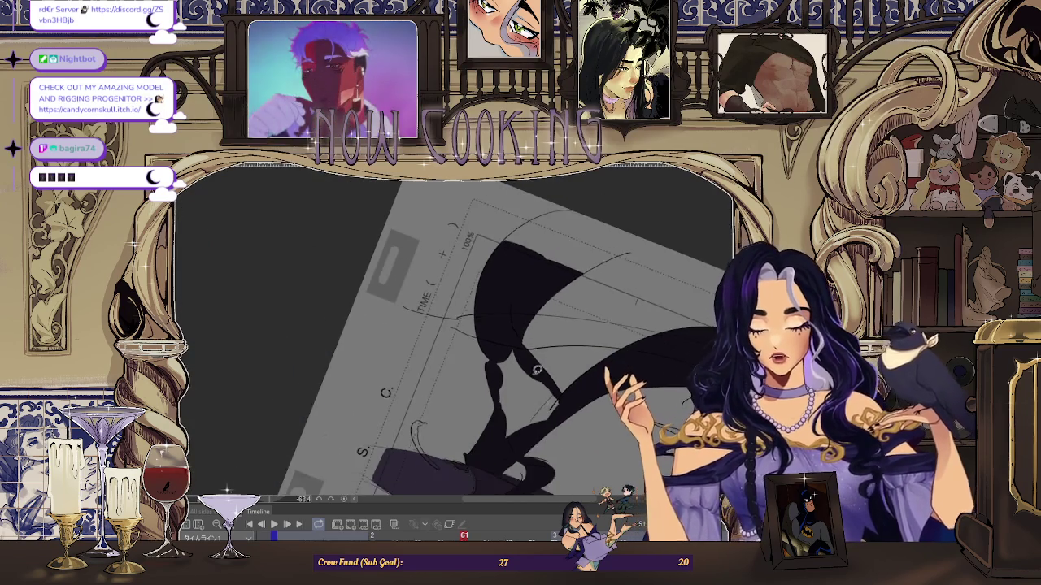
pyautogui.moveTo(460, 343); pyautogui.dragTo(465, 401)
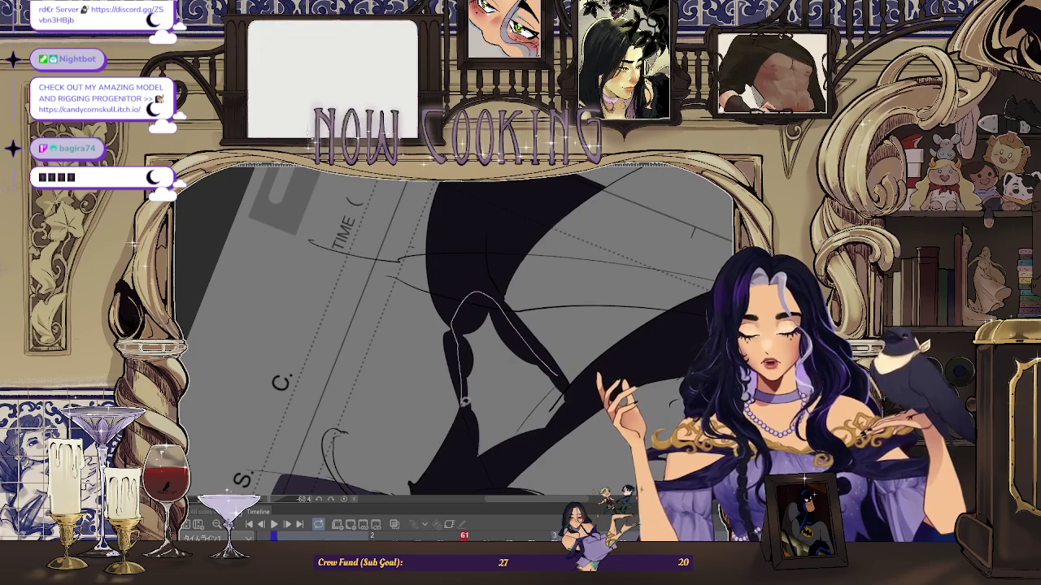
pyautogui.scroll(-3, 578, 391)
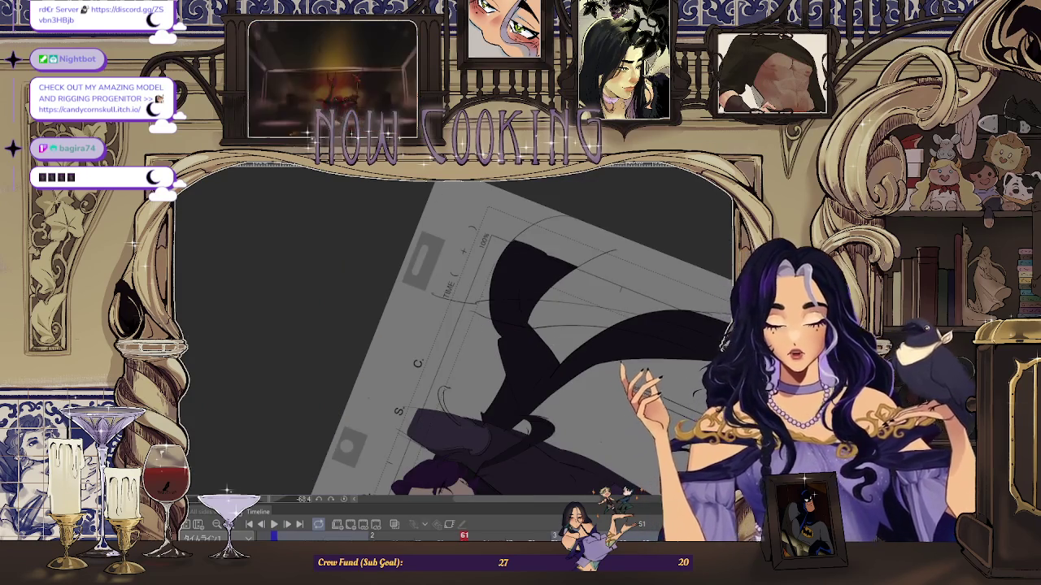
pyautogui.scroll(-3, 478, 295)
pyautogui.scroll(1, 334, 442)
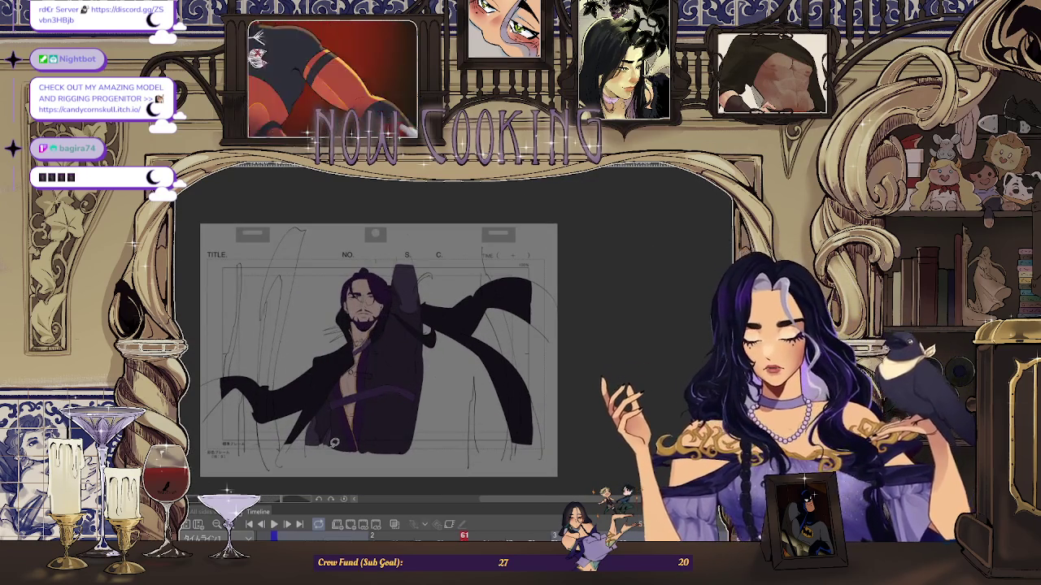
# - Play back the animation frames with the Space key
pyautogui.press('space')
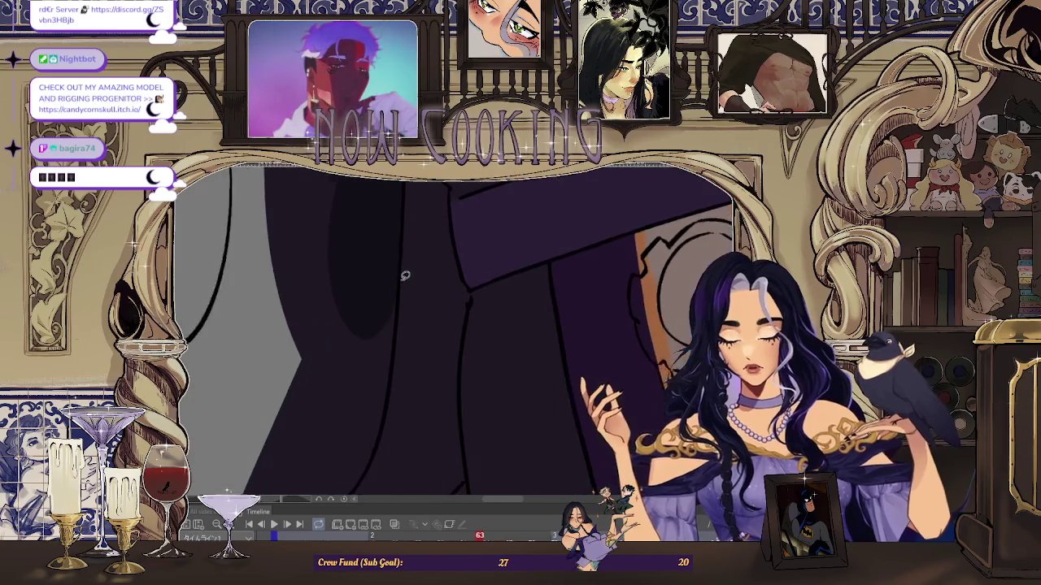
# - Lasso-fill several large sections of frame 63's coat tail dark purple, including the section across the page
pyautogui.scroll(-3, 443, 230)
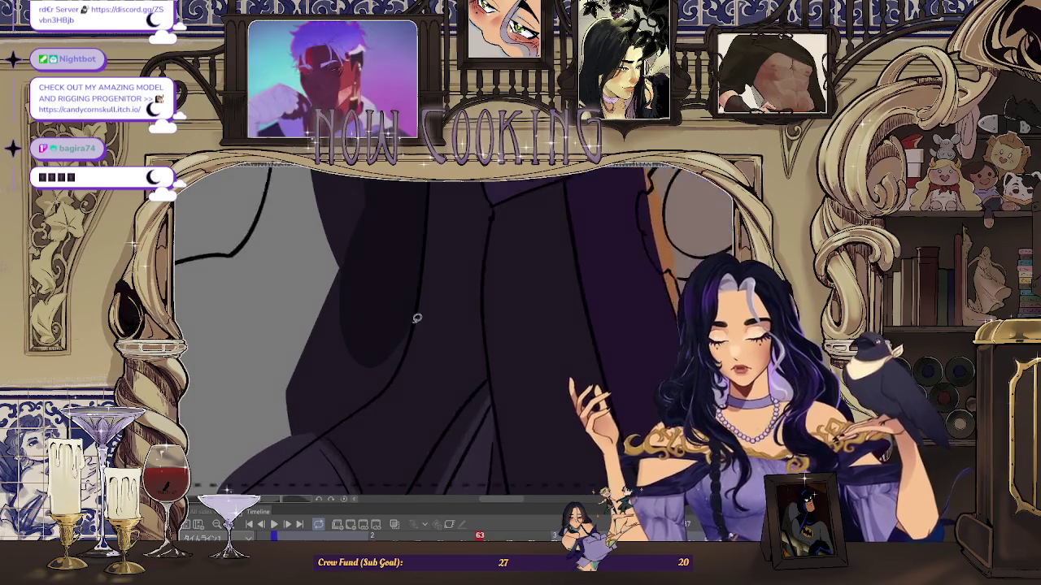
pyautogui.moveTo(332, 443); pyautogui.dragTo(301, 400)
pyautogui.moveTo(440, 258); pyautogui.dragTo(229, 351)
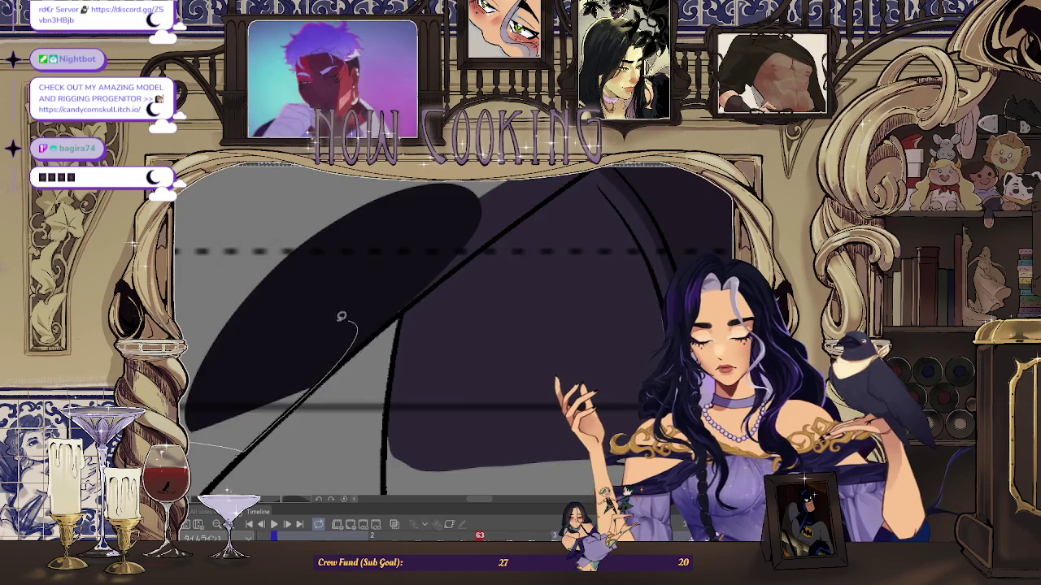
pyautogui.moveTo(359, 319); pyautogui.dragTo(259, 404)
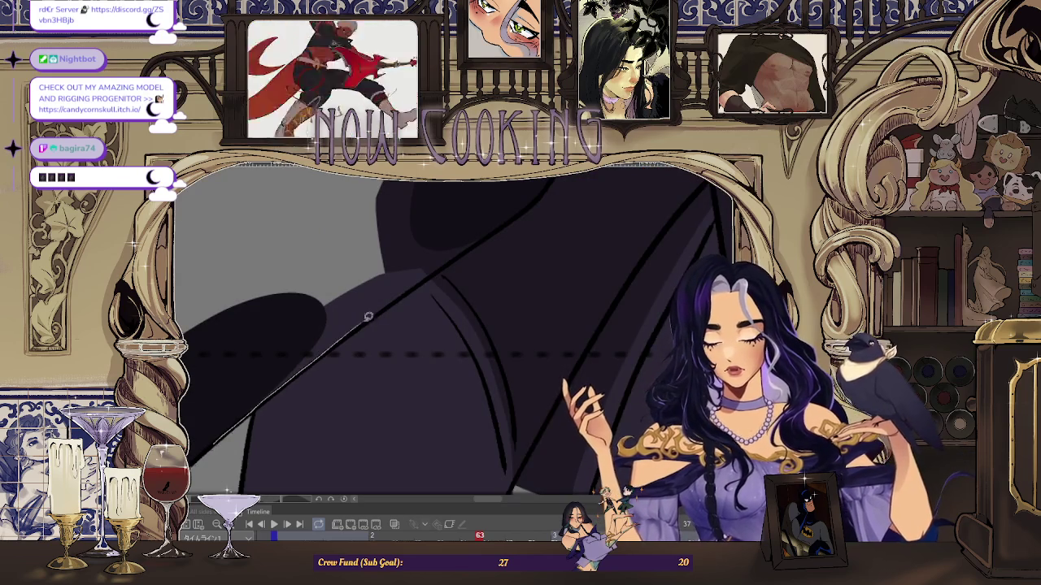
pyautogui.moveTo(352, 238)
pyautogui.mouseDown()
pyautogui.moveTo(309, 360)
pyautogui.moveTo(241, 416)
pyautogui.mouseUp()
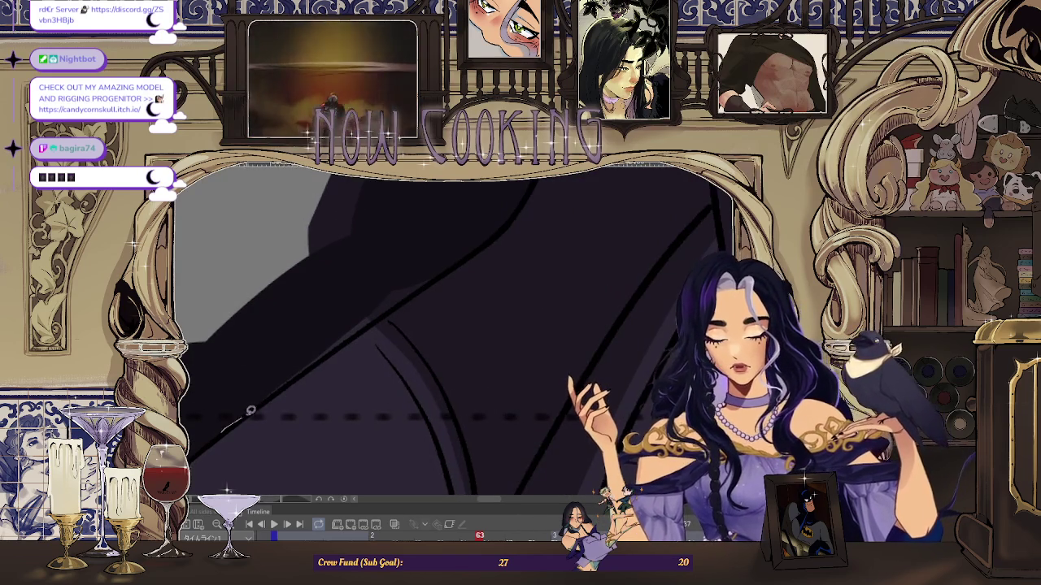
pyautogui.moveTo(409, 257); pyautogui.dragTo(334, 319)
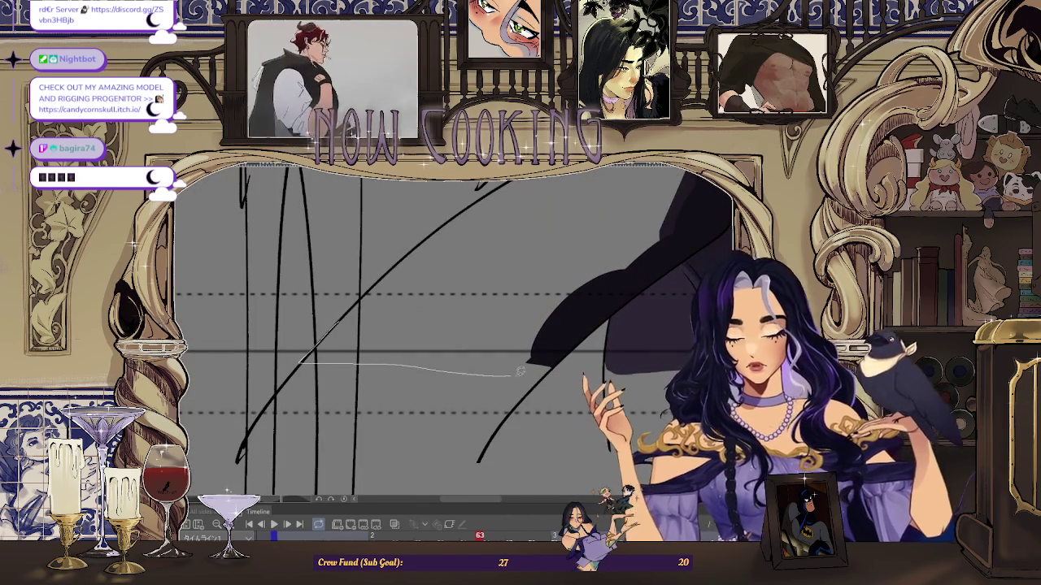
pyautogui.moveTo(342, 360); pyautogui.dragTo(561, 362)
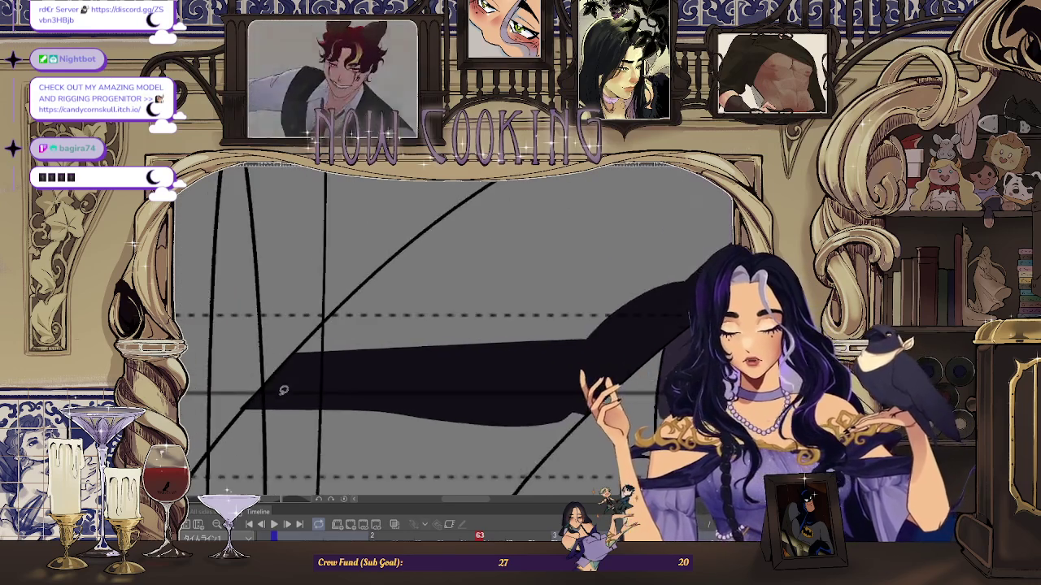
# - Rotate, pan and zoom the view from the coat tail up toward the head to review the fills
pyautogui.moveTo(335, 418); pyautogui.dragTo(294, 345)
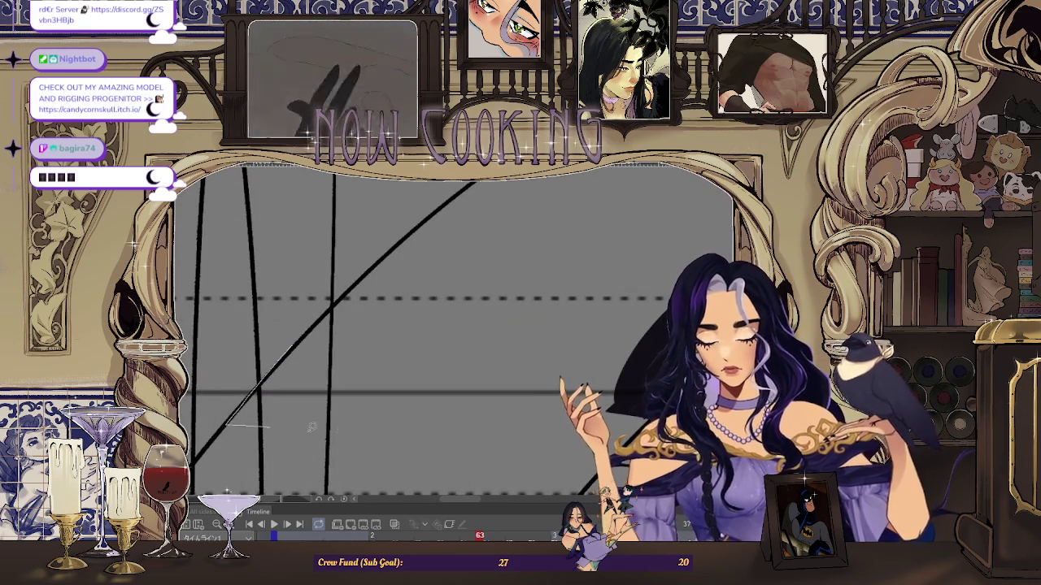
pyautogui.moveTo(283, 423)
pyautogui.mouseDown()
pyautogui.moveTo(350, 303)
pyautogui.moveTo(301, 376)
pyautogui.mouseUp()
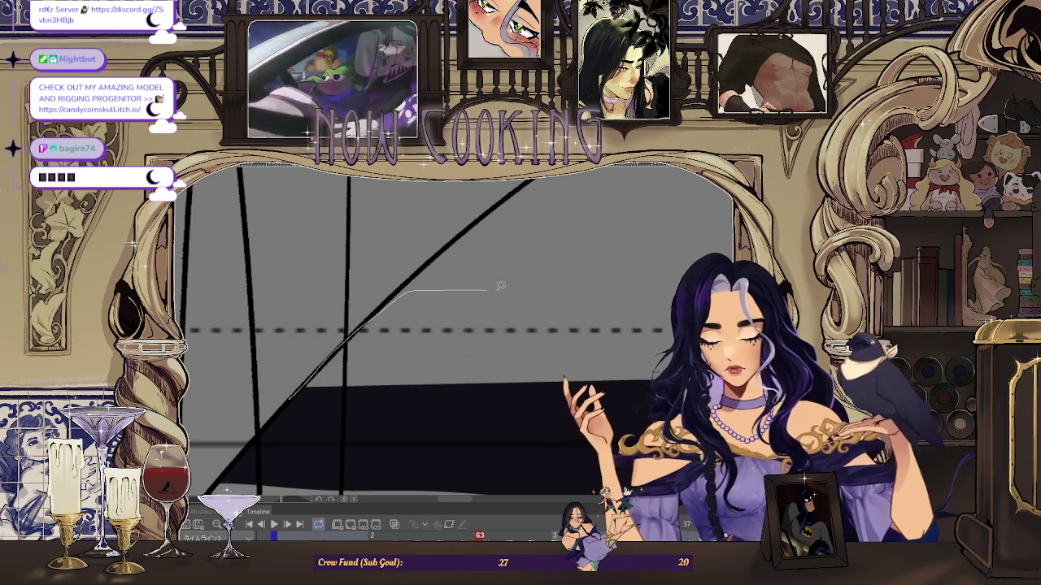
pyautogui.moveTo(418, 442); pyautogui.dragTo(363, 425)
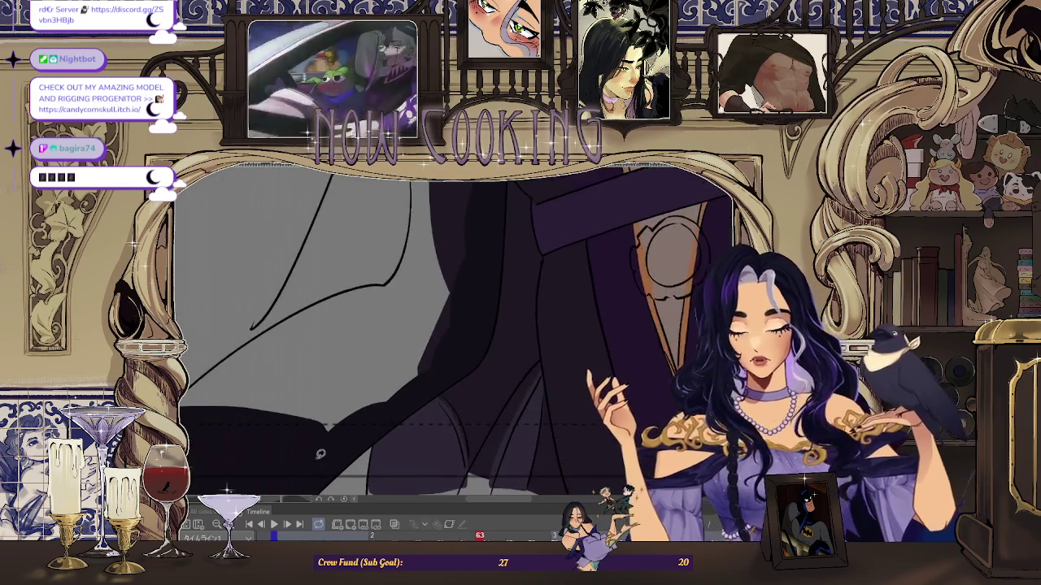
pyautogui.moveTo(280, 410); pyautogui.dragTo(227, 440)
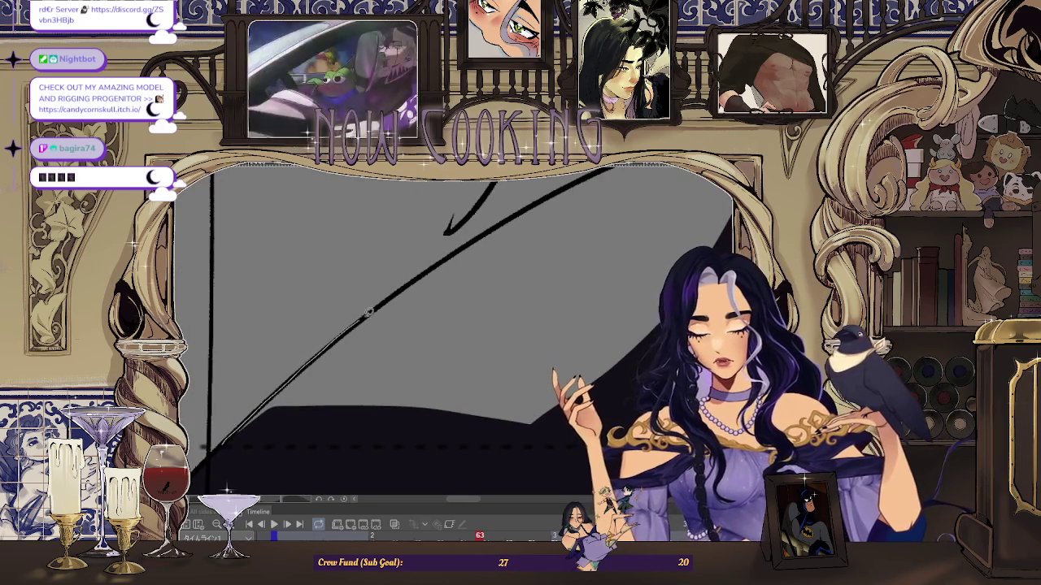
pyautogui.moveTo(545, 444); pyautogui.dragTo(235, 412)
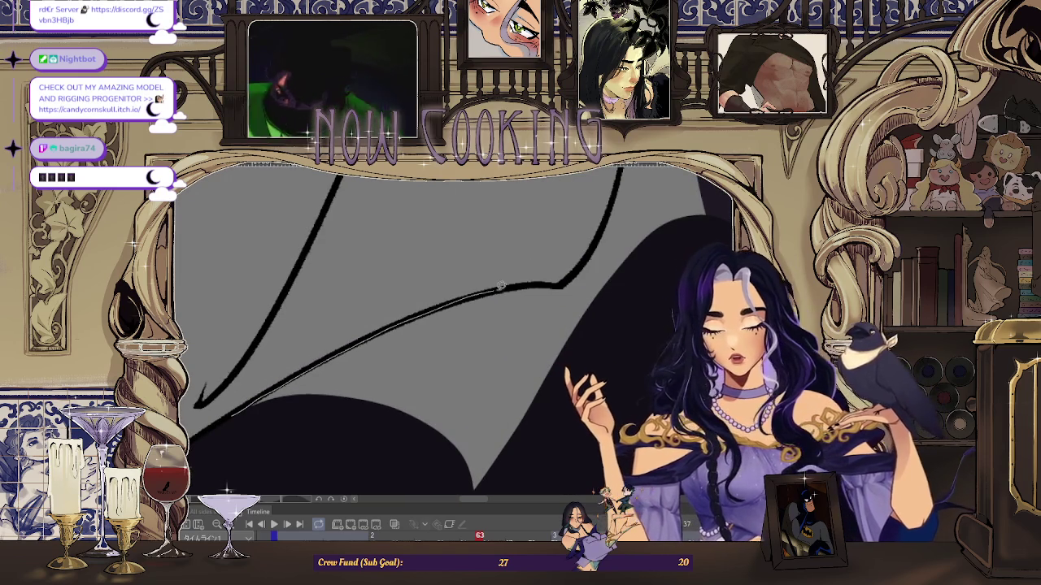
pyautogui.moveTo(293, 462)
pyautogui.mouseDown()
pyautogui.moveTo(491, 294)
pyautogui.moveTo(466, 342)
pyautogui.moveTo(462, 298)
pyautogui.mouseUp()
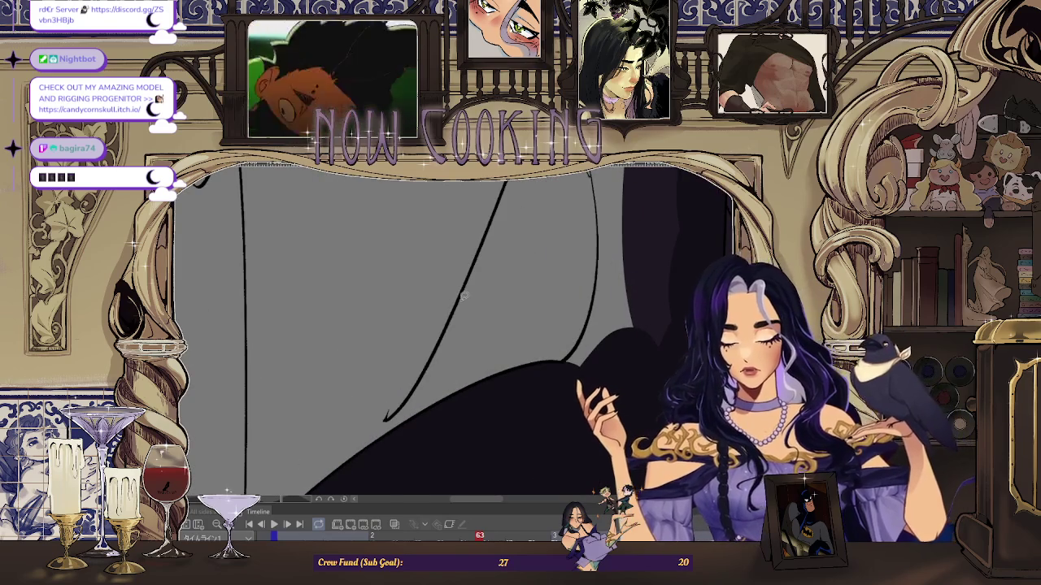
pyautogui.moveTo(400, 407); pyautogui.dragTo(470, 234)
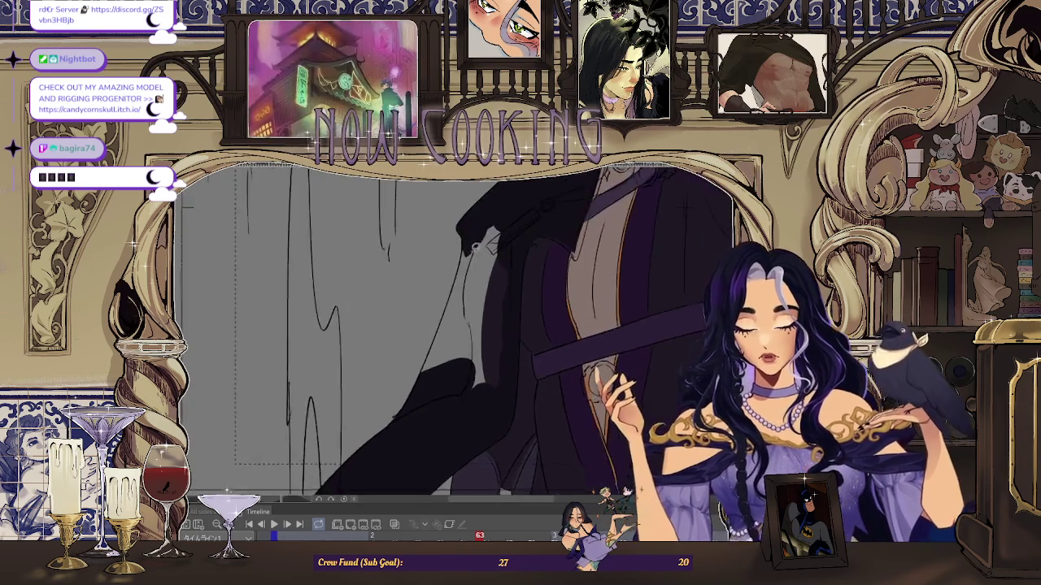
pyautogui.moveTo(456, 419)
pyautogui.mouseDown()
pyautogui.moveTo(546, 188)
pyautogui.moveTo(546, 228)
pyautogui.mouseUp()
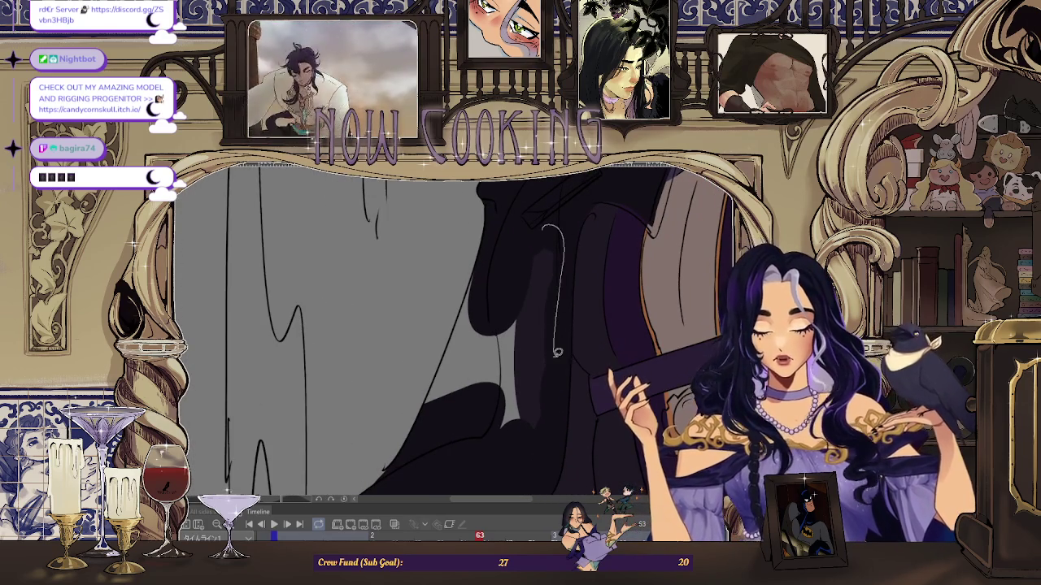
pyautogui.moveTo(480, 370); pyautogui.dragTo(485, 245)
pyautogui.moveTo(457, 318)
pyautogui.mouseDown()
pyautogui.moveTo(539, 216)
pyautogui.moveTo(494, 311)
pyautogui.mouseUp()
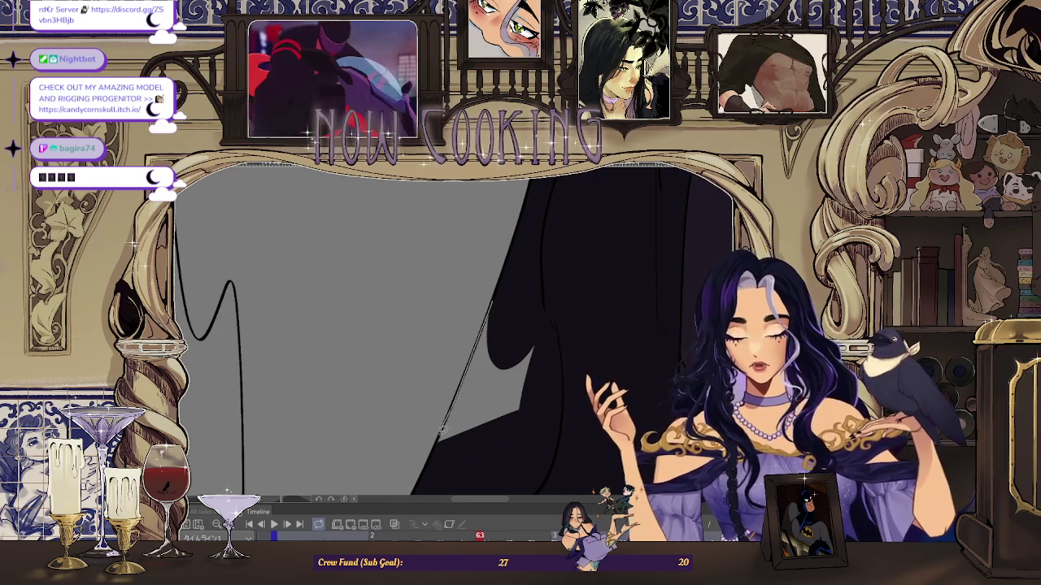
pyautogui.scroll(-2, 570, 287)
pyautogui.scroll(-2, 585, 301)
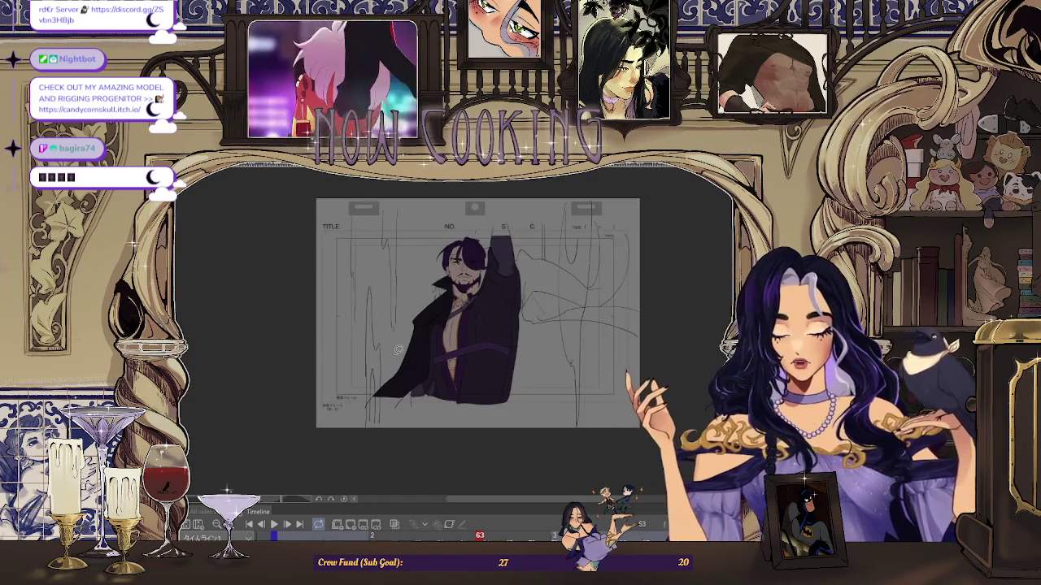
pyautogui.scroll(1, 601, 317)
pyautogui.scroll(1, 504, 325)
pyautogui.scroll(2, 400, 340)
pyautogui.scroll(-2, 400, 341)
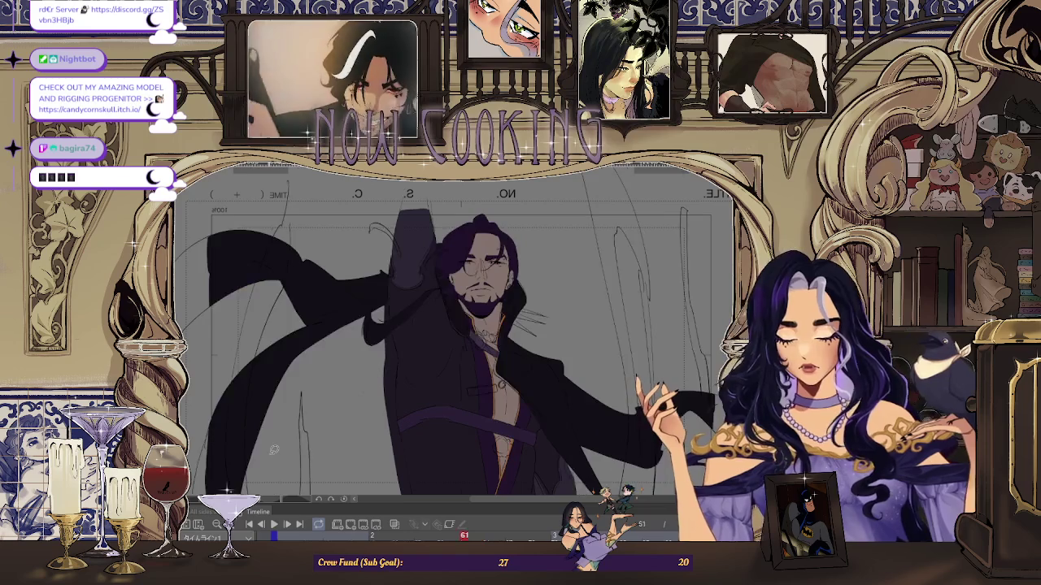
pyautogui.scroll(1, 407, 259)
pyautogui.scroll(1, 407, 258)
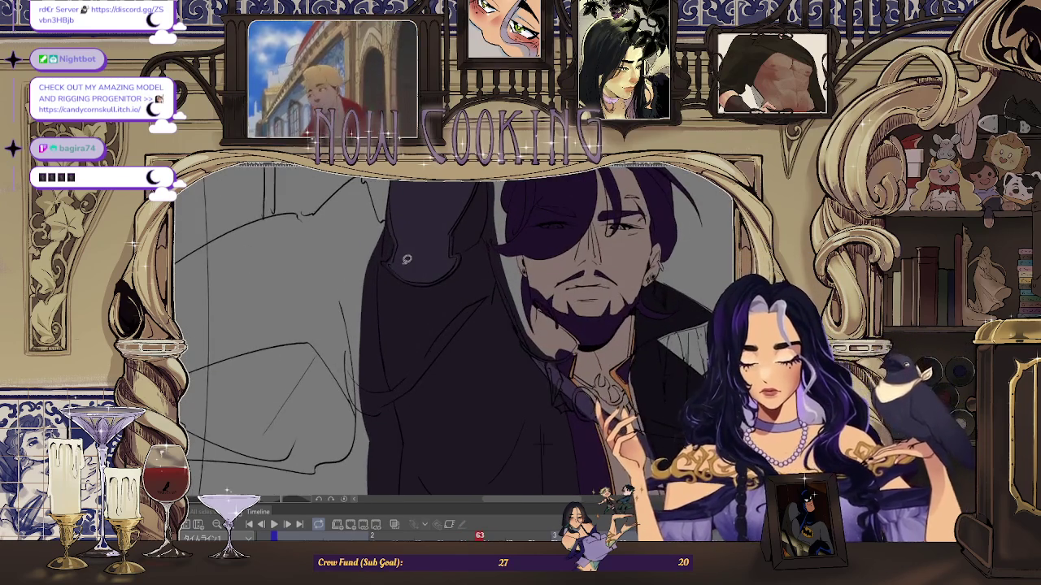
pyautogui.scroll(-1, 399, 273)
pyautogui.scroll(-1, 399, 277)
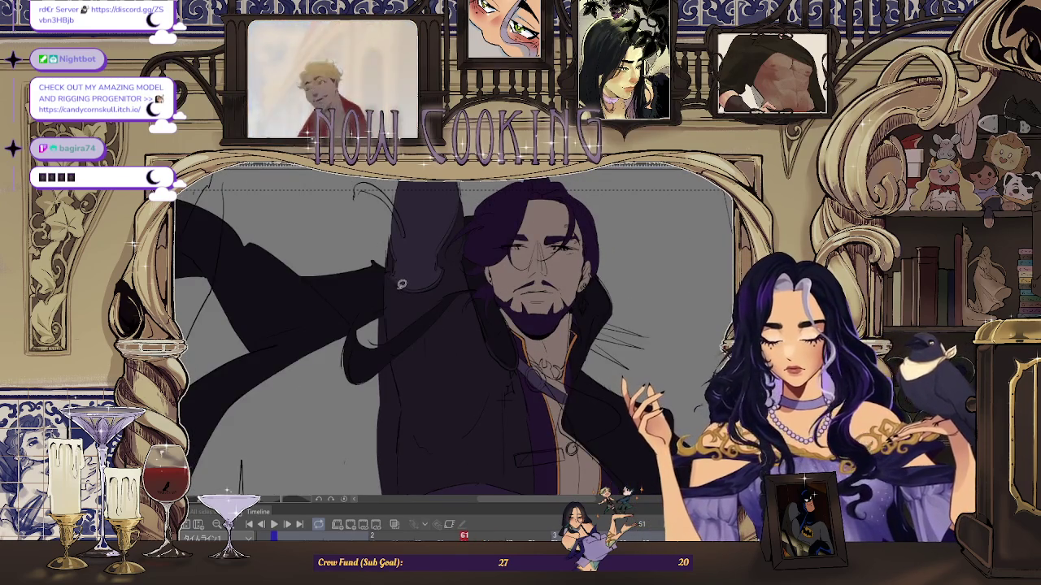
pyautogui.scroll(-1, 401, 285)
pyautogui.scroll(1, 398, 293)
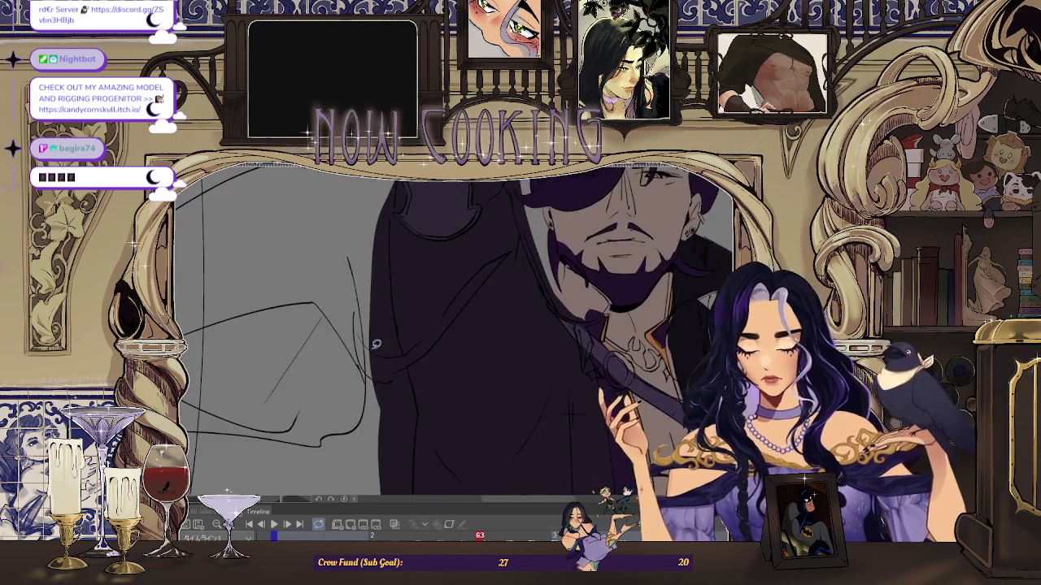
pyautogui.scroll(-2, 396, 320)
pyautogui.scroll(1, 372, 353)
pyautogui.scroll(1, 368, 358)
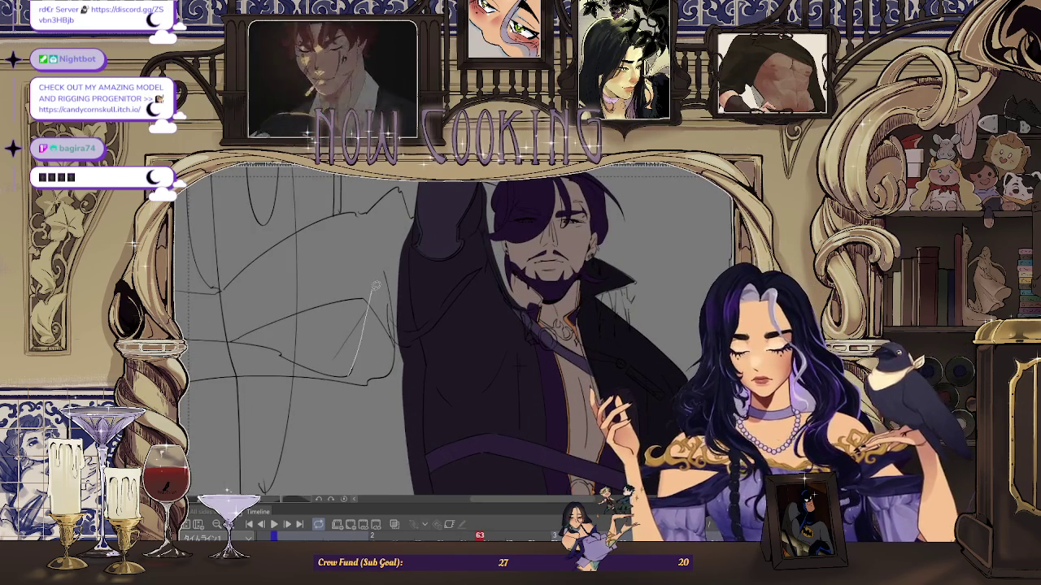
# - Mirror the canvas view horizontally with H, then zoom in close on the coat tail
pyautogui.scroll(1, 390, 366)
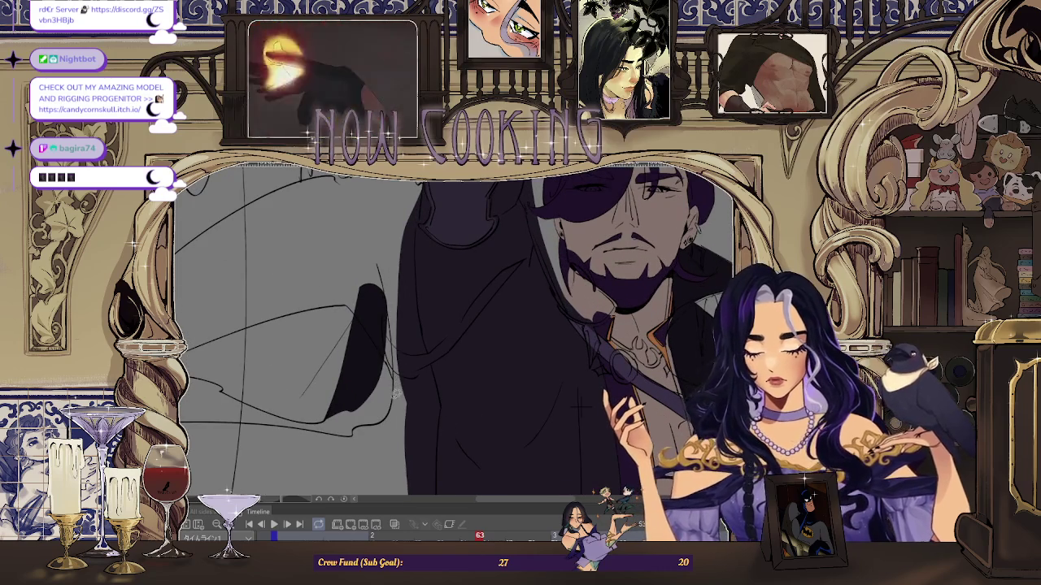
pyautogui.scroll(-1, 400, 349)
pyautogui.scroll(1, 405, 309)
pyautogui.scroll(1, 410, 257)
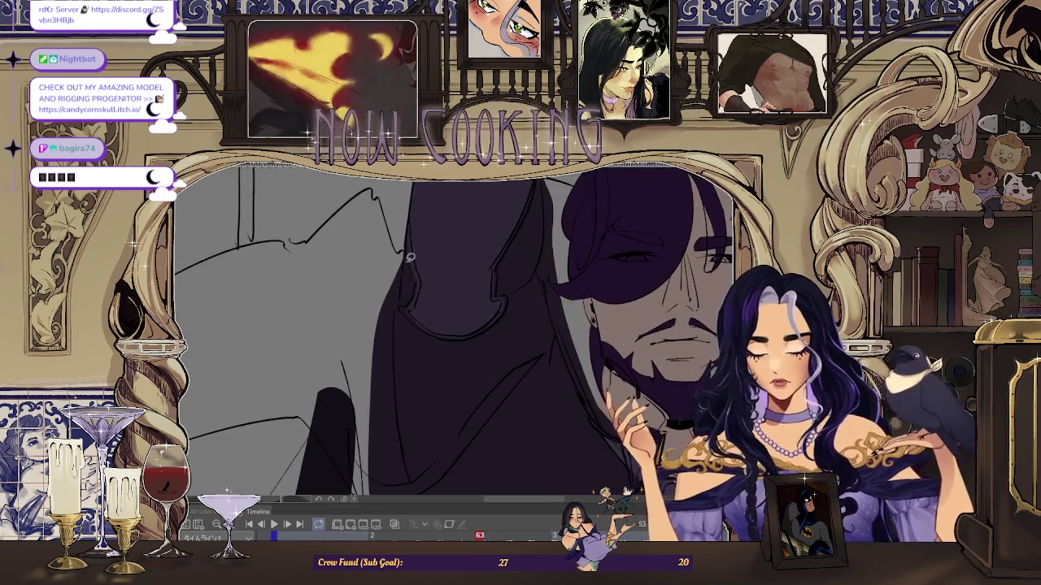
pyautogui.scroll(-1, 362, 286)
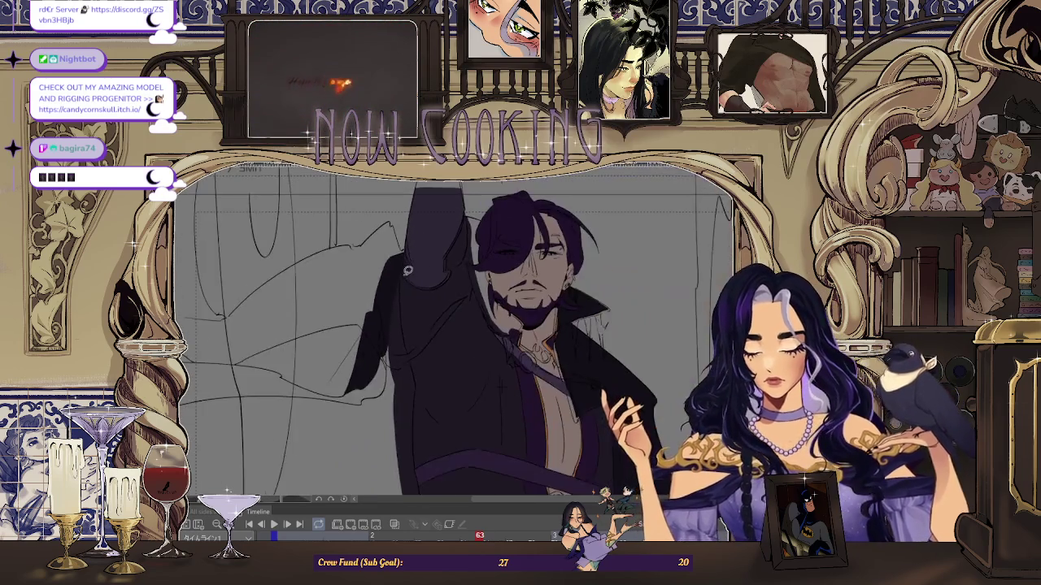
pyautogui.scroll(1, 407, 272)
pyautogui.scroll(1, 401, 291)
pyautogui.scroll(-1, 401, 291)
pyautogui.scroll(-1, 456, 245)
pyautogui.scroll(1, 415, 262)
pyautogui.scroll(-1, 409, 260)
pyautogui.scroll(1, 399, 300)
pyautogui.scroll(-1, 357, 360)
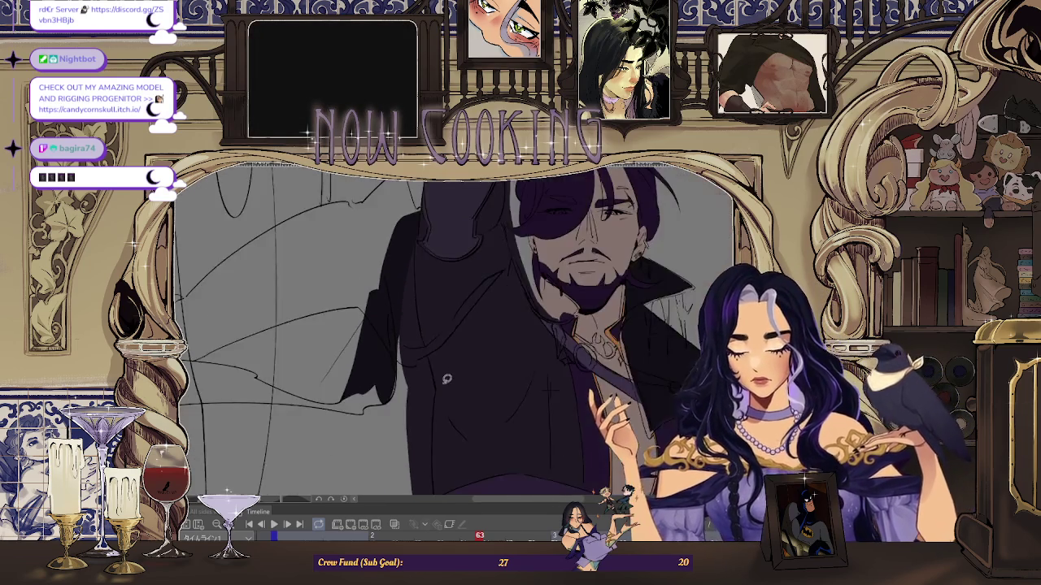
pyautogui.scroll(-1, 358, 360)
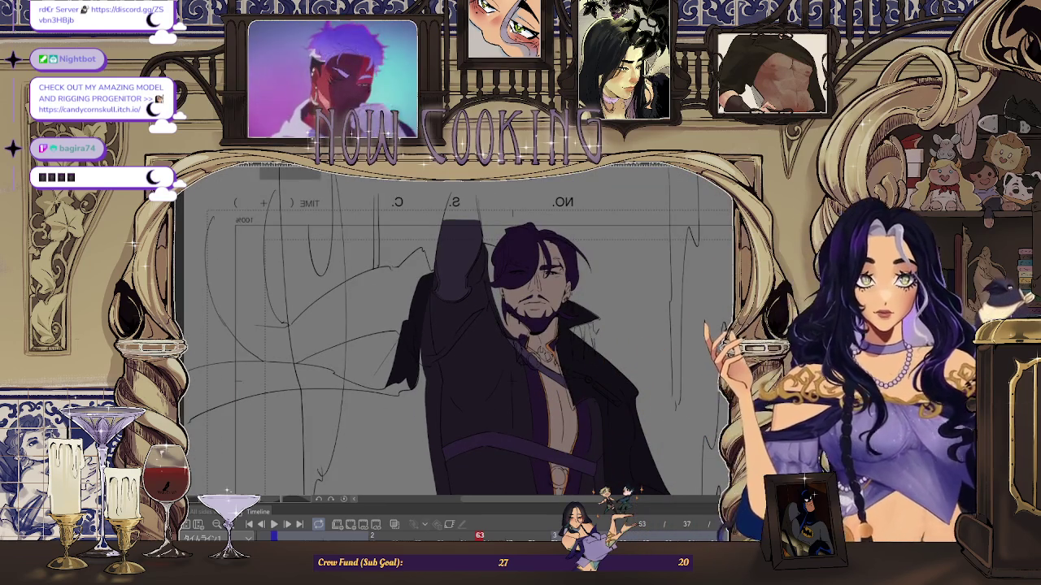
pyautogui.press('h')
pyautogui.scroll(-2, 615, 305)
pyautogui.scroll(2, 545, 239)
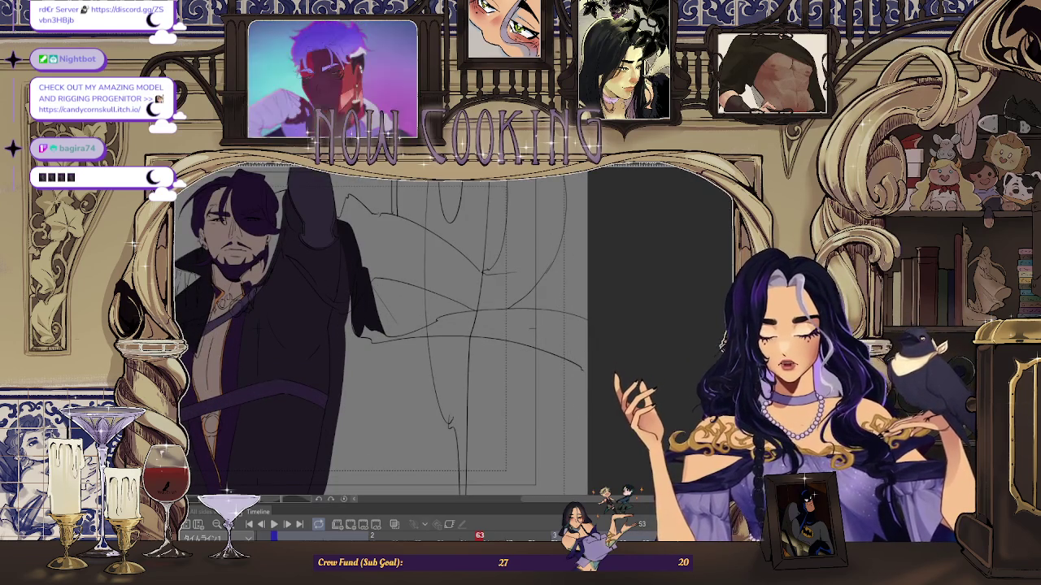
pyautogui.scroll(2, 451, 334)
pyautogui.scroll(2, 451, 333)
pyautogui.scroll(2, 450, 233)
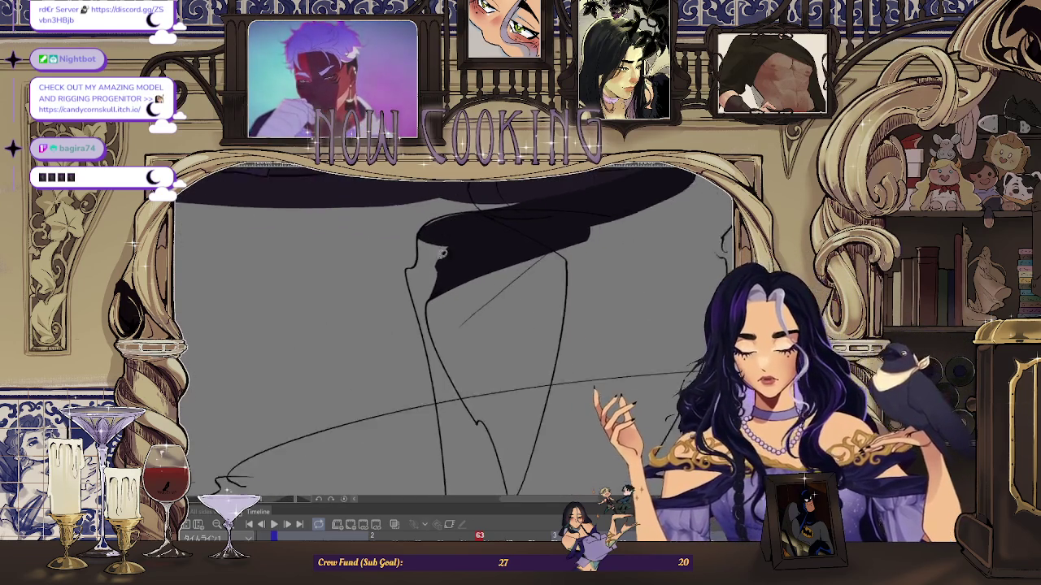
pyautogui.scroll(2, 449, 227)
pyautogui.scroll(2, 455, 211)
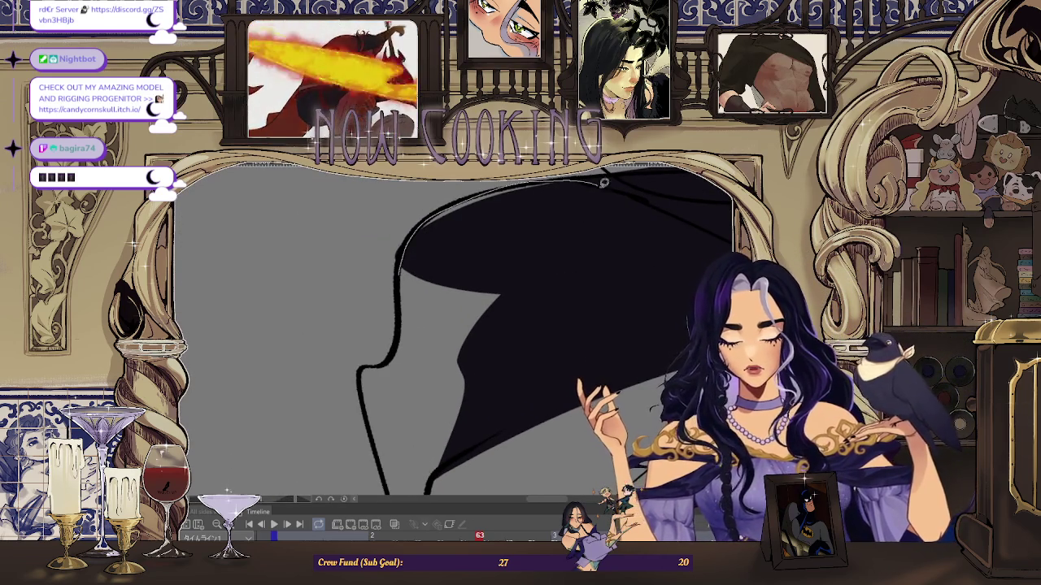
# - Fill the coat tail's upper-left edge and a large adjoining area dark, extending it upward
pyautogui.moveTo(569, 182); pyautogui.dragTo(400, 268)
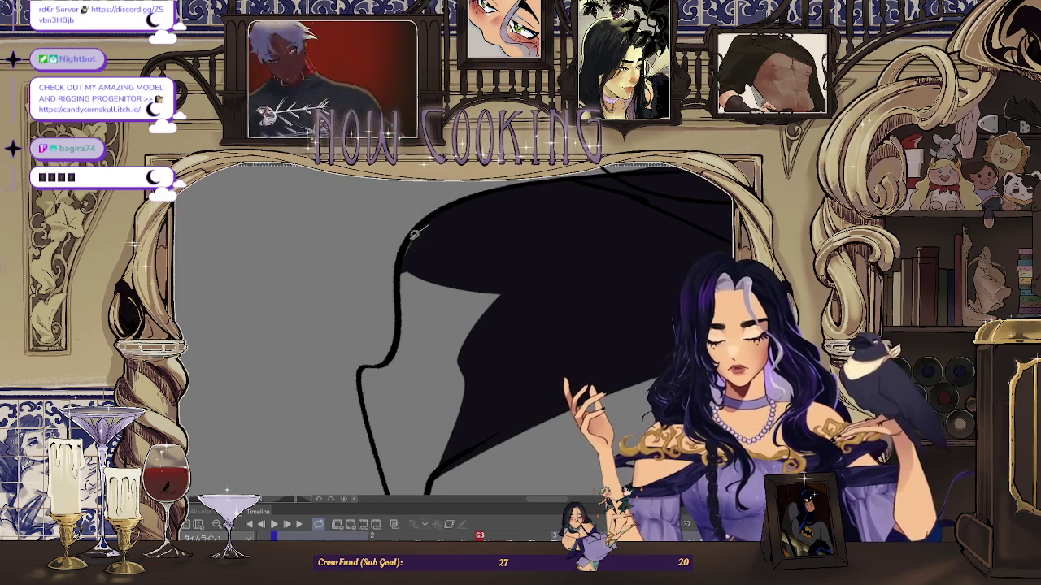
pyautogui.moveTo(520, 214); pyautogui.dragTo(439, 288)
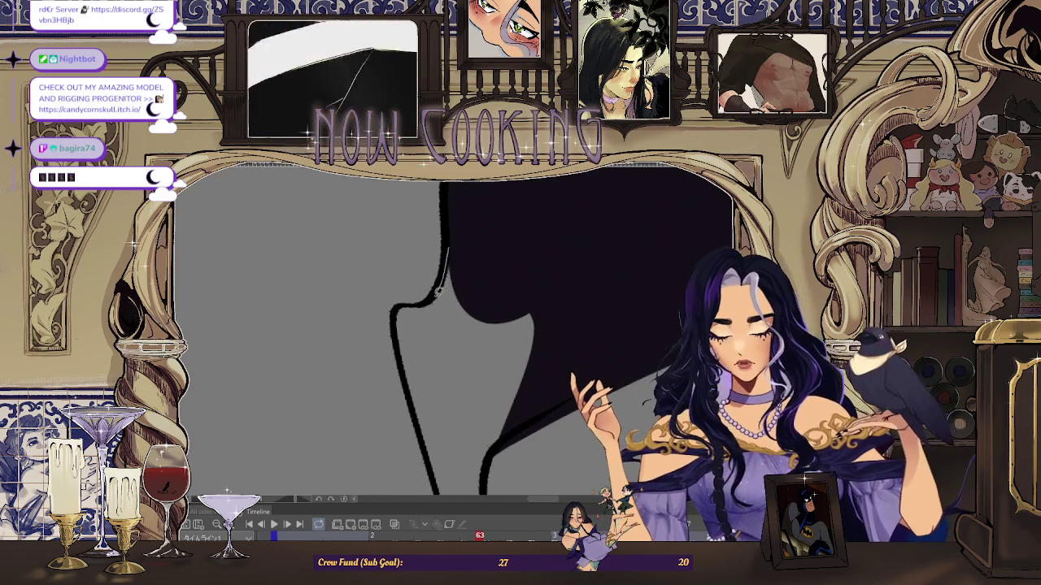
pyautogui.moveTo(524, 297)
pyautogui.mouseDown()
pyautogui.moveTo(534, 344)
pyautogui.moveTo(499, 324)
pyautogui.mouseUp()
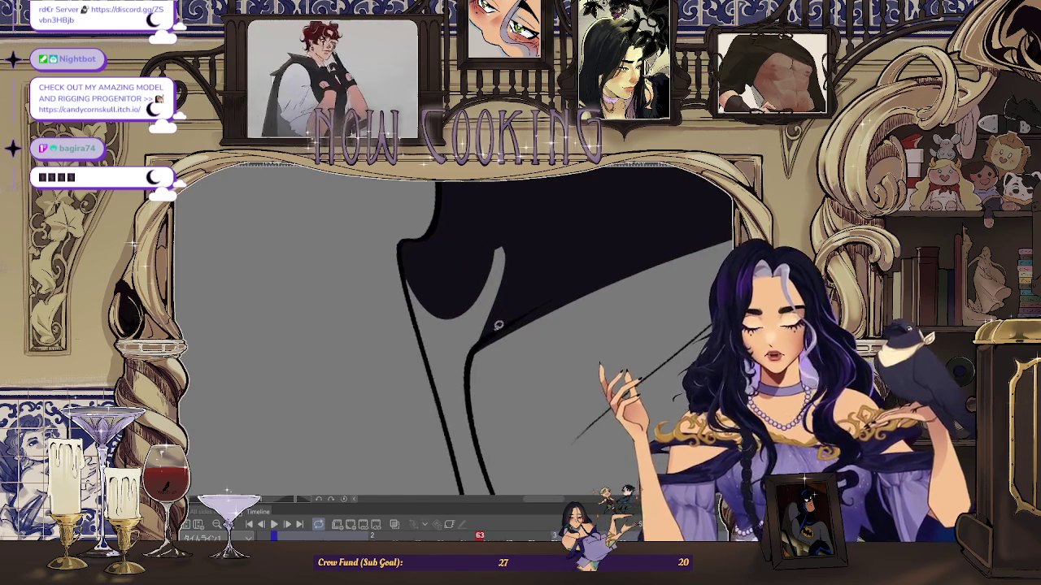
pyautogui.moveTo(497, 221); pyautogui.dragTo(410, 298)
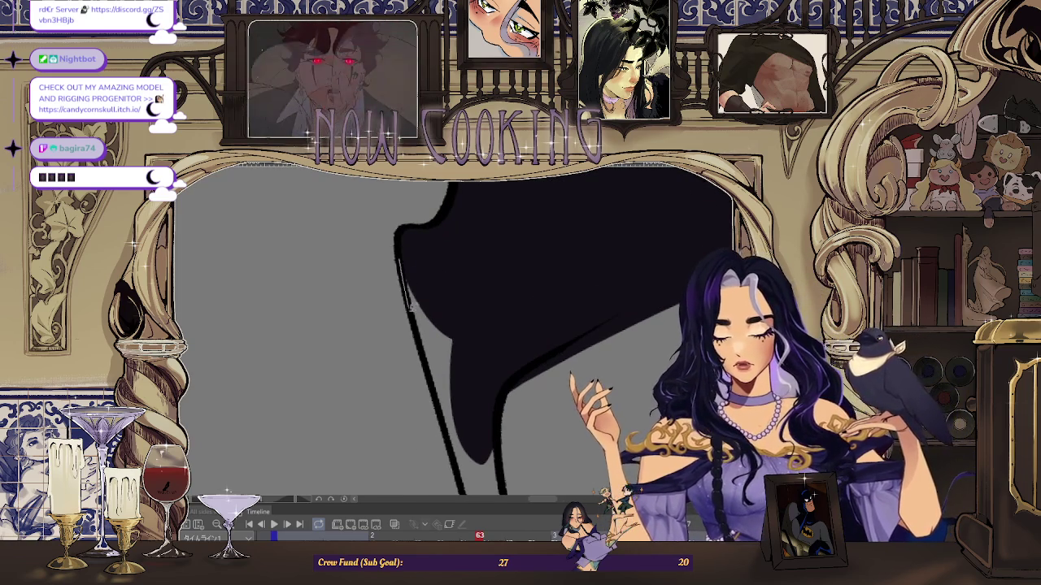
pyautogui.moveTo(491, 397); pyautogui.dragTo(459, 263)
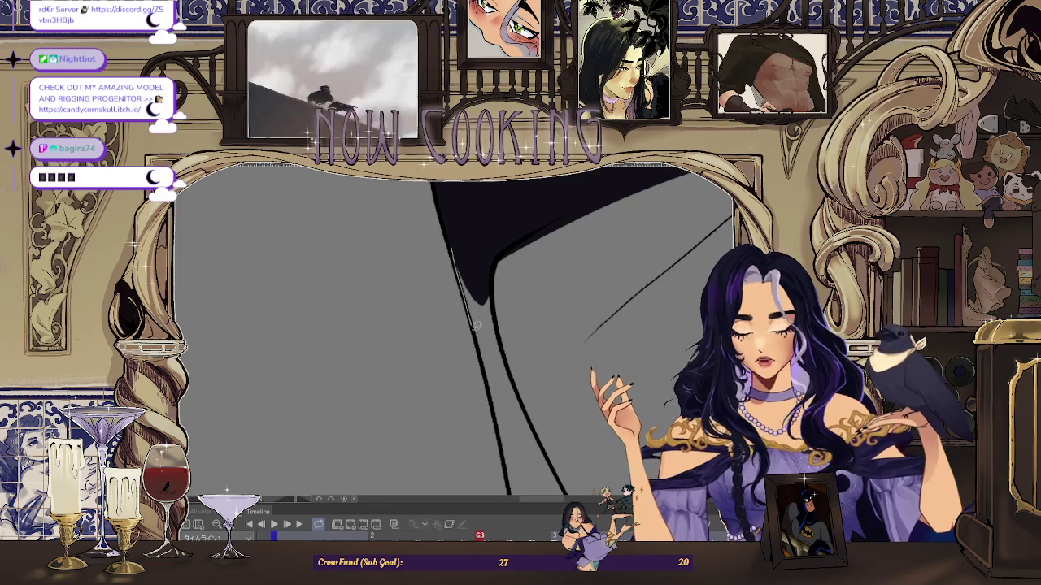
pyautogui.moveTo(474, 219)
pyautogui.mouseDown()
pyautogui.moveTo(508, 313)
pyautogui.moveTo(470, 388)
pyautogui.mouseUp()
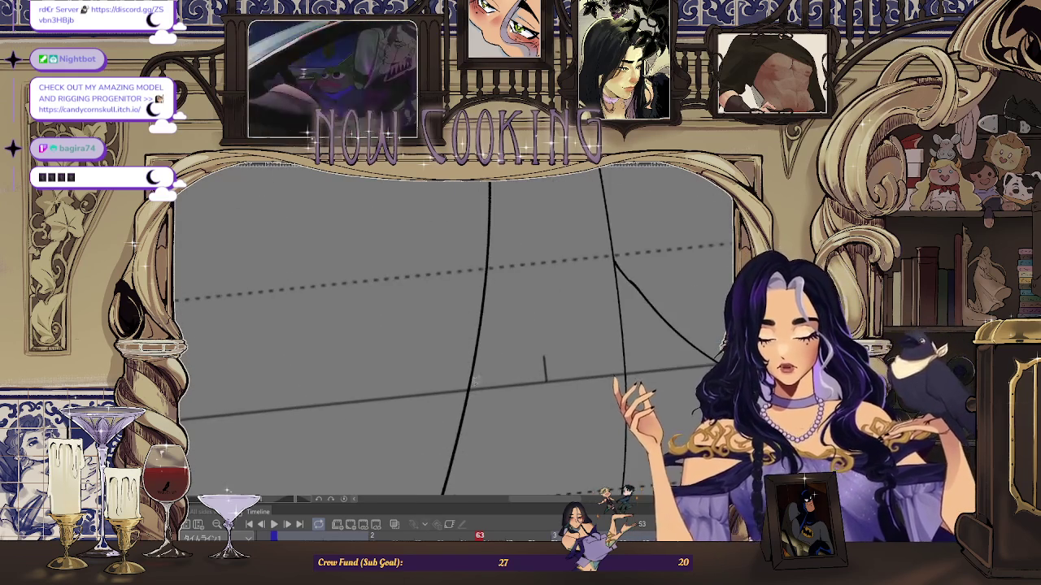
pyautogui.moveTo(628, 380); pyautogui.dragTo(615, 291)
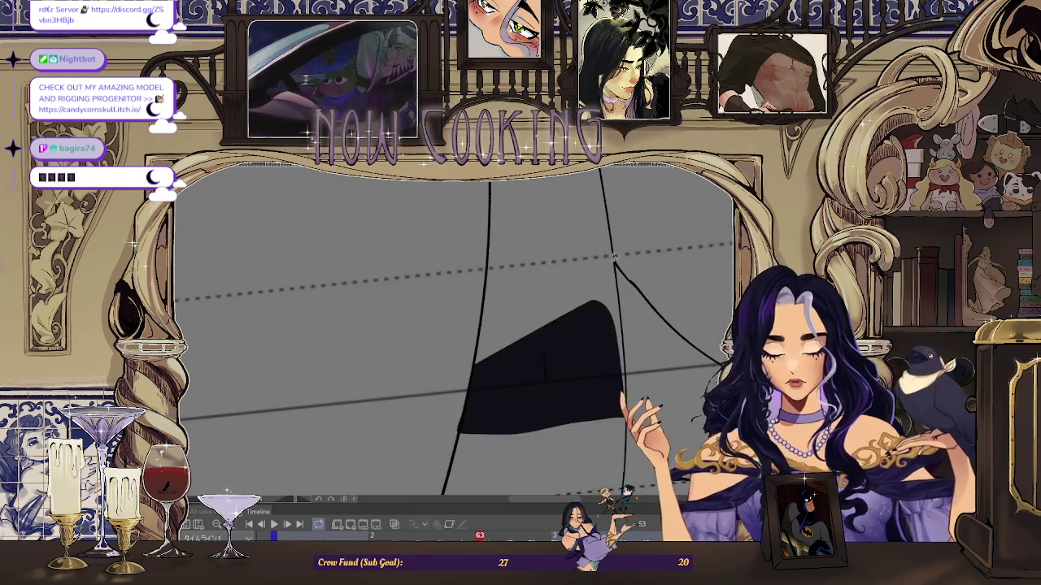
pyautogui.moveTo(576, 244); pyautogui.dragTo(605, 280)
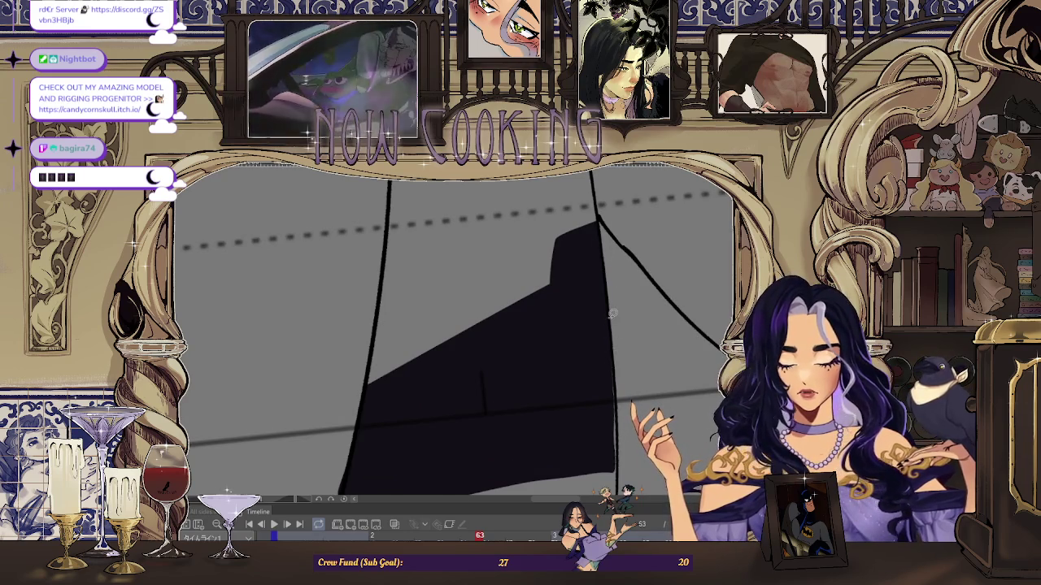
# - Fill further dark patches, the oval section and the outlined region to close the tail's remaining gap
pyautogui.moveTo(606, 358); pyautogui.dragTo(489, 231)
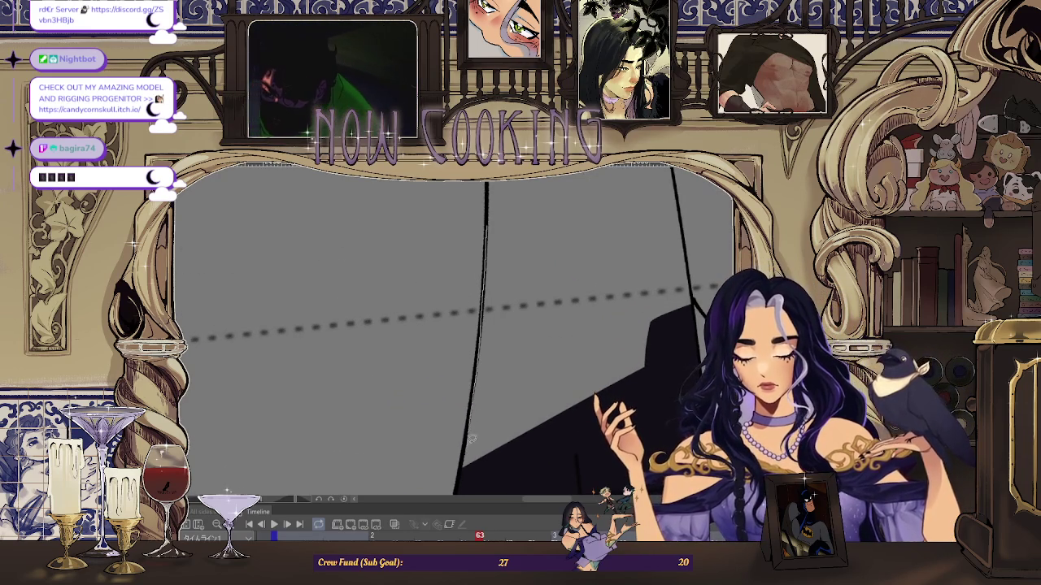
pyautogui.moveTo(545, 439)
pyautogui.mouseDown()
pyautogui.moveTo(485, 408)
pyautogui.moveTo(602, 278)
pyautogui.mouseUp()
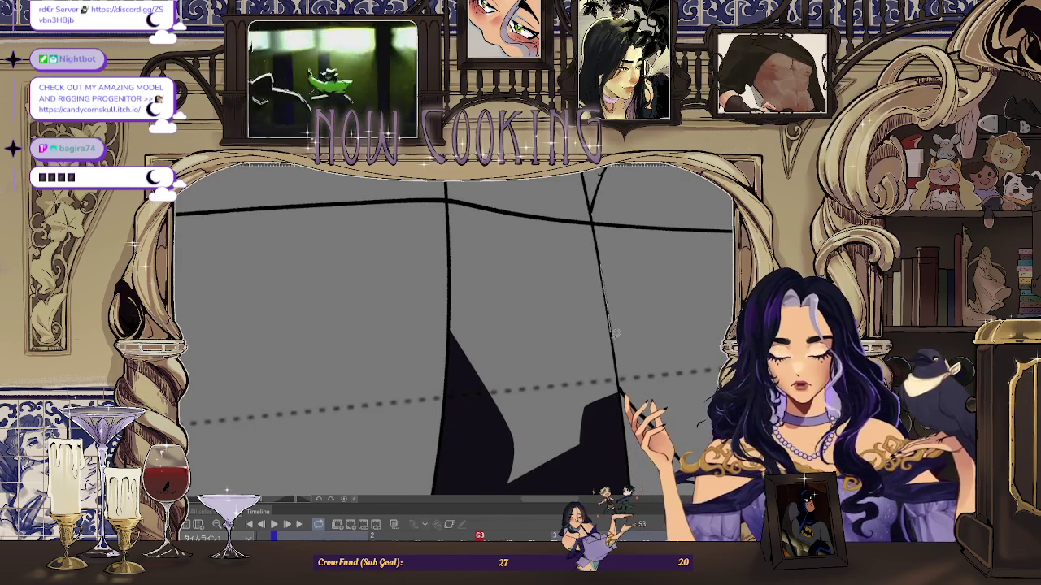
pyautogui.moveTo(518, 491)
pyautogui.mouseDown()
pyautogui.moveTo(535, 274)
pyautogui.moveTo(495, 244)
pyautogui.moveTo(473, 250)
pyautogui.mouseUp()
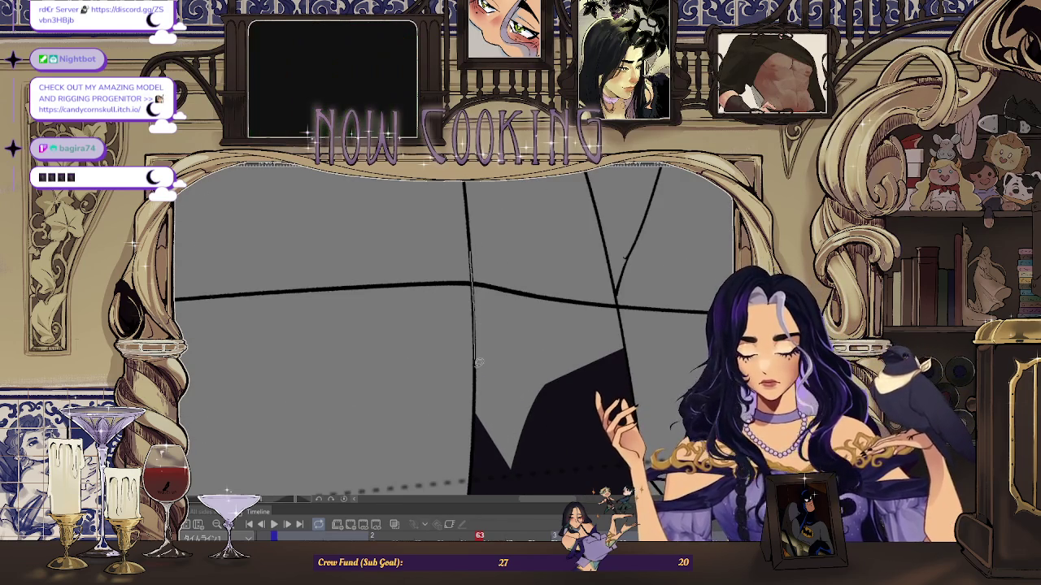
pyautogui.moveTo(555, 466); pyautogui.dragTo(538, 217)
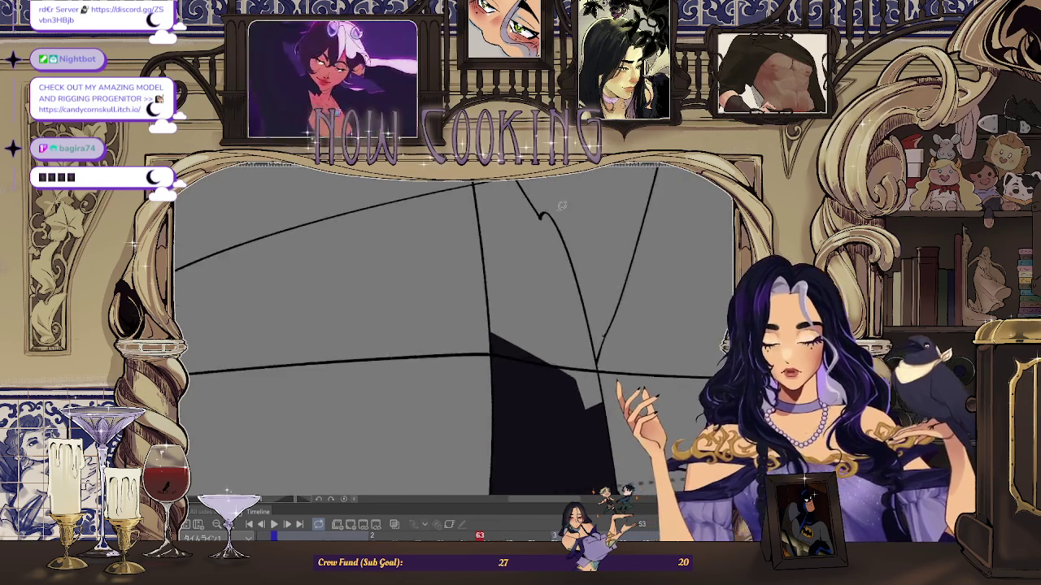
pyautogui.moveTo(583, 368); pyautogui.dragTo(549, 217)
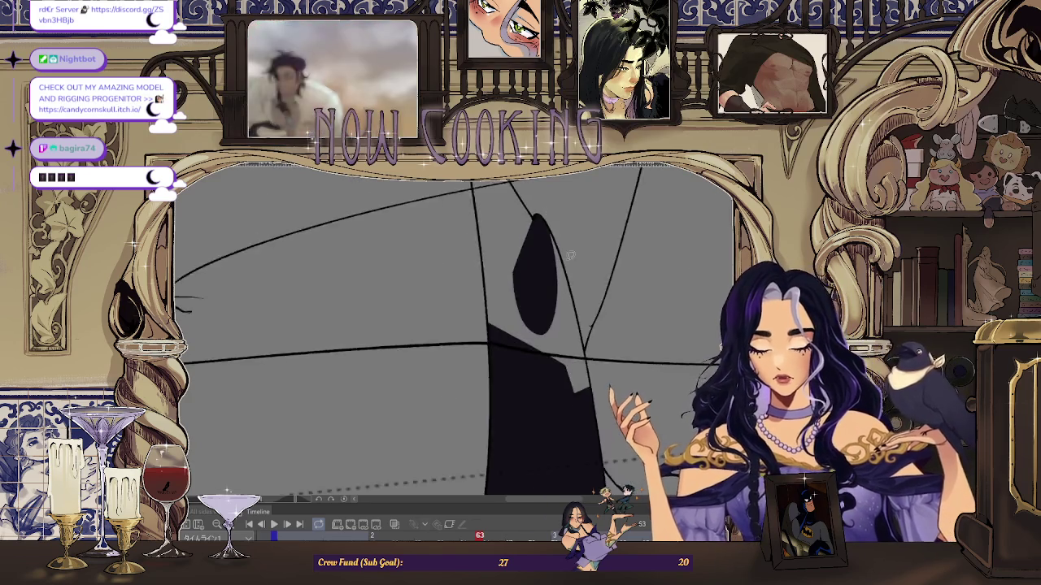
pyautogui.moveTo(579, 316)
pyautogui.mouseDown()
pyautogui.moveTo(574, 288)
pyautogui.moveTo(575, 323)
pyautogui.mouseUp()
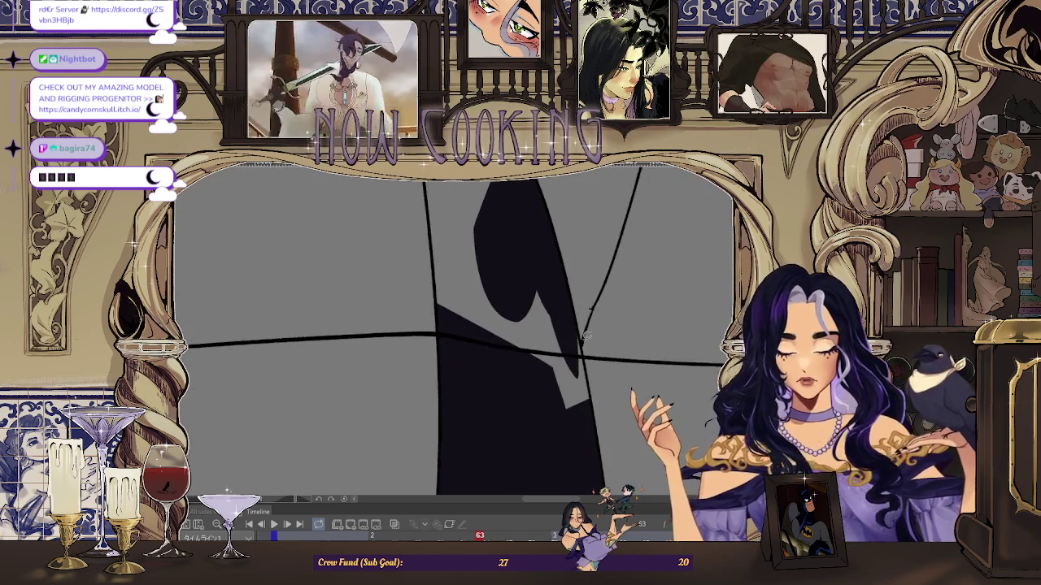
pyautogui.moveTo(490, 320); pyautogui.dragTo(457, 250)
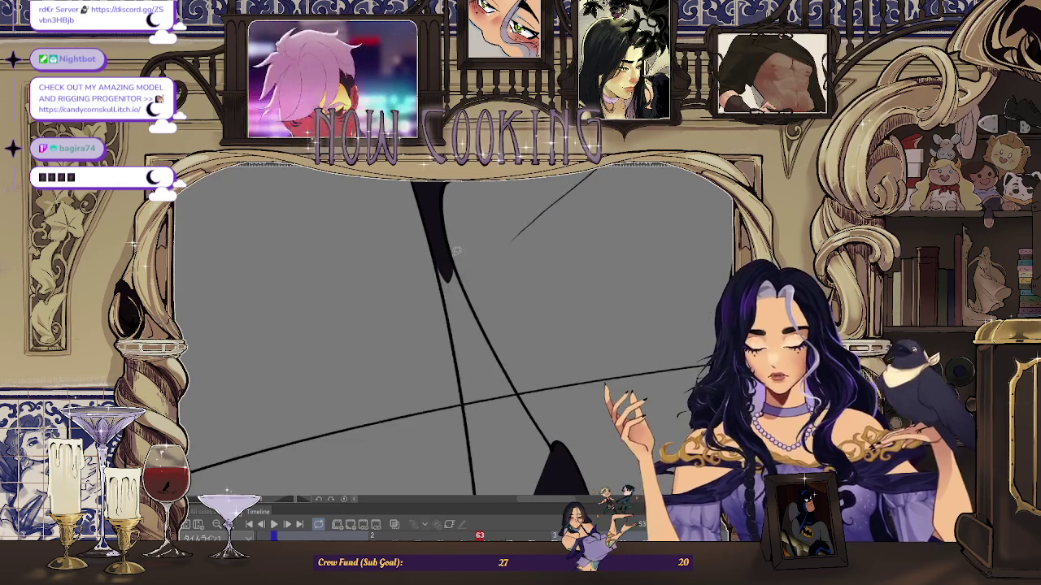
pyautogui.moveTo(465, 364)
pyautogui.mouseDown()
pyautogui.moveTo(440, 260)
pyautogui.moveTo(457, 255)
pyautogui.mouseUp()
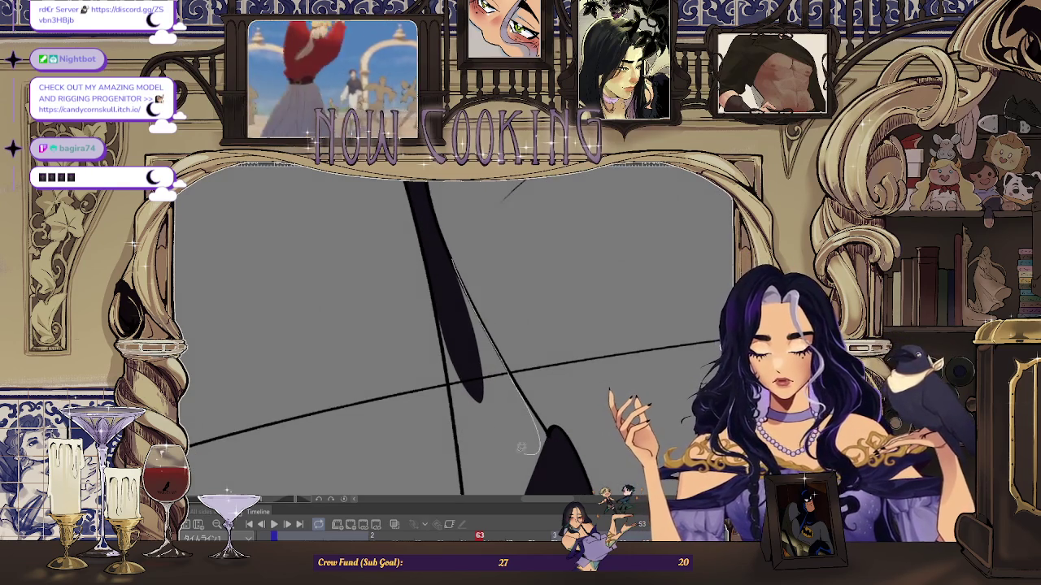
pyautogui.moveTo(537, 450); pyautogui.dragTo(491, 328)
pyautogui.moveTo(534, 395); pyautogui.dragTo(441, 240)
pyautogui.moveTo(531, 394)
pyautogui.mouseDown()
pyautogui.moveTo(480, 311)
pyautogui.moveTo(436, 279)
pyautogui.mouseUp()
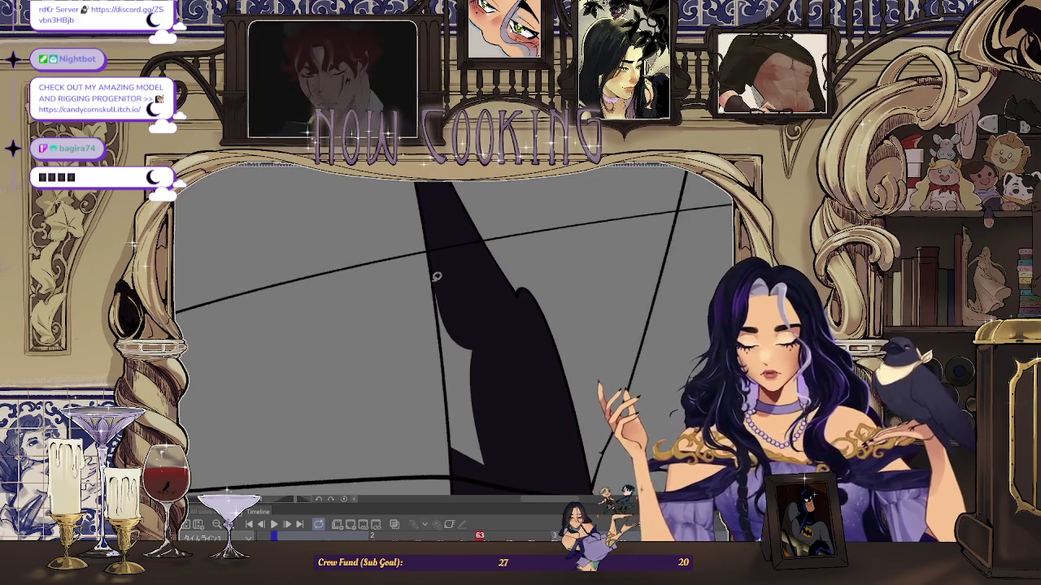
pyautogui.moveTo(472, 371); pyautogui.dragTo(370, 389)
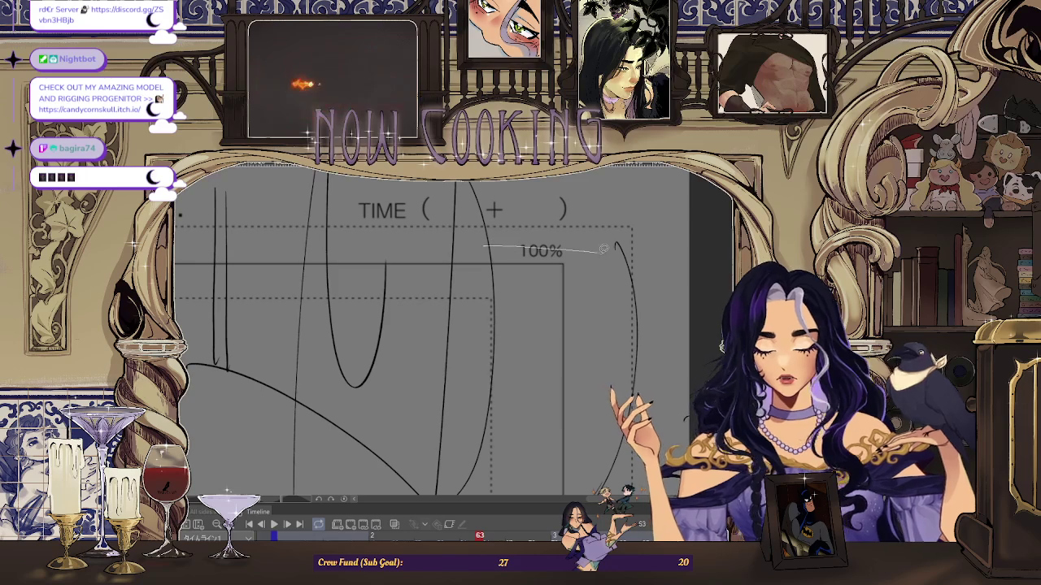
pyautogui.moveTo(519, 305); pyautogui.dragTo(491, 242)
pyautogui.scroll(3, 491, 243)
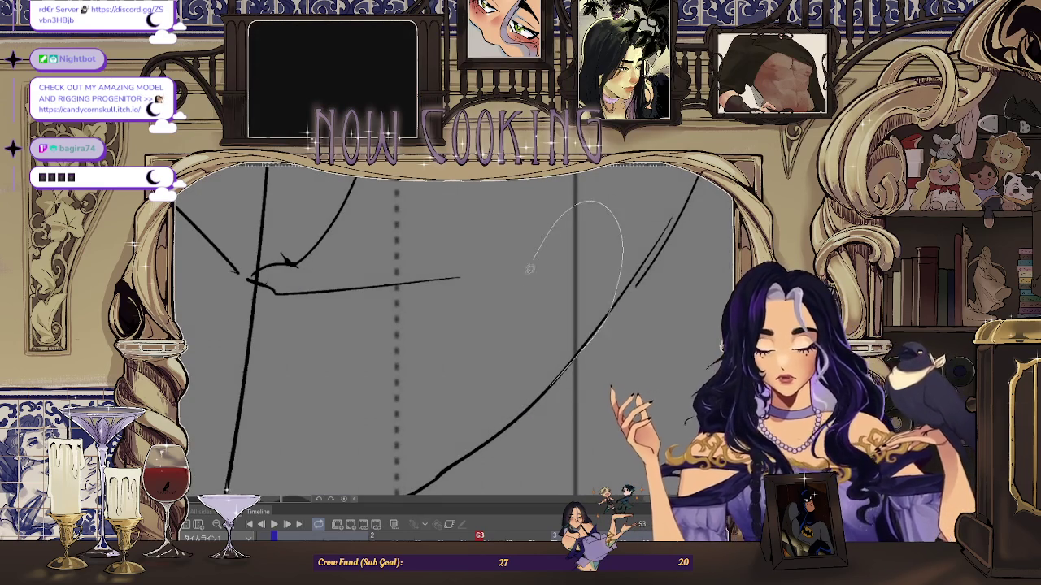
pyautogui.moveTo(550, 231); pyautogui.dragTo(545, 244)
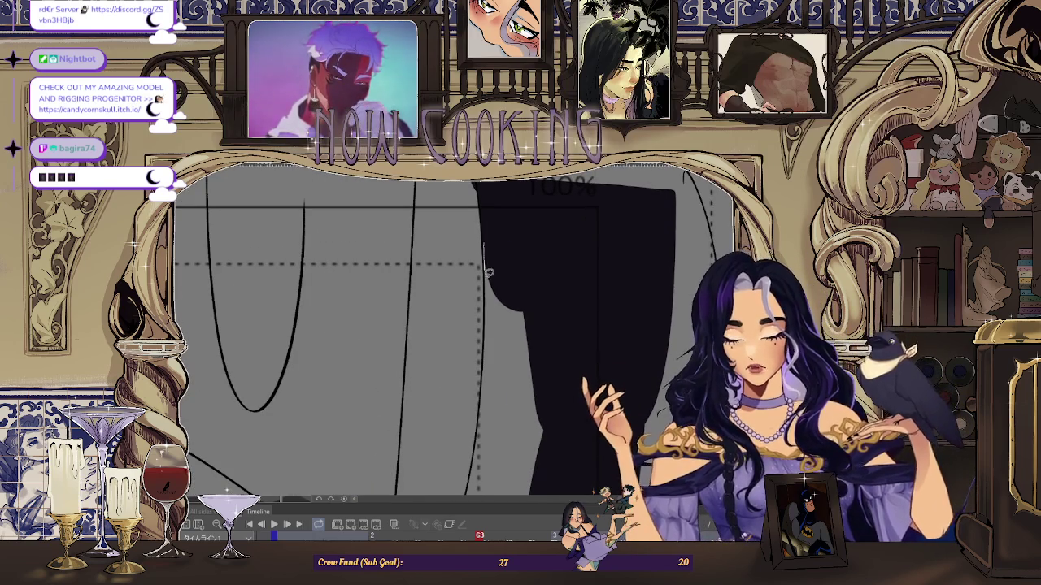
pyautogui.moveTo(513, 462); pyautogui.dragTo(492, 346)
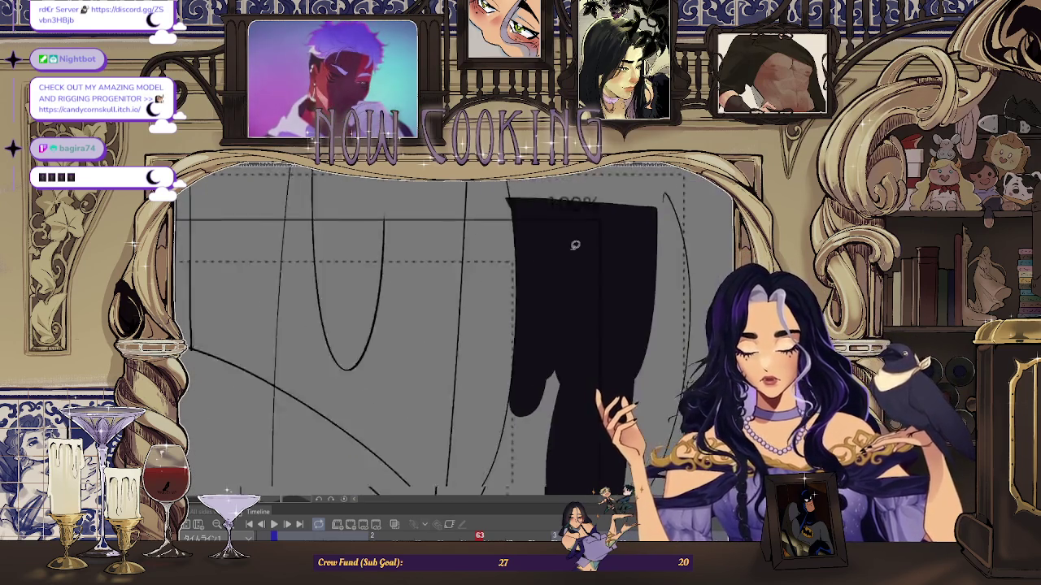
pyautogui.scroll(3, 593, 261)
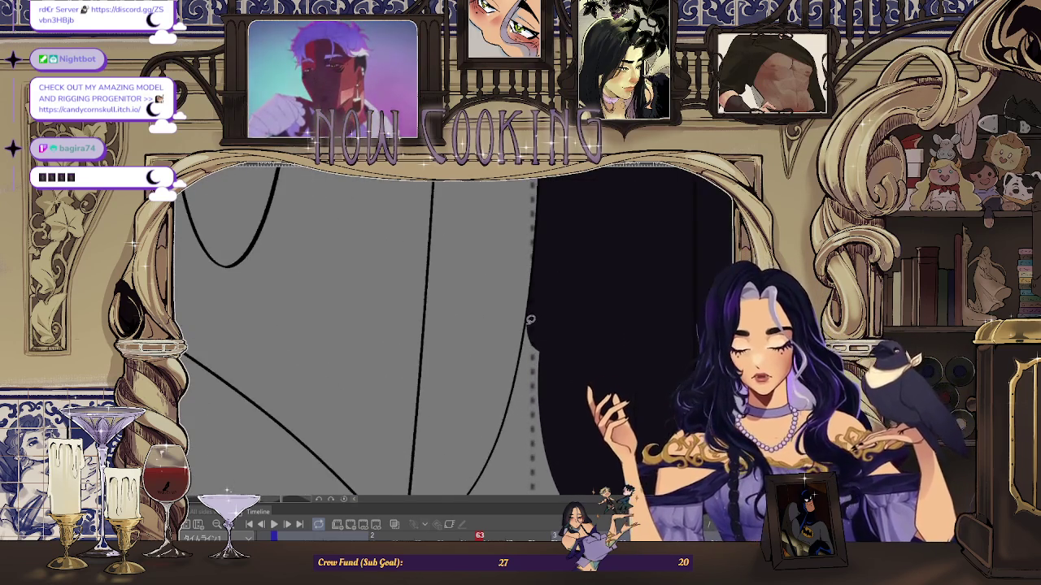
pyautogui.scroll(-3, 579, 394)
pyautogui.scroll(3, 559, 328)
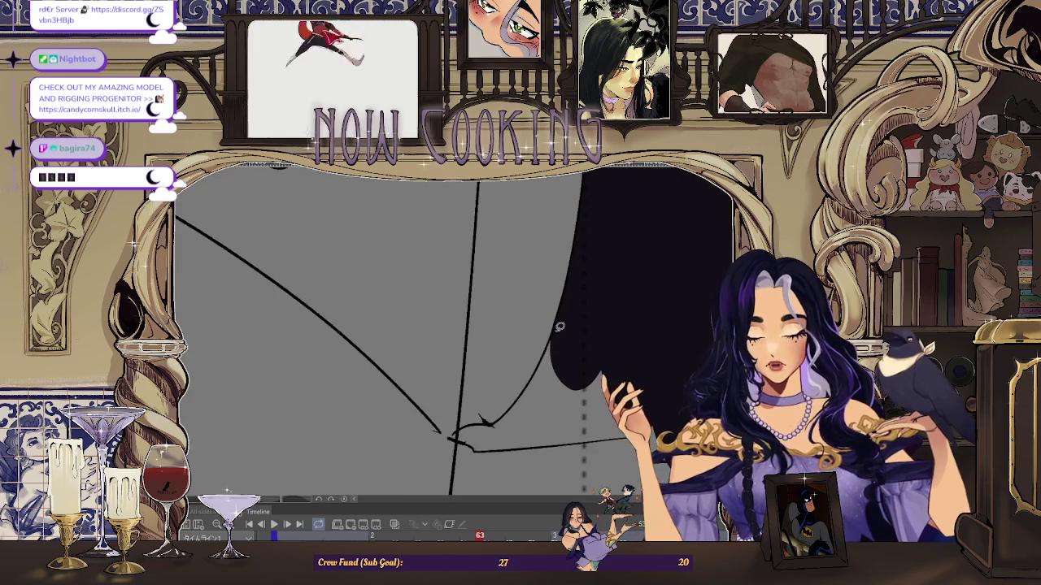
pyautogui.scroll(3, 477, 427)
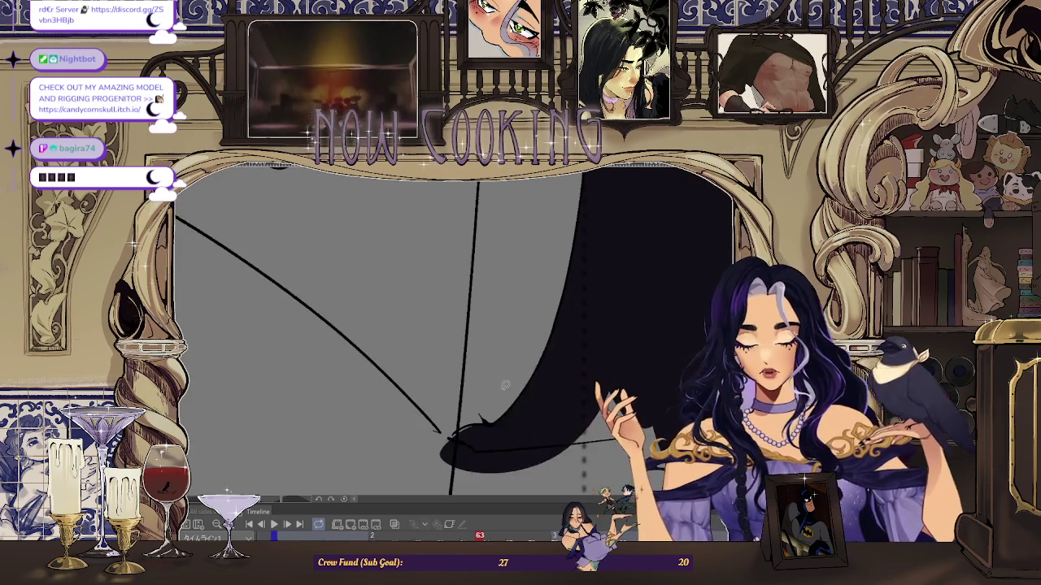
pyautogui.scroll(-3, 412, 456)
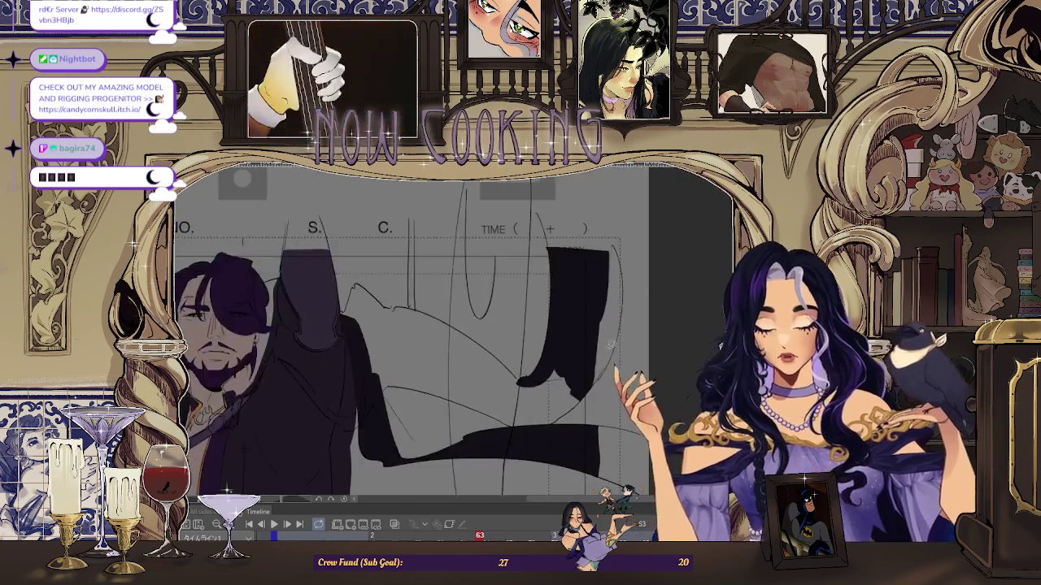
pyautogui.scroll(3, 603, 380)
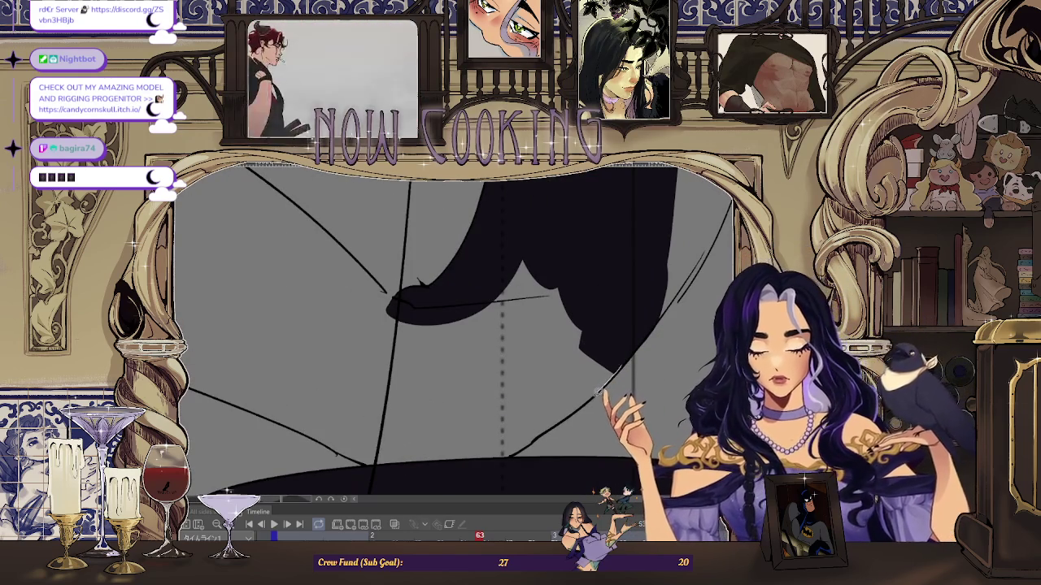
# - Lasso-fill a large upper area of the coat tail dark
pyautogui.moveTo(437, 419); pyautogui.dragTo(470, 483)
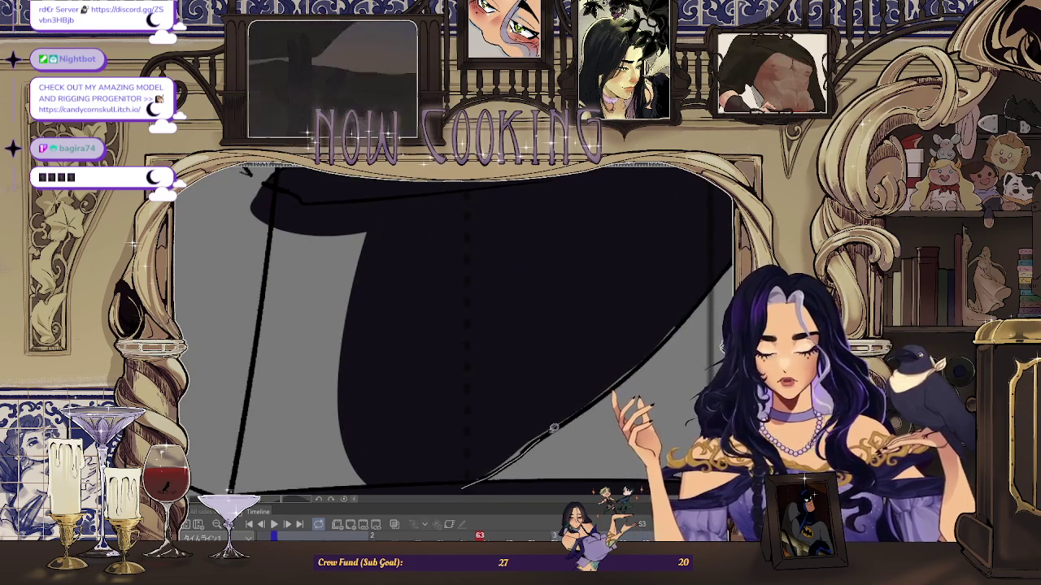
pyautogui.scroll(-3, 696, 295)
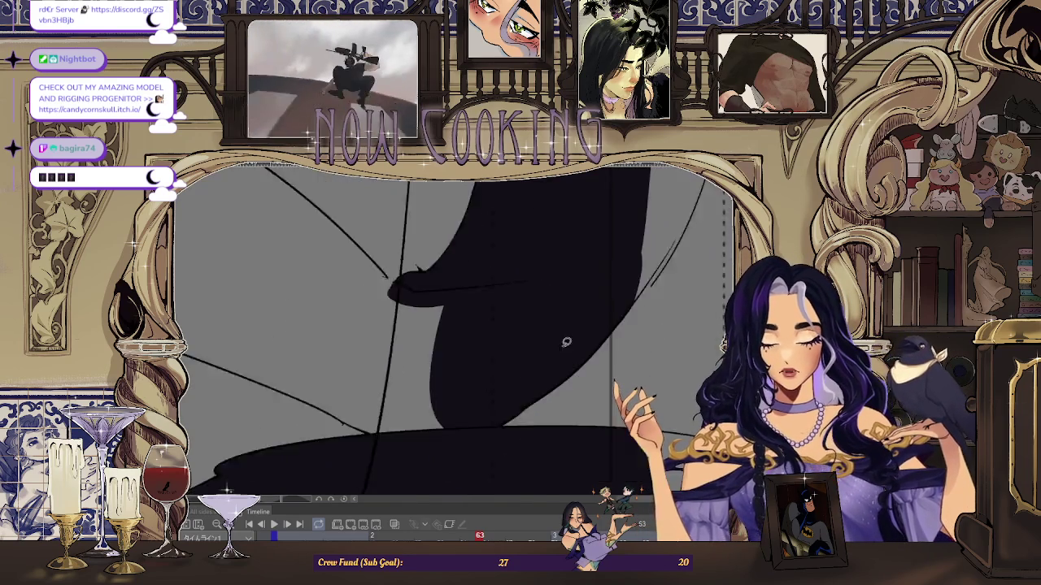
pyautogui.scroll(5, 394, 414)
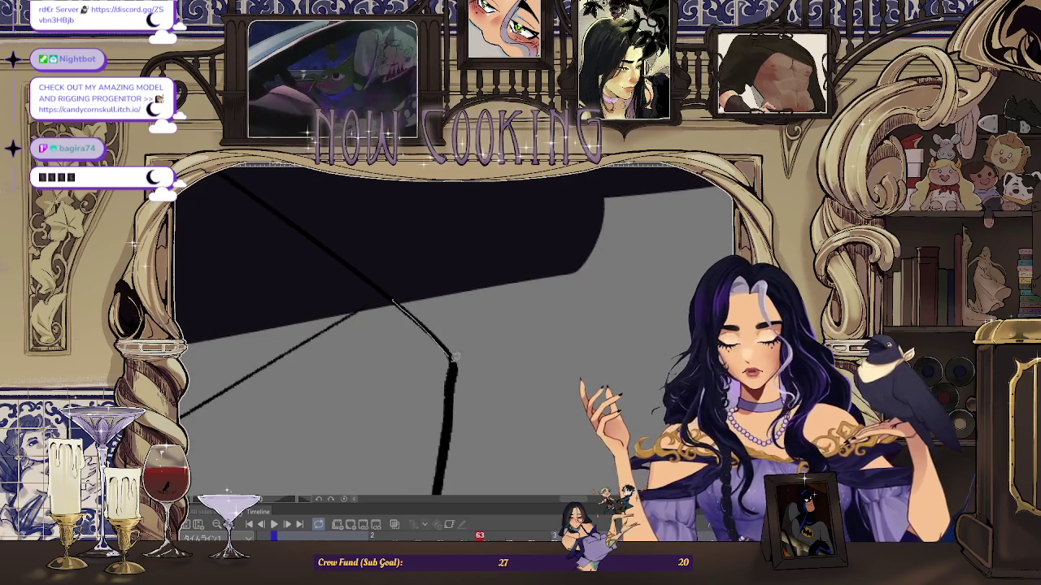
pyautogui.scroll(-3, 534, 220)
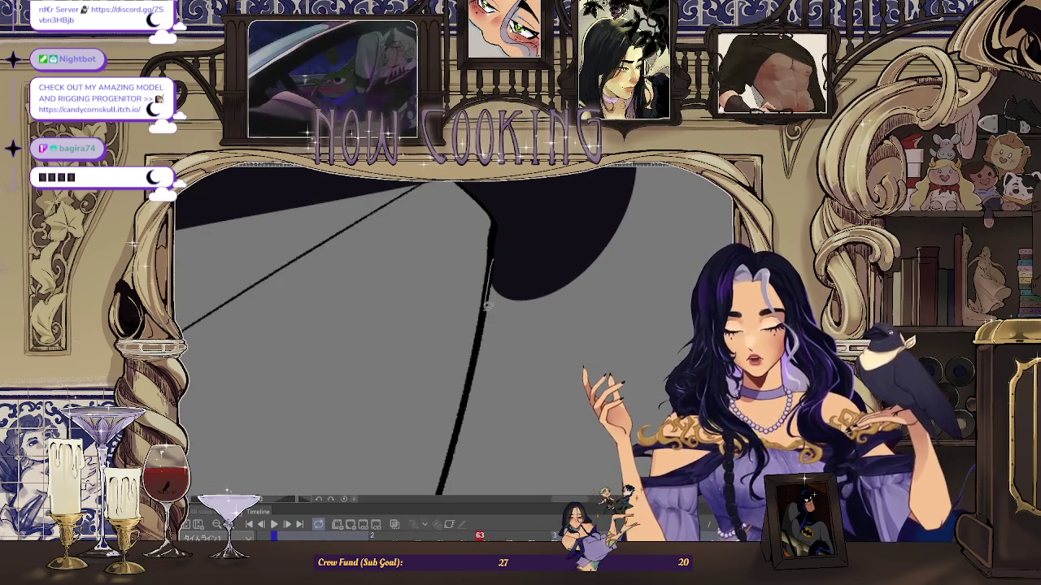
pyautogui.scroll(2, 450, 451)
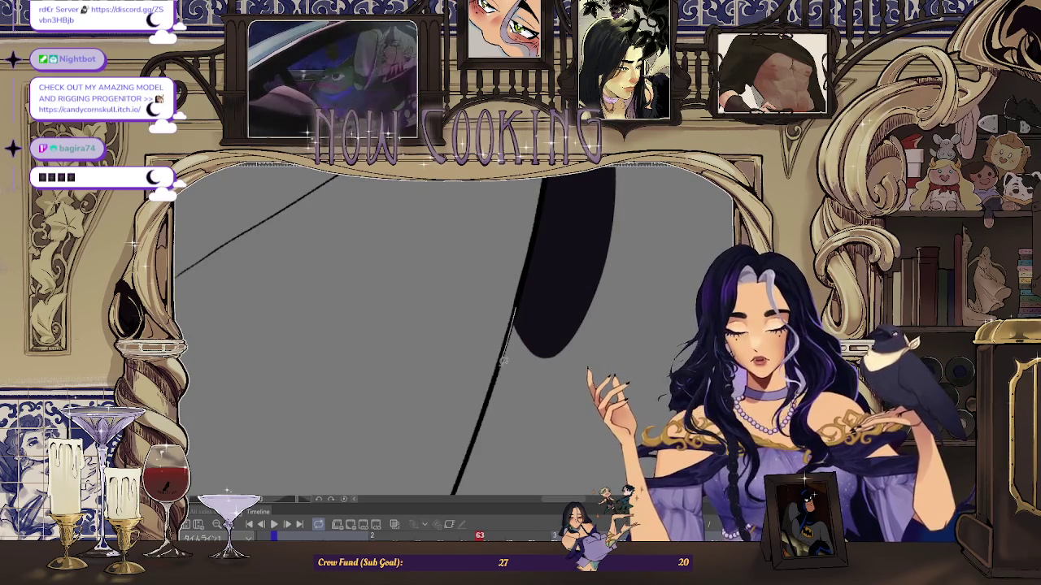
pyautogui.scroll(-3, 564, 429)
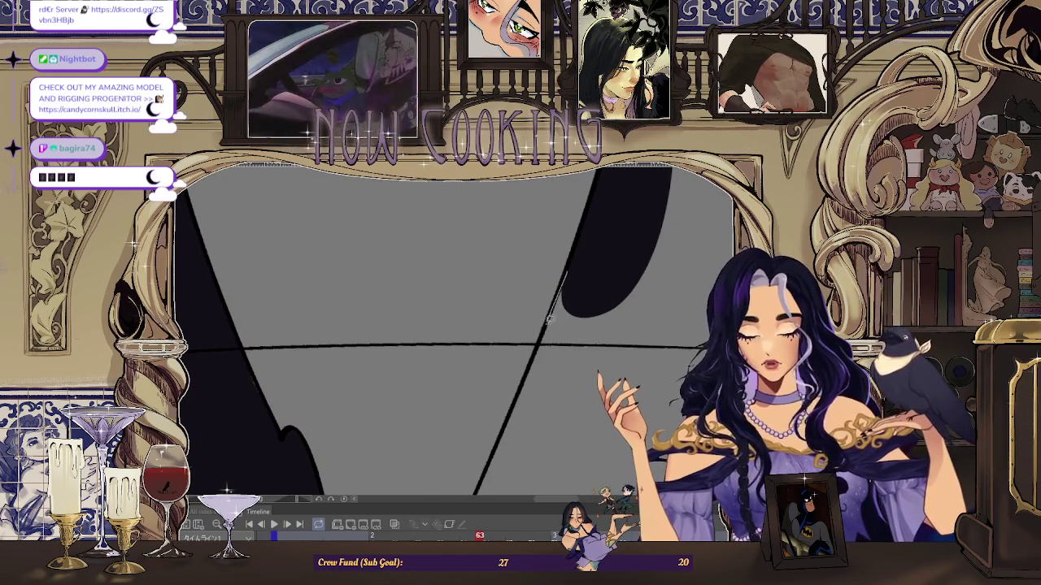
pyautogui.scroll(-2, 512, 481)
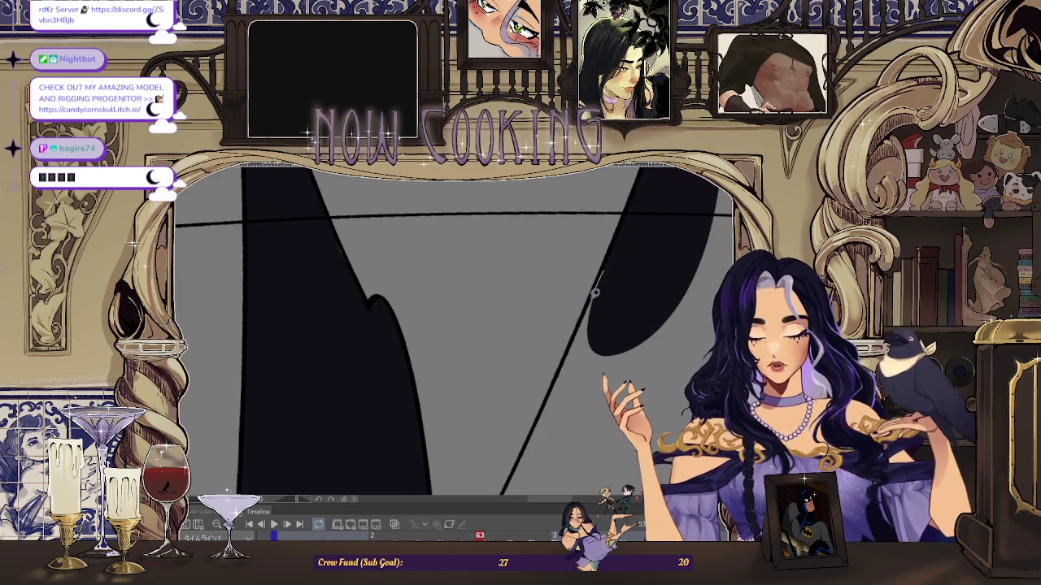
pyautogui.scroll(-2, 670, 277)
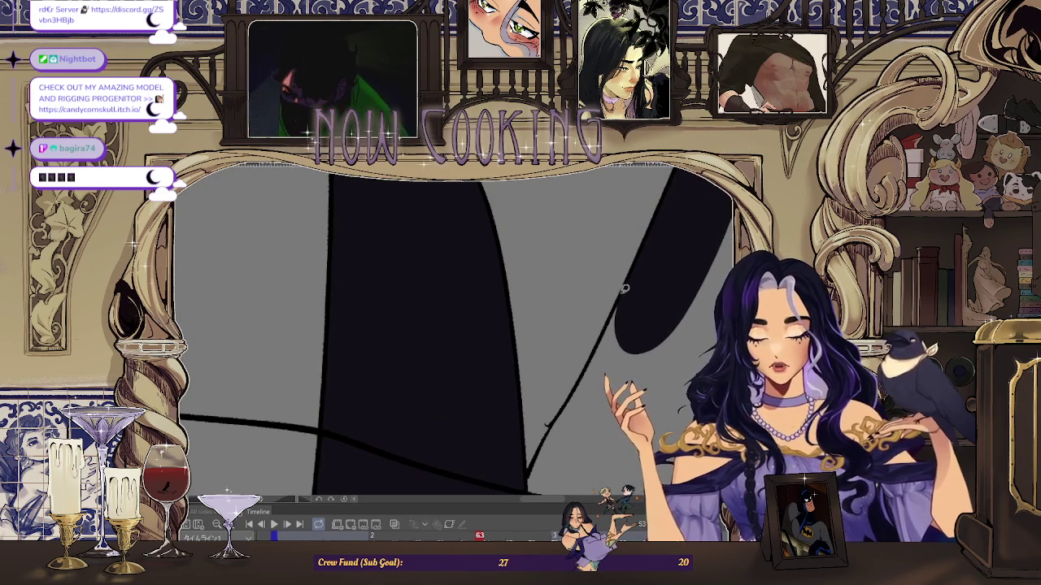
pyautogui.scroll(-5, 559, 413)
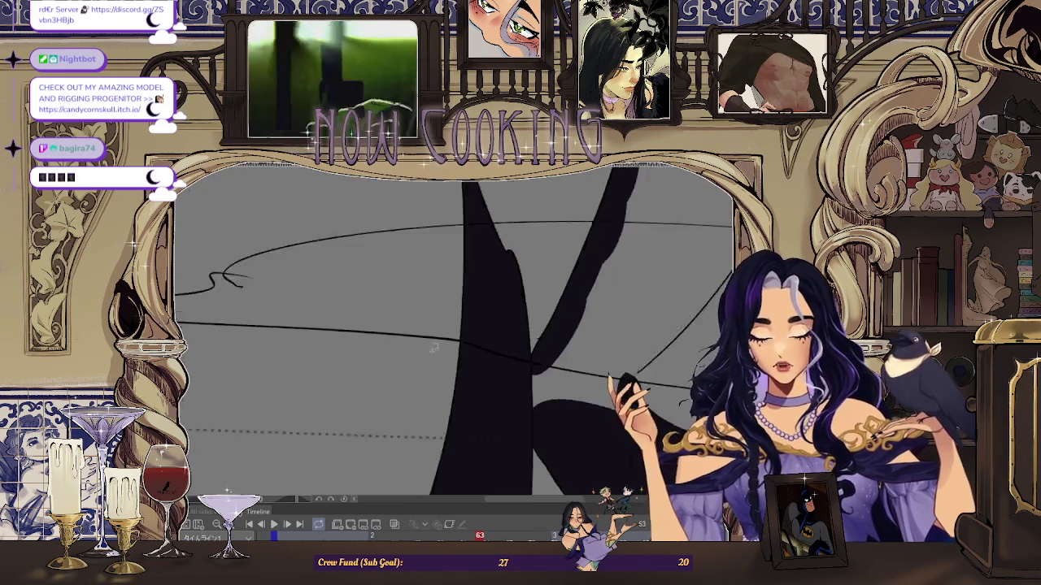
pyautogui.scroll(2, 562, 339)
pyautogui.scroll(2, 577, 325)
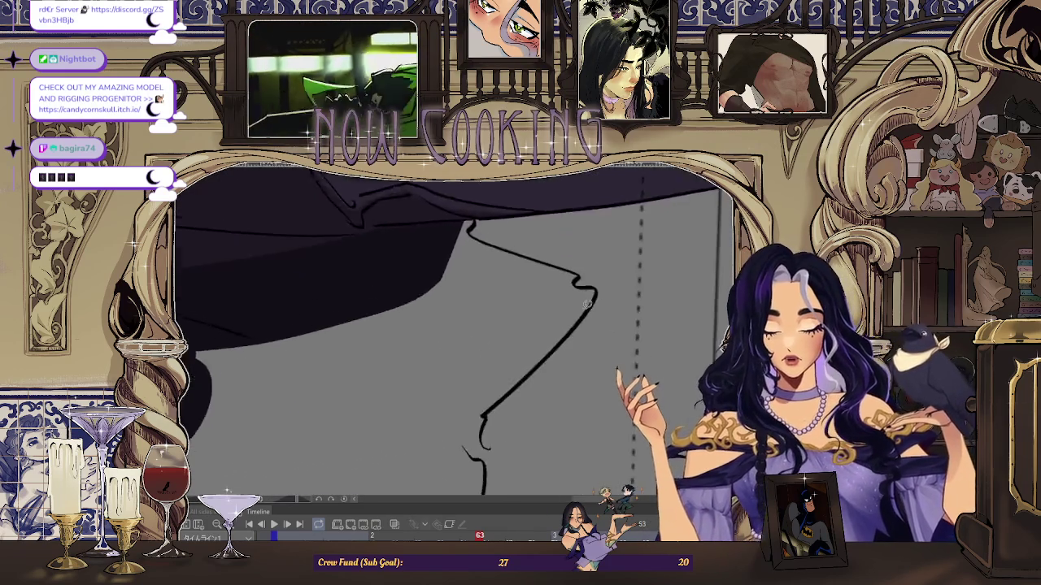
pyautogui.scroll(2, 596, 305)
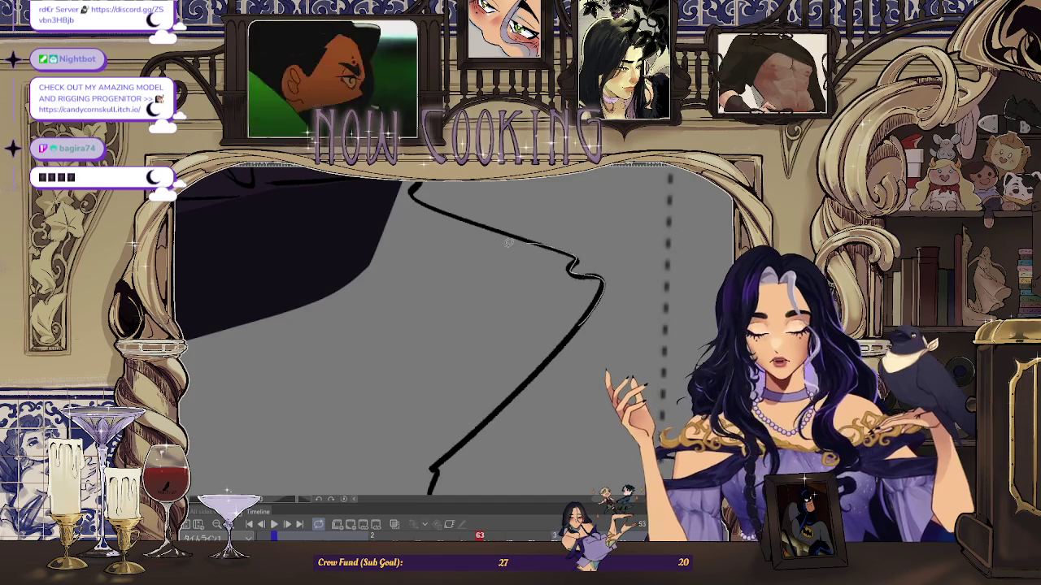
# - Trace and fill more coat tail patches, extending the dark fill rightward along the line art
pyautogui.moveTo(536, 352); pyautogui.dragTo(530, 358)
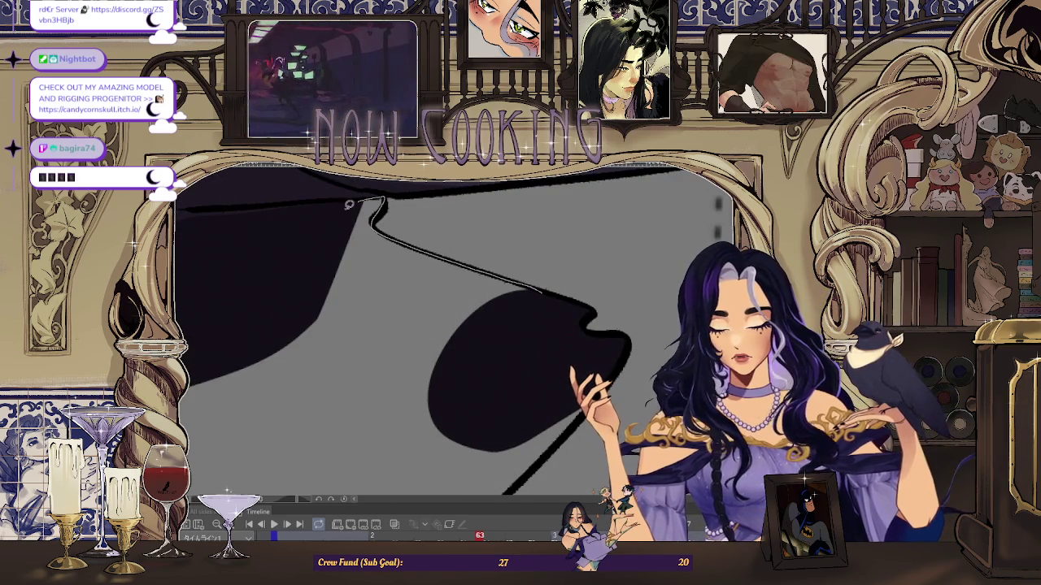
pyautogui.moveTo(449, 422); pyautogui.dragTo(479, 207)
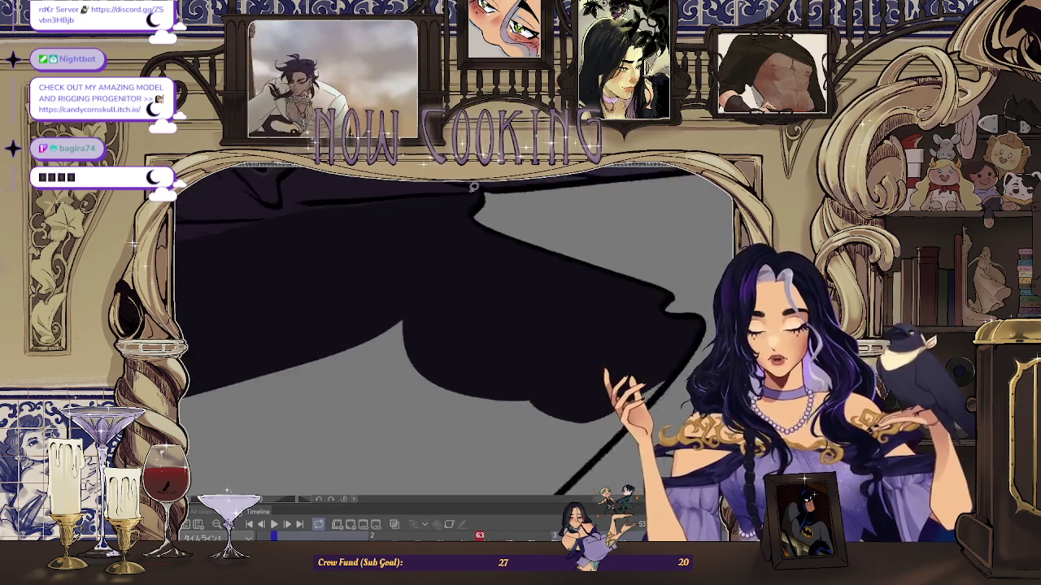
pyautogui.moveTo(366, 459); pyautogui.dragTo(553, 250)
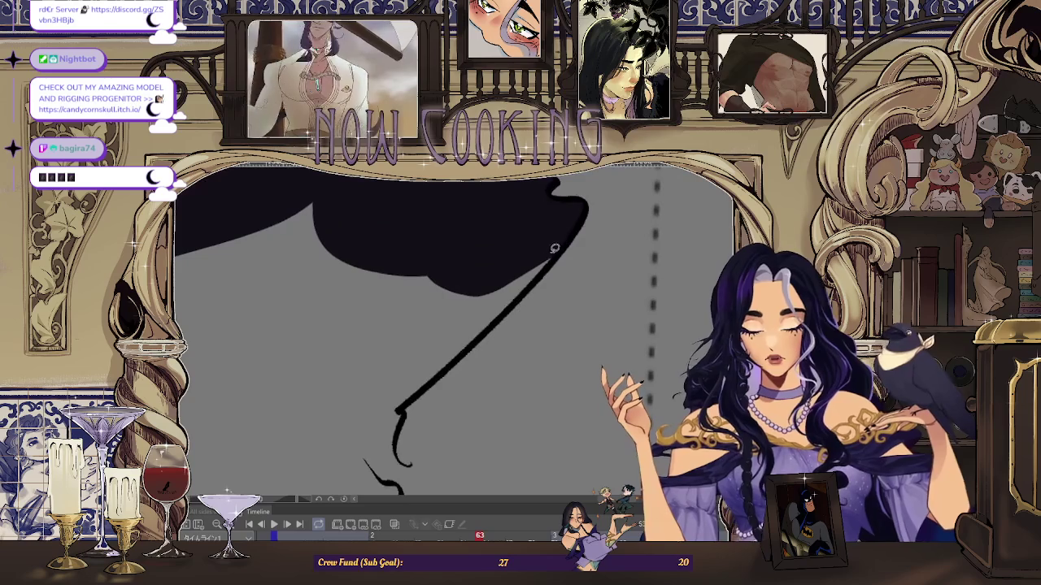
pyautogui.moveTo(334, 400); pyautogui.dragTo(334, 407)
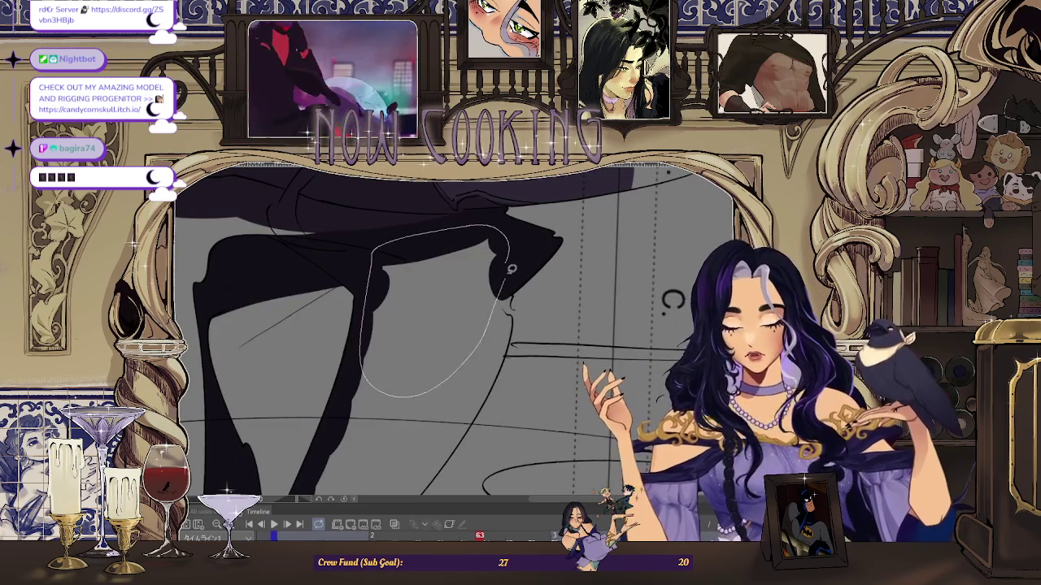
pyautogui.moveTo(511, 271); pyautogui.dragTo(512, 276)
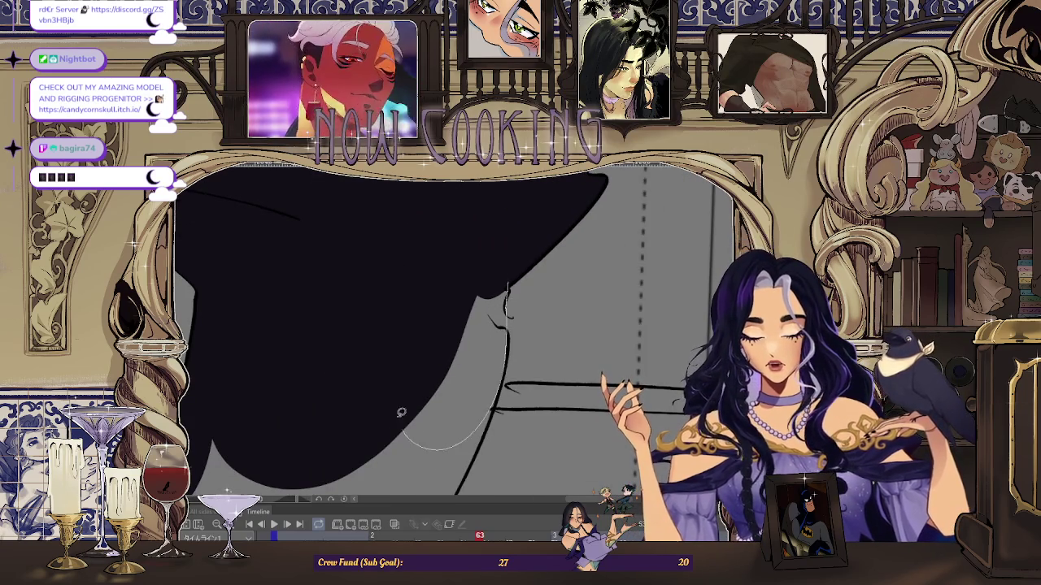
pyautogui.moveTo(414, 438); pyautogui.dragTo(510, 283)
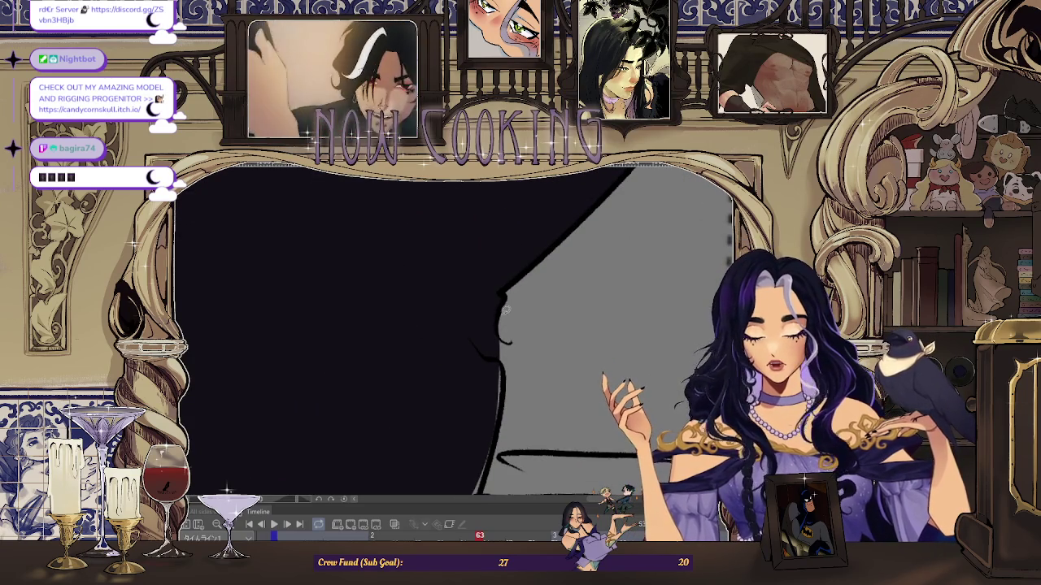
# - Fill the last unfilled coat tail gaps near the ellipse outline, then reset the view to the whole drawing
pyautogui.moveTo(506, 369); pyautogui.dragTo(516, 301)
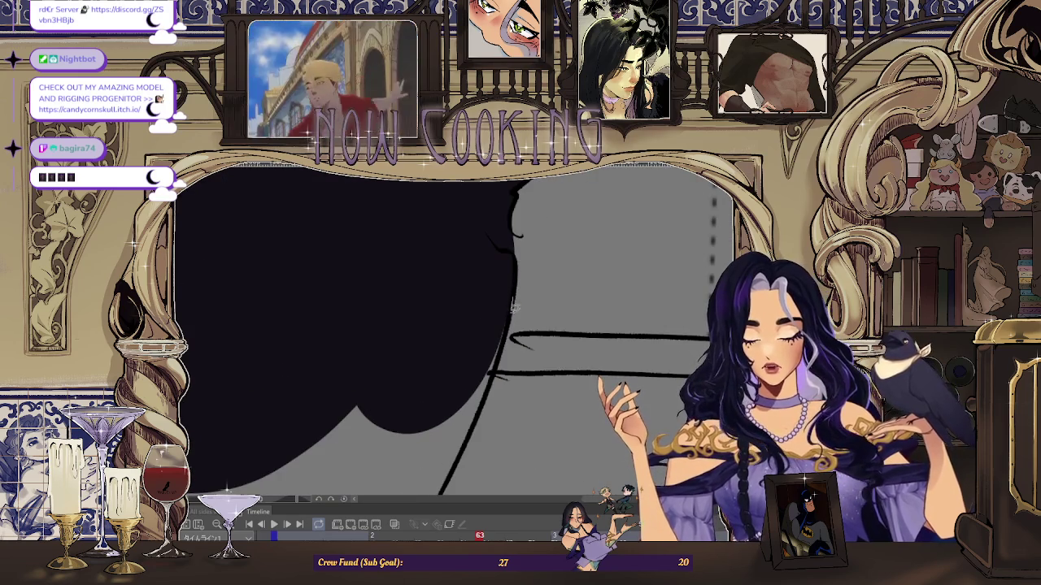
pyautogui.moveTo(462, 447); pyautogui.dragTo(533, 256)
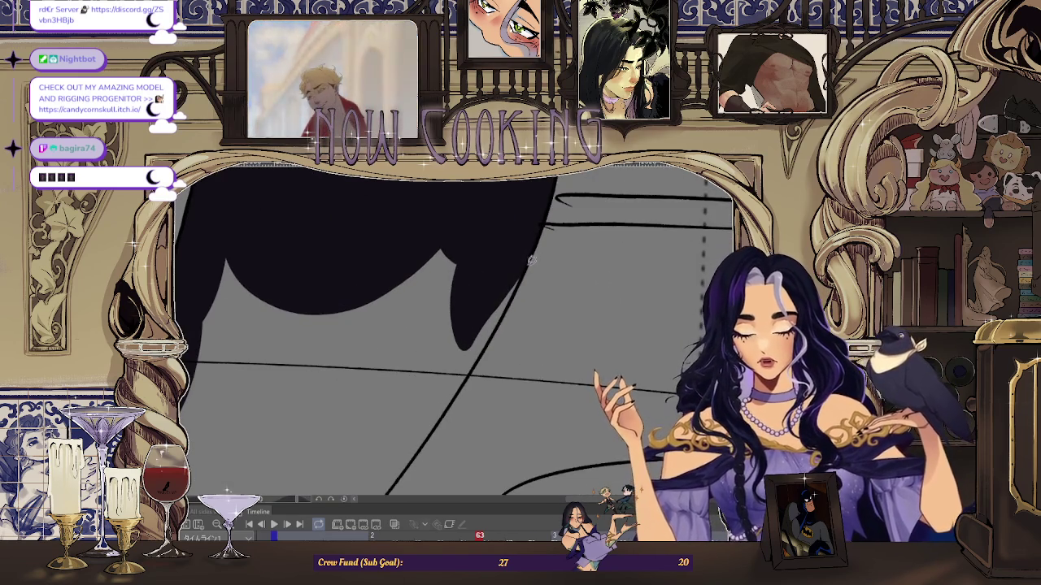
pyautogui.moveTo(346, 288); pyautogui.dragTo(535, 265)
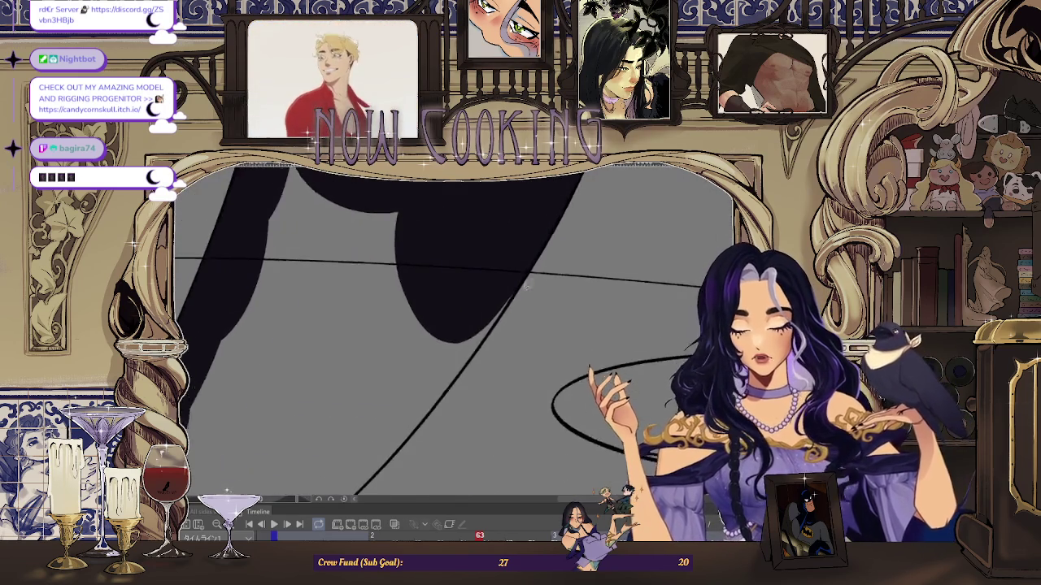
pyautogui.moveTo(363, 384); pyautogui.dragTo(394, 428)
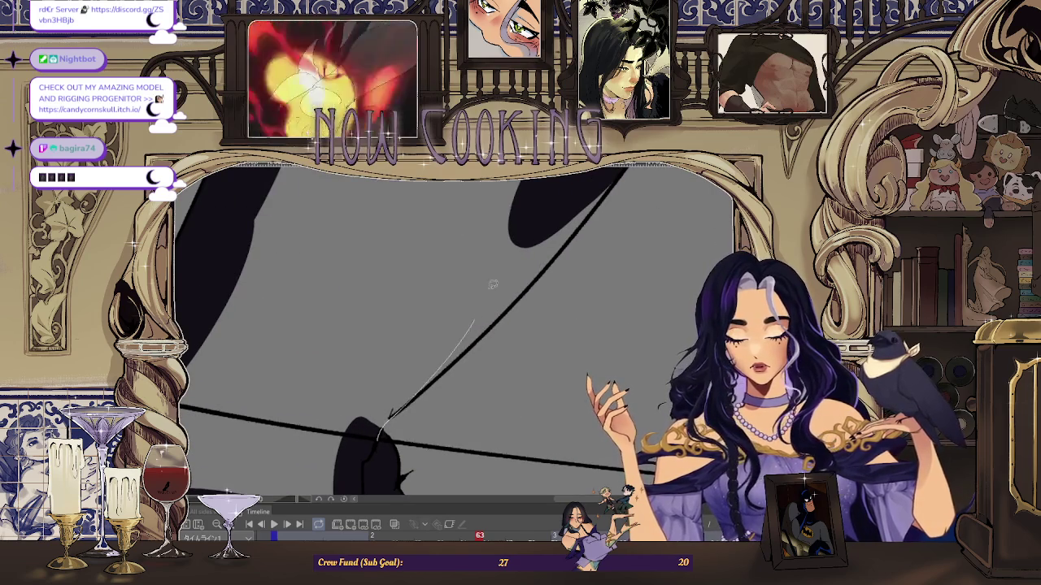
pyautogui.moveTo(387, 426)
pyautogui.mouseDown()
pyautogui.moveTo(342, 452)
pyautogui.moveTo(358, 444)
pyautogui.mouseUp()
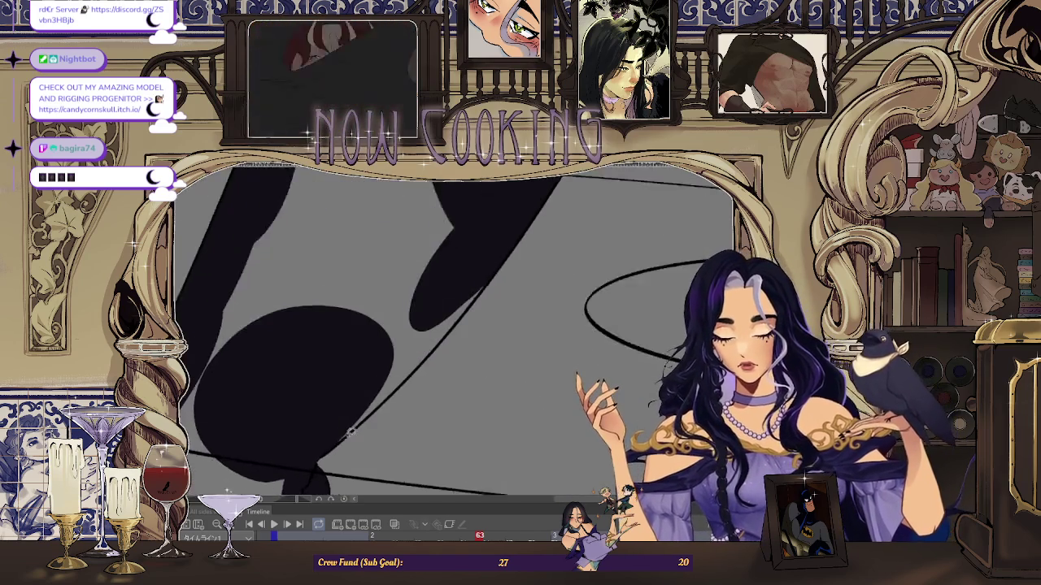
pyautogui.moveTo(440, 309)
pyautogui.mouseDown()
pyautogui.moveTo(364, 436)
pyautogui.moveTo(357, 431)
pyautogui.mouseUp()
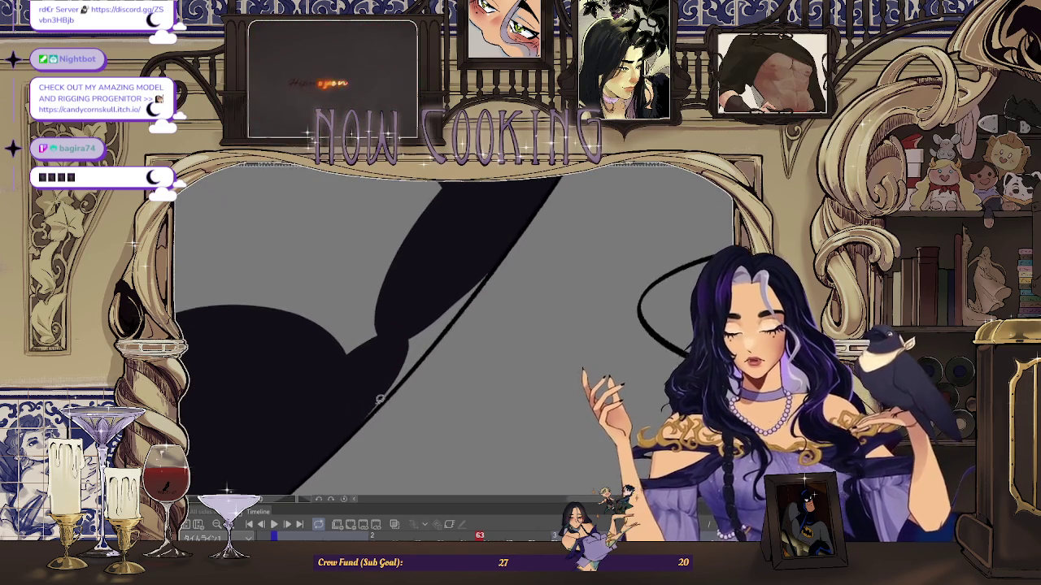
pyautogui.moveTo(499, 265)
pyautogui.mouseDown()
pyautogui.moveTo(430, 195)
pyautogui.moveTo(419, 203)
pyautogui.mouseUp()
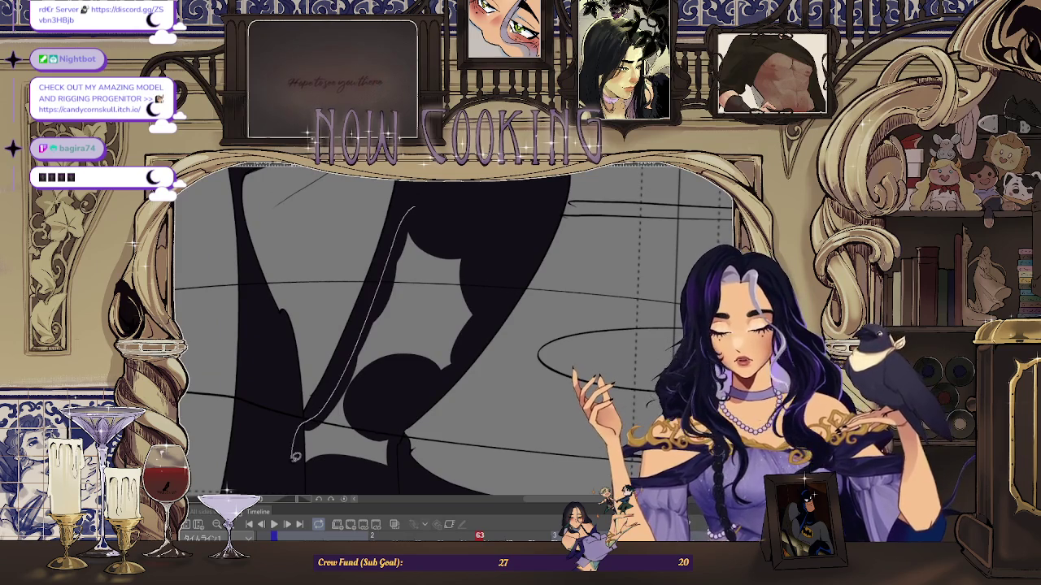
pyautogui.moveTo(296, 453); pyautogui.dragTo(408, 409)
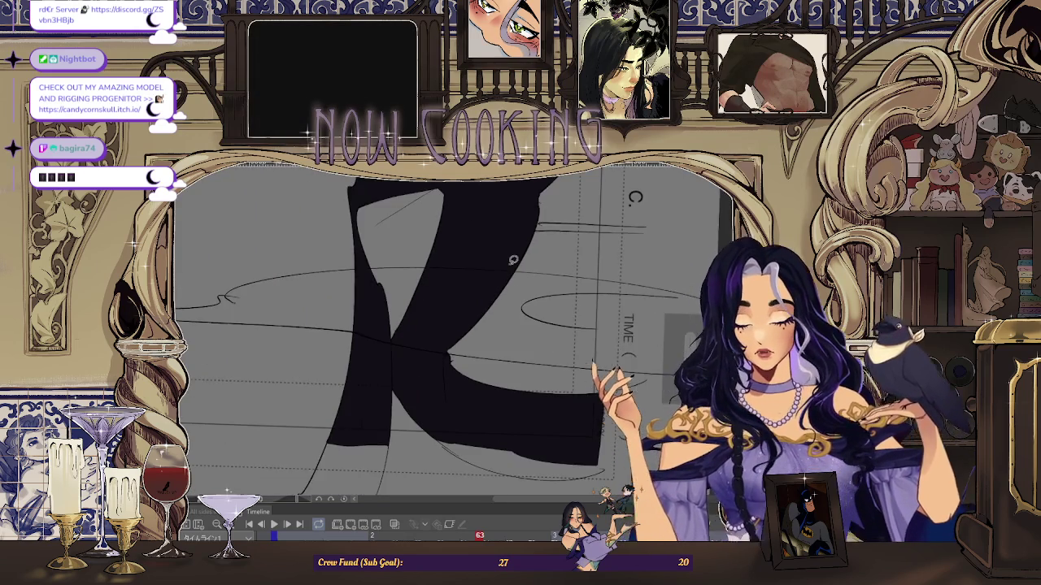
pyautogui.hotkey('ctrl', '0')
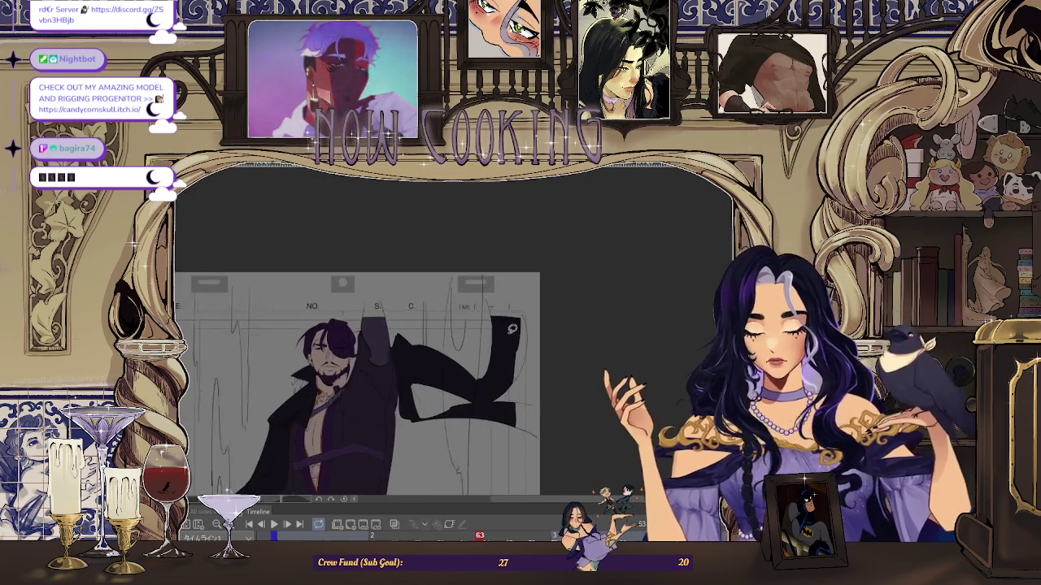
# - Zoom into the collar and bucket-fill the grey gap beside the hair dark purple
pyautogui.scroll(5, 387, 390)
pyautogui.scroll(3, 453, 334)
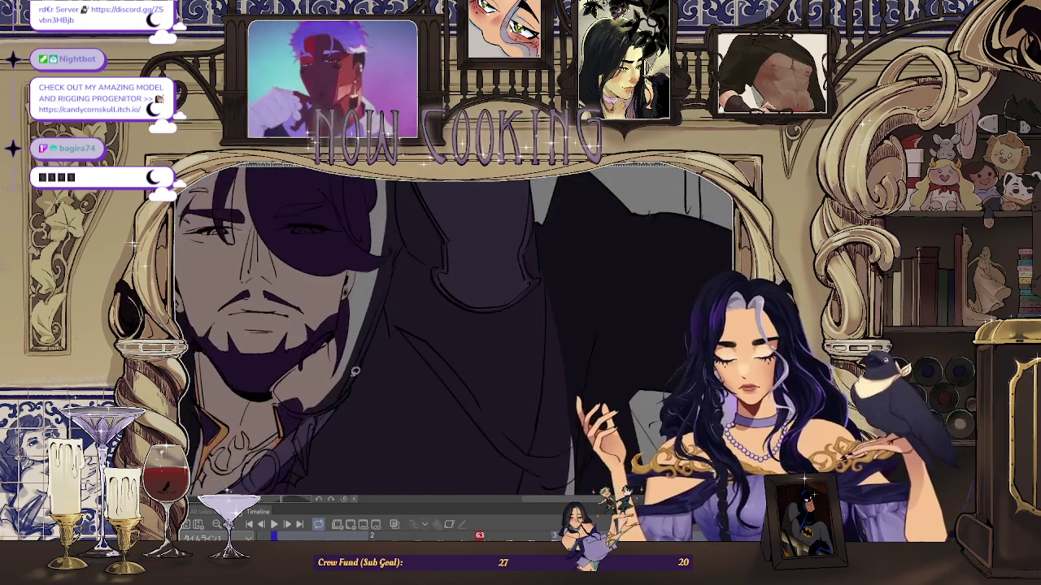
pyautogui.scroll(3, 454, 333)
pyautogui.scroll(3, 453, 334)
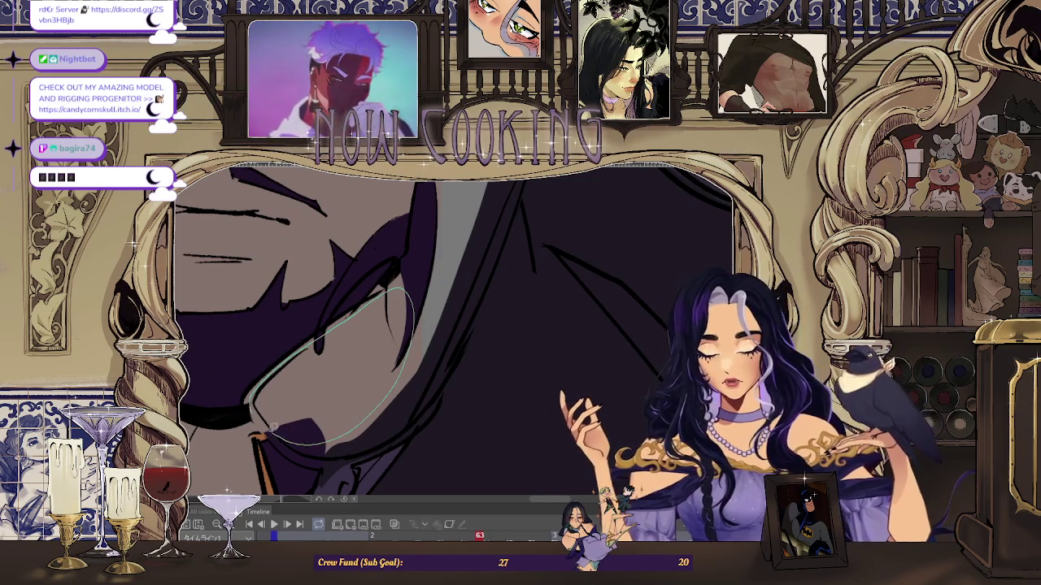
pyautogui.scroll(2, 331, 367)
pyautogui.scroll(2, 286, 379)
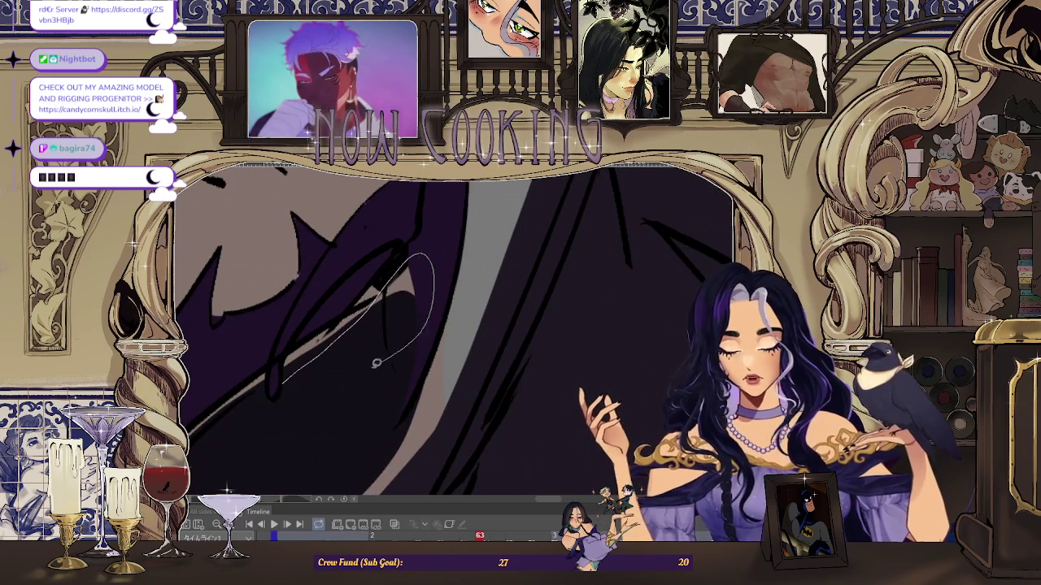
pyautogui.scroll(-3, 380, 361)
pyautogui.scroll(3, 350, 360)
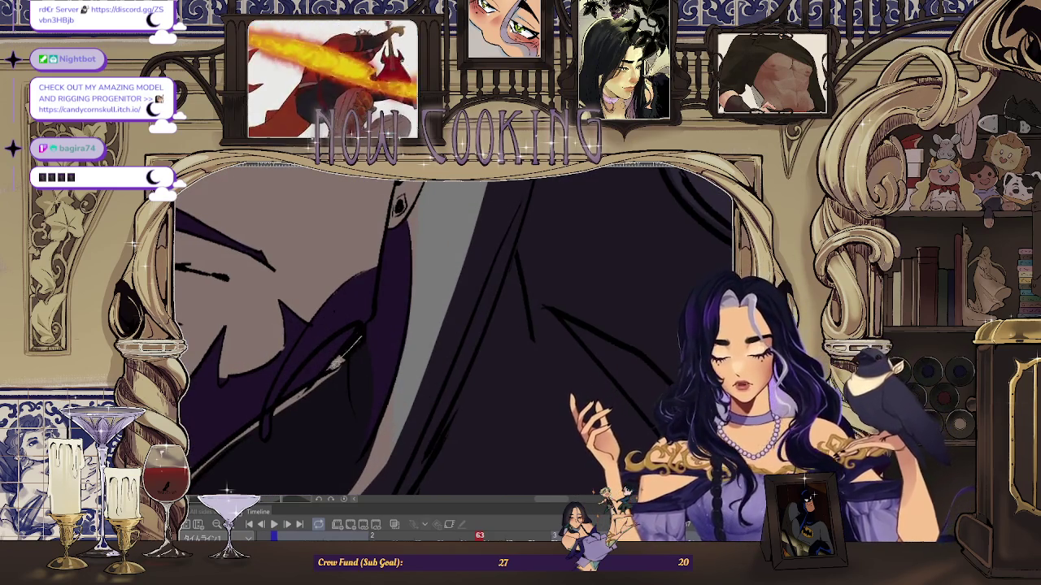
pyautogui.scroll(-3, 345, 357)
pyautogui.scroll(1, 358, 370)
pyautogui.scroll(-1, 371, 385)
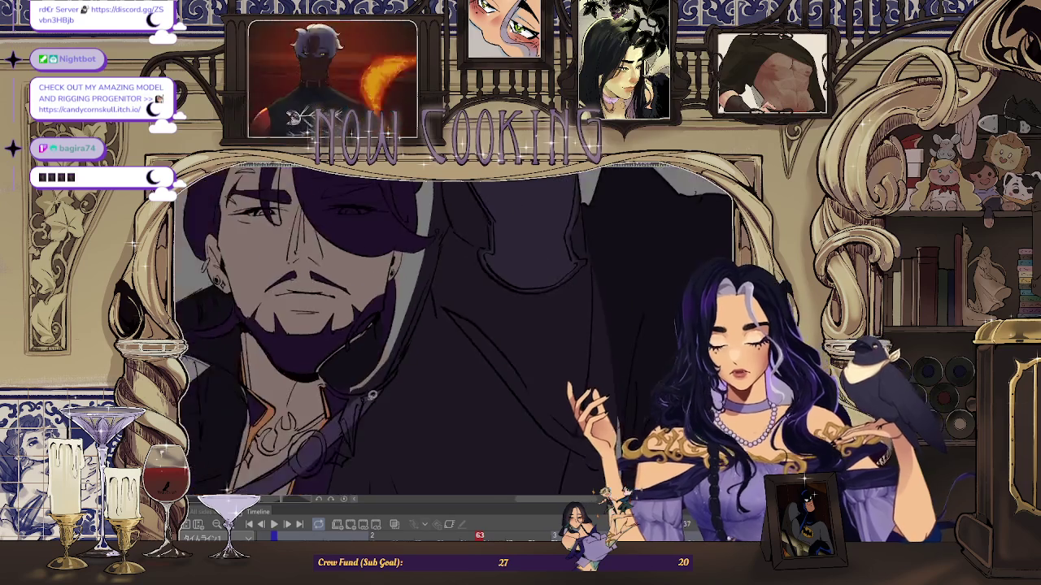
pyautogui.scroll(3, 372, 384)
pyautogui.scroll(1, 242, 326)
pyautogui.scroll(1, 289, 381)
pyautogui.scroll(1, 292, 399)
pyautogui.scroll(-1, 453, 258)
pyautogui.scroll(-1, 423, 268)
pyautogui.scroll(1, 373, 276)
pyautogui.scroll(-1, 373, 276)
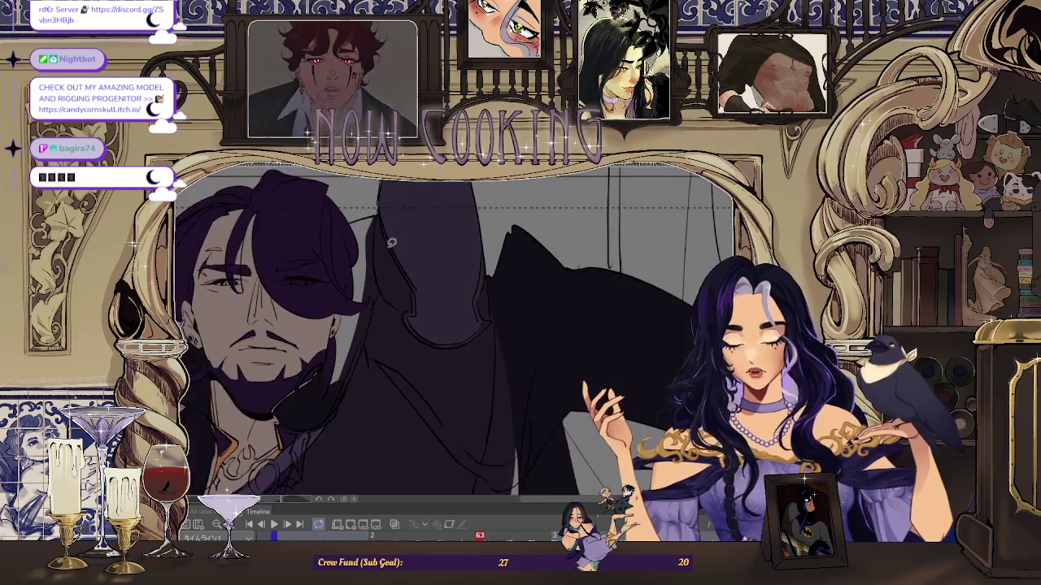
pyautogui.scroll(1, 365, 304)
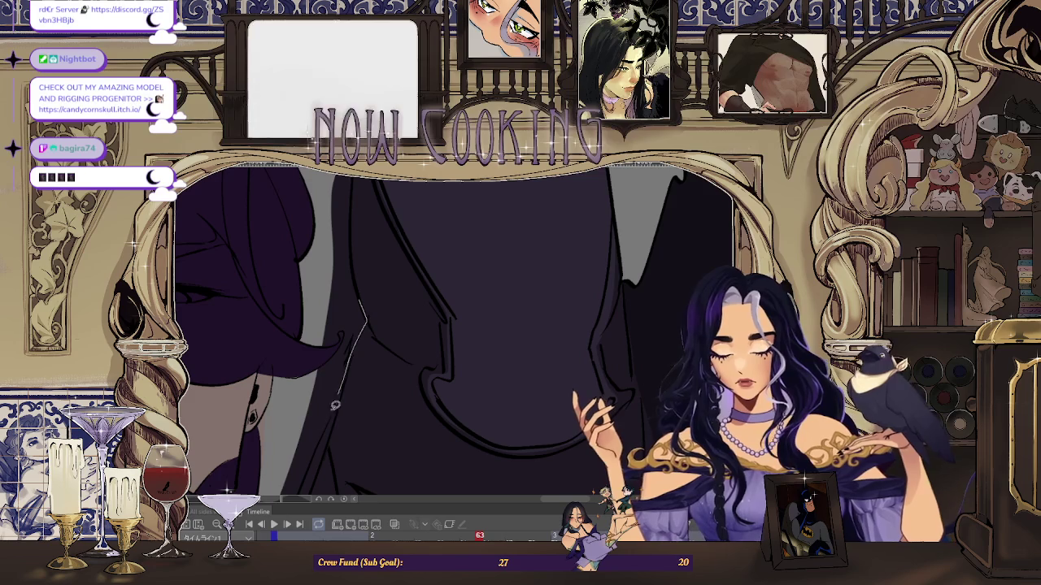
pyautogui.scroll(-1, 342, 264)
pyautogui.scroll(1, 360, 230)
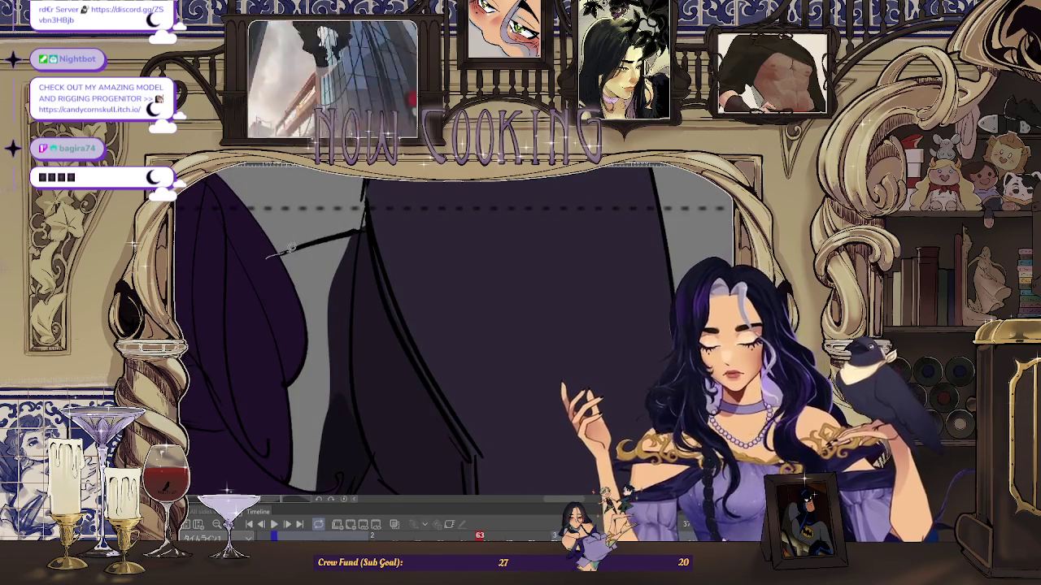
pyautogui.click(359, 274)
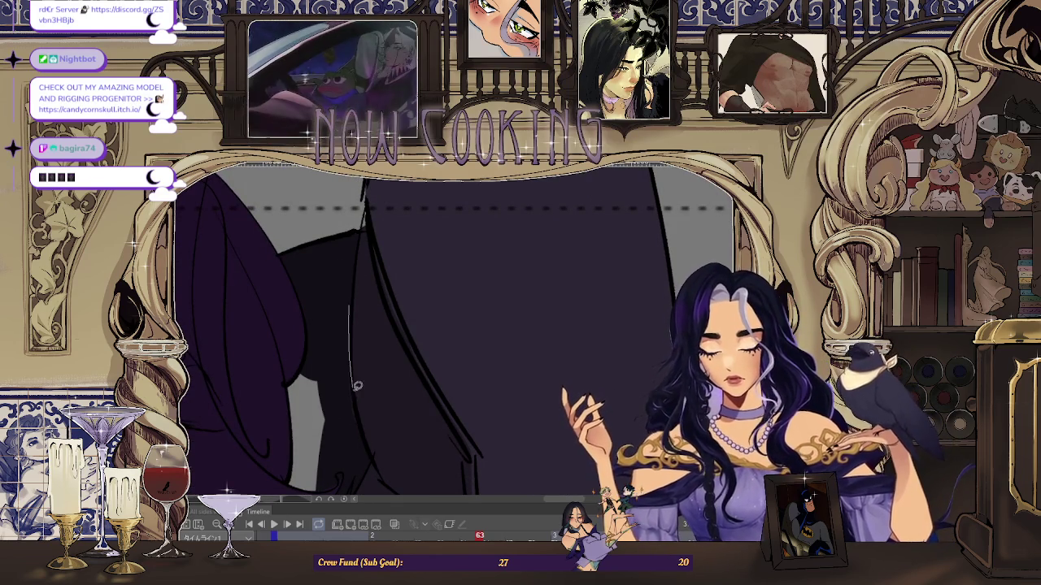
pyautogui.scroll(-1, 355, 376)
pyautogui.scroll(1, 299, 324)
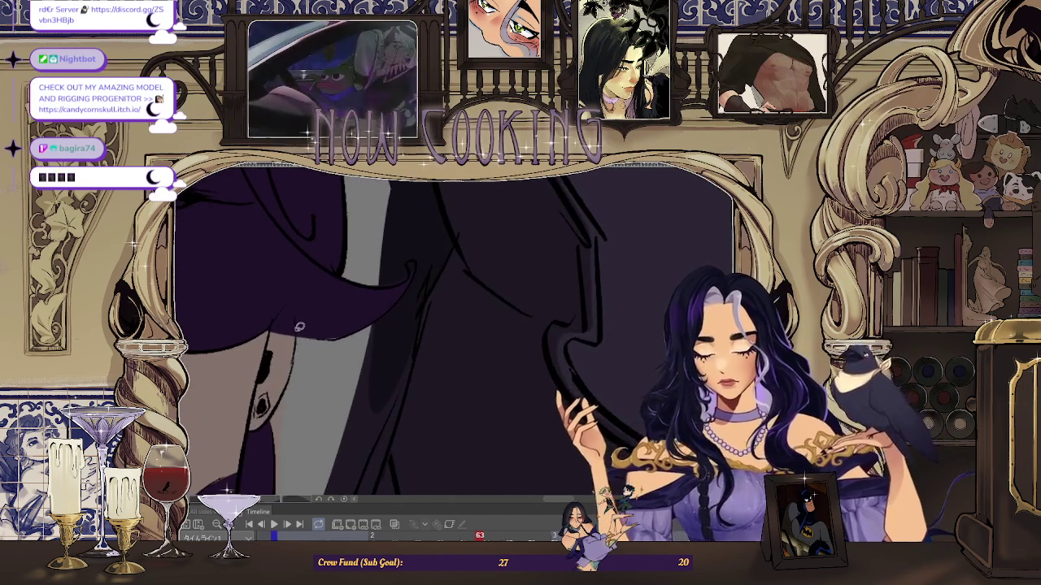
pyautogui.scroll(-1, 326, 294)
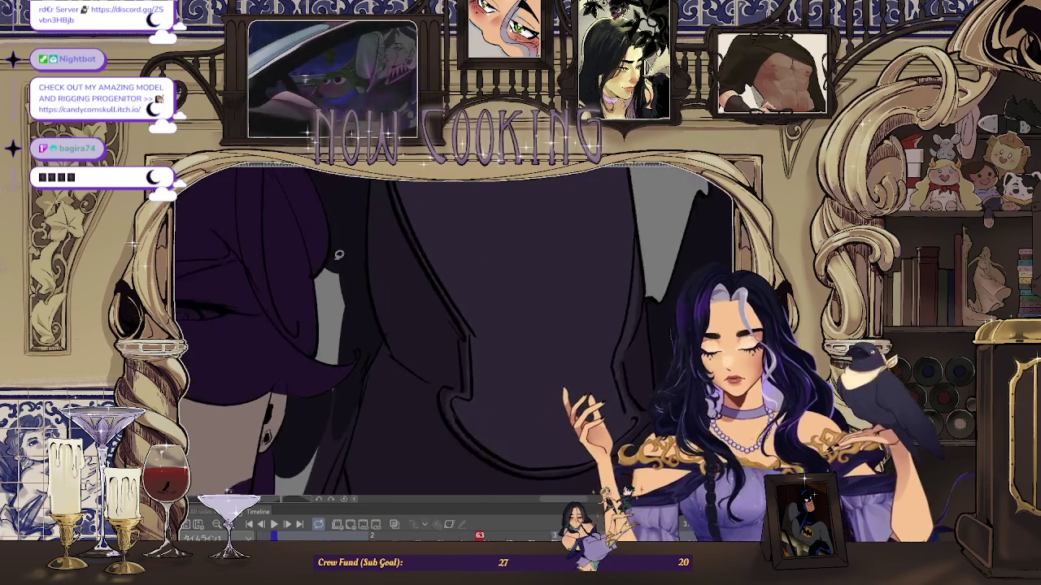
pyautogui.scroll(1, 360, 202)
pyautogui.scroll(1, 368, 331)
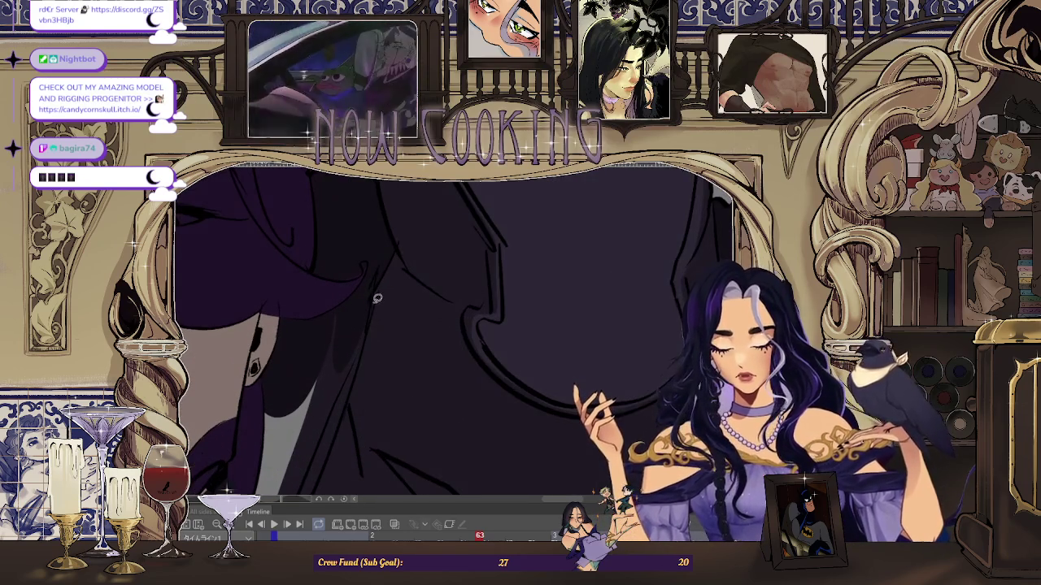
pyautogui.scroll(-1, 315, 309)
pyautogui.scroll(1, 389, 309)
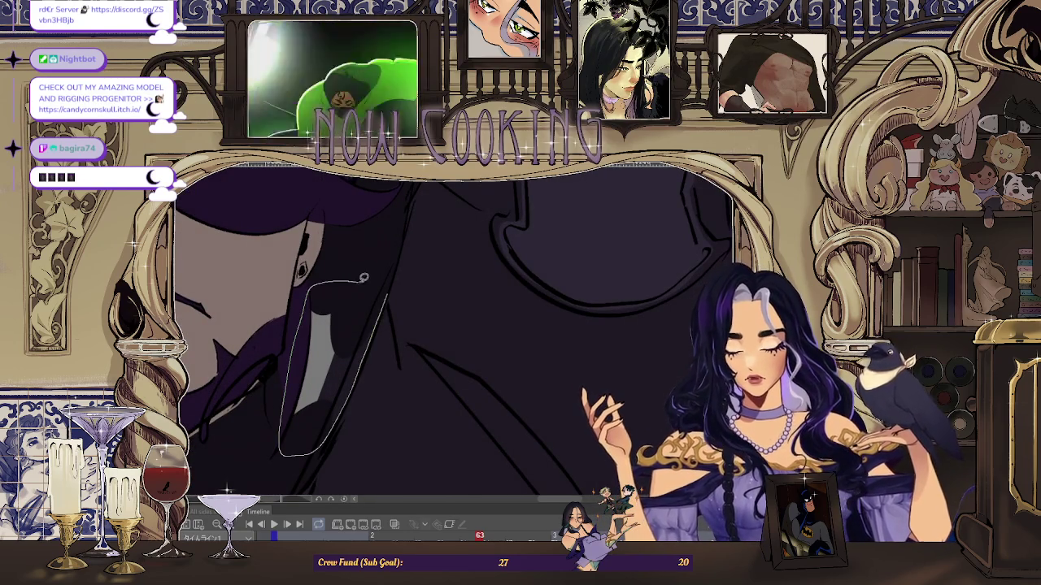
pyautogui.scroll(-2, 363, 278)
pyautogui.scroll(-1, 485, 259)
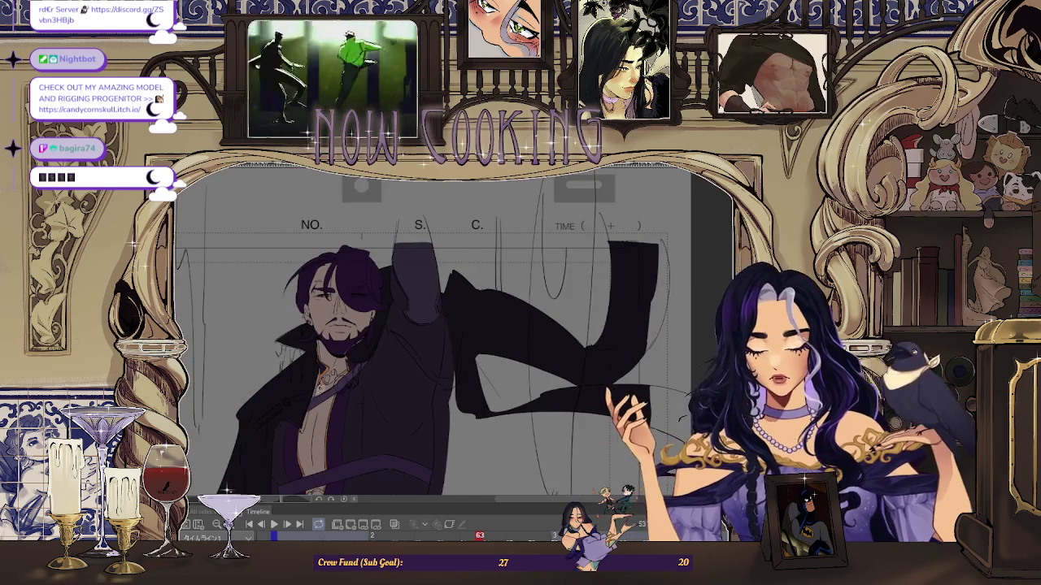
# - Zoom in and lasso-fill a small gap along the coat-tail folds with dark purple
pyautogui.scroll(1, 498, 317)
pyautogui.scroll(1, 498, 317)
pyautogui.scroll(1, 441, 302)
pyautogui.scroll(1, 362, 227)
pyautogui.scroll(1, 353, 242)
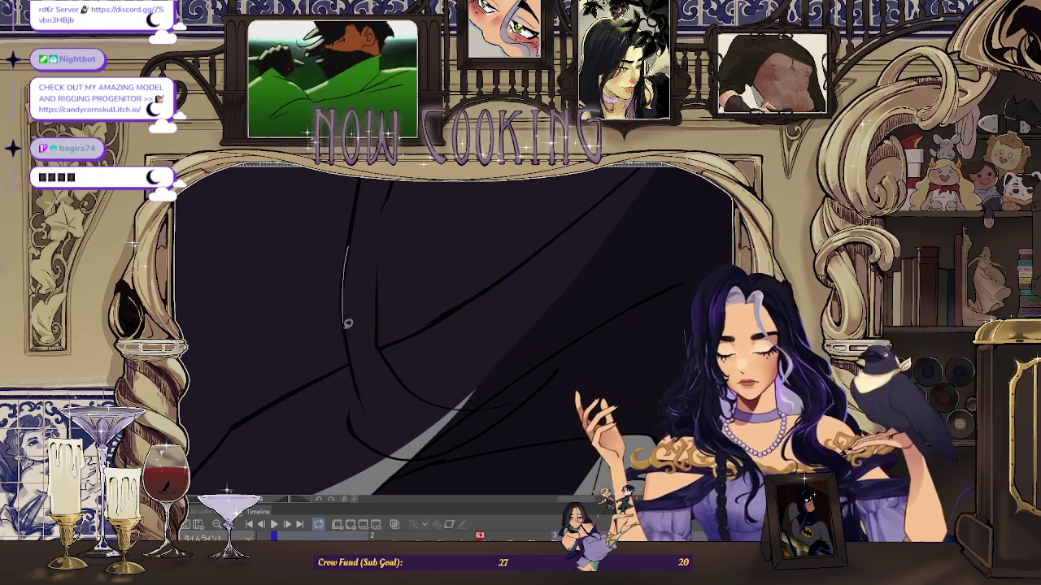
pyautogui.moveTo(401, 409); pyautogui.dragTo(364, 302)
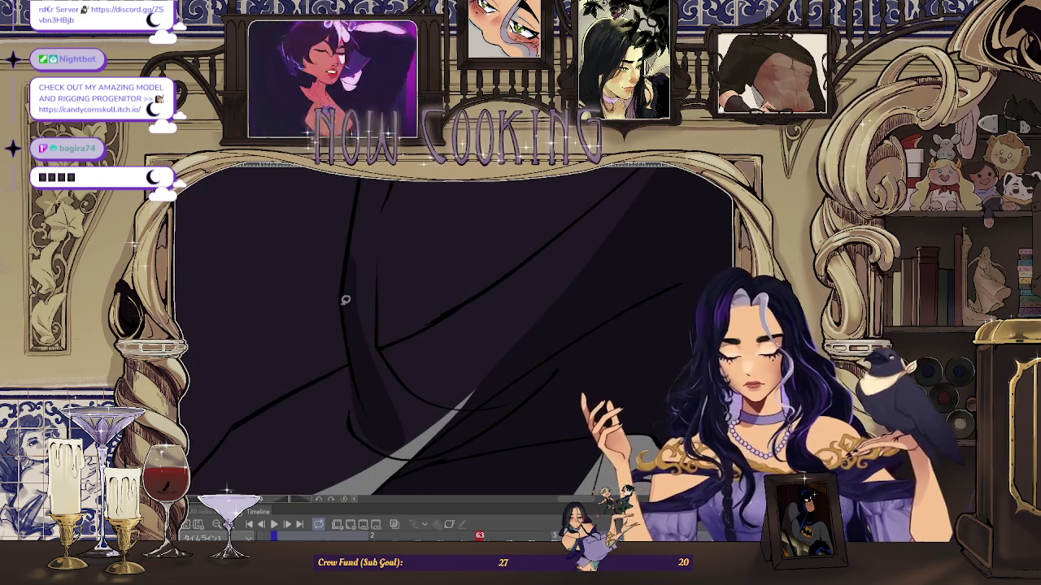
# - Lasso-fill the thin unfilled strip along the coat tail's edge
pyautogui.scroll(-2, 410, 392)
pyautogui.scroll(-1, 425, 333)
pyautogui.scroll(2, 515, 270)
pyautogui.scroll(1, 492, 357)
pyautogui.scroll(1, 494, 352)
pyautogui.scroll(1, 514, 318)
pyautogui.scroll(1, 488, 382)
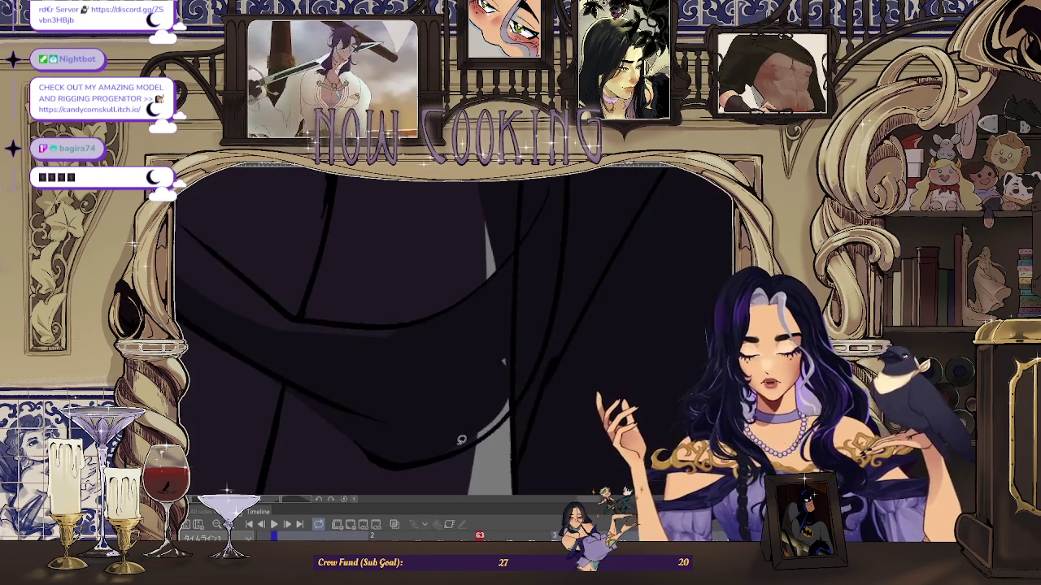
pyautogui.scroll(-1, 526, 326)
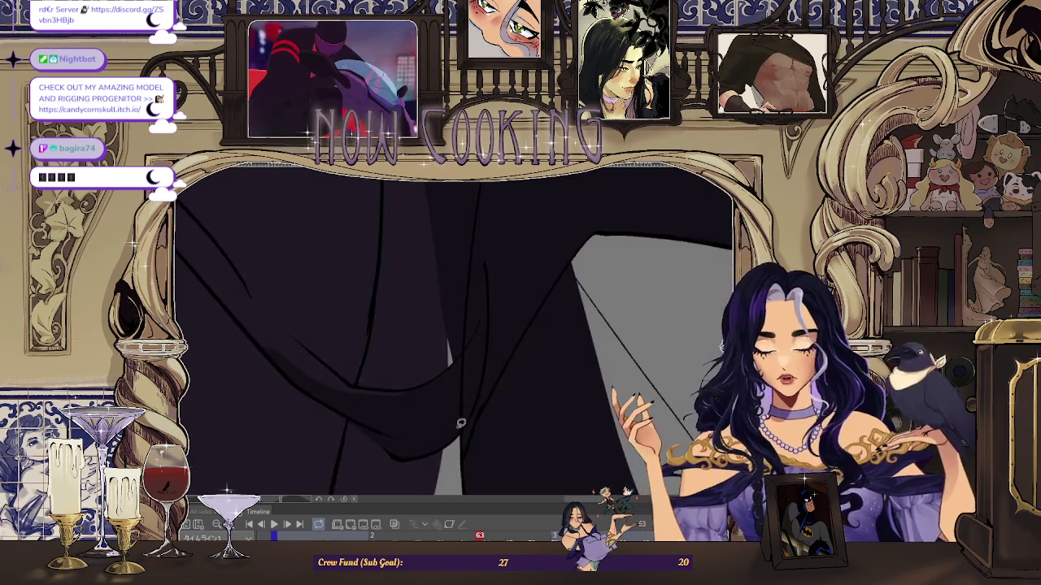
pyautogui.scroll(-1, 509, 346)
pyautogui.scroll(-1, 404, 366)
pyautogui.scroll(1, 383, 220)
pyautogui.scroll(1, 390, 226)
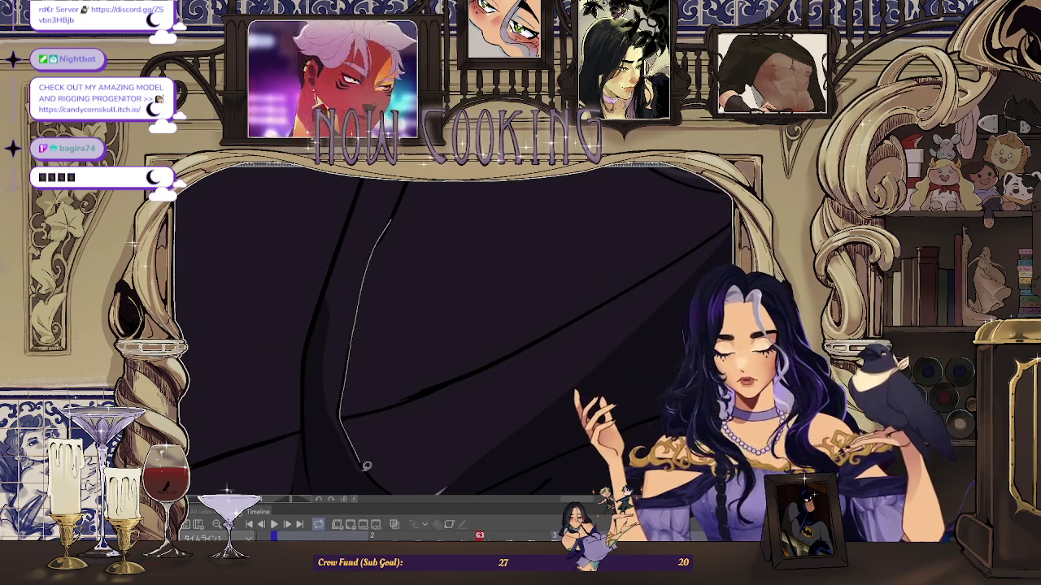
pyautogui.scroll(-1, 321, 335)
pyautogui.scroll(-1, 344, 332)
pyautogui.scroll(2, 376, 251)
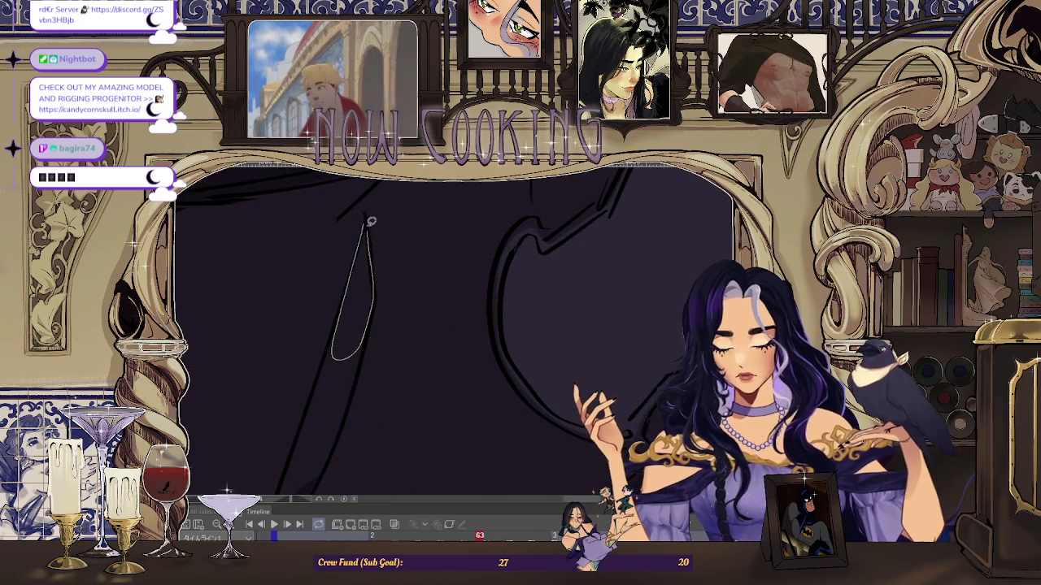
pyautogui.scroll(2, 371, 222)
pyautogui.moveTo(332, 411); pyautogui.dragTo(340, 287)
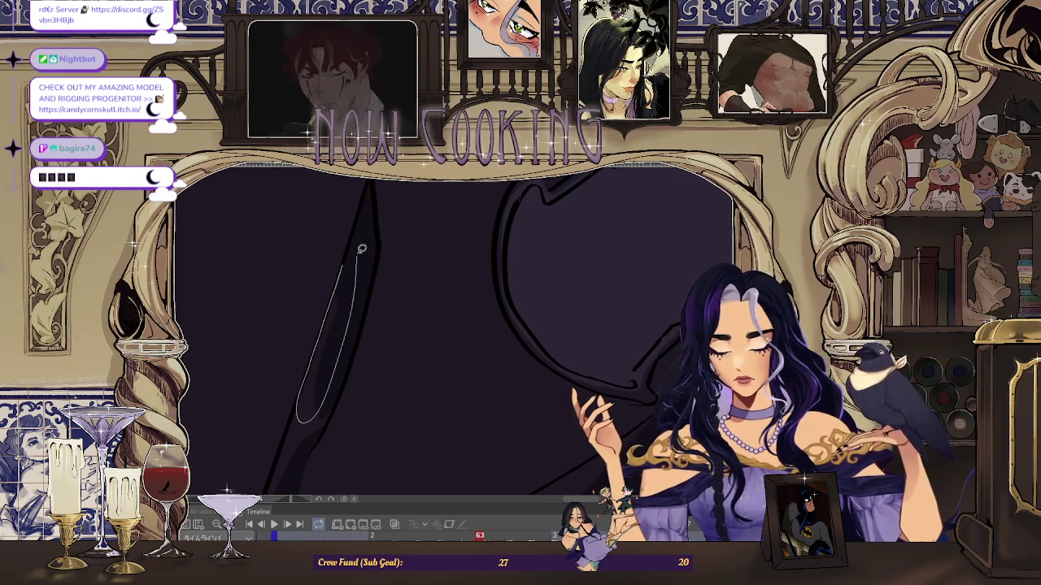
# - Lasso-fill one more unfilled coat strip, then zoom out to check the tail
pyautogui.scroll(1, 357, 260)
pyautogui.scroll(-1, 334, 325)
pyautogui.scroll(1, 329, 341)
pyautogui.moveTo(342, 276); pyautogui.dragTo(295, 407)
pyautogui.moveTo(340, 371); pyautogui.dragTo(374, 323)
pyautogui.scroll(-2, 421, 277)
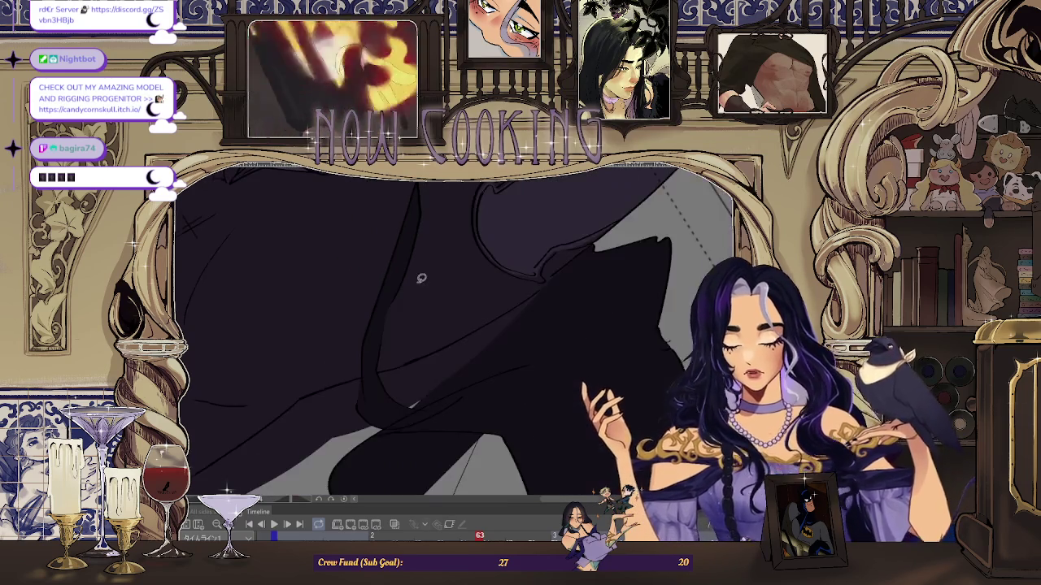
pyautogui.scroll(-2, 420, 276)
pyautogui.scroll(-4, 421, 326)
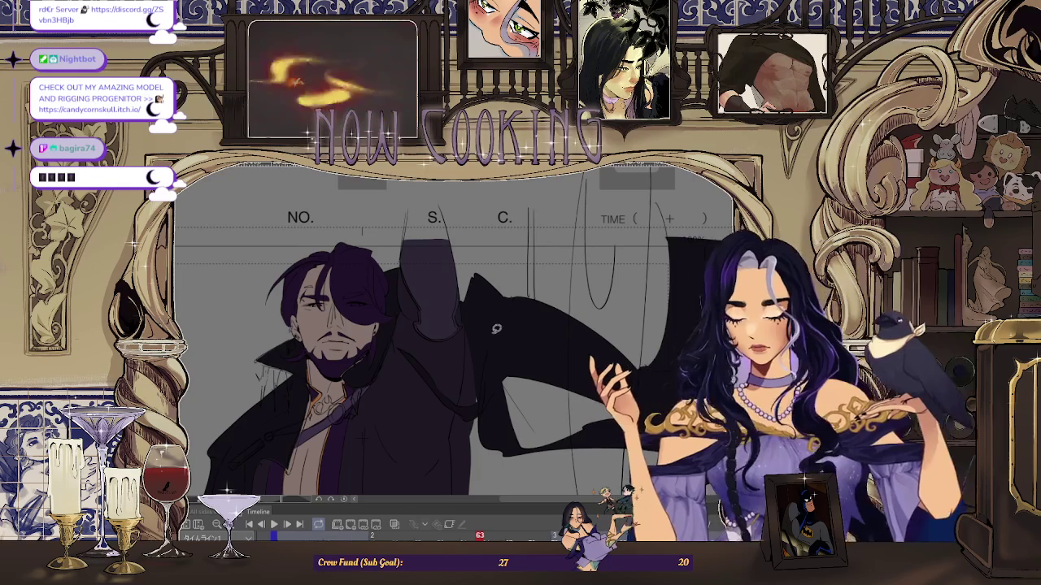
# - Advance to the raised-arm drawing at frame 65
pyautogui.scroll(-2, 421, 325)
pyautogui.scroll(-1, 489, 345)
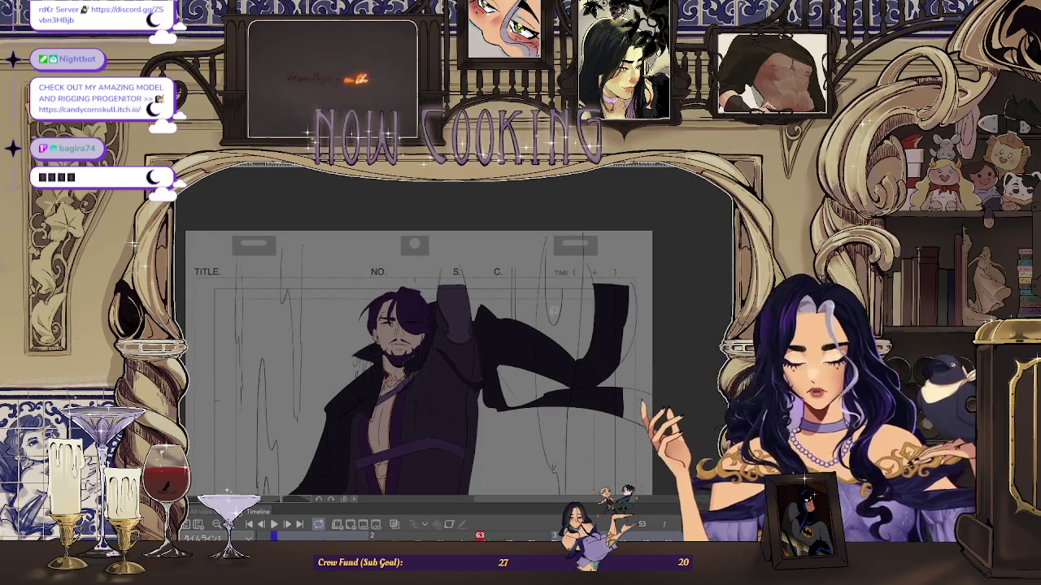
pyautogui.scroll(1, 545, 276)
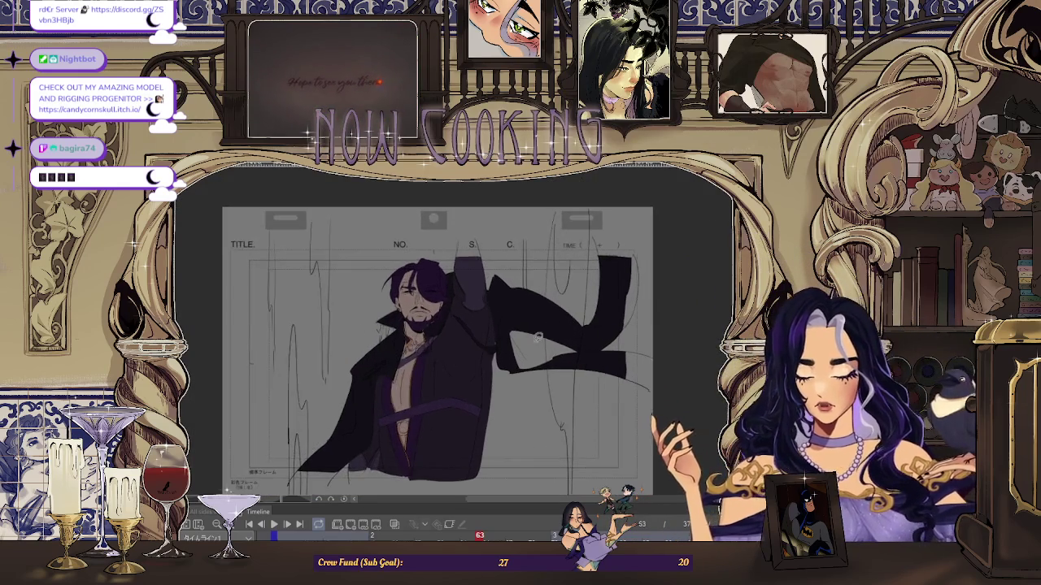
pyautogui.scroll(1, 506, 310)
pyautogui.scroll(-2, 502, 288)
pyautogui.press('Right')
pyautogui.press('Right')
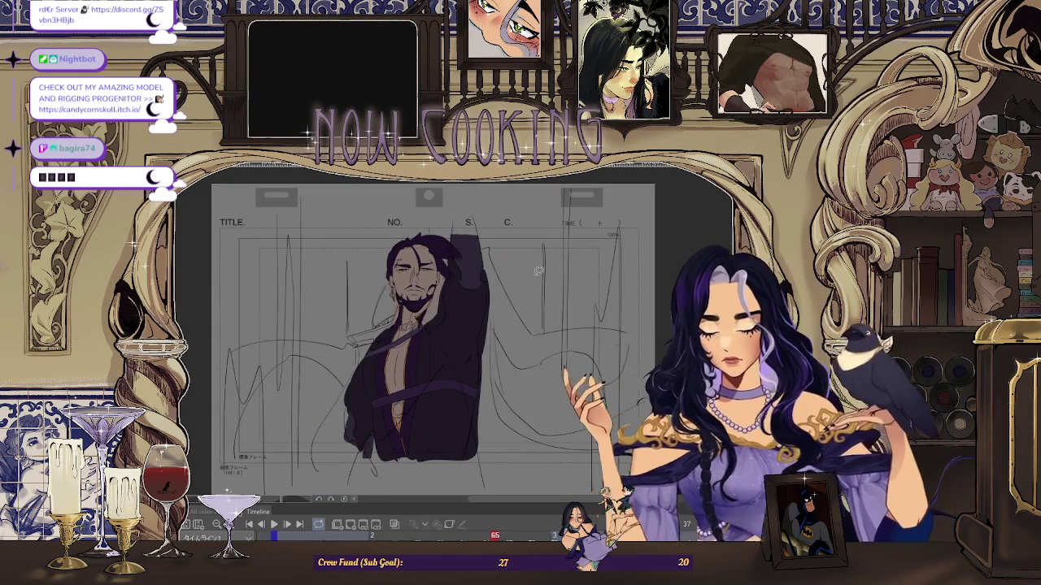
# - Lasso-fill a first dark patch over the rough lines of the frame 65 pose
pyautogui.scroll(3, 243, 319)
pyautogui.scroll(2, 243, 320)
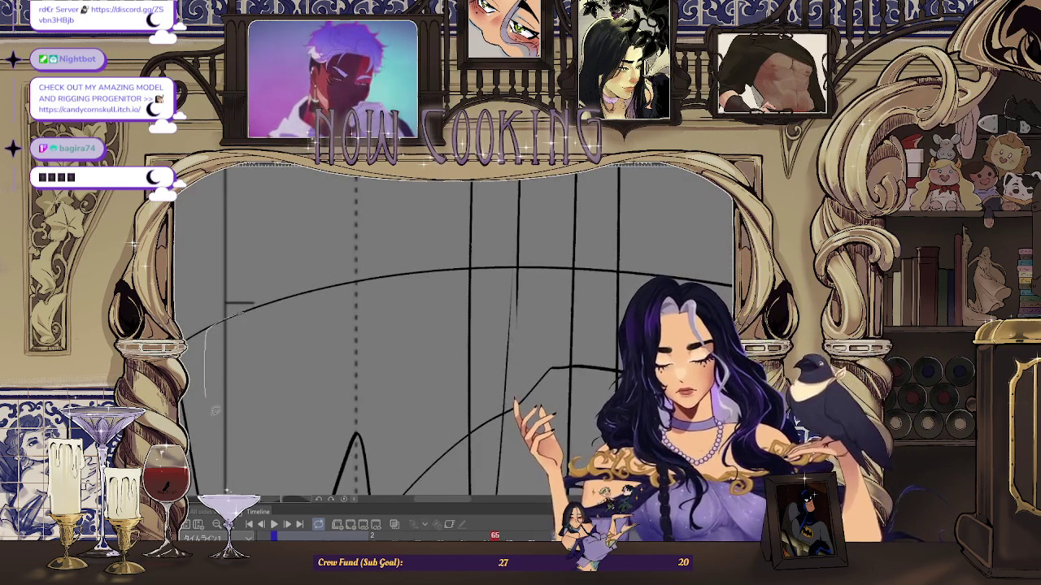
pyautogui.scroll(-2, 347, 329)
pyautogui.scroll(-2, 347, 330)
pyautogui.scroll(2, 347, 330)
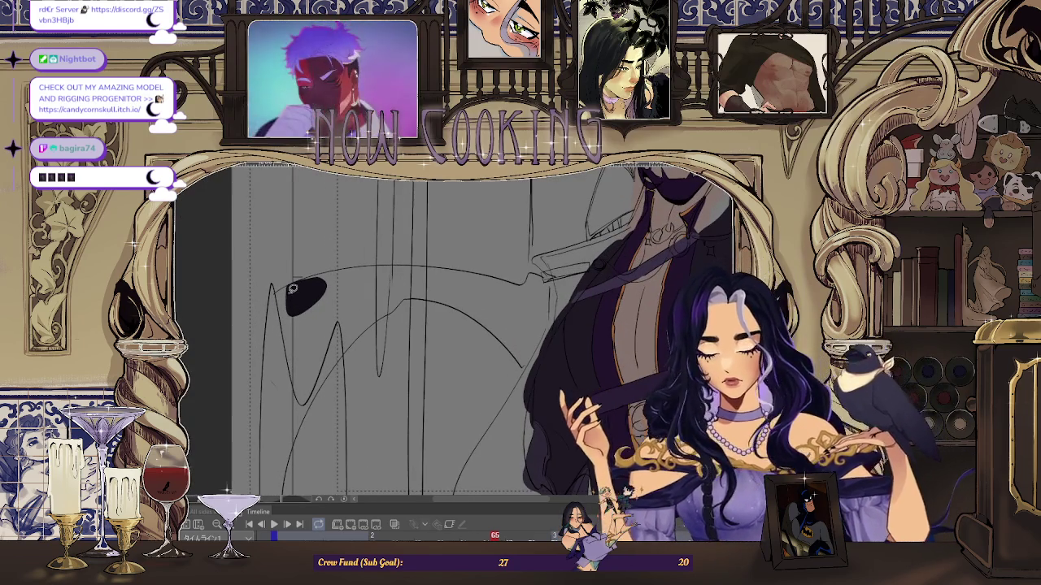
pyautogui.moveTo(309, 288); pyautogui.dragTo(317, 299)
pyautogui.scroll(3, 356, 231)
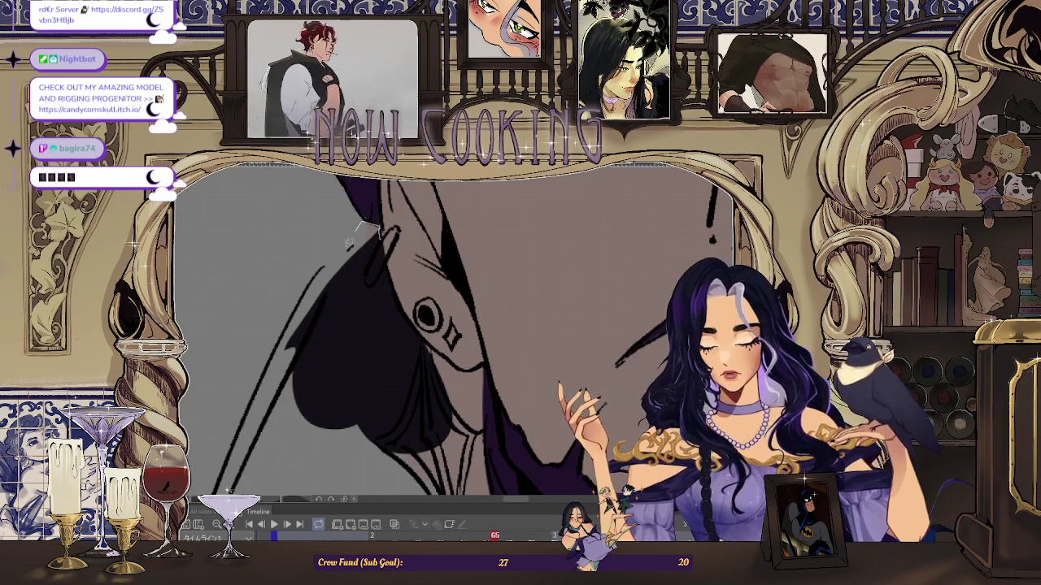
pyautogui.scroll(3, 356, 338)
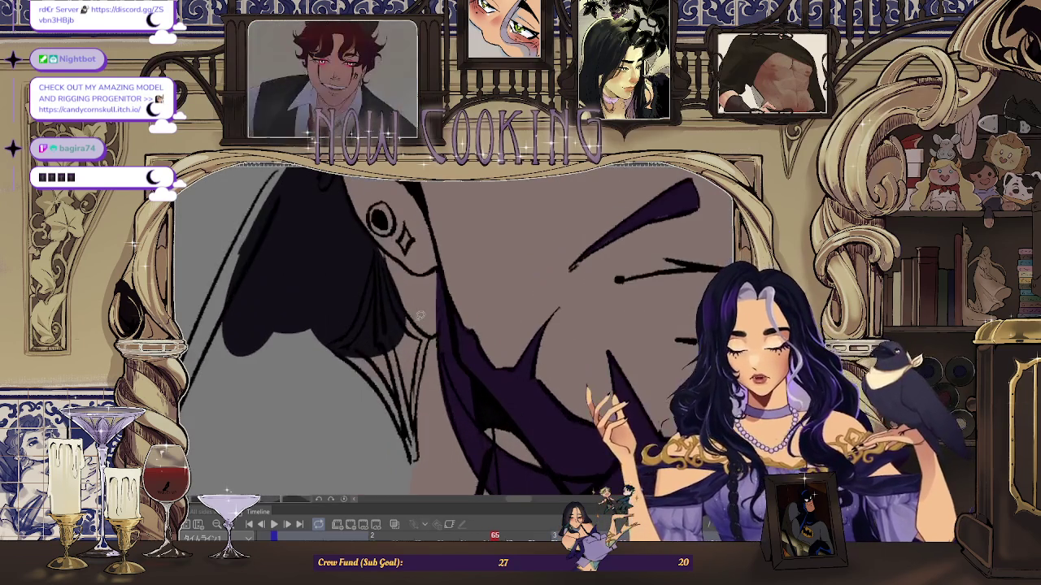
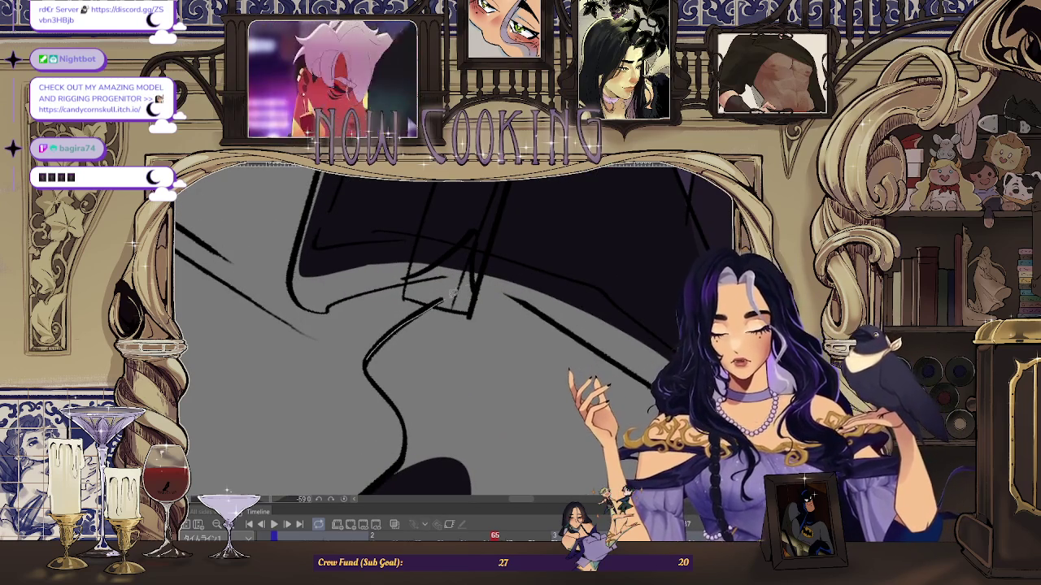
# - Lasso-fill a coat gap and the unpainted strip along the jacket edge in dark purple
pyautogui.moveTo(382, 381); pyautogui.dragTo(376, 348)
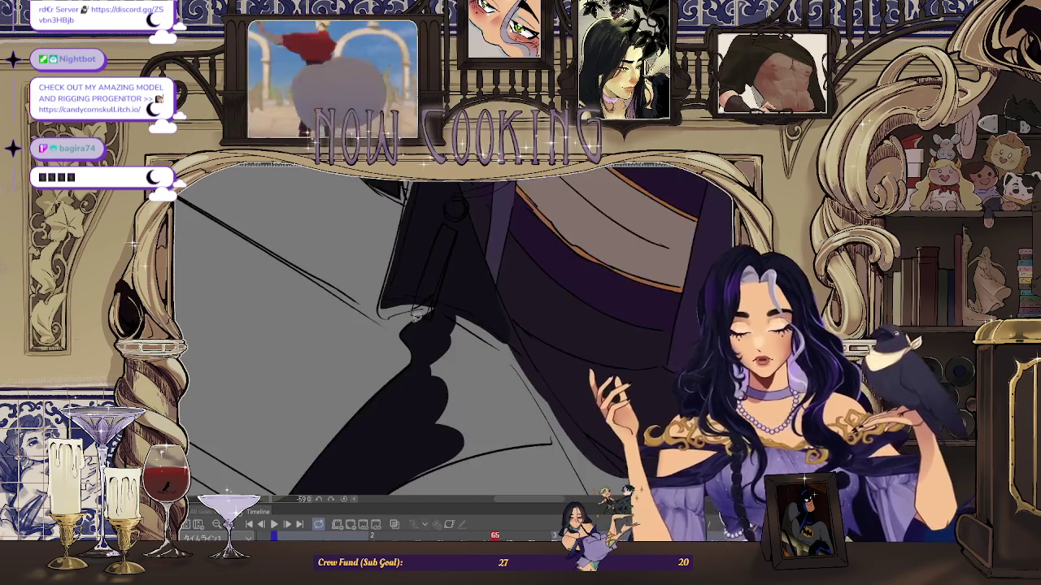
pyautogui.scroll(2, 455, 326)
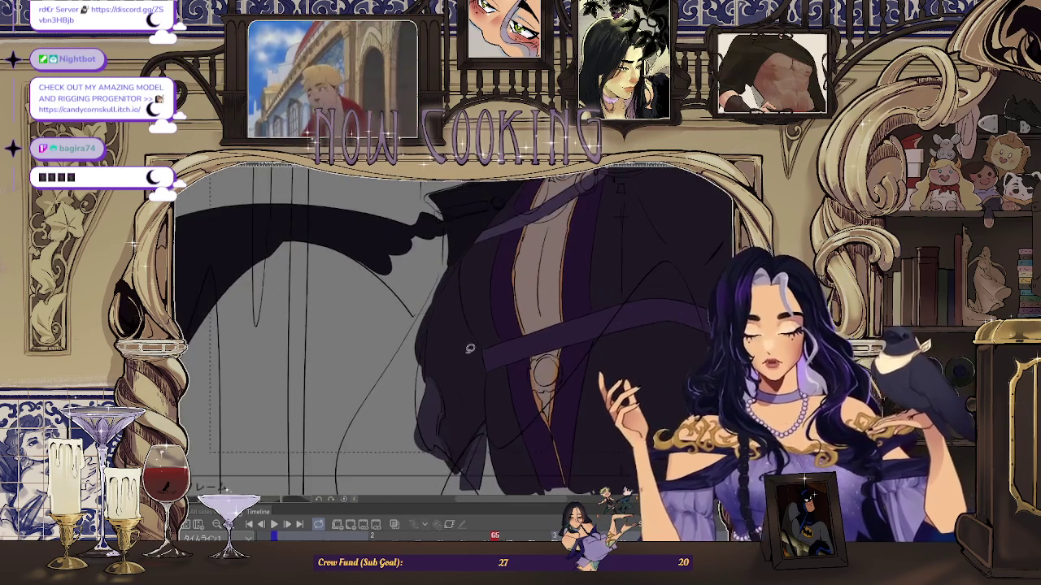
pyautogui.scroll(2, 470, 342)
pyautogui.scroll(2, 496, 213)
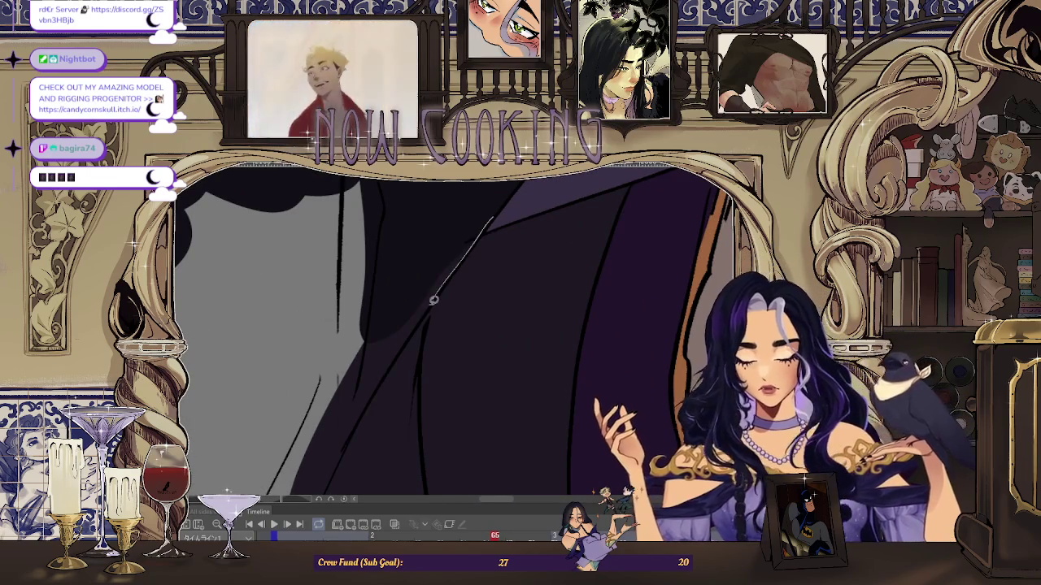
pyautogui.moveTo(419, 261); pyautogui.dragTo(472, 242)
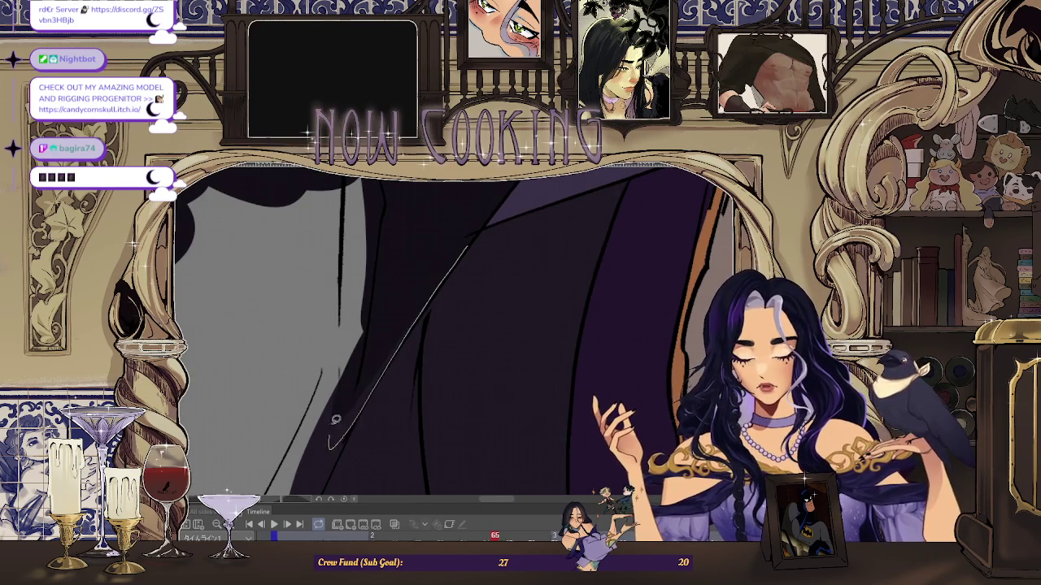
pyautogui.scroll(1, 333, 445)
pyautogui.scroll(1, 414, 336)
pyautogui.scroll(1, 457, 253)
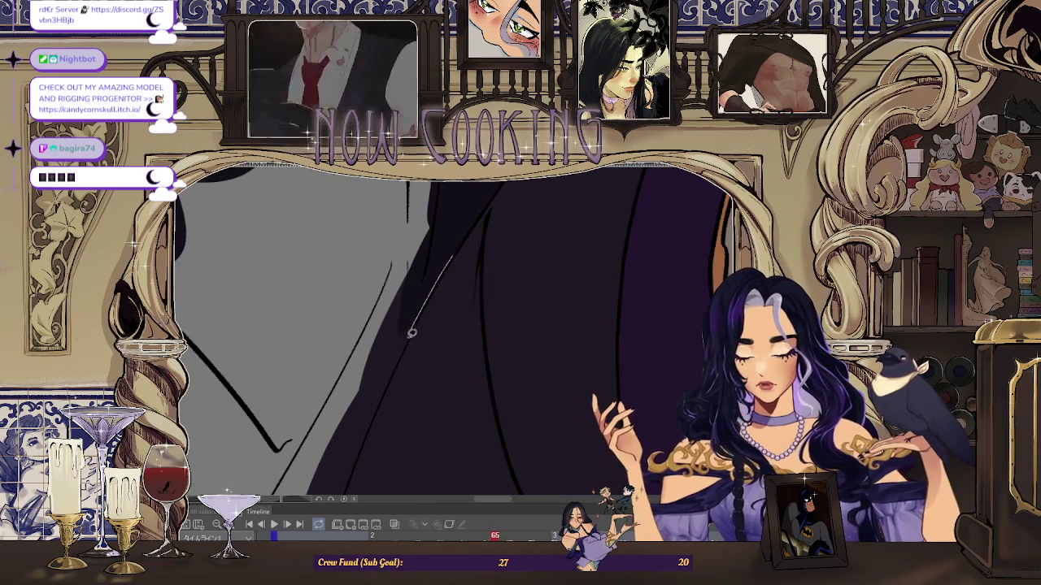
pyautogui.scroll(-2, 431, 284)
pyautogui.scroll(3, 458, 249)
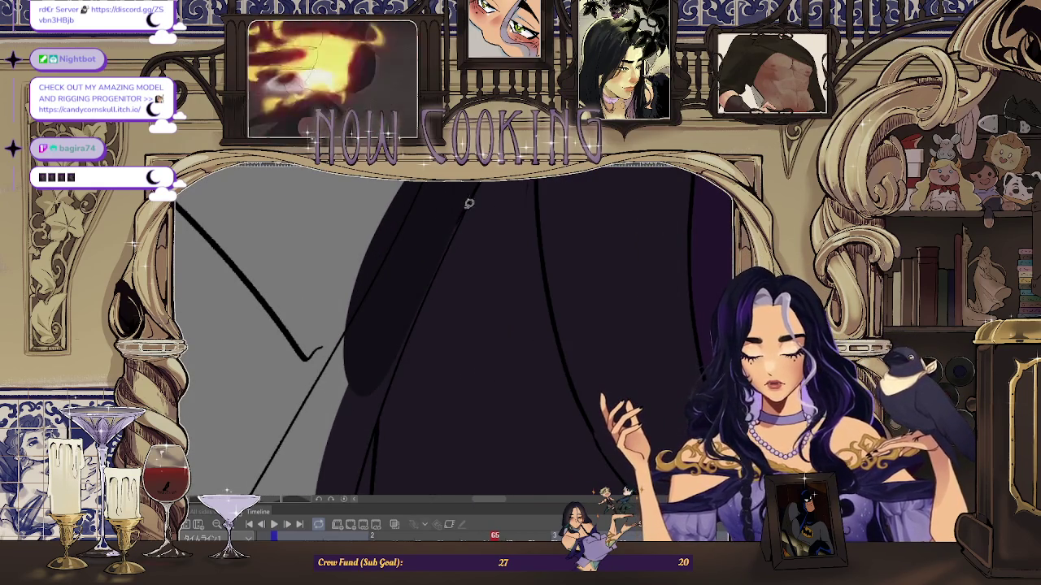
pyautogui.scroll(-1, 457, 236)
pyautogui.scroll(-1, 455, 244)
pyautogui.scroll(-1, 435, 269)
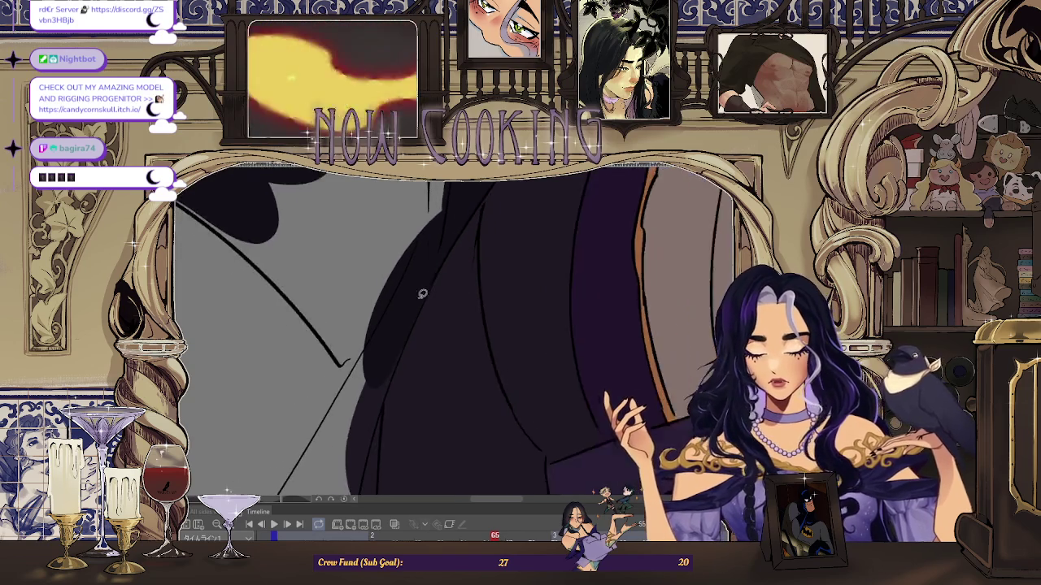
pyautogui.scroll(1, 427, 301)
pyautogui.scroll(-1, 369, 447)
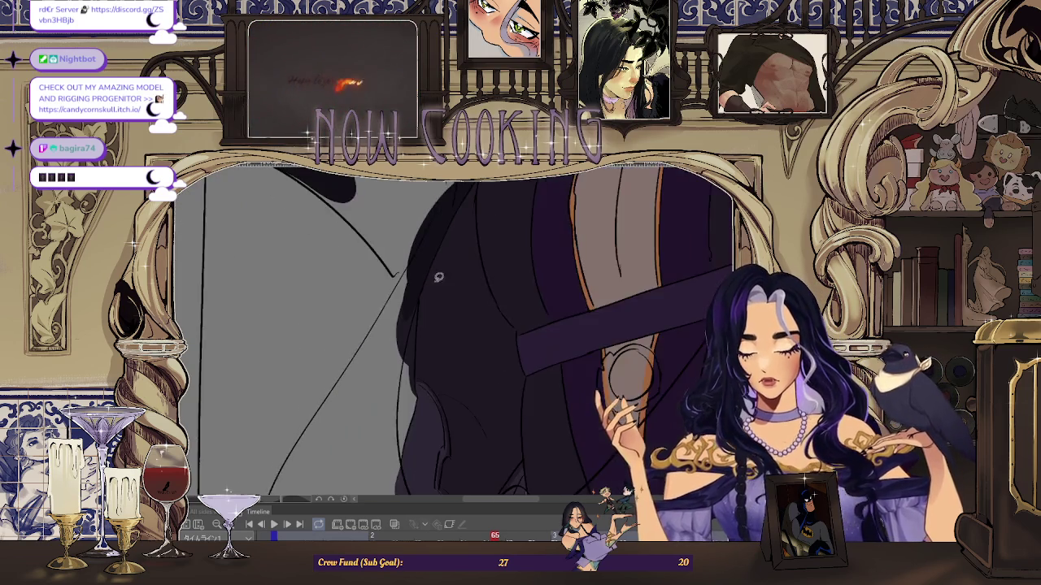
pyautogui.scroll(-1, 418, 304)
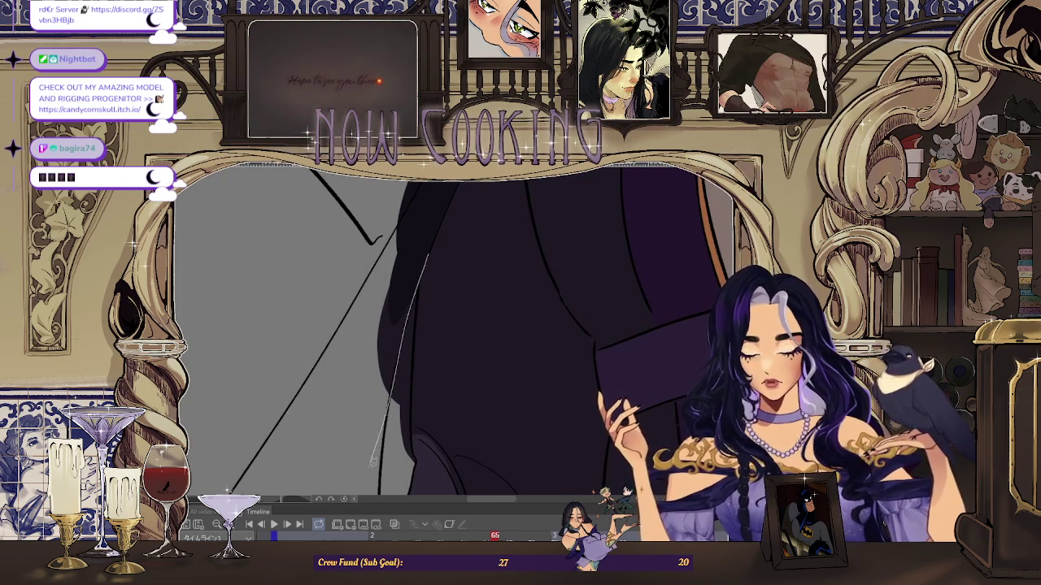
pyautogui.scroll(1, 382, 439)
pyautogui.scroll(1, 391, 366)
pyautogui.scroll(-1, 396, 305)
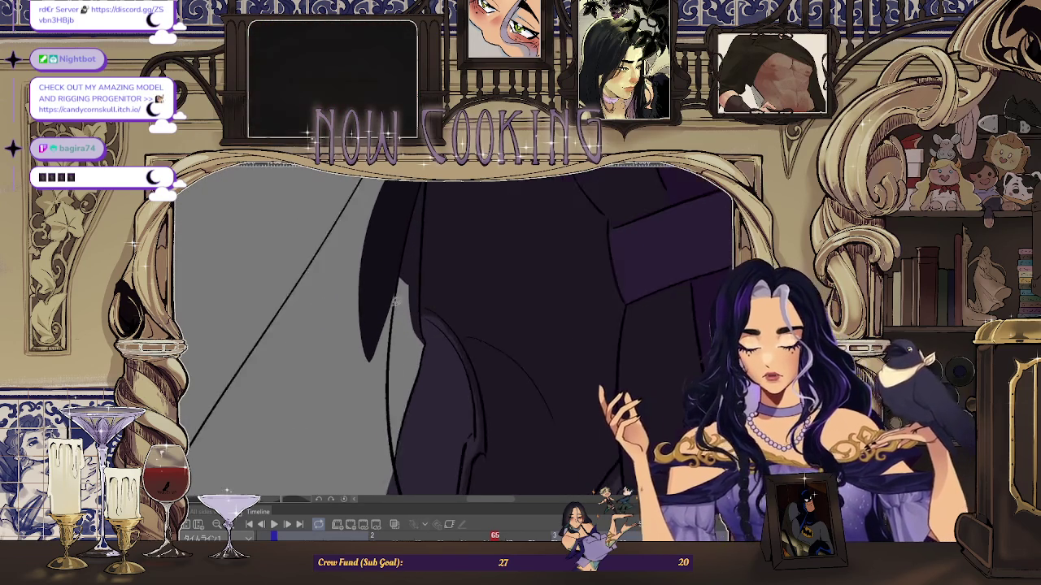
pyautogui.scroll(1, 398, 291)
pyautogui.scroll(-1, 382, 374)
pyautogui.scroll(1, 390, 283)
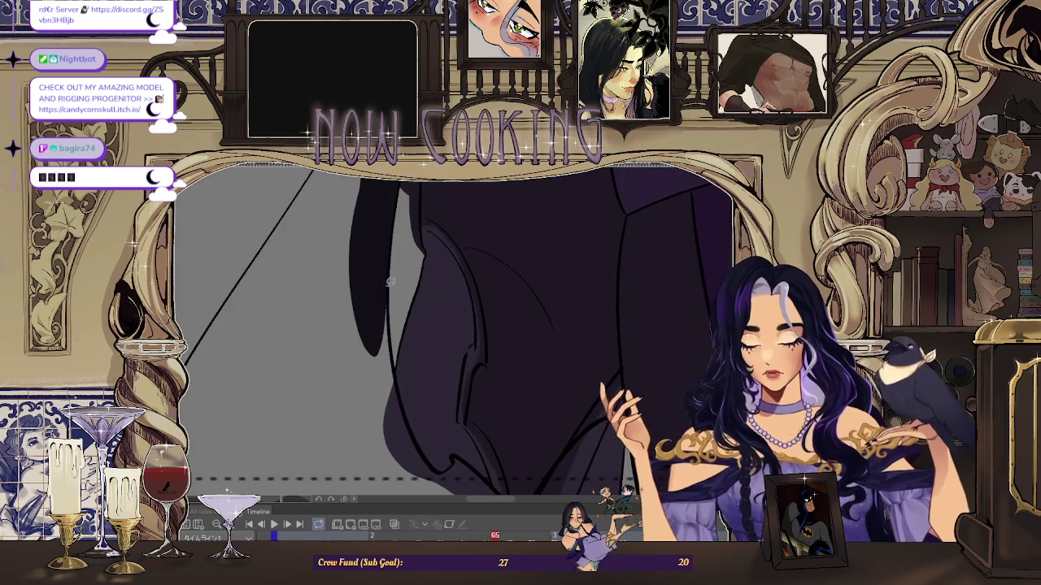
pyautogui.scroll(-1, 401, 404)
pyautogui.scroll(1, 411, 344)
pyautogui.scroll(1, 386, 302)
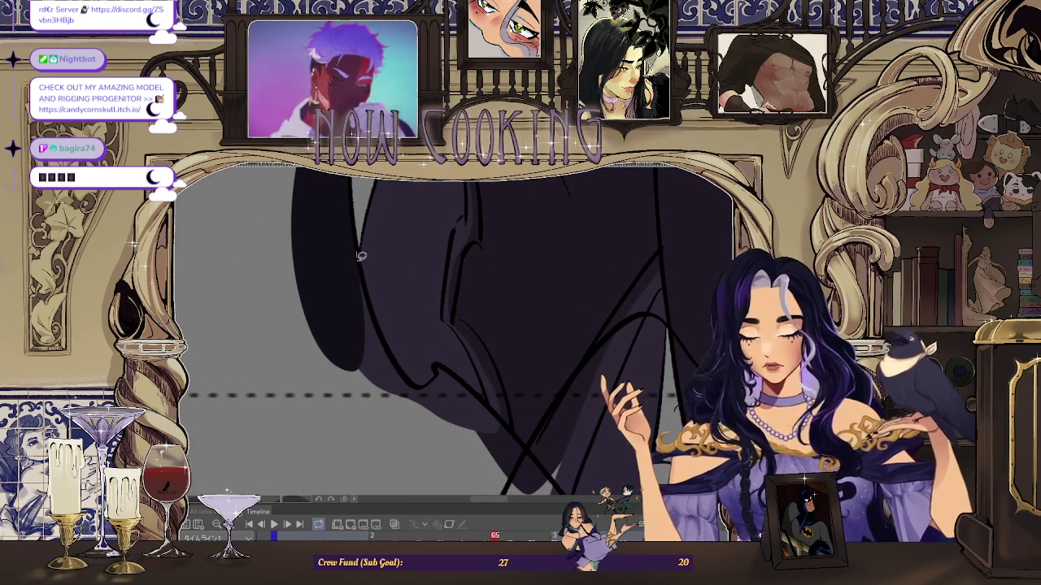
# - Fill the area below the jacket contour and the unfilled patch at the coat's lower edge
pyautogui.moveTo(409, 375); pyautogui.dragTo(407, 370)
pyautogui.scroll(1, 401, 365)
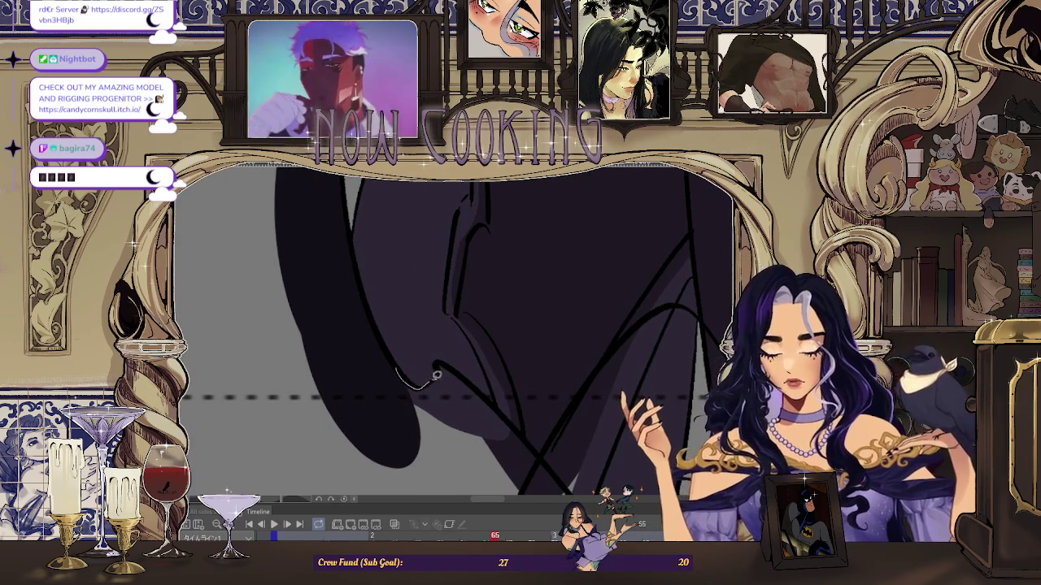
pyautogui.scroll(-1, 373, 391)
pyautogui.scroll(1, 397, 327)
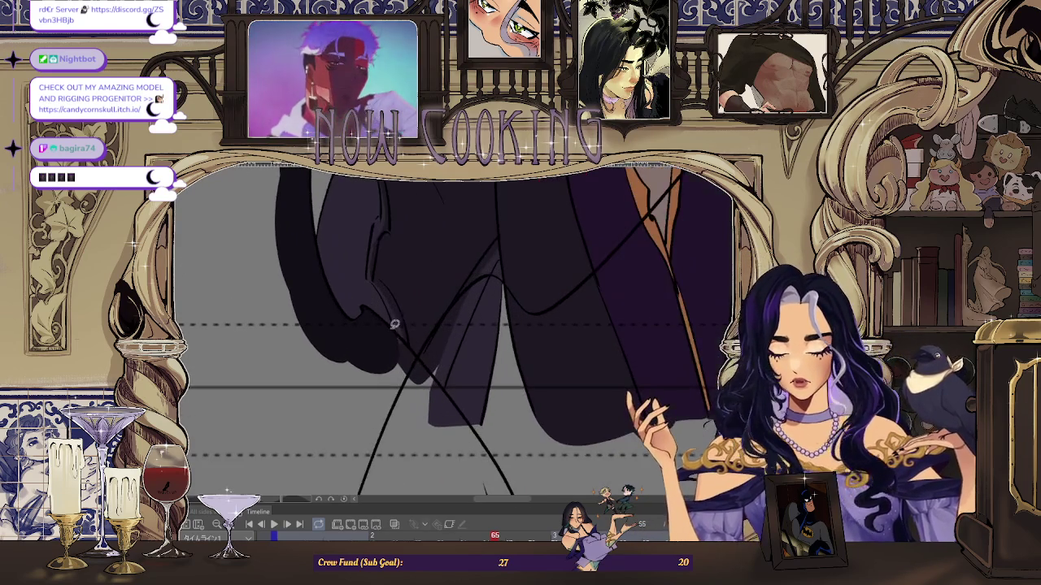
pyautogui.scroll(-1, 359, 367)
pyautogui.scroll(1, 325, 388)
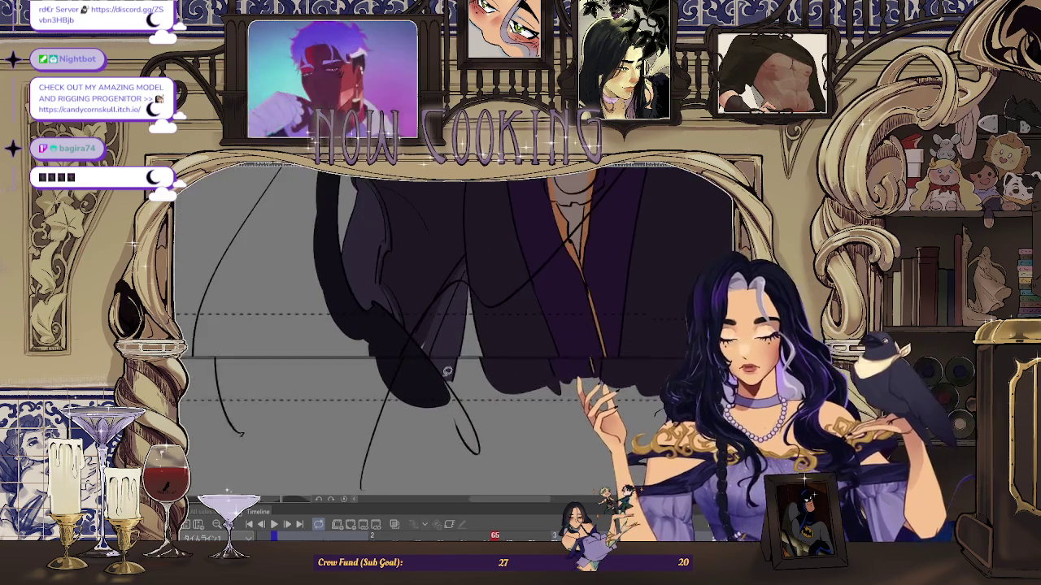
pyautogui.moveTo(320, 393)
pyautogui.mouseDown()
pyautogui.moveTo(386, 335)
pyautogui.moveTo(439, 392)
pyautogui.mouseUp()
pyautogui.scroll(-1, 434, 365)
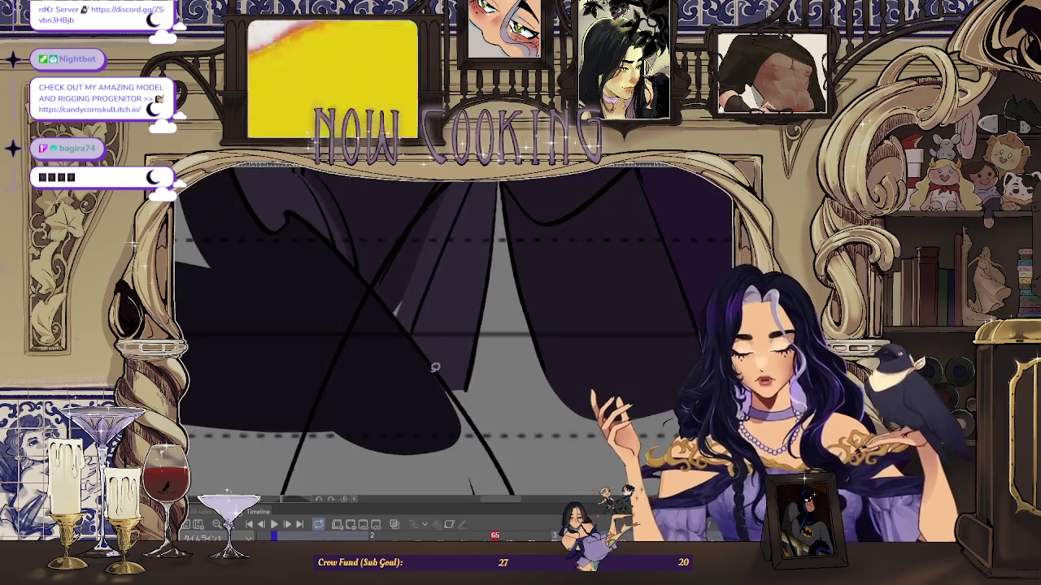
pyautogui.scroll(1, 460, 411)
pyautogui.scroll(1, 460, 412)
pyautogui.scroll(1, 366, 383)
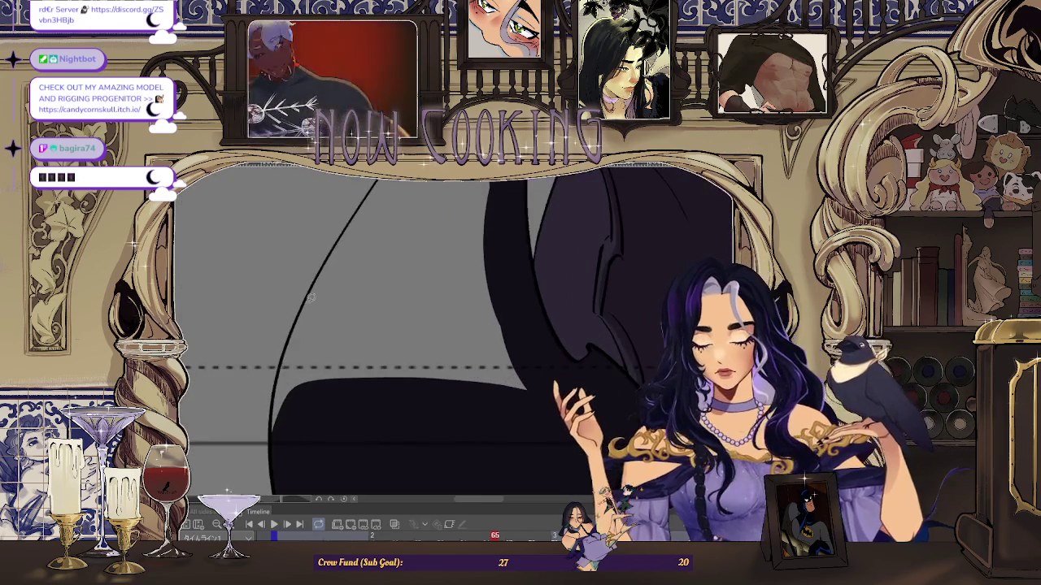
pyautogui.scroll(-1, 281, 364)
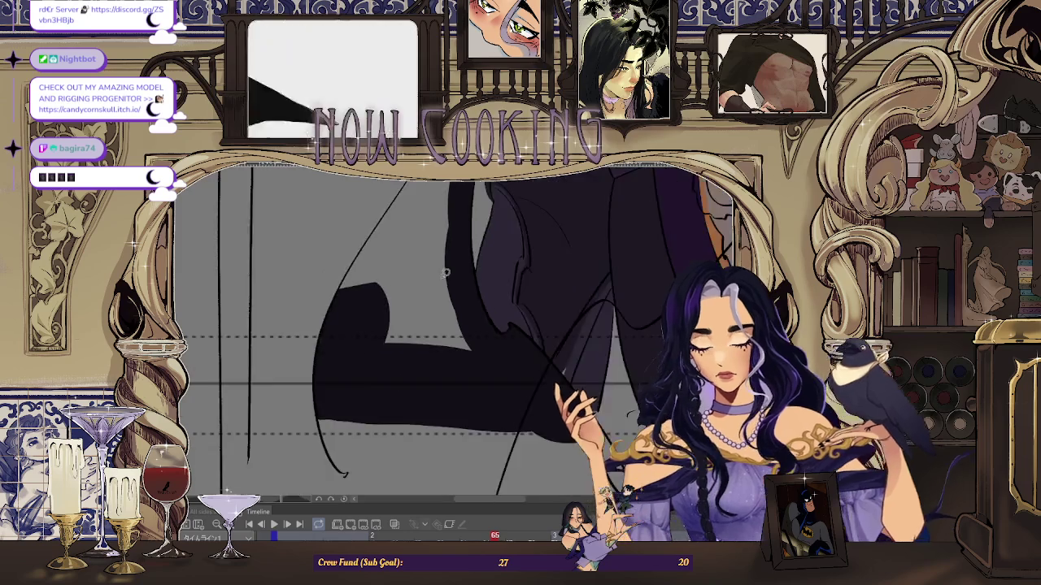
pyautogui.scroll(-1, 325, 342)
pyautogui.scroll(2, 371, 325)
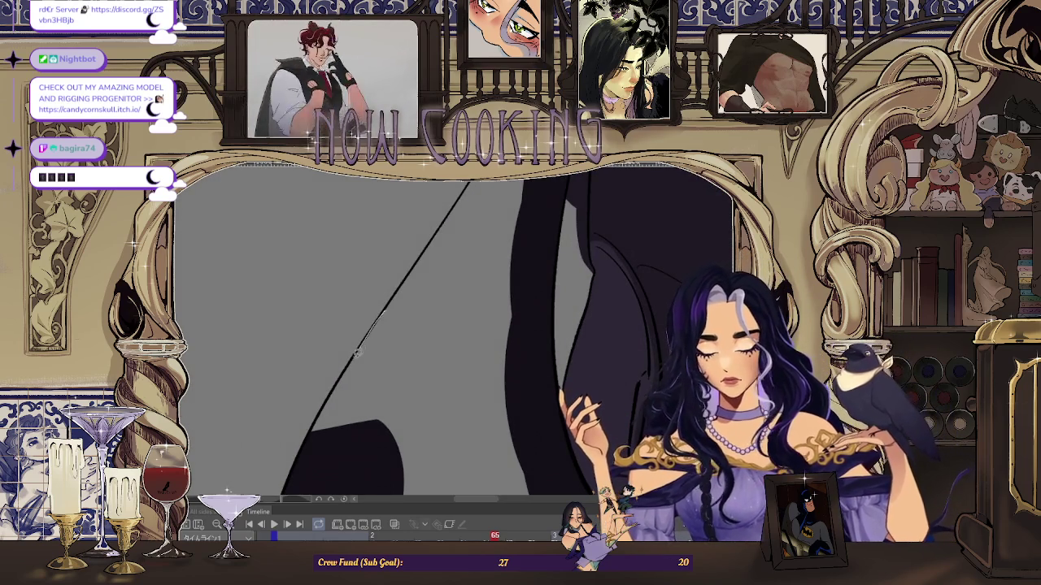
pyautogui.moveTo(420, 348); pyautogui.dragTo(422, 313)
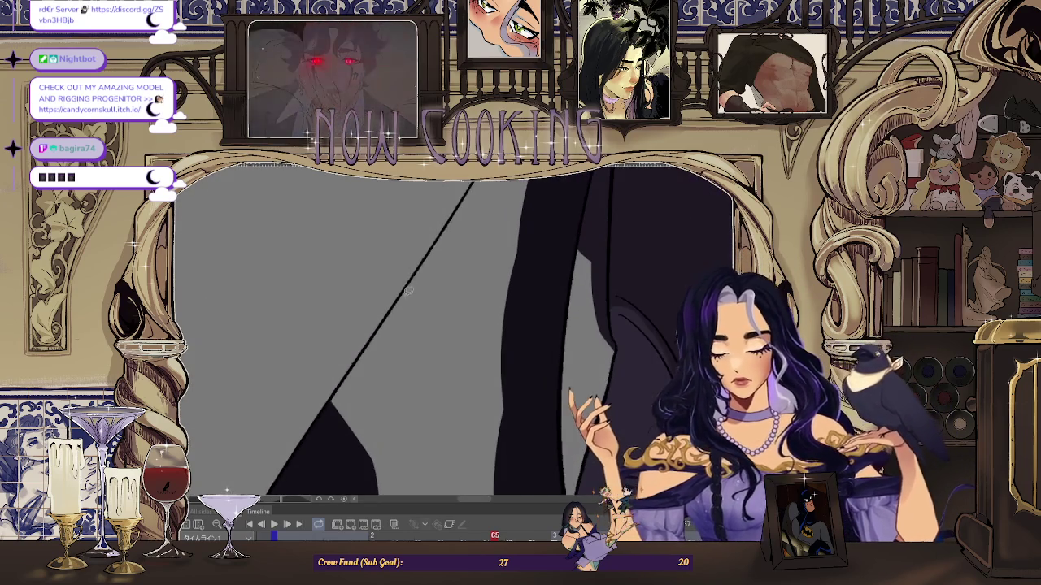
# - Rotate the view along the coat and fill the remaining gaps along its edge dark purple
pyautogui.moveTo(434, 431); pyautogui.dragTo(415, 289)
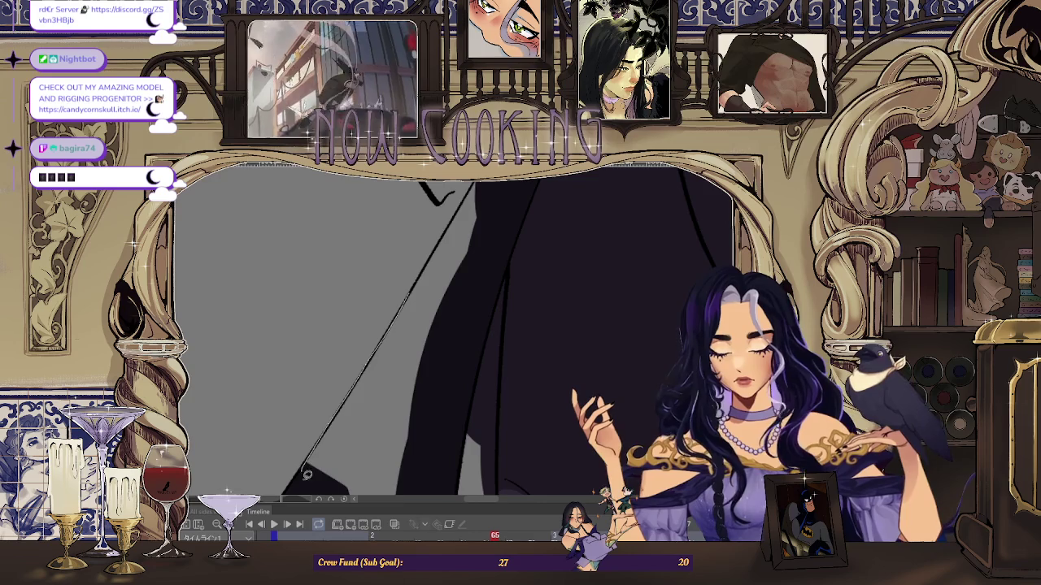
pyautogui.moveTo(306, 468); pyautogui.dragTo(443, 274)
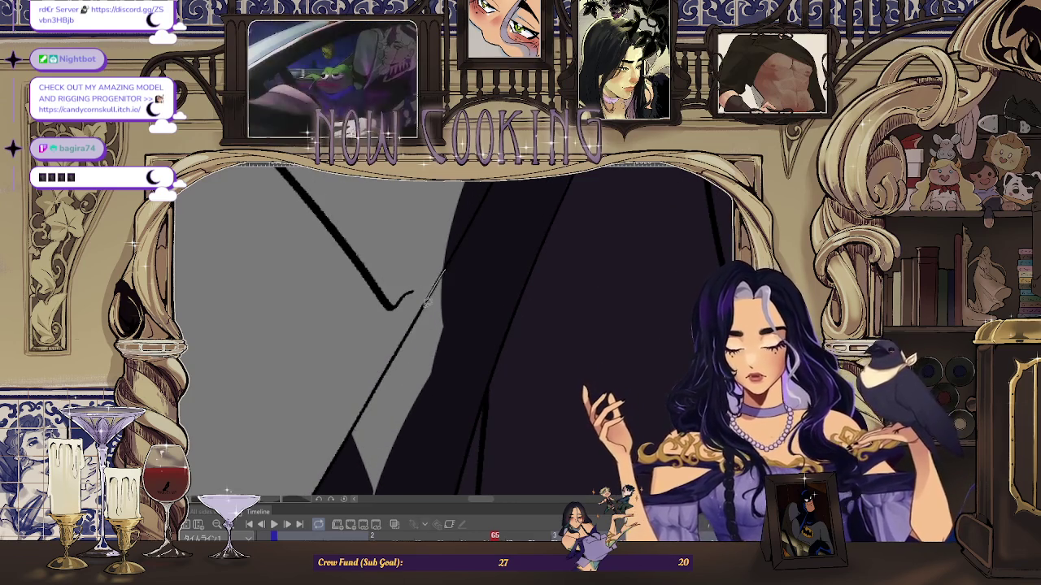
pyautogui.moveTo(438, 411)
pyautogui.mouseDown()
pyautogui.moveTo(430, 423)
pyautogui.moveTo(388, 311)
pyautogui.mouseUp()
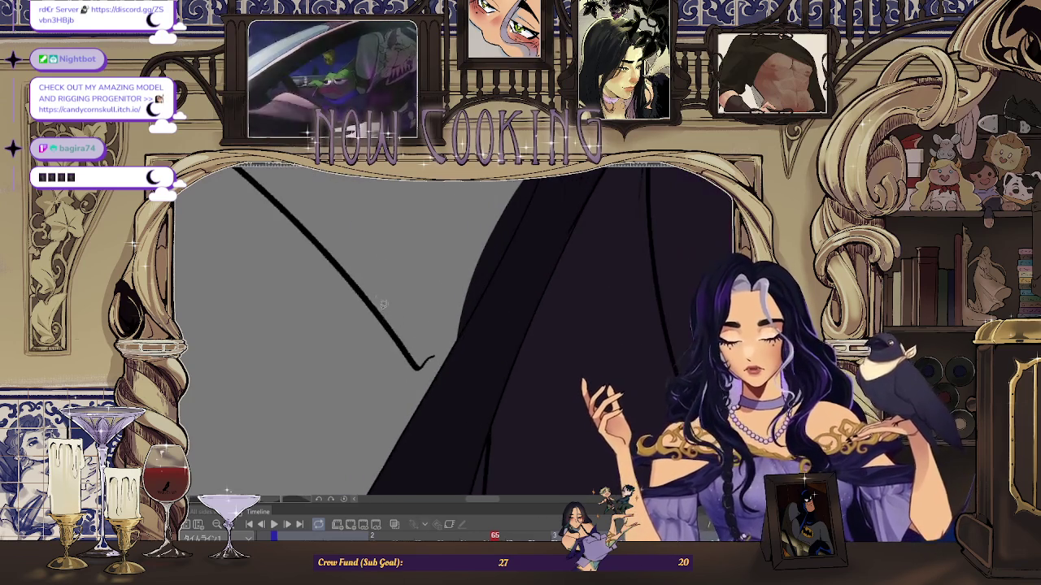
pyautogui.moveTo(437, 207)
pyautogui.mouseDown()
pyautogui.moveTo(357, 277)
pyautogui.moveTo(309, 257)
pyautogui.mouseUp()
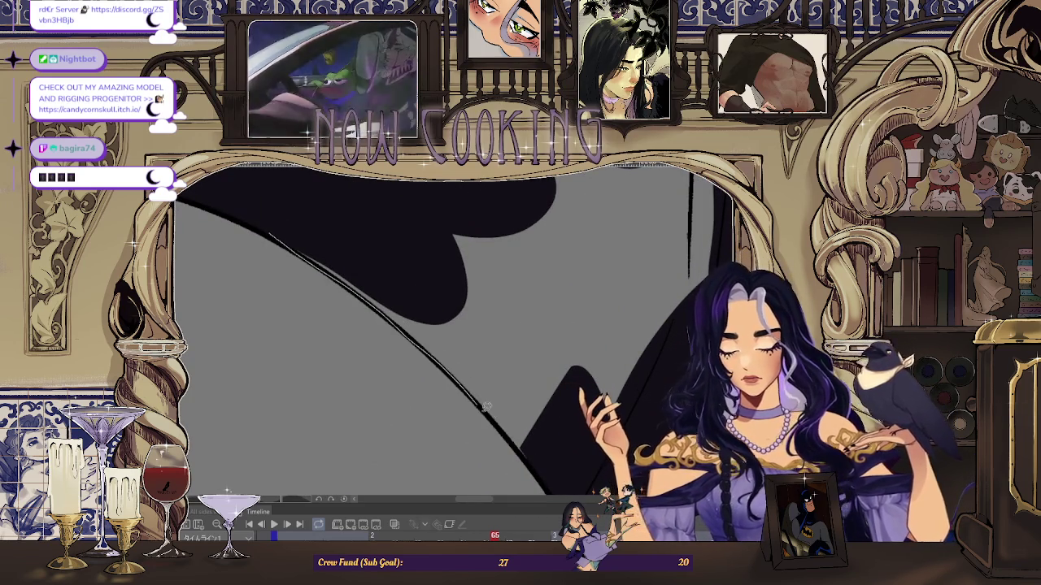
pyautogui.moveTo(355, 212); pyautogui.dragTo(494, 331)
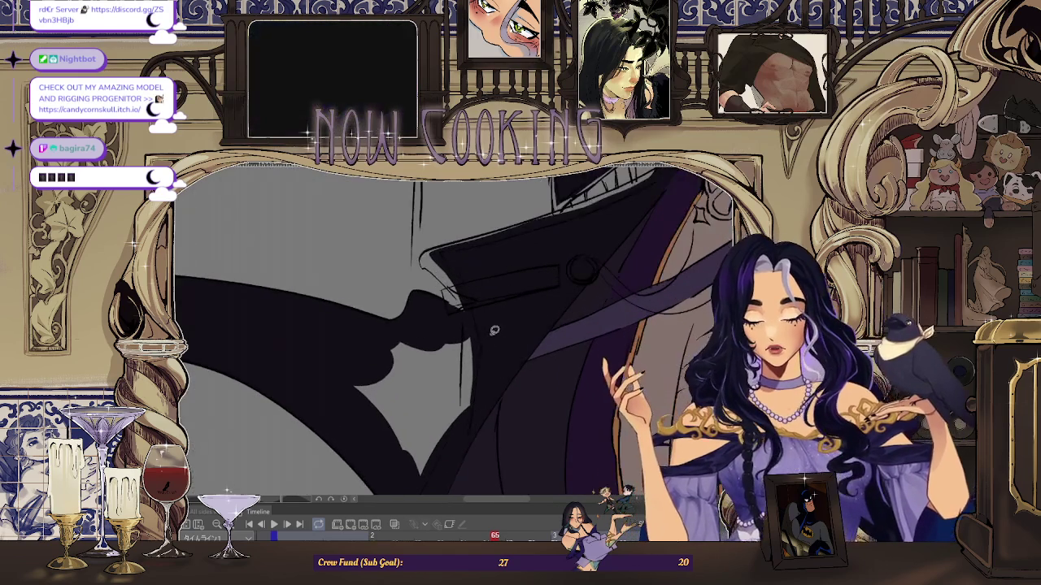
# - Fill the last unpainted coat regions, including the gap near the collar, dark purple
pyautogui.moveTo(465, 431)
pyautogui.mouseDown()
pyautogui.moveTo(459, 456)
pyautogui.moveTo(470, 305)
pyautogui.mouseUp()
pyautogui.moveTo(416, 390); pyautogui.dragTo(439, 406)
pyautogui.moveTo(476, 291); pyautogui.dragTo(461, 327)
pyautogui.moveTo(467, 365)
pyautogui.mouseDown()
pyautogui.moveTo(460, 335)
pyautogui.moveTo(469, 352)
pyautogui.mouseUp()
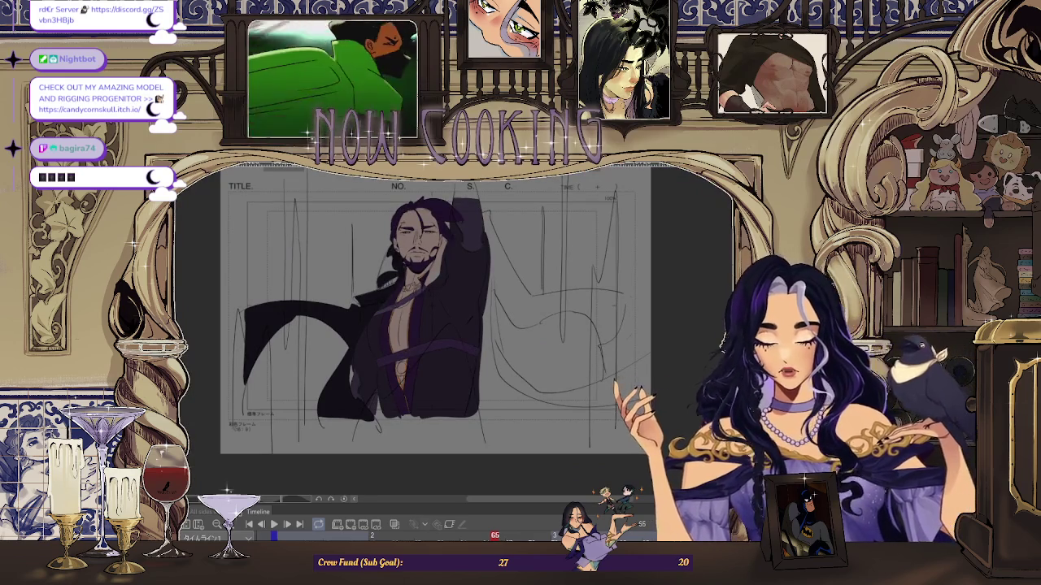
# - Rotate the canvas toward the mustache and lasso-fill the dark hair shapes beside the eye
pyautogui.scroll(2, 452, 325)
pyautogui.scroll(5, 452, 326)
pyautogui.scroll(2, 452, 325)
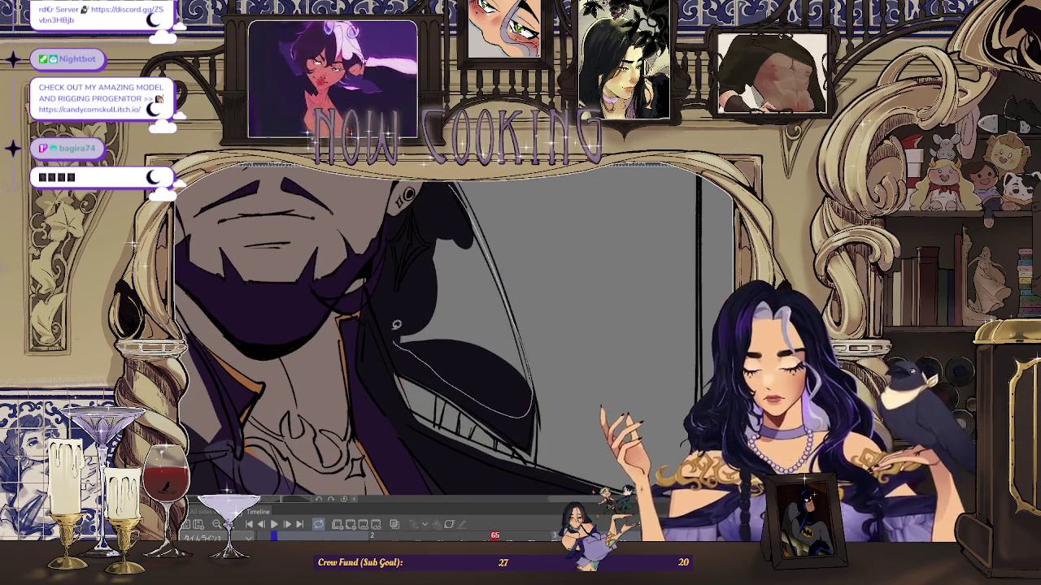
pyautogui.scroll(-5, 452, 197)
pyautogui.scroll(3, 364, 267)
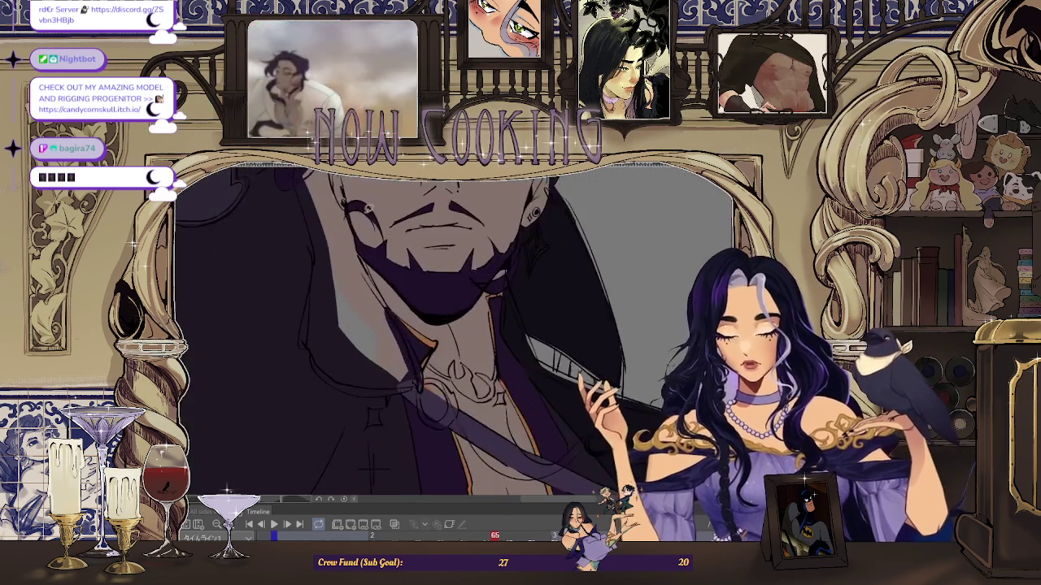
pyautogui.scroll(2, 364, 266)
pyautogui.scroll(-3, 364, 261)
pyautogui.scroll(2, 358, 244)
pyautogui.scroll(2, 346, 213)
pyautogui.scroll(1, 334, 187)
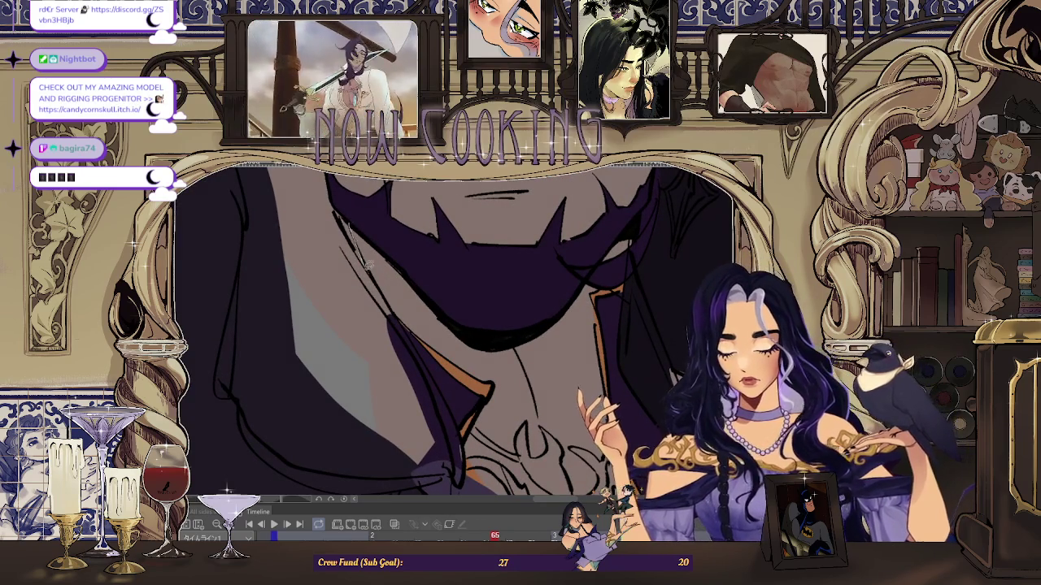
pyautogui.scroll(-1, 354, 216)
pyautogui.scroll(-1, 355, 214)
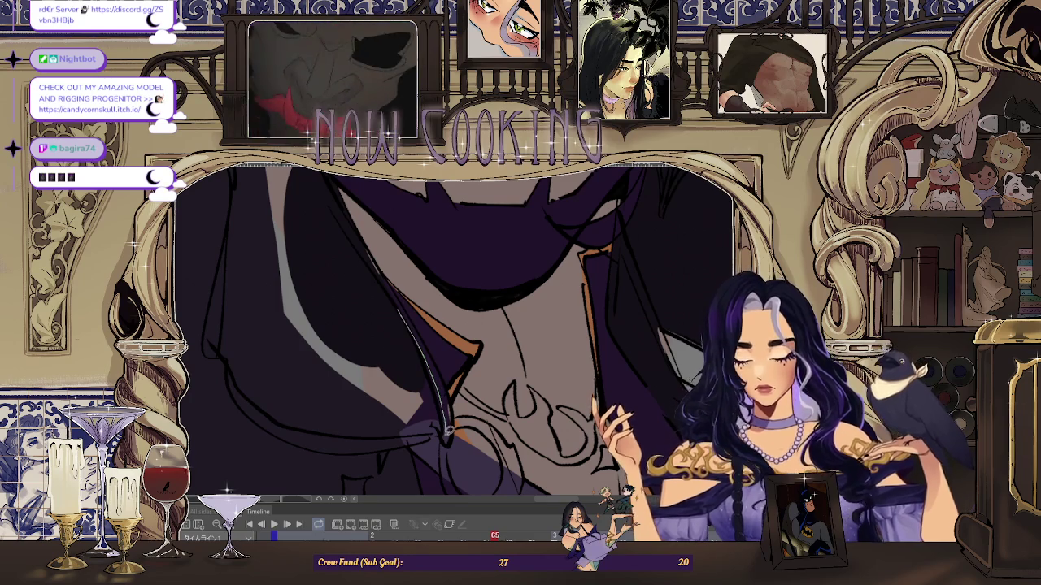
pyautogui.scroll(-1, 379, 301)
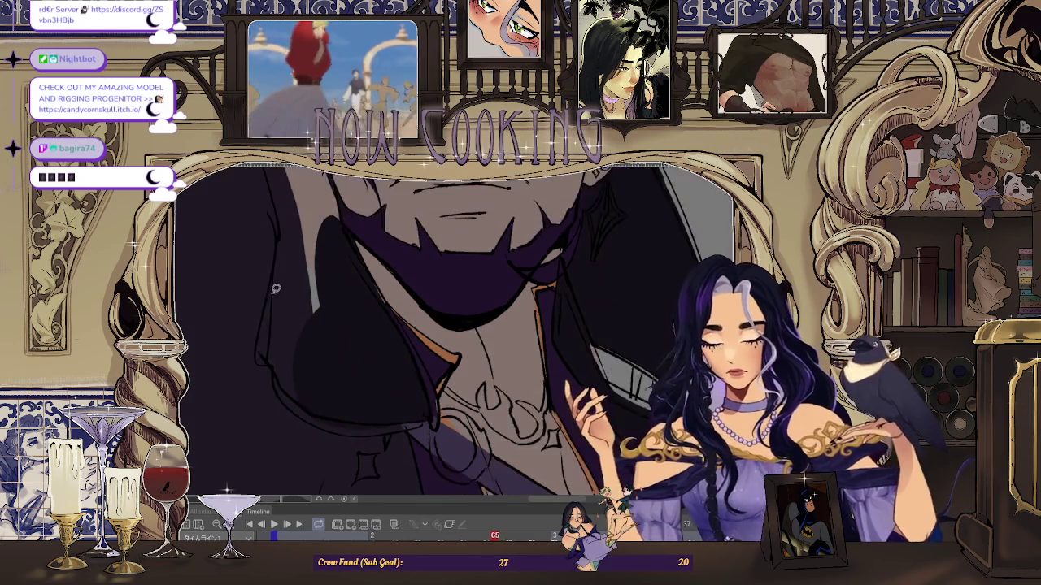
pyautogui.scroll(2, 266, 269)
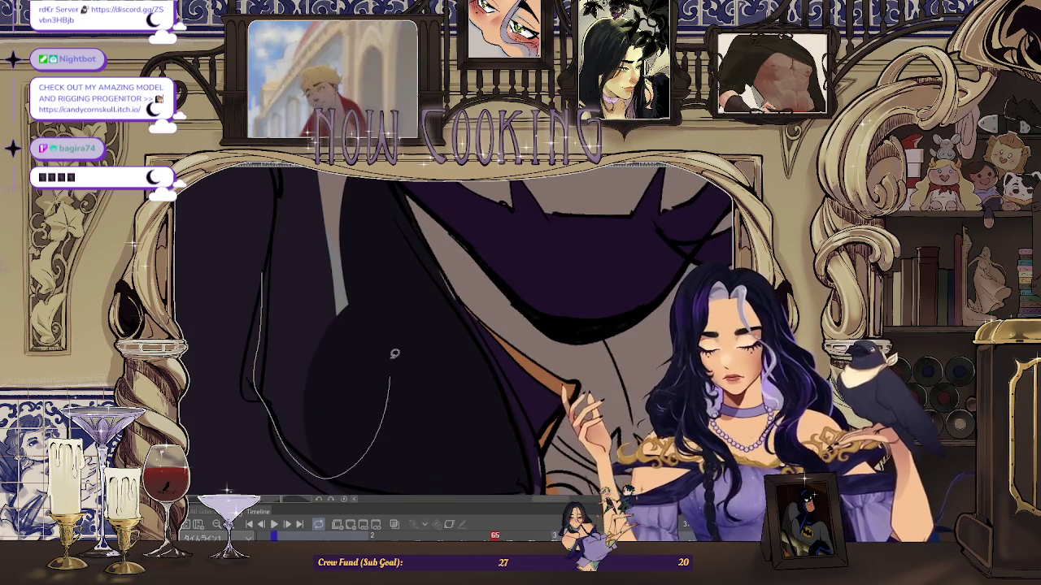
pyautogui.scroll(-2, 392, 391)
pyautogui.scroll(1, 276, 355)
pyautogui.scroll(2, 293, 272)
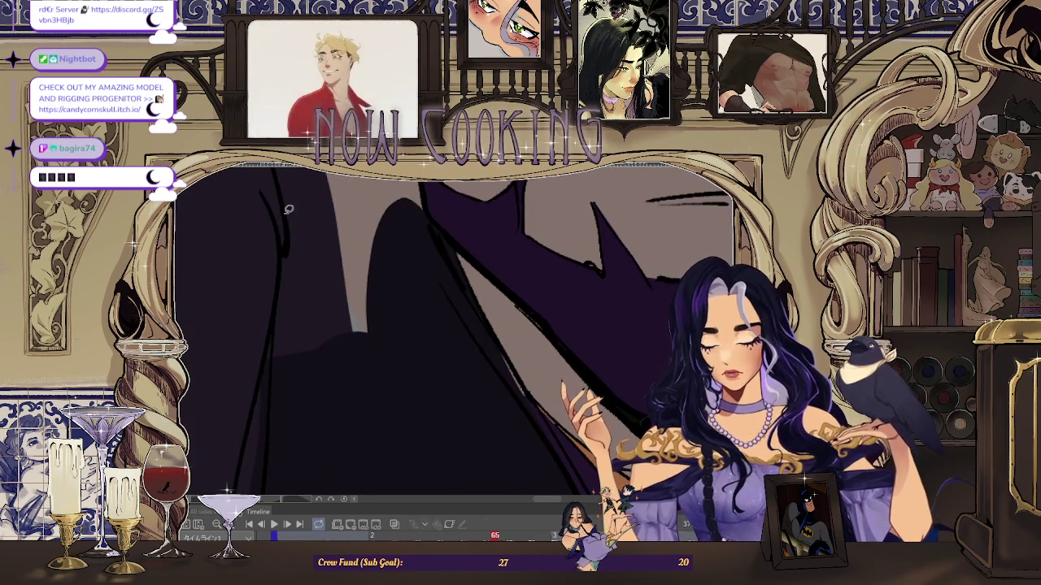
pyautogui.scroll(-2, 398, 253)
pyautogui.scroll(2, 291, 346)
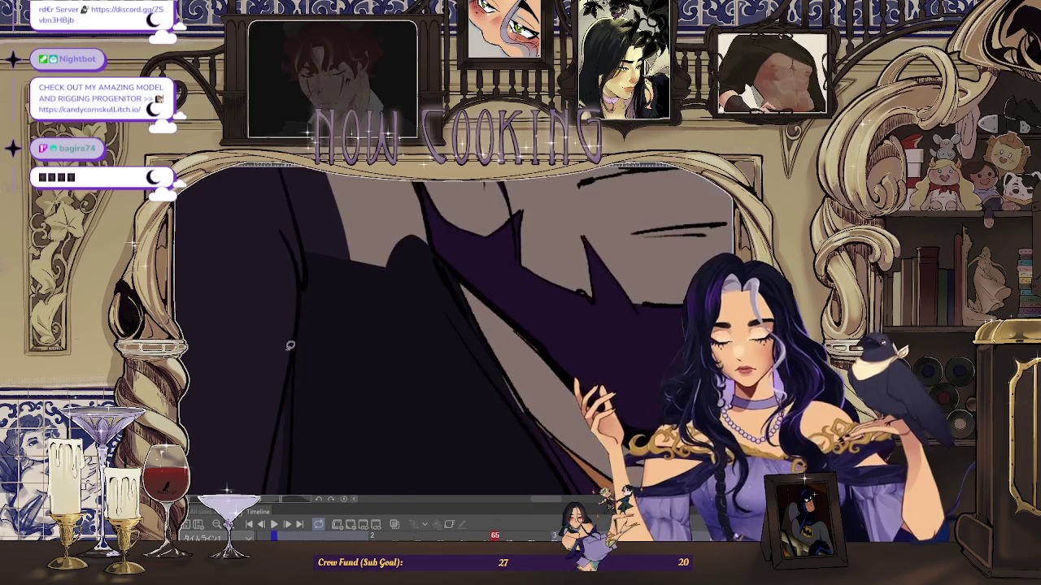
pyautogui.scroll(-2, 290, 329)
pyautogui.scroll(-1, 349, 371)
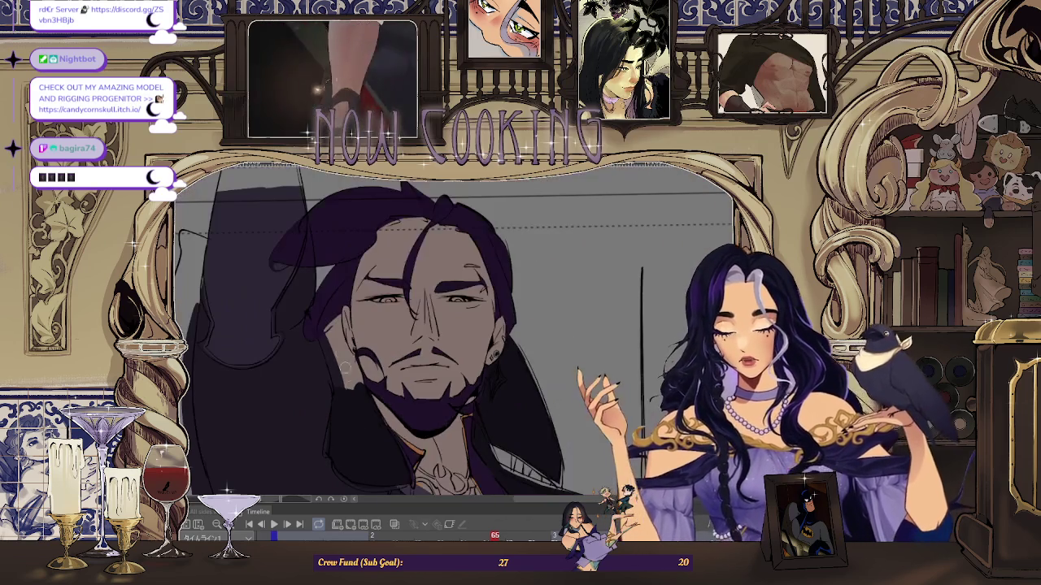
pyautogui.scroll(1, 354, 366)
pyautogui.scroll(2, 354, 365)
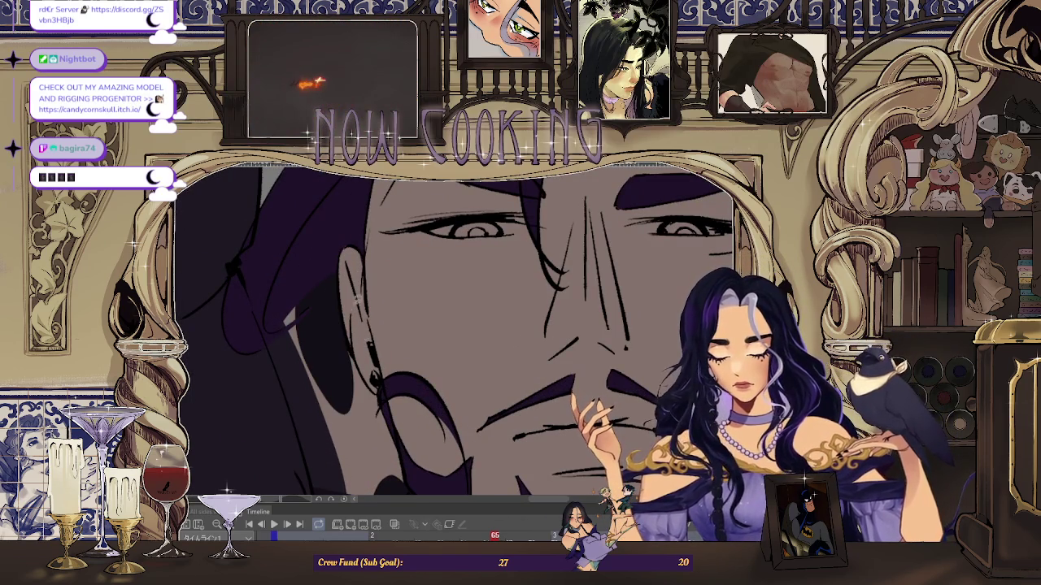
pyautogui.scroll(-1, 321, 373)
pyautogui.scroll(1, 361, 335)
pyautogui.moveTo(270, 235)
pyautogui.mouseDown()
pyautogui.moveTo(240, 254)
pyautogui.moveTo(253, 276)
pyautogui.mouseUp()
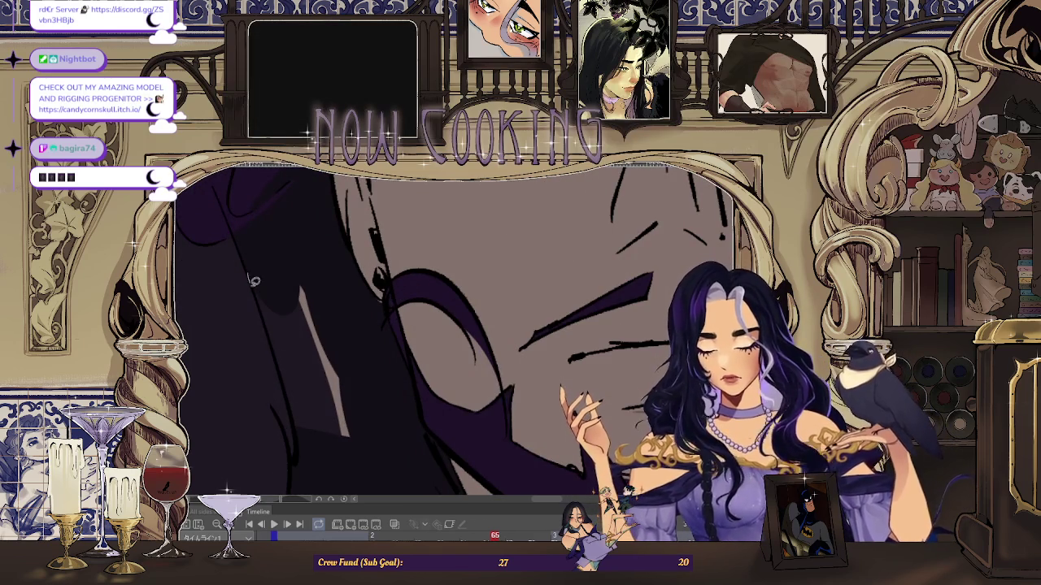
pyautogui.moveTo(362, 384); pyautogui.dragTo(358, 390)
pyautogui.moveTo(264, 317); pyautogui.dragTo(289, 385)
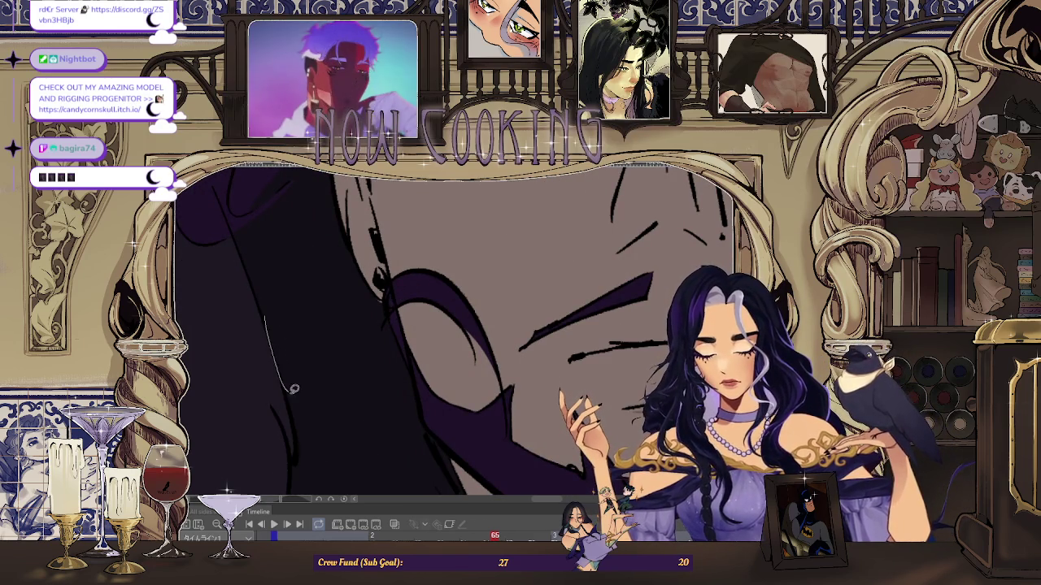
# - Zoom in and out across the figure to inspect the hair and coat fills
pyautogui.scroll(-3, 282, 343)
pyautogui.scroll(-2, 282, 342)
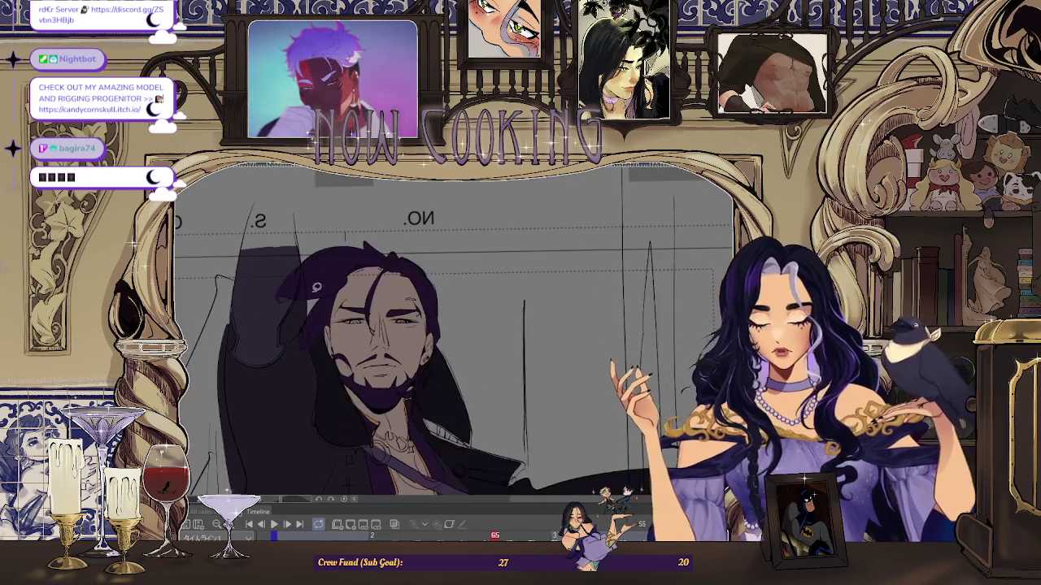
pyautogui.scroll(3, 309, 303)
pyautogui.scroll(2, 300, 313)
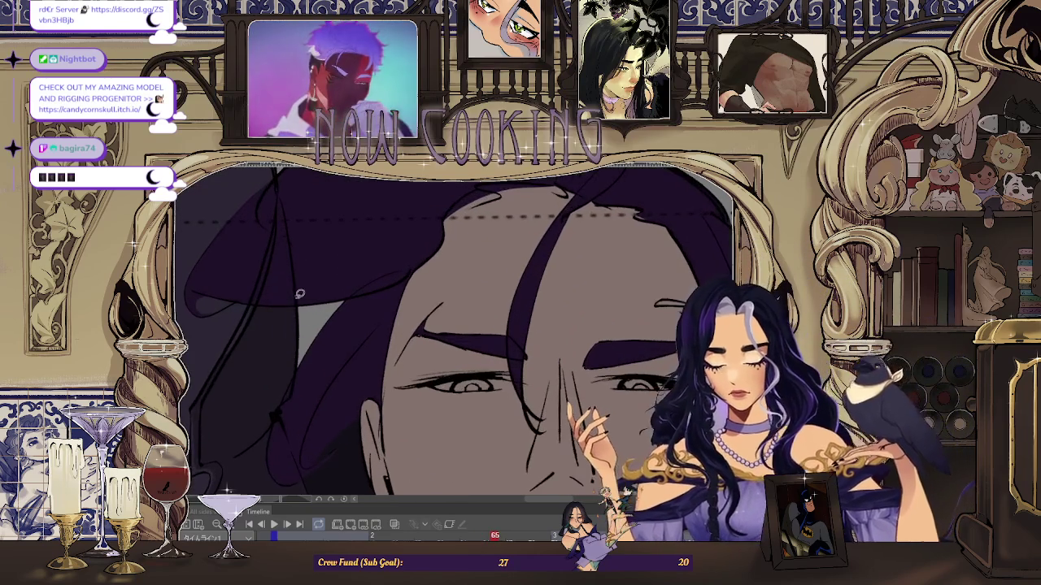
pyautogui.scroll(-3, 300, 375)
pyautogui.scroll(-2, 331, 273)
pyautogui.scroll(3, 331, 273)
pyautogui.scroll(3, 332, 288)
pyautogui.scroll(1, 333, 288)
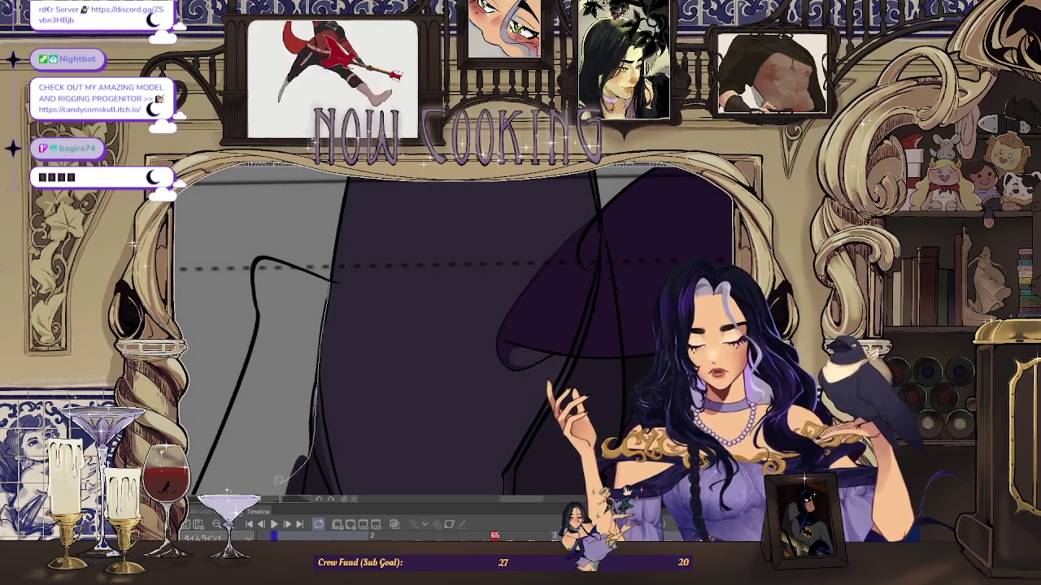
pyautogui.scroll(-3, 310, 293)
pyautogui.scroll(-1, 309, 293)
pyautogui.scroll(3, 325, 302)
pyautogui.scroll(2, 309, 283)
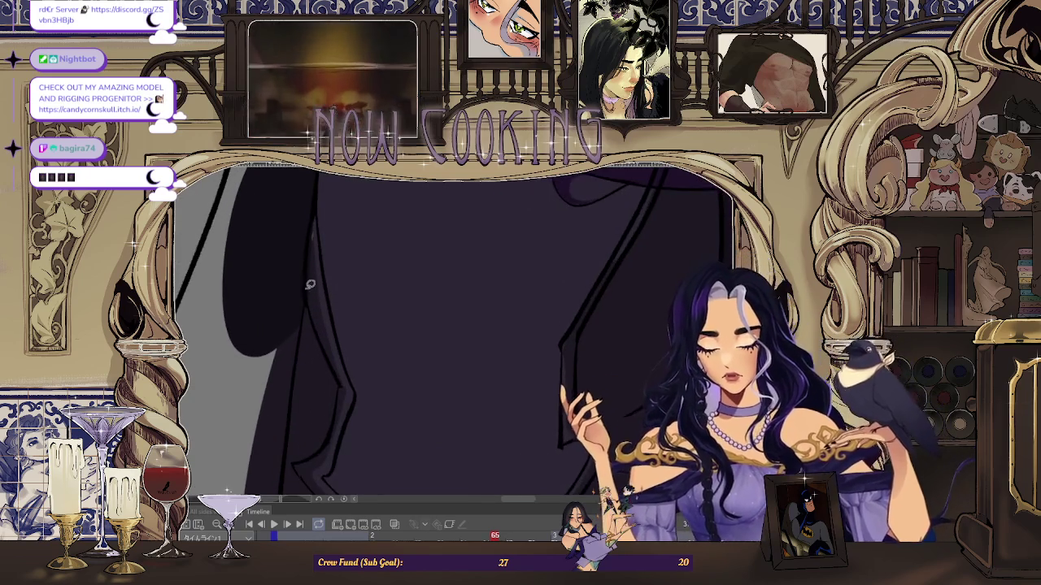
pyautogui.scroll(-3, 318, 296)
pyautogui.scroll(3, 323, 302)
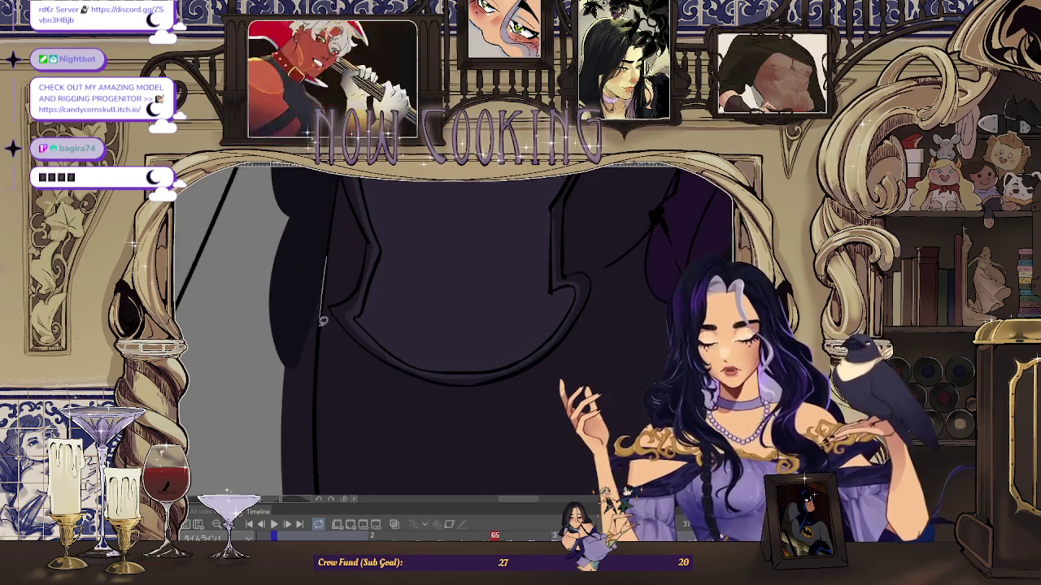
pyautogui.scroll(-3, 278, 258)
pyautogui.scroll(3, 327, 255)
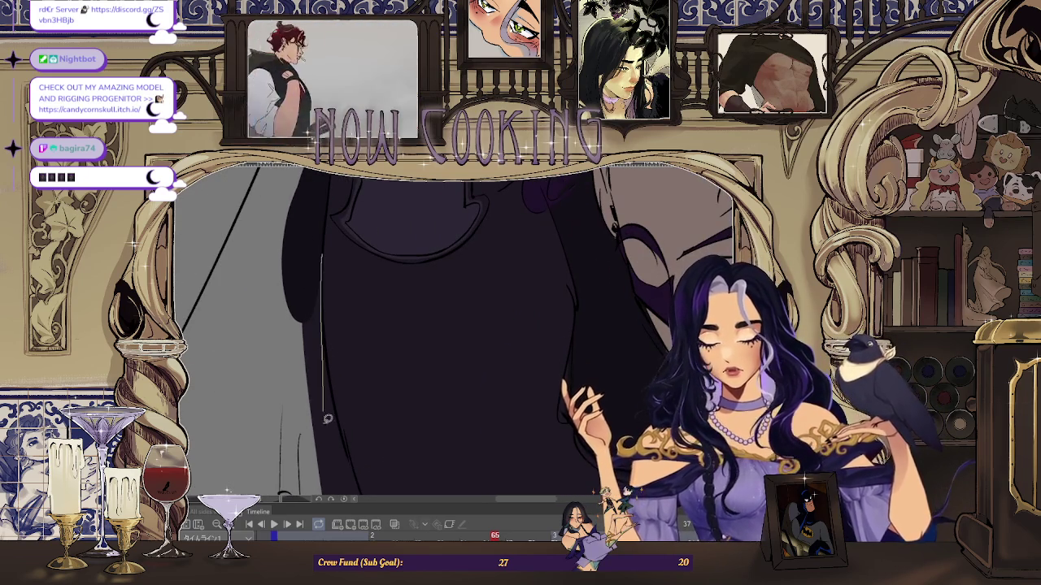
pyautogui.scroll(-3, 327, 394)
pyautogui.scroll(1, 326, 342)
pyautogui.scroll(2, 322, 275)
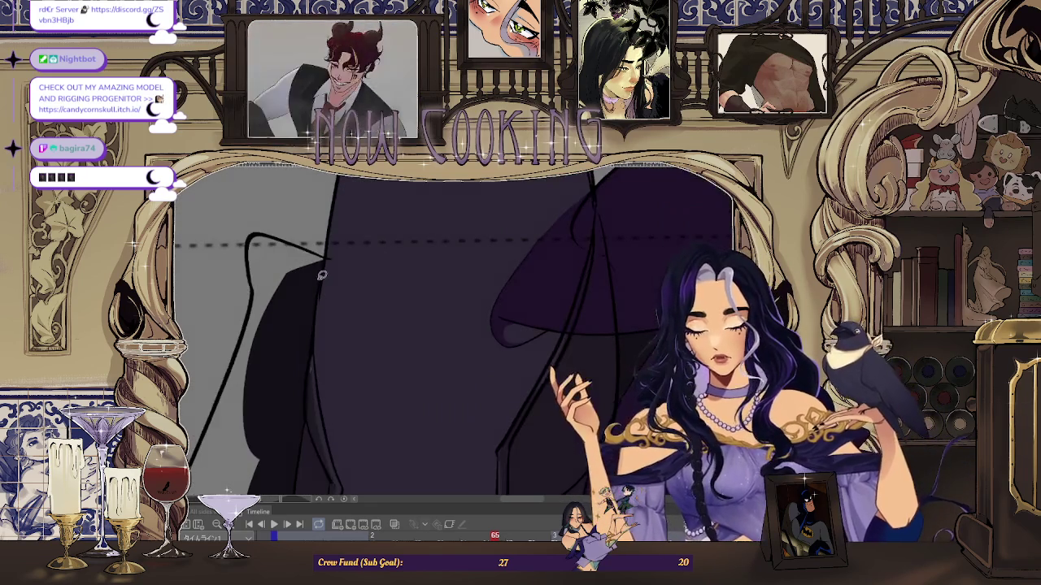
pyautogui.scroll(2, 315, 250)
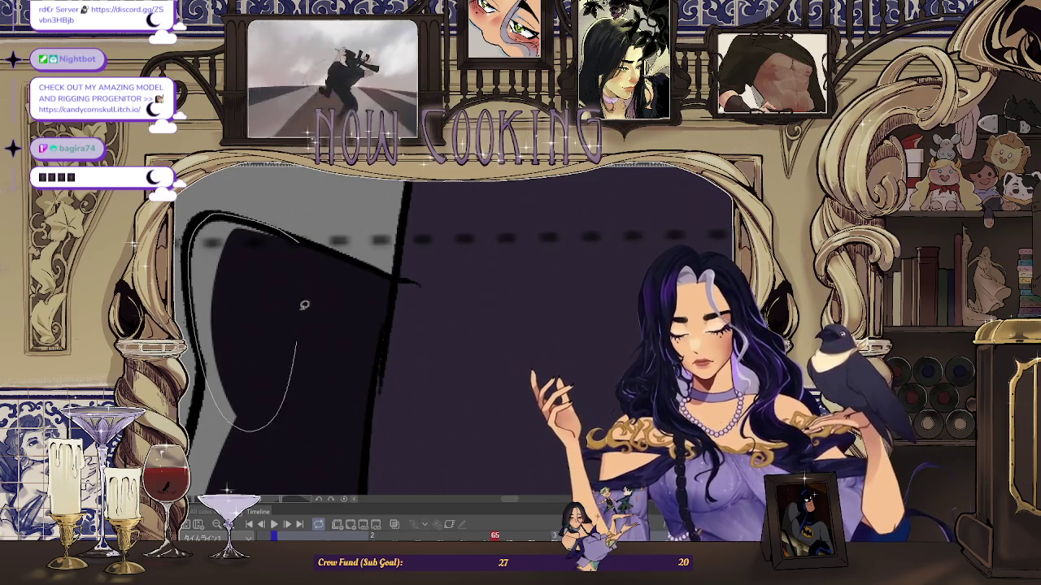
pyautogui.scroll(2, 304, 305)
pyautogui.scroll(1, 322, 213)
pyautogui.scroll(-1, 289, 336)
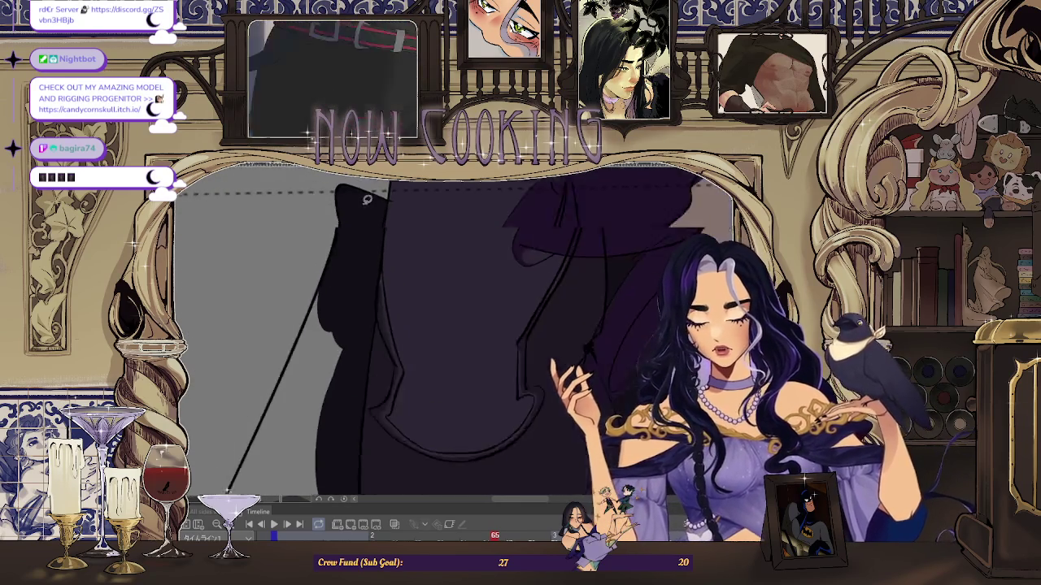
pyautogui.scroll(-1, 390, 264)
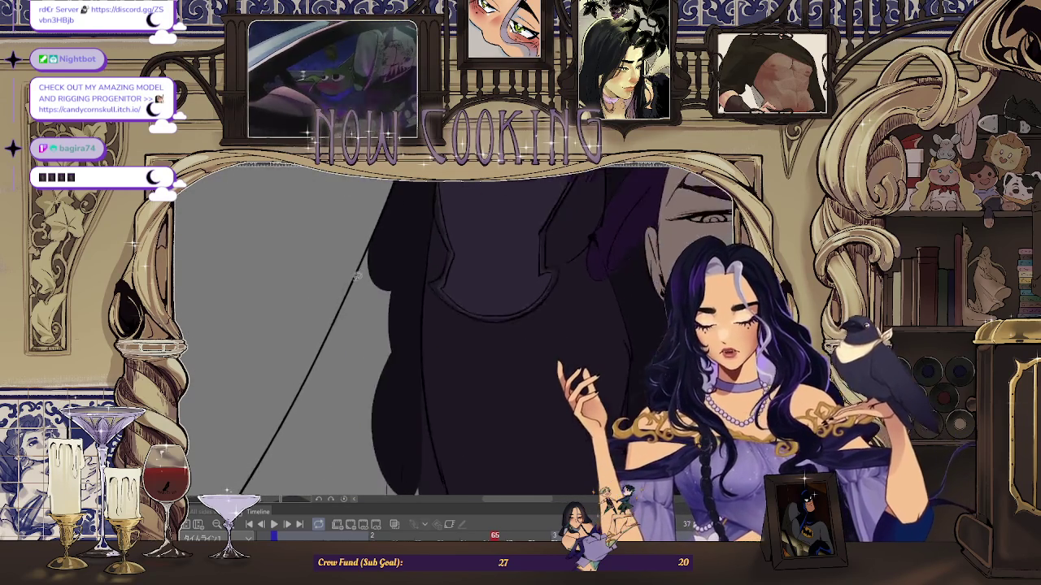
pyautogui.scroll(-1, 382, 214)
pyautogui.scroll(1, 426, 269)
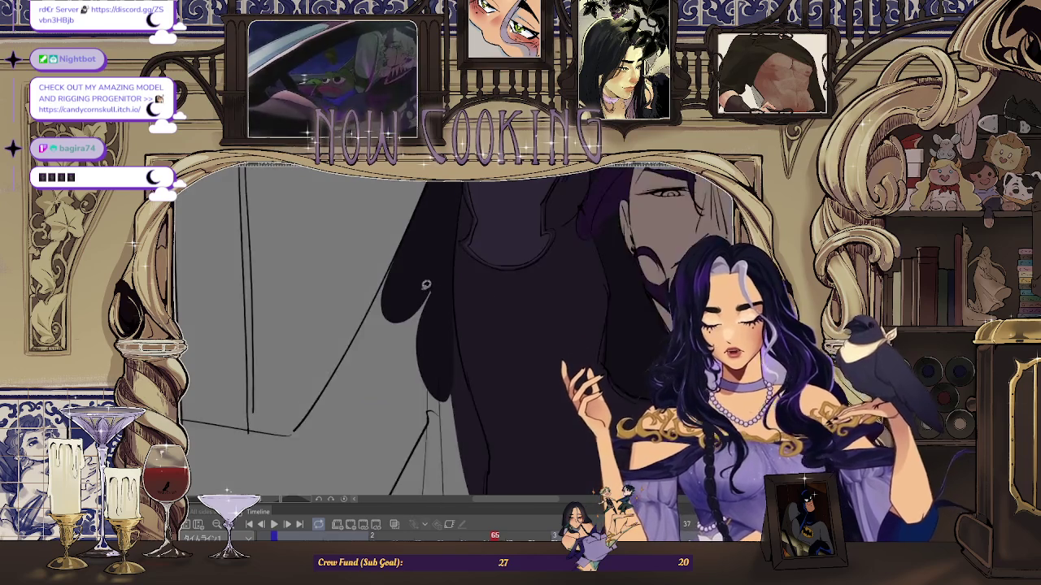
pyautogui.scroll(1, 426, 268)
pyautogui.scroll(2, 398, 244)
pyautogui.scroll(1, 400, 216)
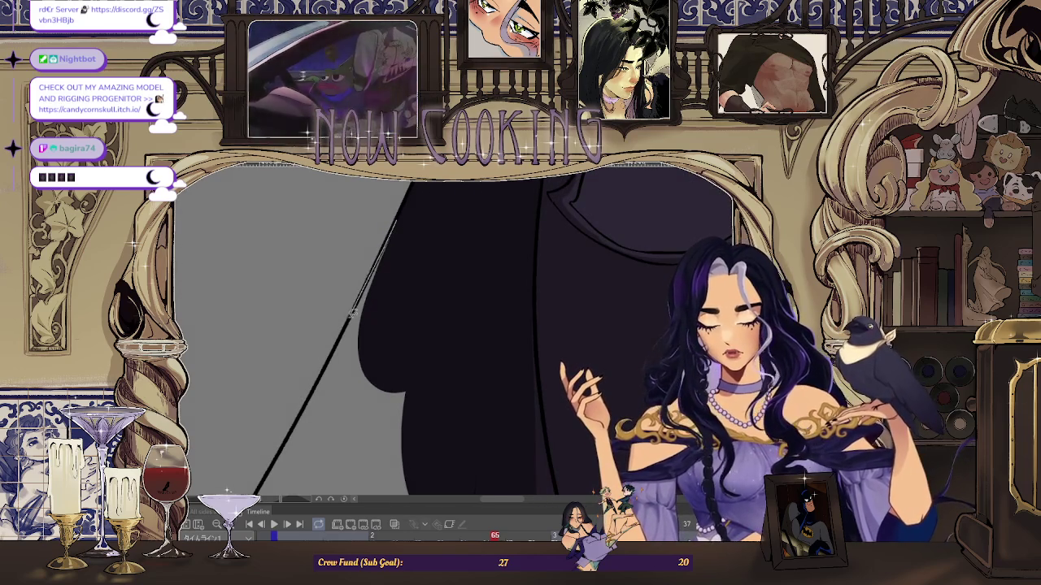
pyautogui.scroll(-1, 416, 363)
pyautogui.scroll(-1, 392, 264)
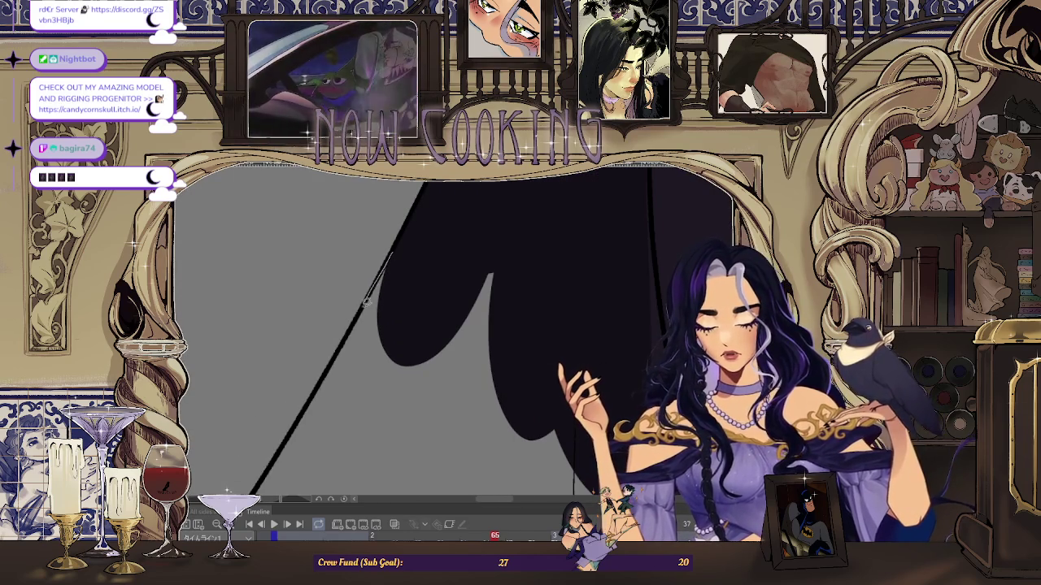
pyautogui.scroll(-2, 433, 406)
pyautogui.scroll(1, 420, 275)
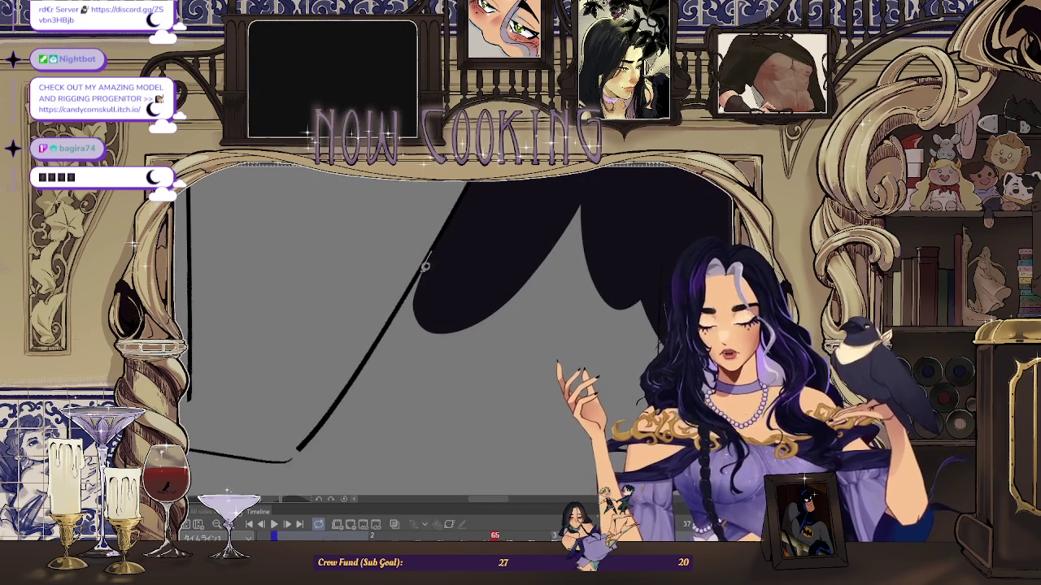
pyautogui.scroll(-1, 358, 370)
pyautogui.scroll(-1, 358, 366)
pyautogui.scroll(-1, 360, 349)
pyautogui.scroll(2, 361, 328)
pyautogui.scroll(-1, 360, 329)
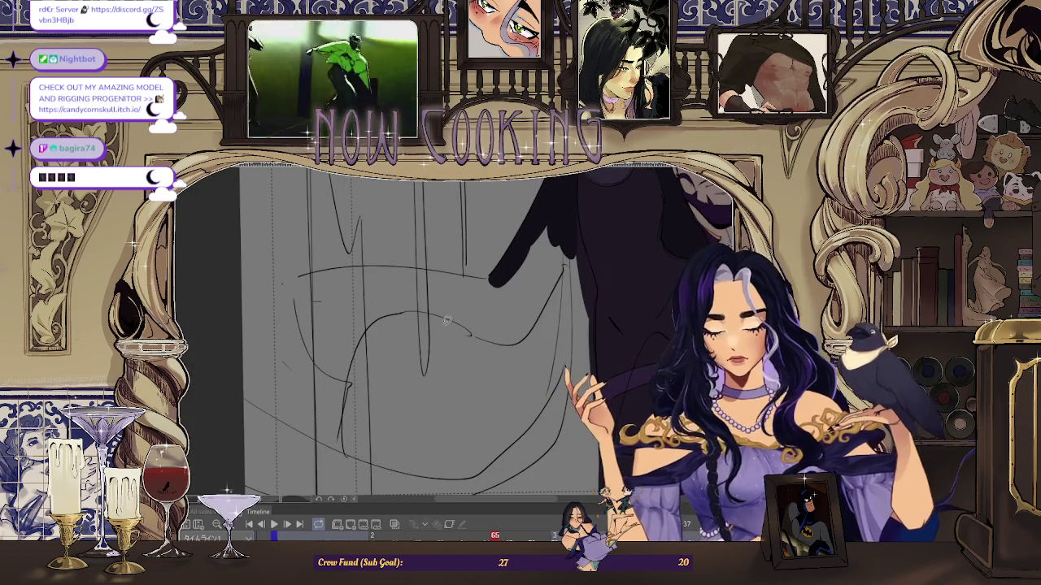
# - Zoom in on the outstretched sleeve and fill its traced area solid black
pyautogui.scroll(-2, 435, 244)
pyautogui.scroll(1, 426, 260)
pyautogui.scroll(1, 419, 276)
pyautogui.scroll(-1, 414, 287)
pyautogui.scroll(2, 402, 294)
pyautogui.scroll(1, 386, 305)
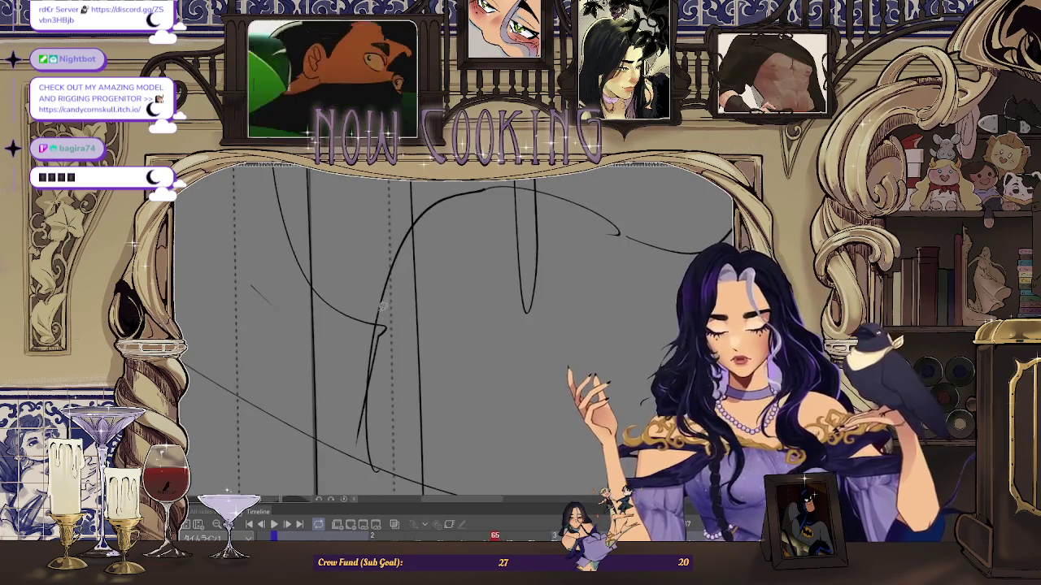
pyautogui.scroll(1, 383, 260)
pyautogui.scroll(-1, 366, 325)
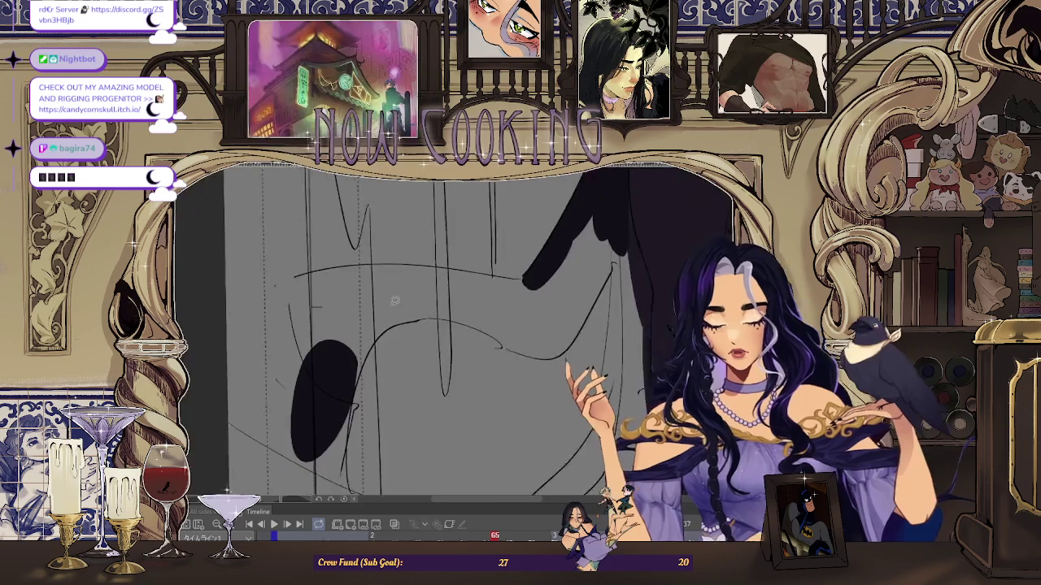
pyautogui.scroll(1, 358, 366)
pyautogui.scroll(-1, 341, 427)
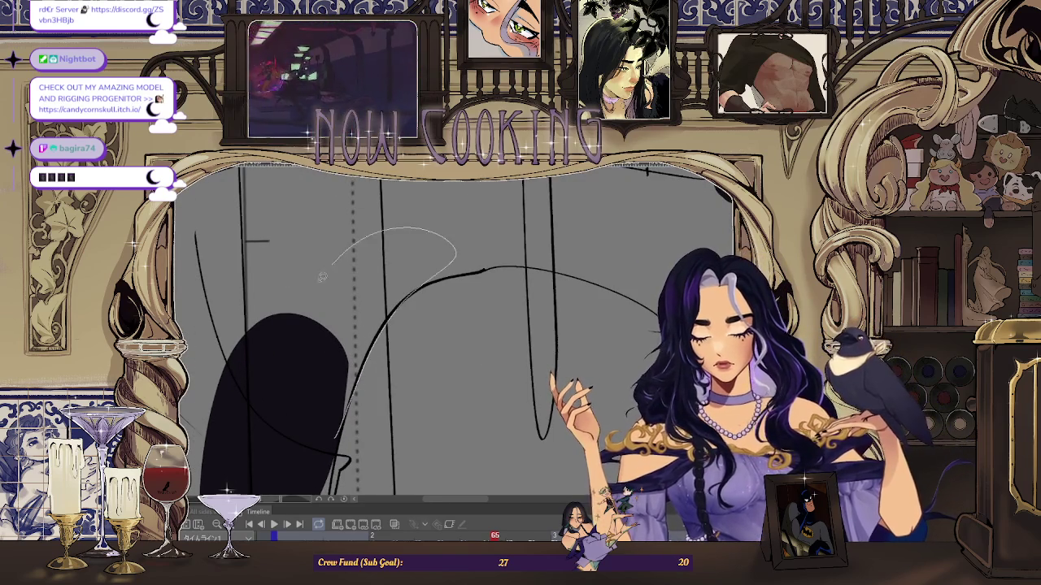
pyautogui.scroll(1, 355, 242)
pyautogui.scroll(-1, 362, 292)
pyautogui.scroll(1, 372, 355)
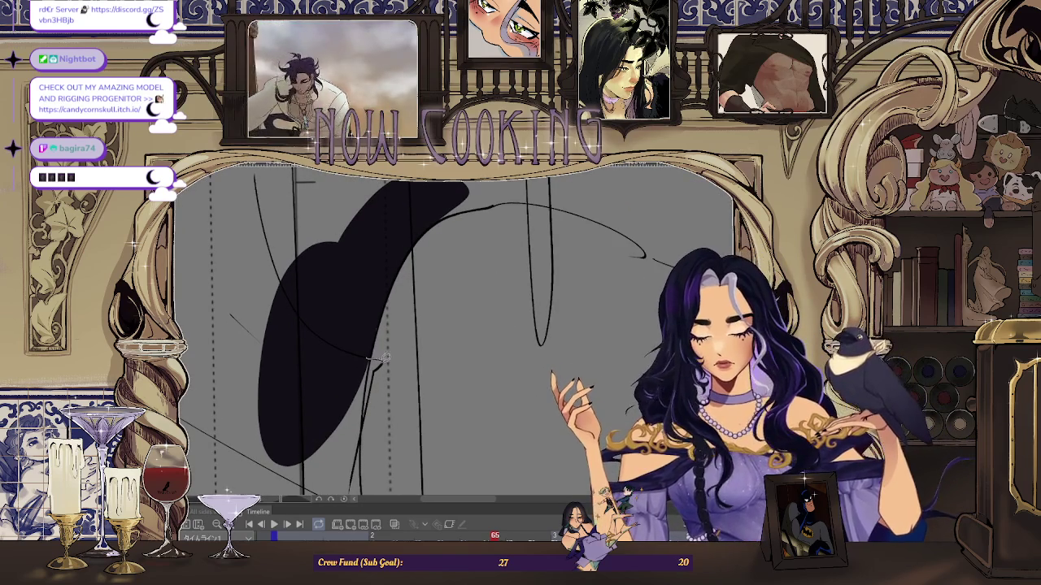
pyautogui.scroll(-1, 366, 415)
pyautogui.scroll(-1, 366, 406)
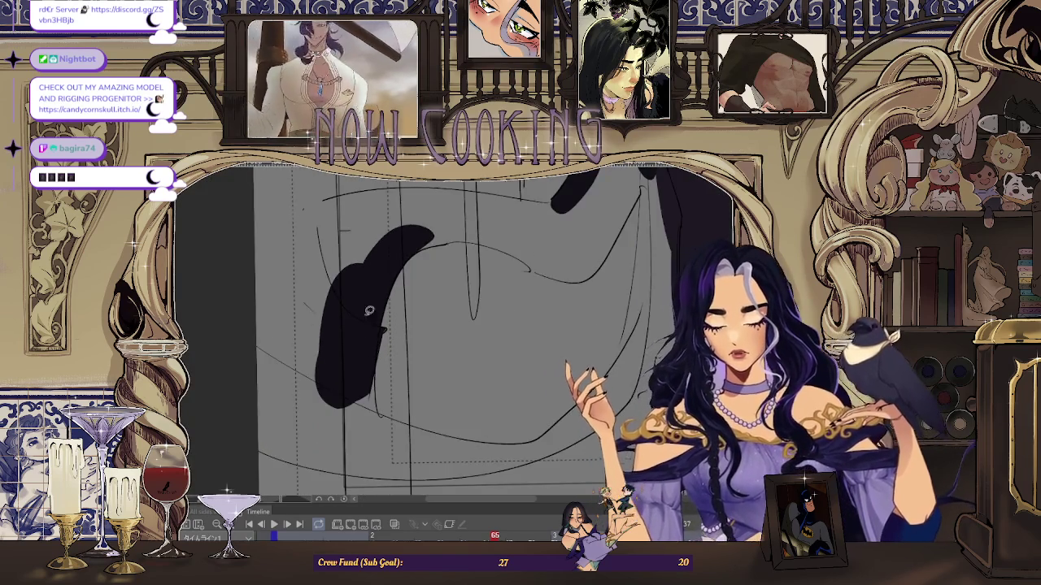
pyautogui.scroll(1, 366, 397)
pyautogui.scroll(2, 366, 397)
pyautogui.scroll(-1, 293, 341)
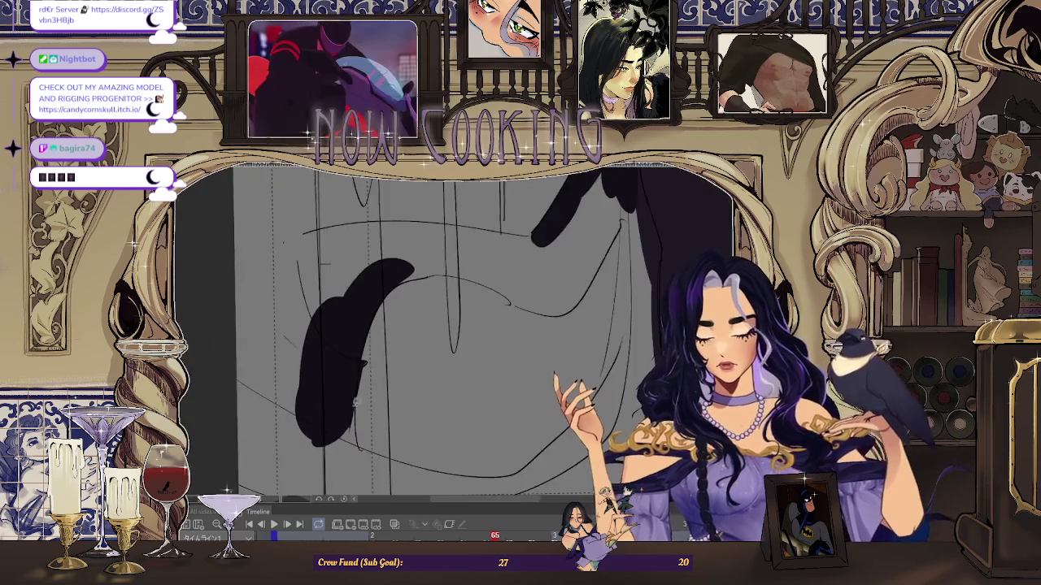
pyautogui.scroll(2, 334, 207)
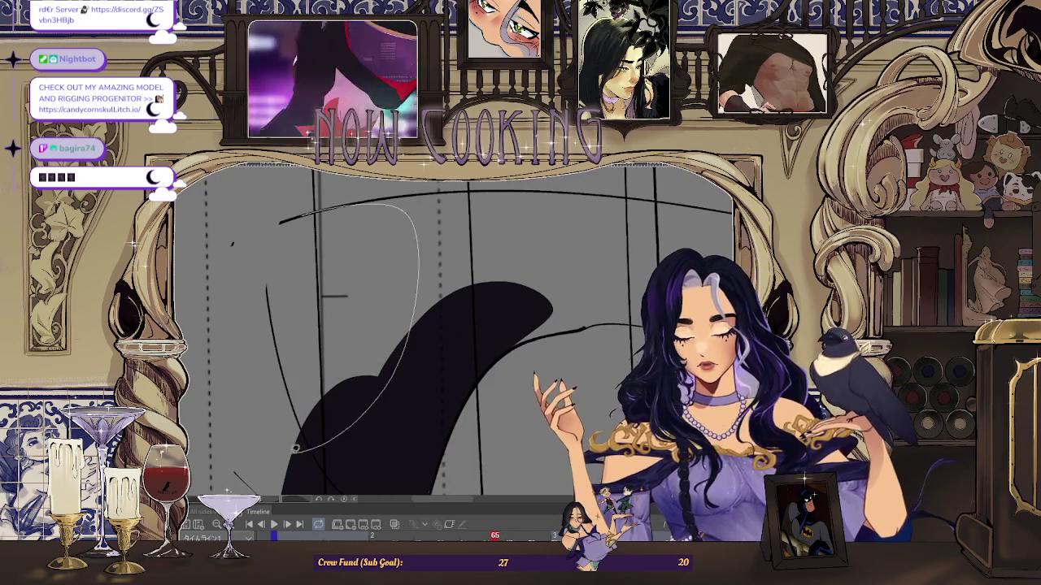
pyautogui.moveTo(306, 447); pyautogui.dragTo(306, 447)
# - Rotate the canvas and fill another traced section of the coat black
pyautogui.scroll(-1, 293, 341)
pyautogui.scroll(2, 283, 265)
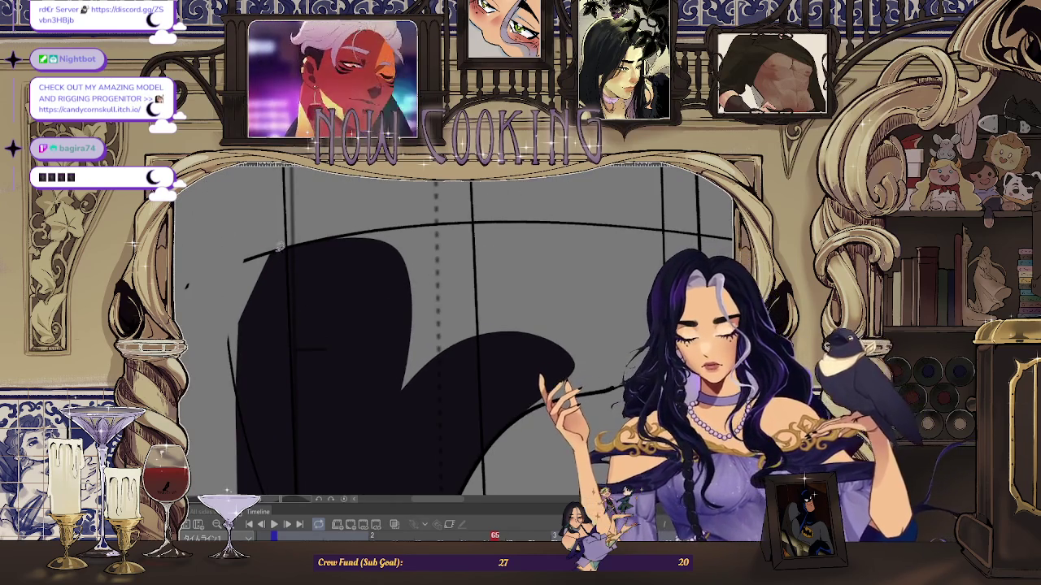
pyautogui.scroll(-2, 244, 280)
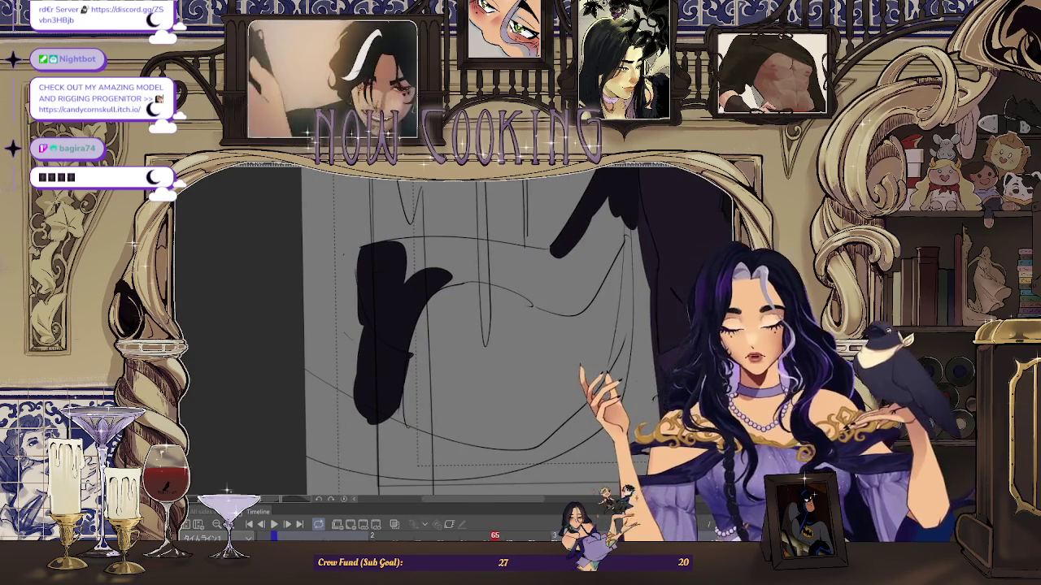
pyautogui.moveTo(532, 305); pyautogui.dragTo(444, 255)
pyautogui.scroll(3, 431, 265)
pyautogui.moveTo(377, 251); pyautogui.dragTo(379, 253)
# - Fill the remaining traced coat area around the sleeve solid black
pyautogui.scroll(2, 445, 256)
pyautogui.scroll(-2, 366, 280)
pyautogui.scroll(-2, 370, 290)
pyautogui.scroll(-2, 311, 470)
pyautogui.scroll(-2, 312, 406)
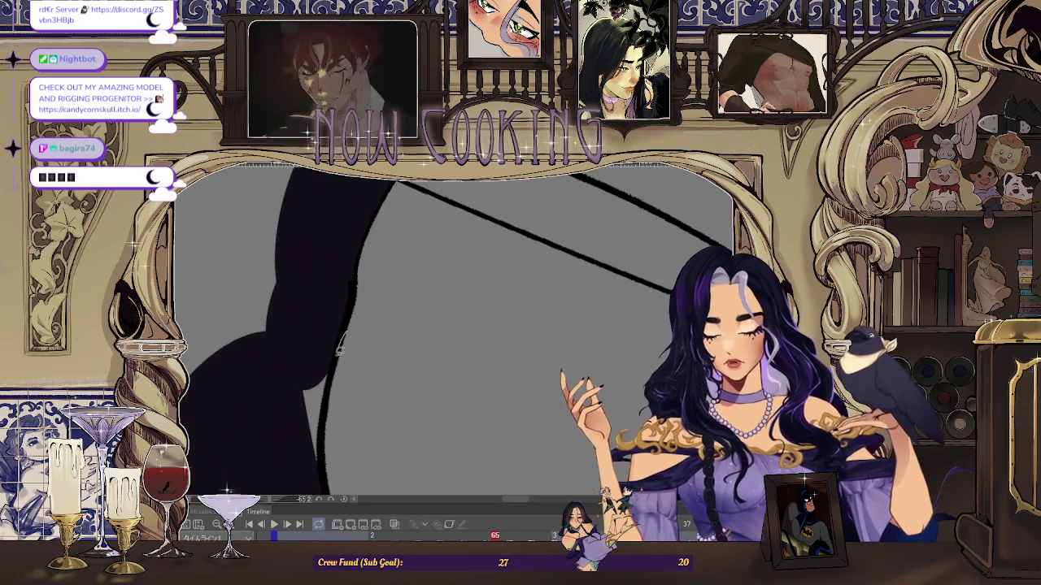
pyautogui.scroll(-2, 309, 297)
pyautogui.scroll(2, 317, 288)
pyautogui.scroll(1, 329, 277)
pyautogui.scroll(1, 359, 248)
pyautogui.scroll(2, 358, 248)
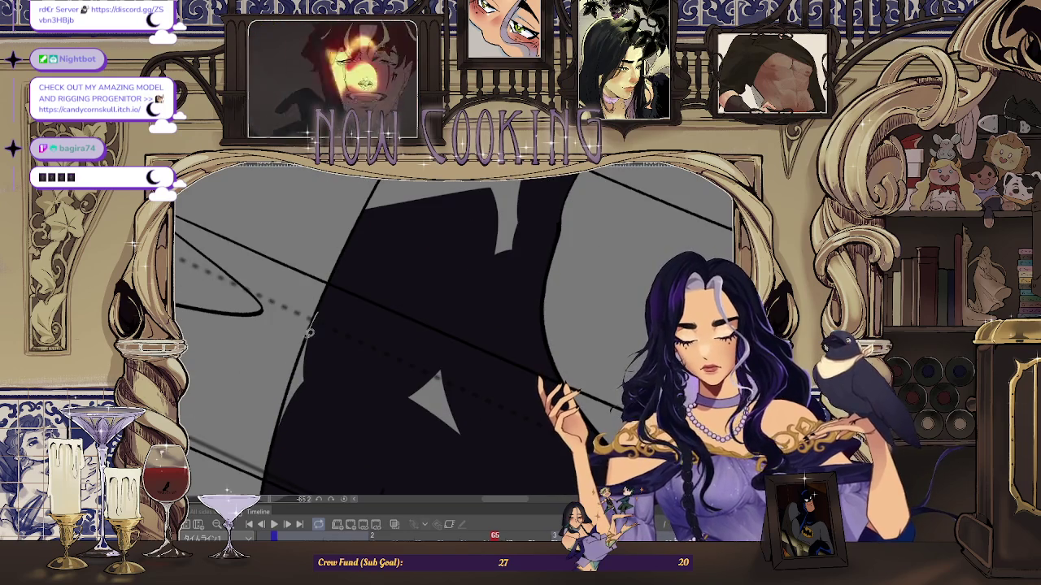
pyautogui.scroll(-2, 450, 402)
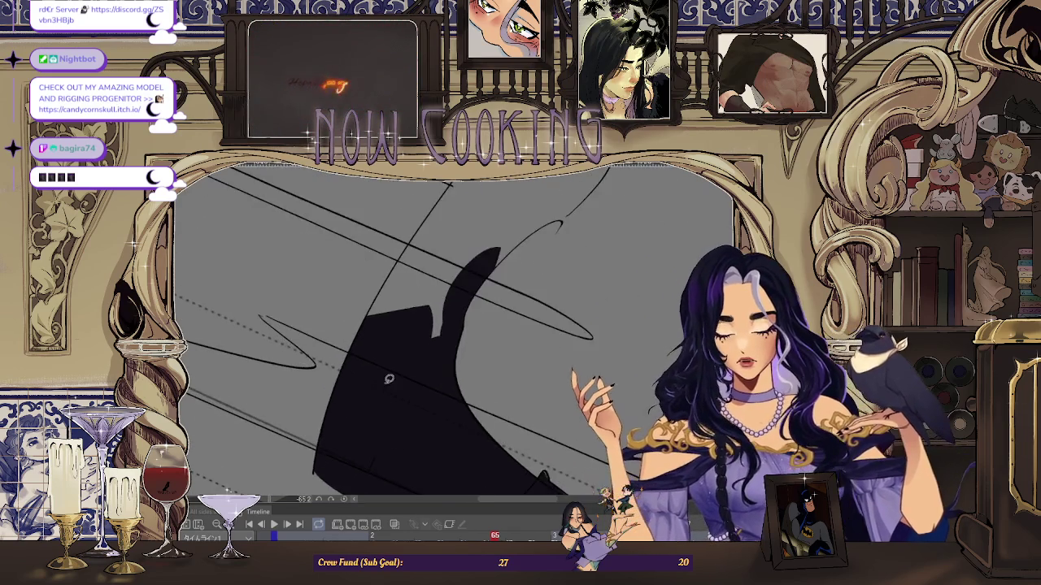
pyautogui.scroll(-2, 431, 366)
pyautogui.scroll(-2, 415, 325)
pyautogui.scroll(-2, 401, 294)
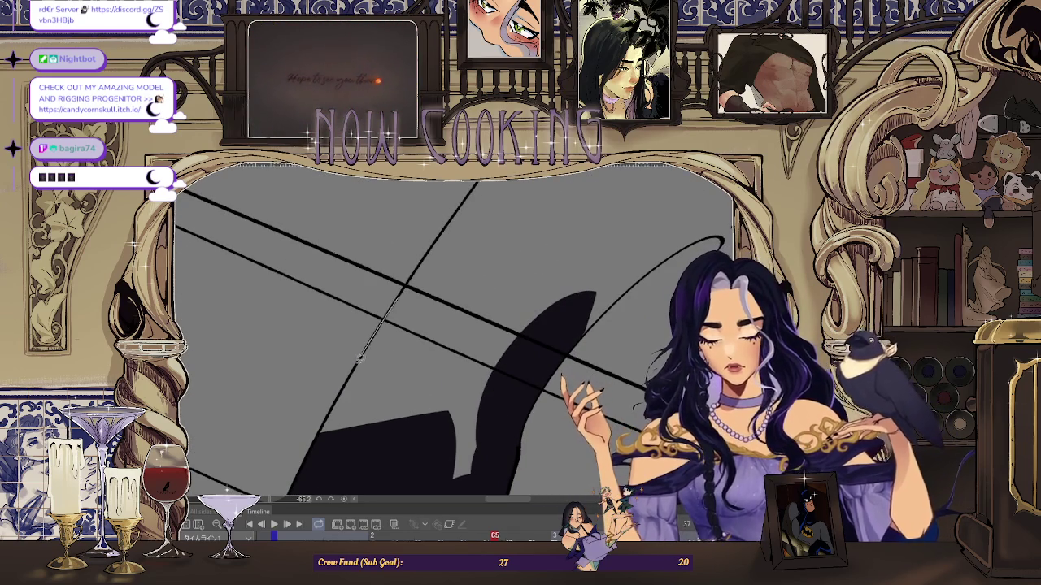
pyautogui.moveTo(533, 291)
pyautogui.mouseDown()
pyautogui.moveTo(477, 360)
pyautogui.moveTo(458, 365)
pyautogui.moveTo(463, 233)
pyautogui.moveTo(443, 216)
pyautogui.moveTo(515, 260)
pyautogui.moveTo(441, 265)
pyautogui.mouseUp()
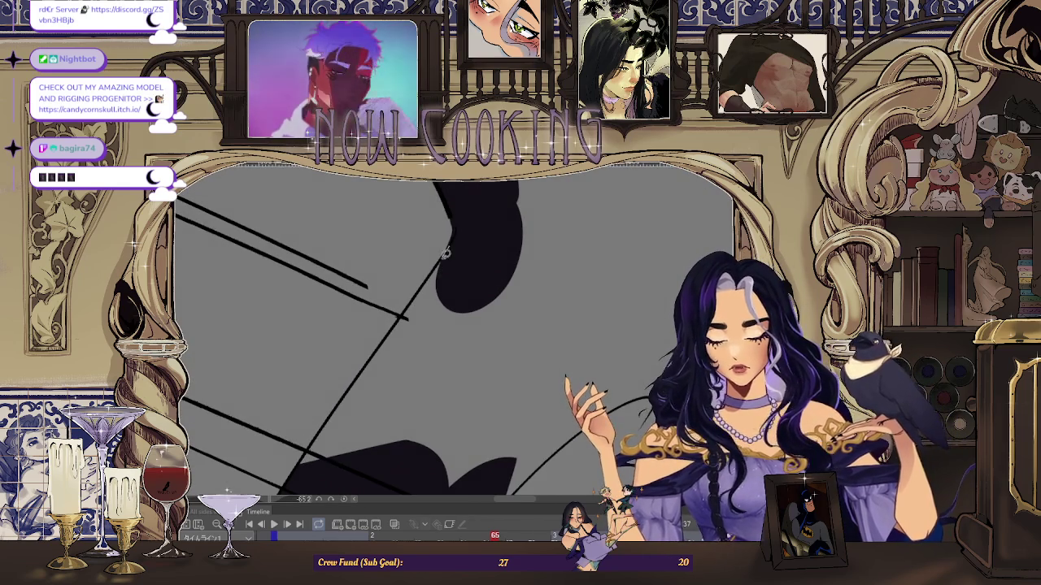
pyautogui.moveTo(458, 260)
pyautogui.mouseDown()
pyautogui.moveTo(488, 351)
pyautogui.moveTo(427, 215)
pyautogui.mouseUp()
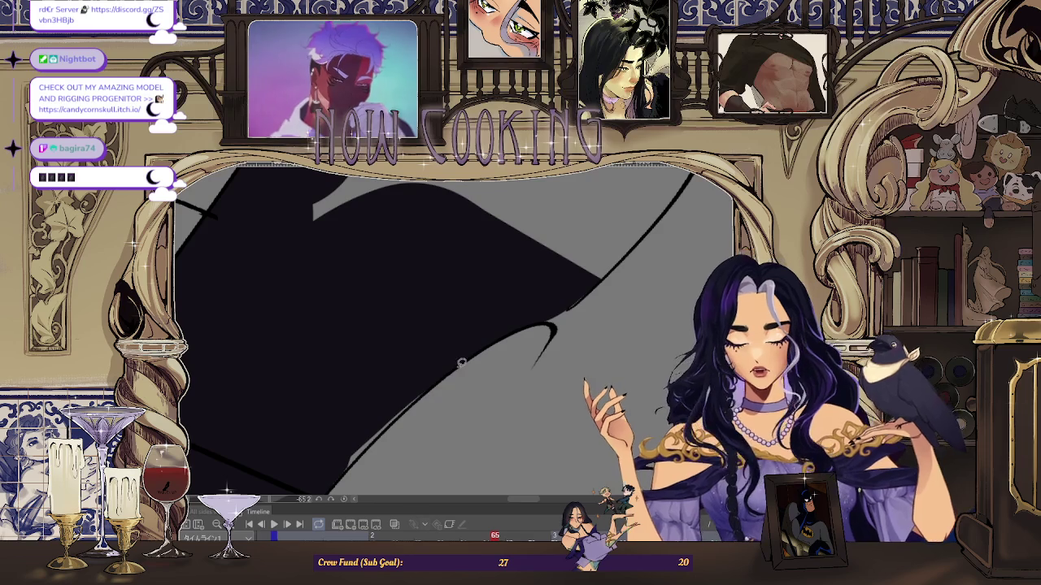
pyautogui.moveTo(360, 418)
pyautogui.mouseDown()
pyautogui.moveTo(594, 229)
pyautogui.moveTo(472, 378)
pyautogui.moveTo(510, 267)
pyautogui.moveTo(533, 254)
pyautogui.moveTo(459, 222)
pyautogui.mouseUp()
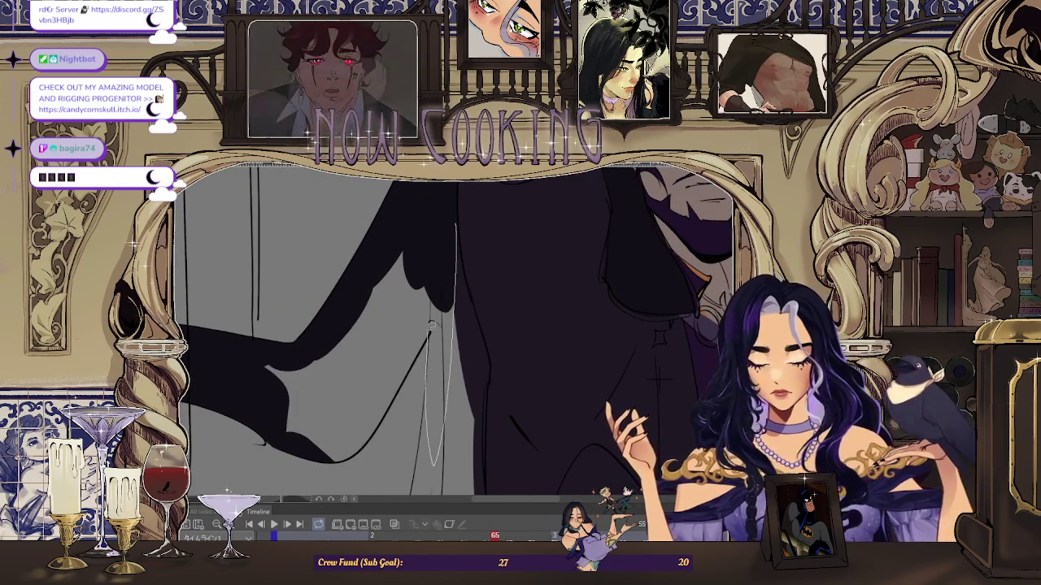
# - Lasso-fill a cape fold dark, turning the canvas around the folds toward the purple sash
pyautogui.moveTo(430, 337); pyautogui.dragTo(448, 271)
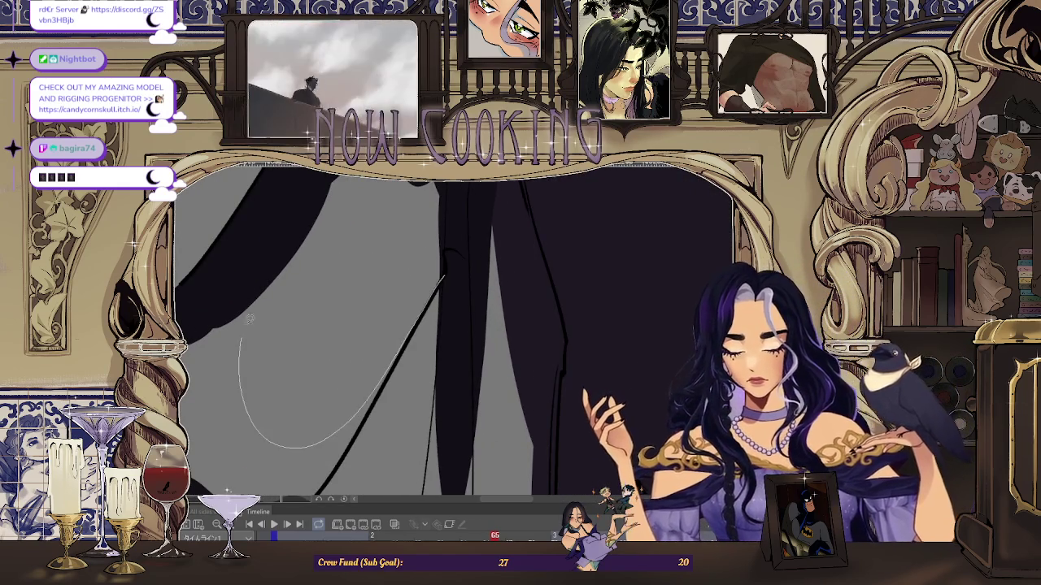
pyautogui.moveTo(243, 361); pyautogui.dragTo(442, 266)
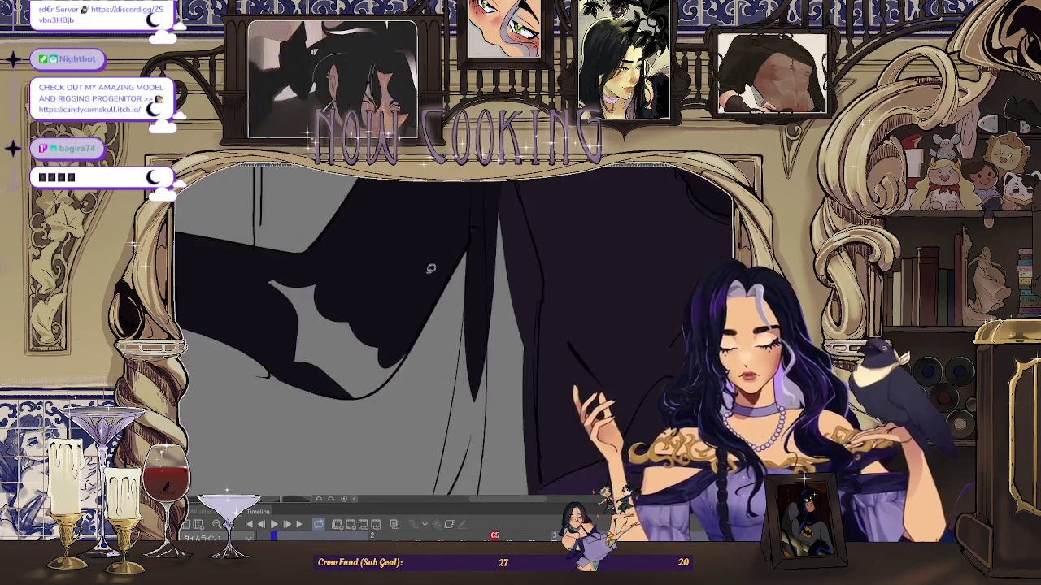
pyautogui.moveTo(443, 266)
pyautogui.mouseDown()
pyautogui.moveTo(344, 465)
pyautogui.moveTo(409, 269)
pyautogui.moveTo(415, 187)
pyautogui.mouseUp()
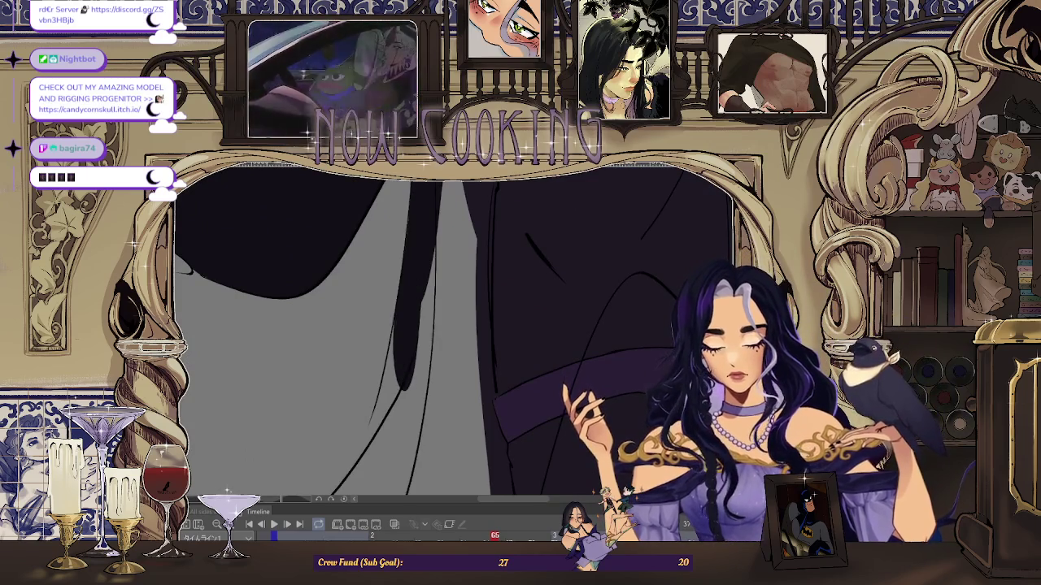
pyautogui.moveTo(403, 274); pyautogui.dragTo(427, 254)
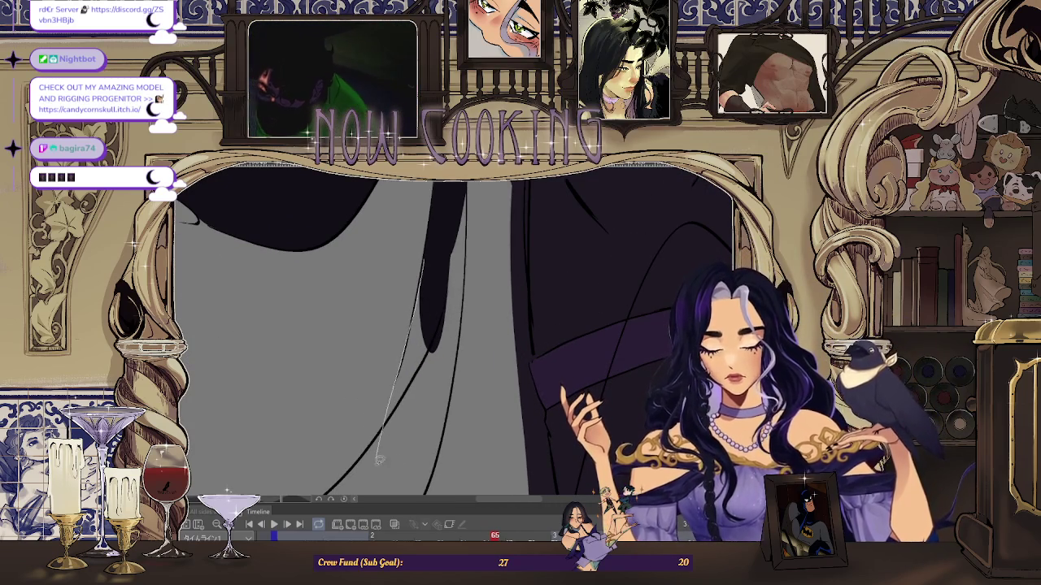
pyautogui.moveTo(382, 440); pyautogui.dragTo(464, 222)
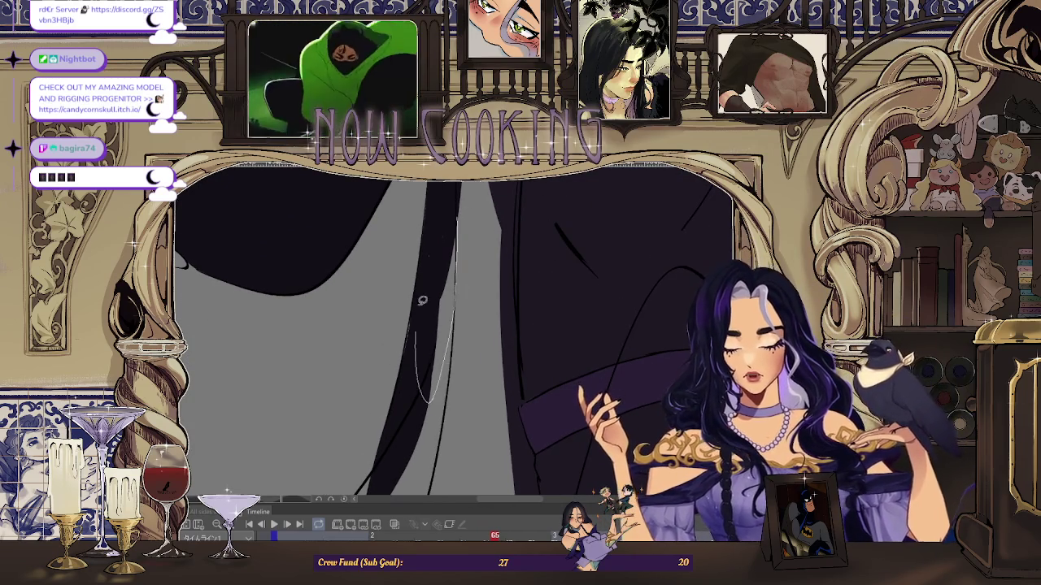
pyautogui.moveTo(419, 360); pyautogui.dragTo(421, 206)
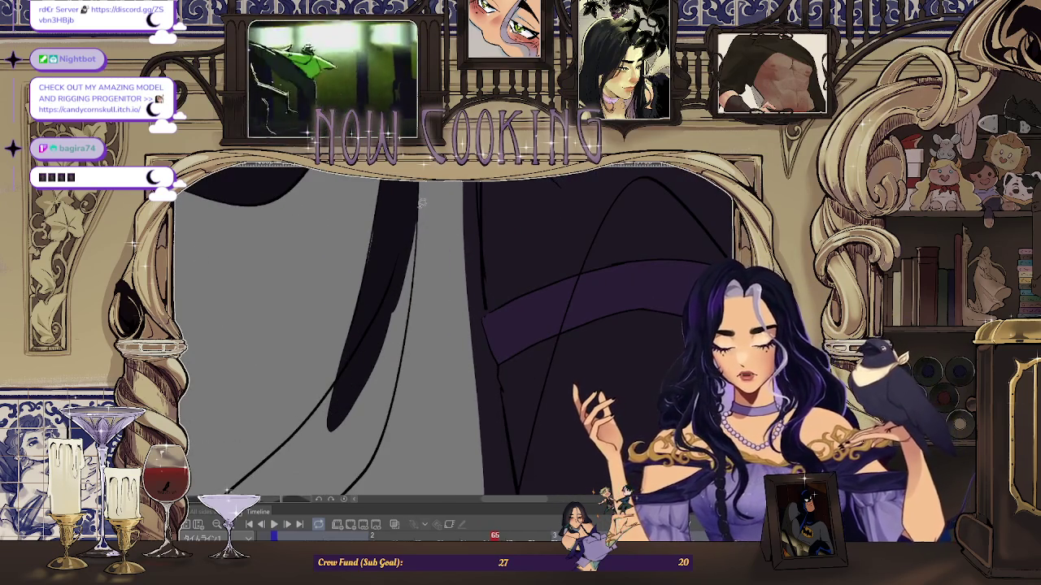
pyautogui.moveTo(385, 288)
pyautogui.mouseDown()
pyautogui.moveTo(375, 228)
pyautogui.moveTo(406, 244)
pyautogui.moveTo(433, 238)
pyautogui.mouseUp()
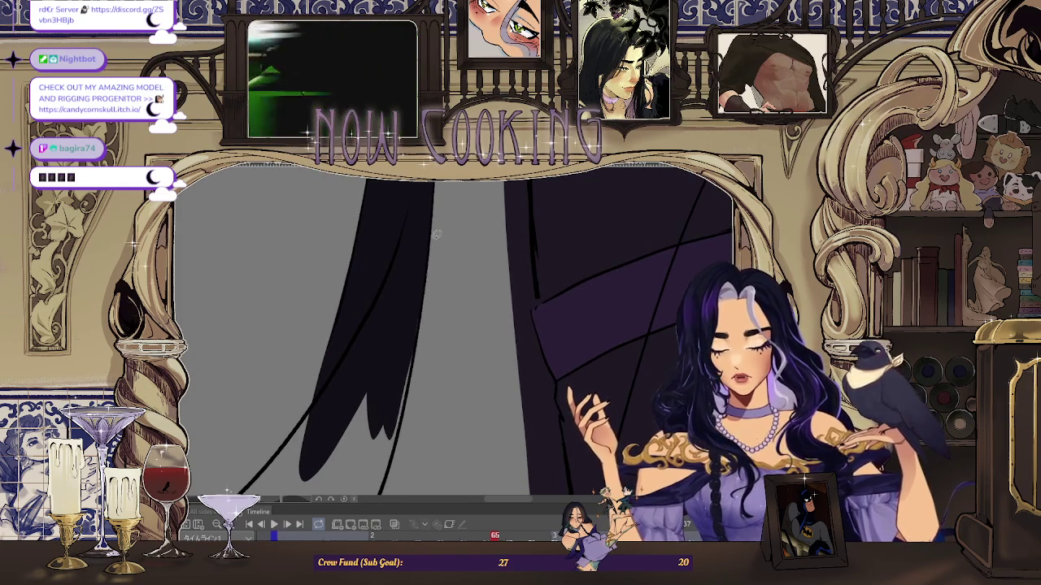
pyautogui.scroll(-3, 376, 427)
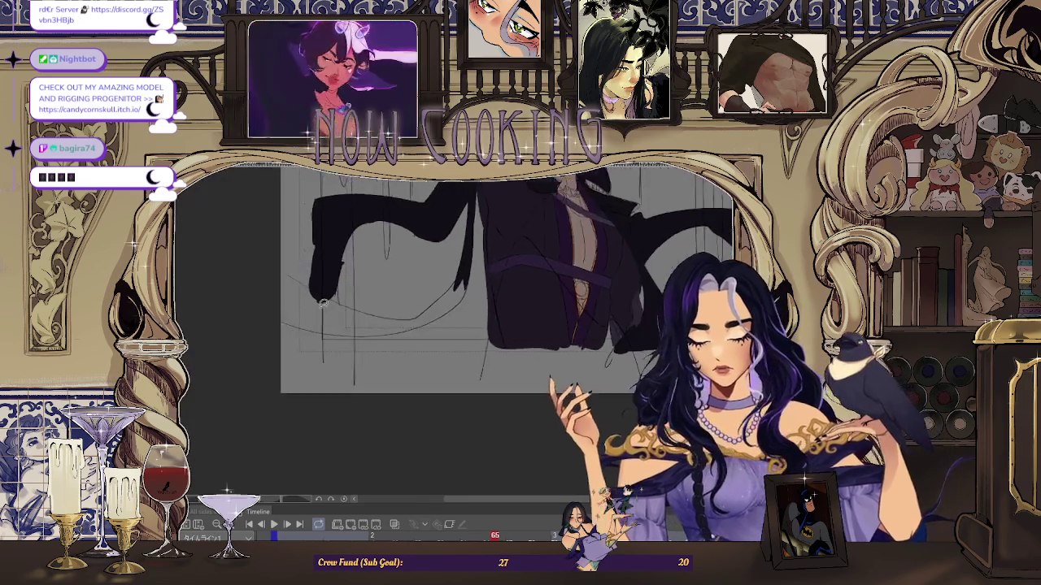
# - Rotate and zoom the canvas to frame the coat's line work up close
pyautogui.scroll(3, 521, 239)
pyautogui.scroll(3, 522, 240)
pyautogui.moveTo(522, 239); pyautogui.dragTo(396, 342)
pyautogui.scroll(2, 397, 341)
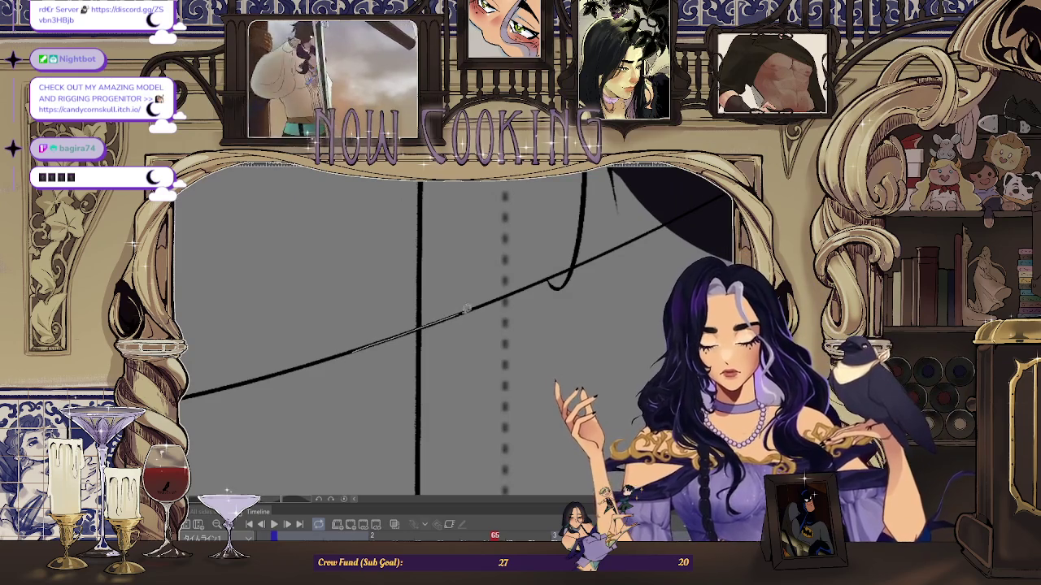
pyautogui.scroll(-2, 691, 215)
pyautogui.scroll(-2, 528, 250)
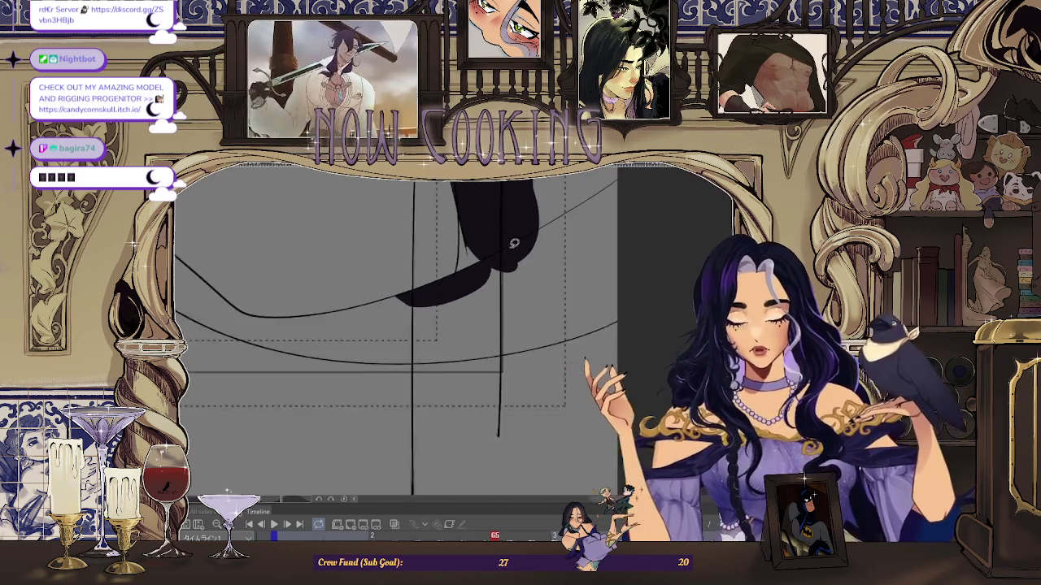
pyautogui.scroll(-2, 496, 381)
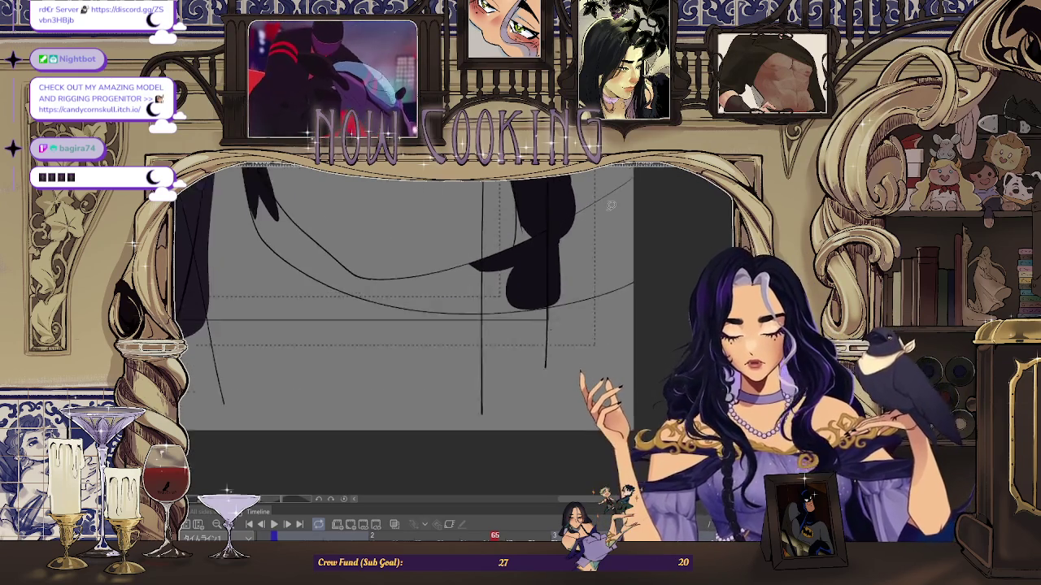
pyautogui.moveTo(488, 358)
pyautogui.mouseDown()
pyautogui.moveTo(483, 395)
pyautogui.moveTo(439, 302)
pyautogui.mouseUp()
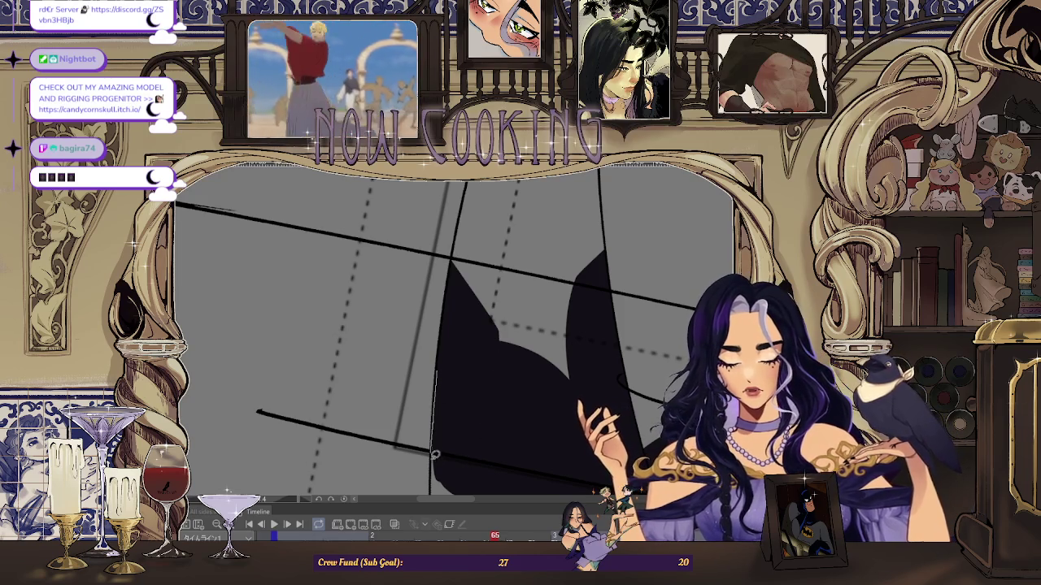
pyautogui.moveTo(435, 447)
pyautogui.mouseDown()
pyautogui.moveTo(523, 230)
pyautogui.moveTo(485, 429)
pyautogui.moveTo(483, 236)
pyautogui.mouseUp()
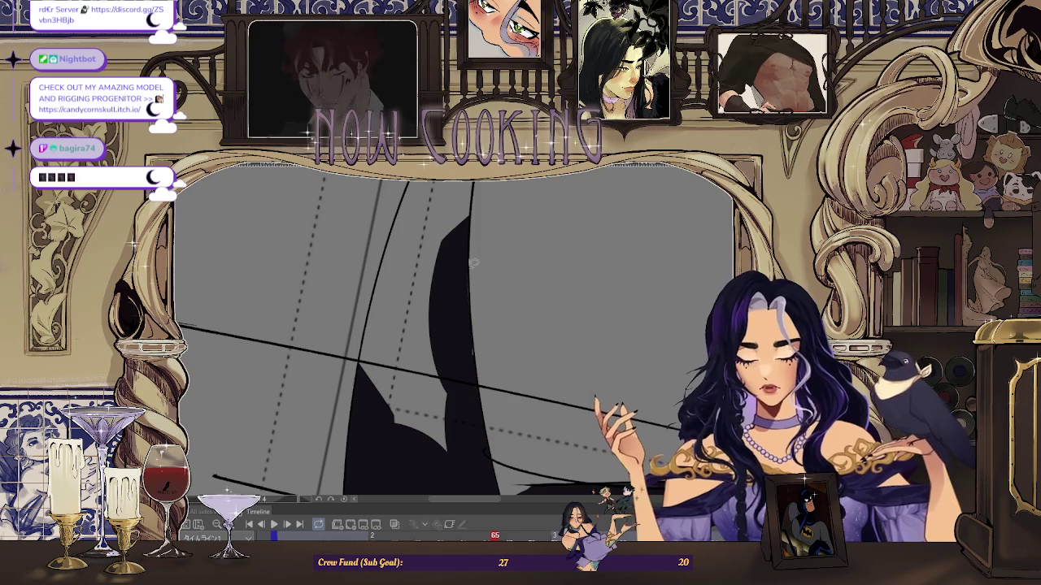
pyautogui.moveTo(463, 198); pyautogui.dragTo(480, 203)
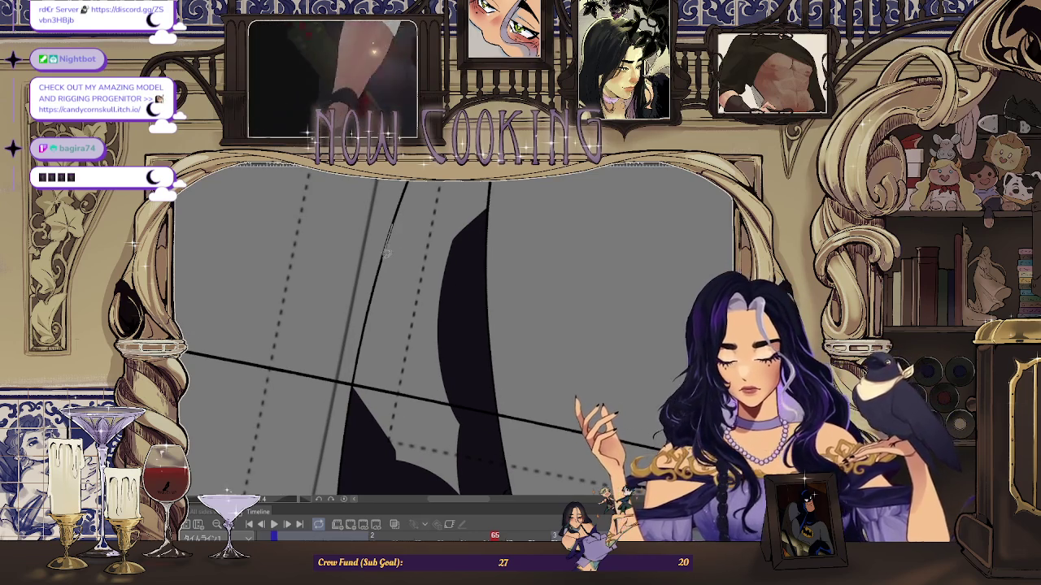
pyautogui.moveTo(356, 404)
pyautogui.mouseDown()
pyautogui.moveTo(446, 366)
pyautogui.moveTo(425, 226)
pyautogui.mouseUp()
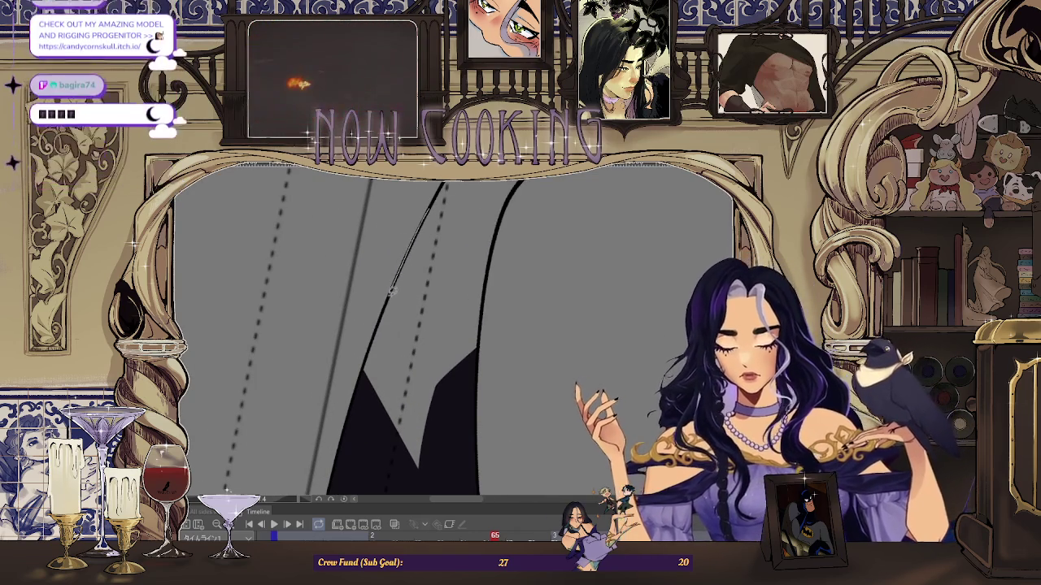
pyautogui.moveTo(439, 189)
pyautogui.mouseDown()
pyautogui.moveTo(395, 466)
pyautogui.moveTo(514, 187)
pyautogui.mouseUp()
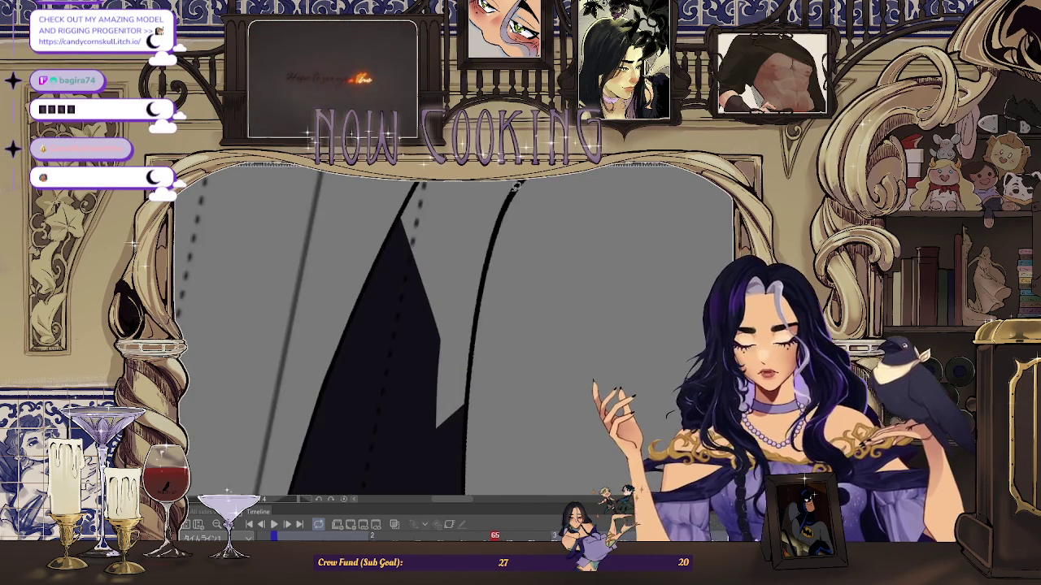
pyautogui.moveTo(465, 422)
pyautogui.mouseDown()
pyautogui.moveTo(412, 399)
pyautogui.moveTo(477, 244)
pyautogui.moveTo(468, 228)
pyautogui.mouseUp()
pyautogui.moveTo(419, 288)
pyautogui.mouseDown()
pyautogui.moveTo(501, 352)
pyautogui.moveTo(477, 268)
pyautogui.mouseUp()
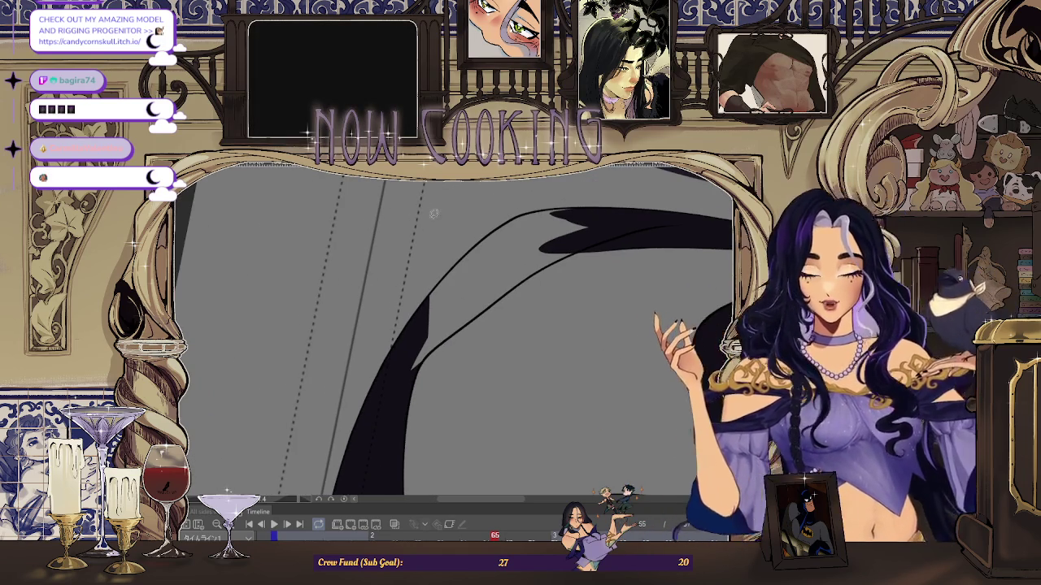
pyautogui.moveTo(436, 232); pyautogui.dragTo(398, 331)
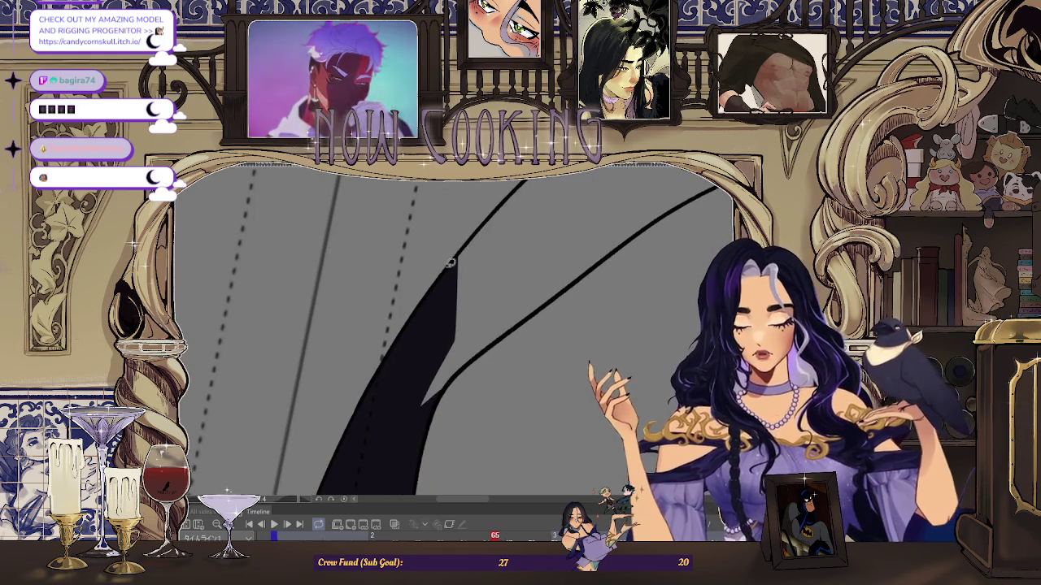
# - Fill the coat's gaps dark, covering the grey notch along its left edge
pyautogui.moveTo(447, 267); pyautogui.dragTo(552, 235)
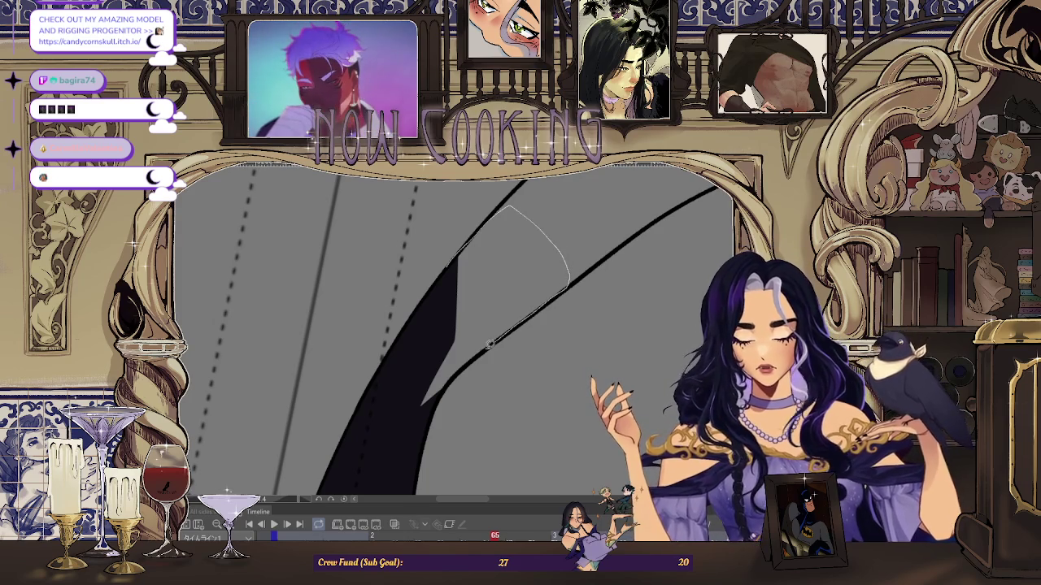
pyautogui.moveTo(401, 435)
pyautogui.mouseDown()
pyautogui.moveTo(473, 221)
pyautogui.moveTo(458, 307)
pyautogui.mouseUp()
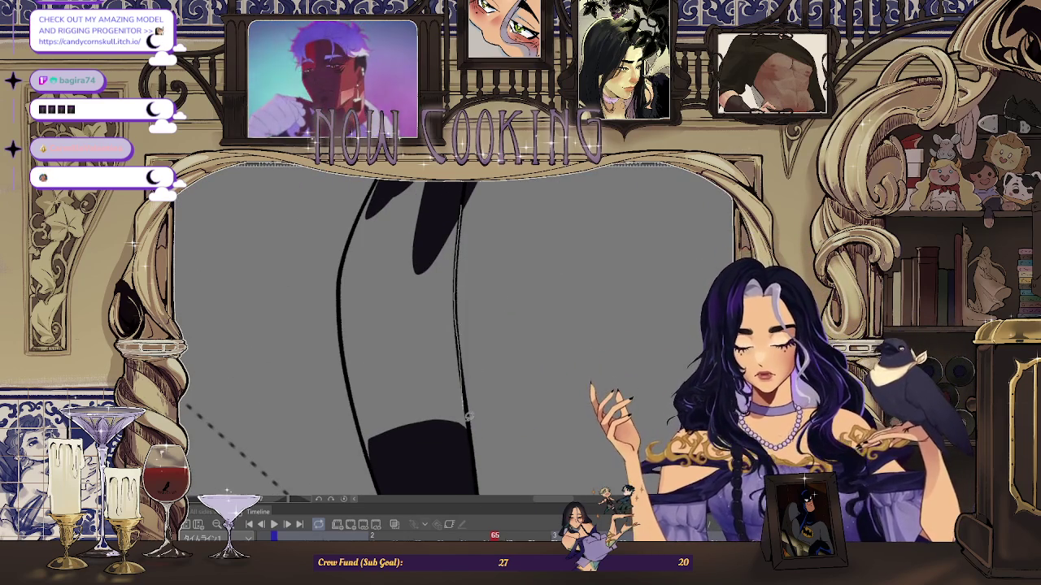
pyautogui.moveTo(405, 214); pyautogui.dragTo(370, 229)
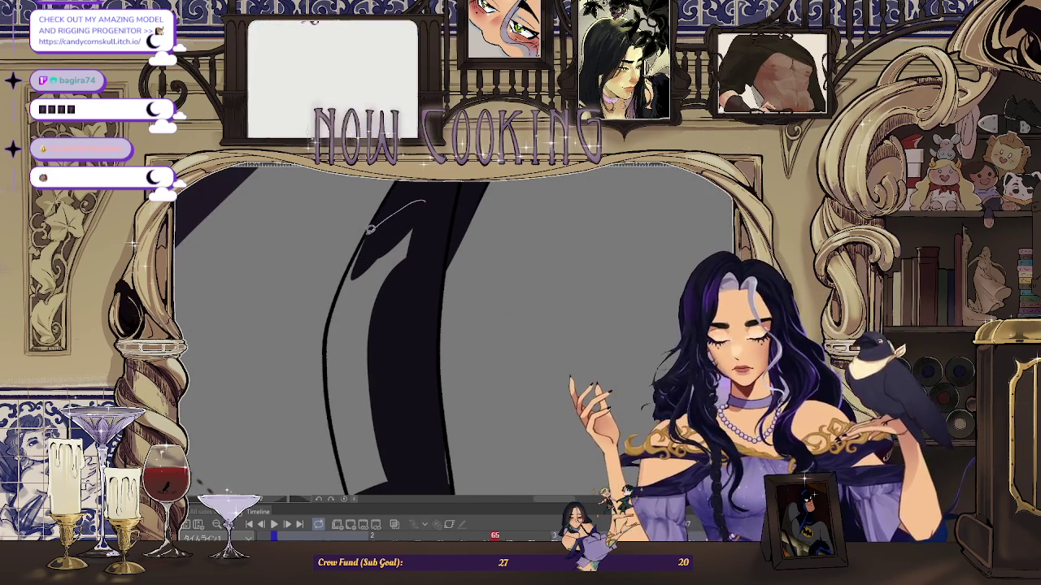
pyautogui.moveTo(347, 273); pyautogui.dragTo(421, 204)
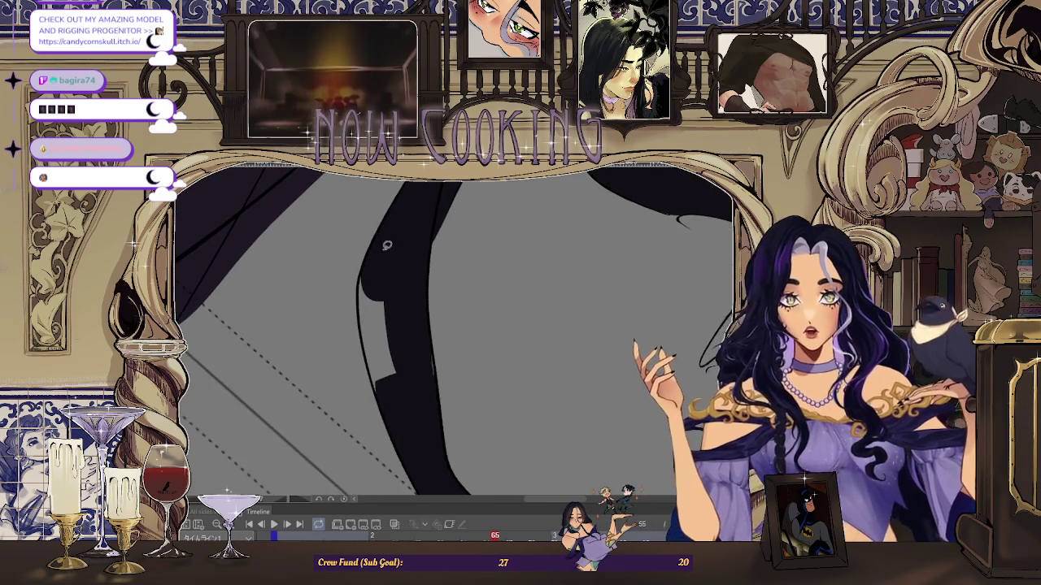
pyautogui.moveTo(370, 266); pyautogui.dragTo(357, 249)
pyautogui.moveTo(386, 444); pyautogui.dragTo(380, 304)
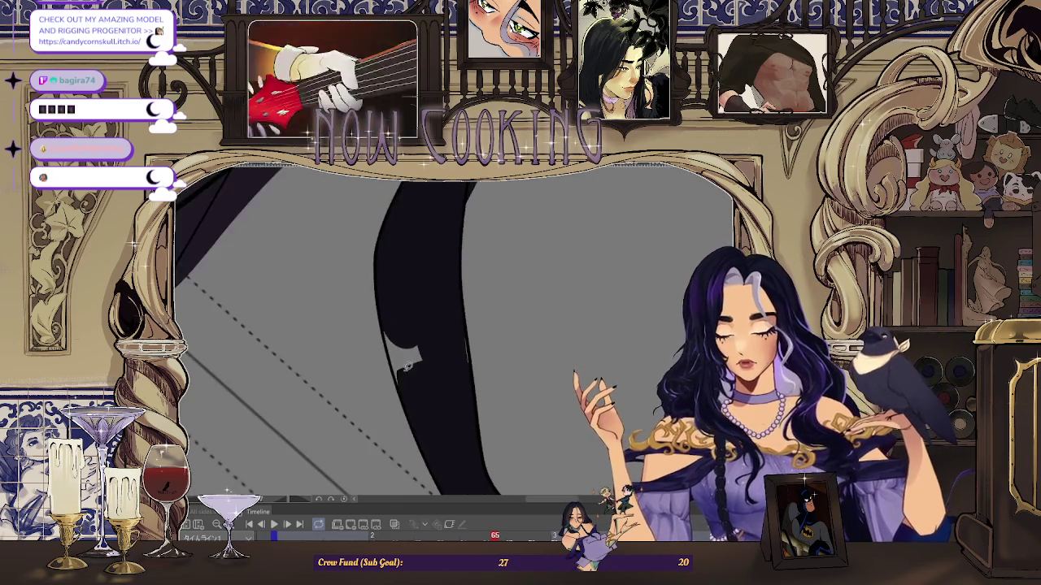
pyautogui.moveTo(393, 381); pyautogui.dragTo(478, 246)
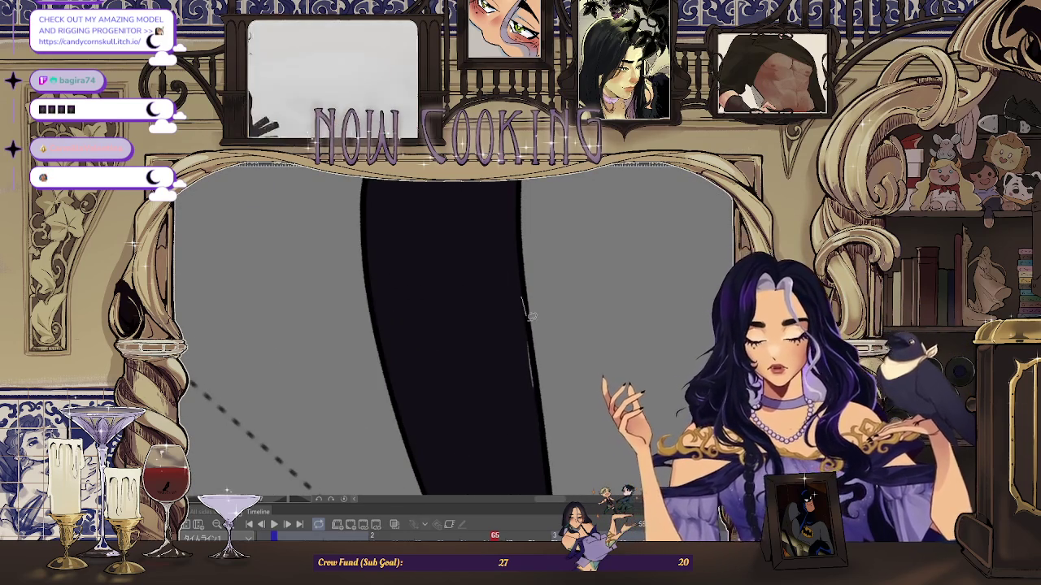
pyautogui.scroll(-5, 525, 305)
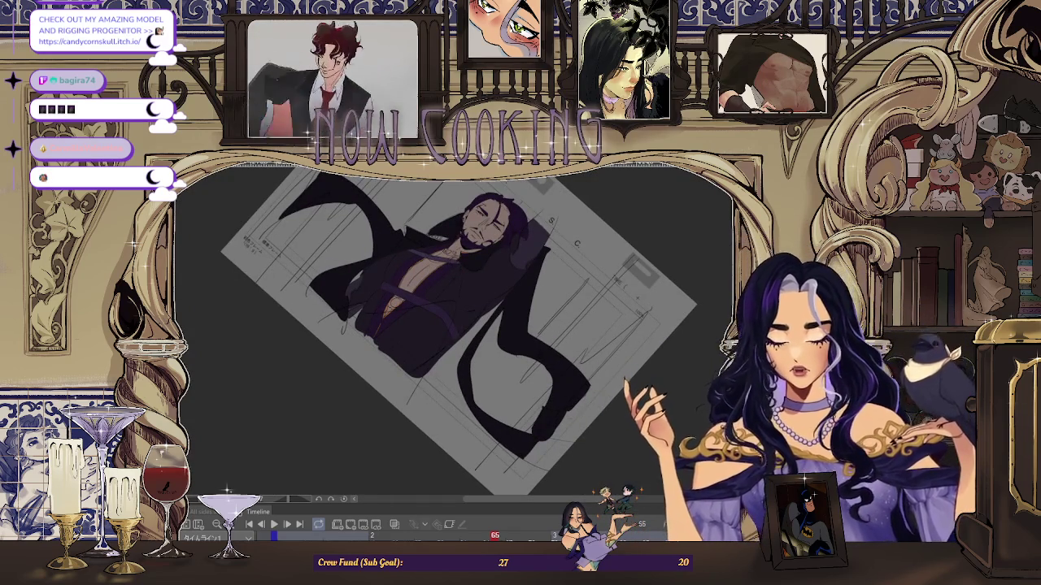
# - Reset the canvas rotation, zoom out to the whole sheet, and go to frame 67
pyautogui.hotkey('ctrl', '0')
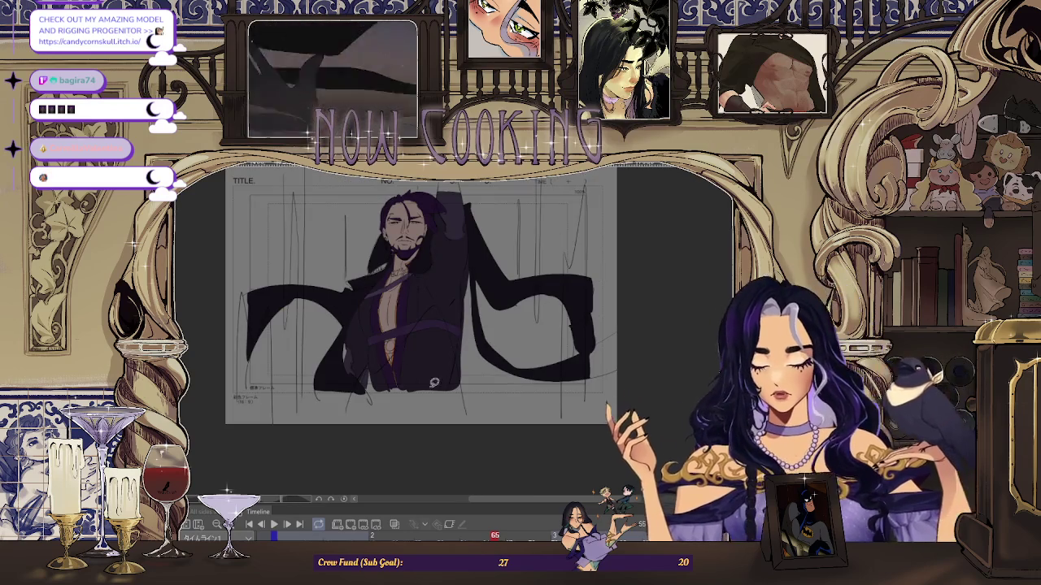
pyautogui.hotkey('ctrl', '-')
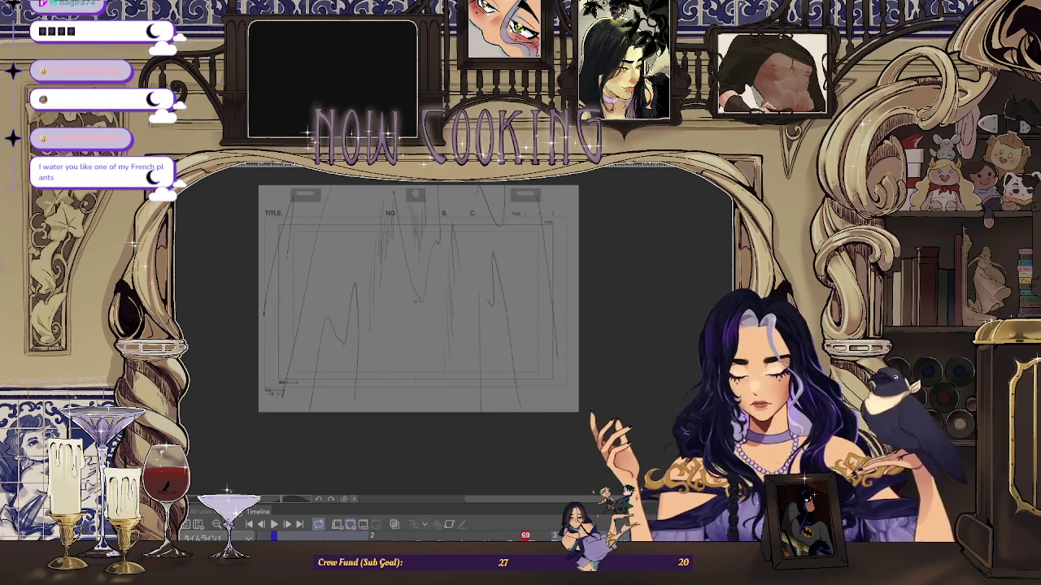
pyautogui.scroll(5, 616, 228)
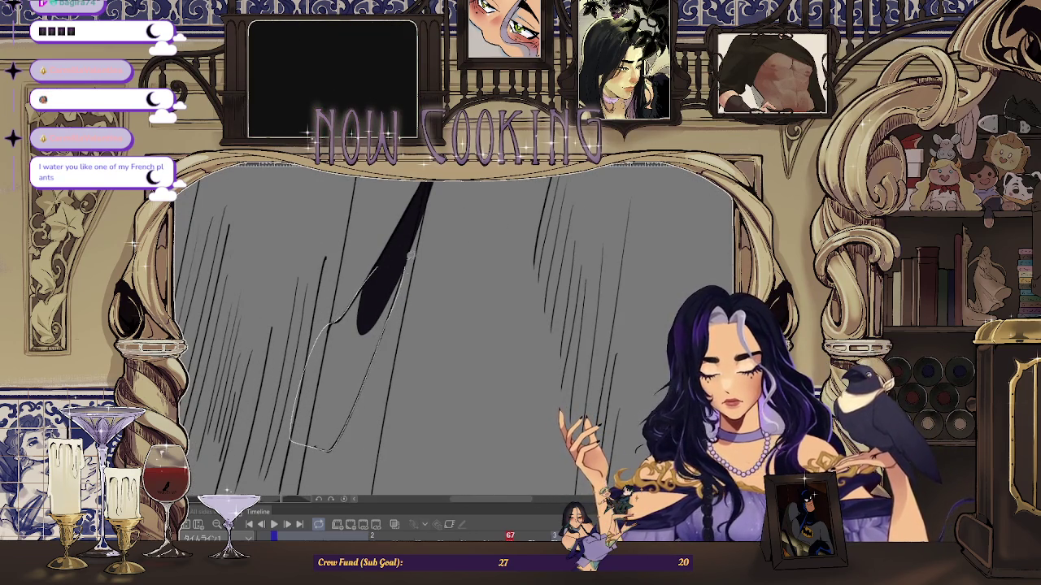
# - Extend the tapered dark coat shape with a lobe and fill it further downward
pyautogui.scroll(-5, 409, 264)
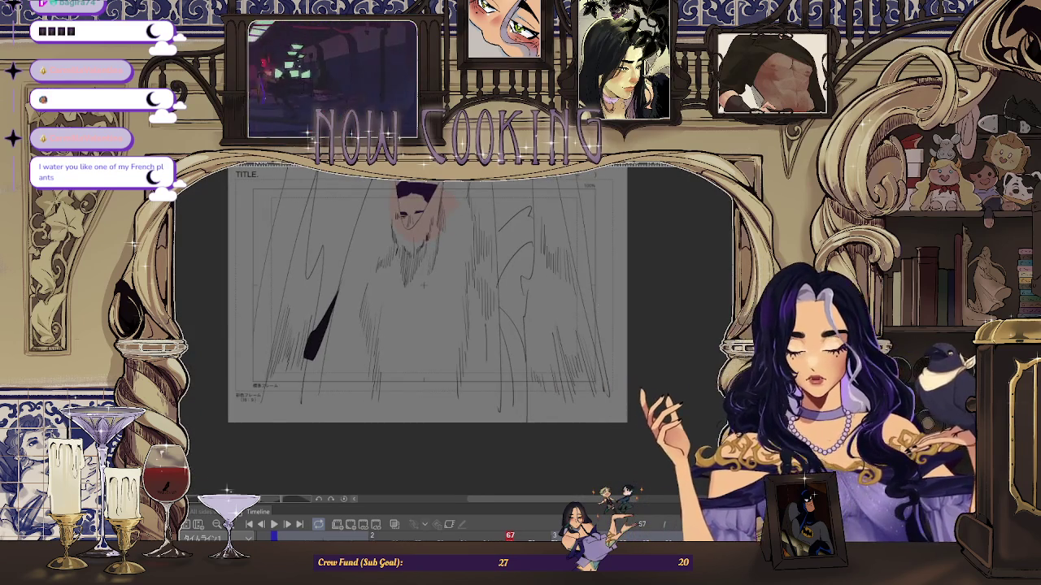
pyautogui.scroll(5, 386, 313)
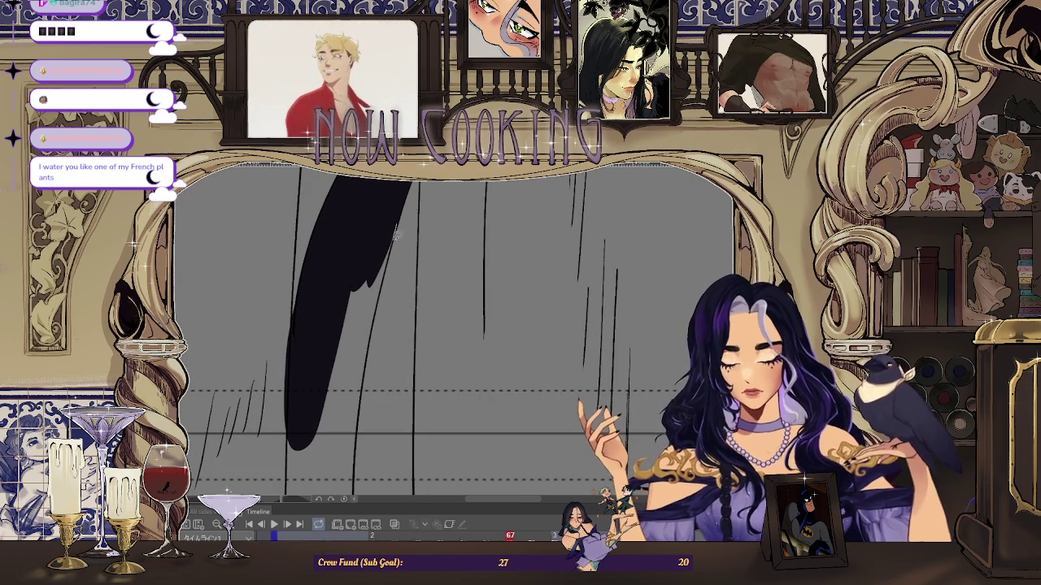
pyautogui.moveTo(364, 348); pyautogui.dragTo(400, 242)
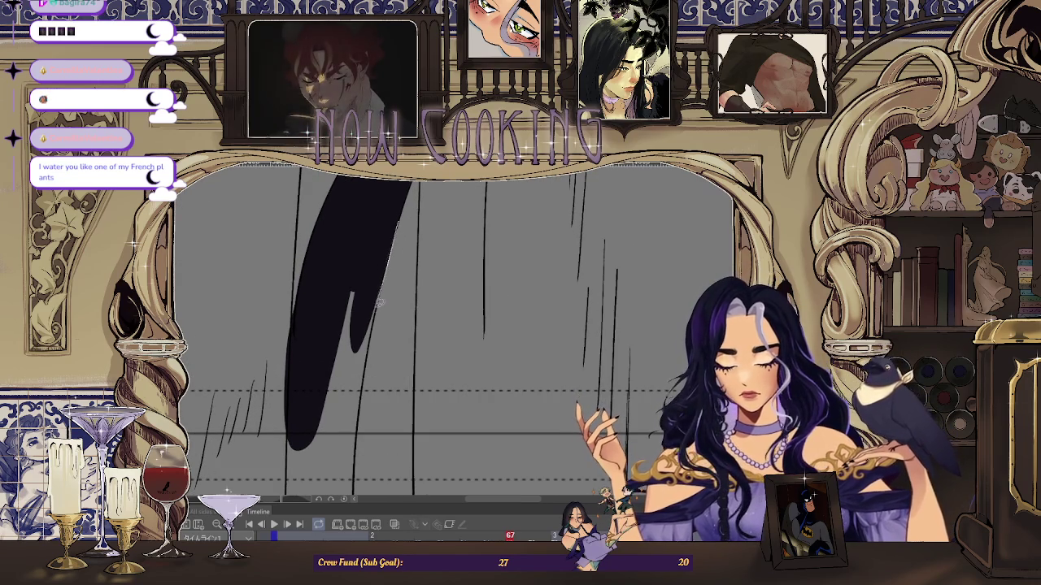
pyautogui.moveTo(357, 415); pyautogui.dragTo(391, 272)
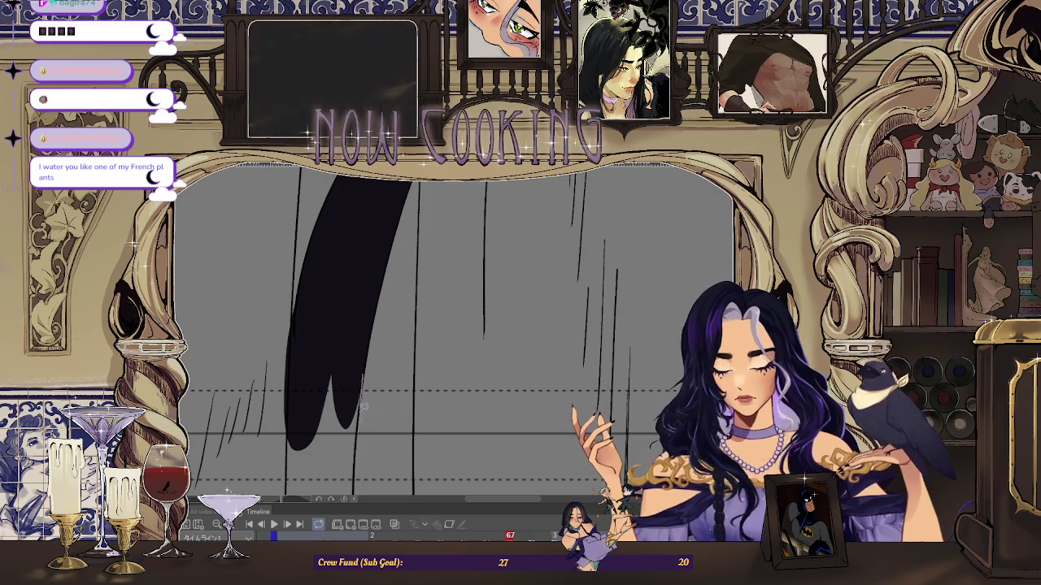
pyautogui.scroll(-5, 362, 395)
pyautogui.scroll(5, 342, 392)
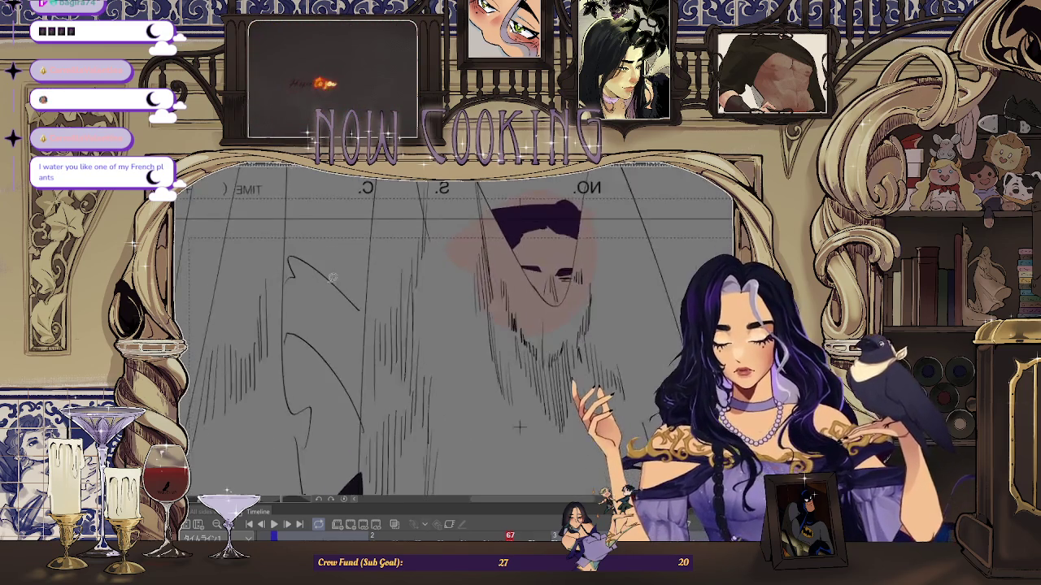
# - Outline and fill two new coat areas black, unmirroring the canvas view between them
pyautogui.moveTo(289, 290); pyautogui.dragTo(226, 405)
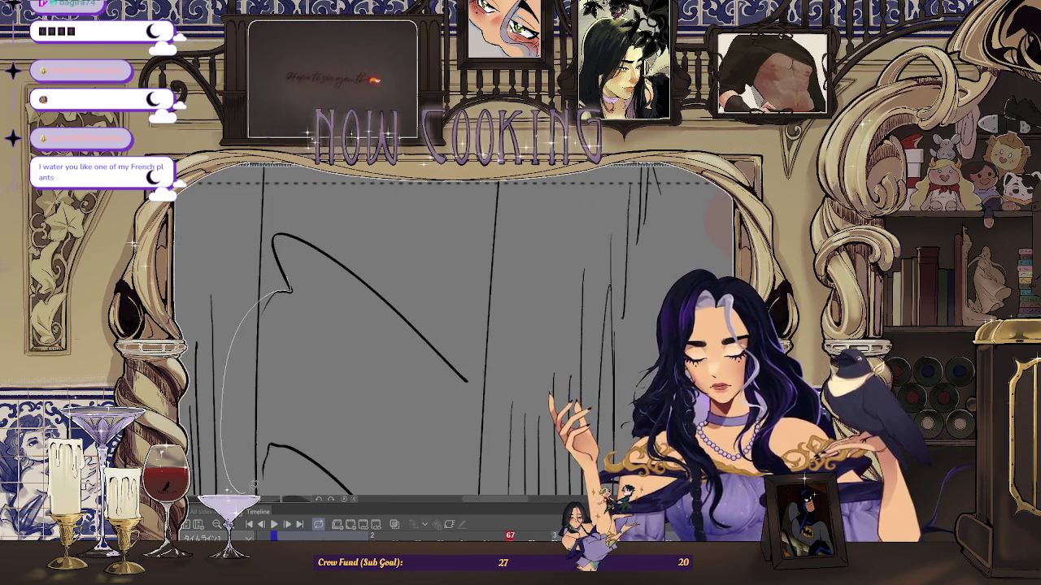
pyautogui.moveTo(313, 259)
pyautogui.mouseDown()
pyautogui.moveTo(302, 244)
pyautogui.moveTo(570, 319)
pyautogui.moveTo(559, 276)
pyautogui.mouseUp()
pyautogui.press('h')
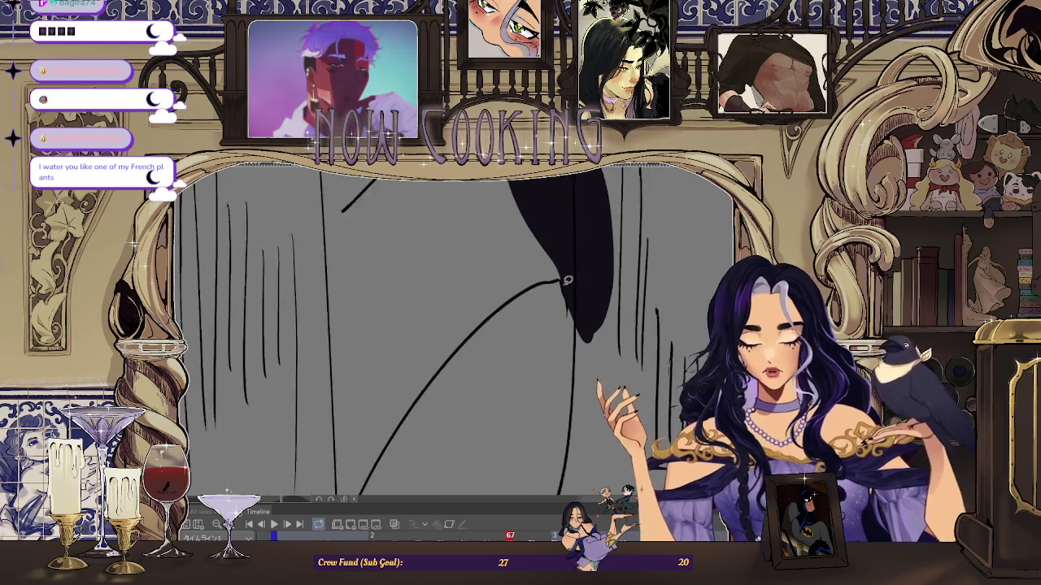
pyautogui.moveTo(572, 238)
pyautogui.mouseDown()
pyautogui.moveTo(559, 223)
pyautogui.moveTo(525, 273)
pyautogui.mouseUp()
# - Turn the canvas and bucket-fill the grey gap inside the coat outline black
pyautogui.moveTo(422, 290)
pyautogui.mouseDown()
pyautogui.moveTo(499, 281)
pyautogui.moveTo(517, 298)
pyautogui.mouseUp()
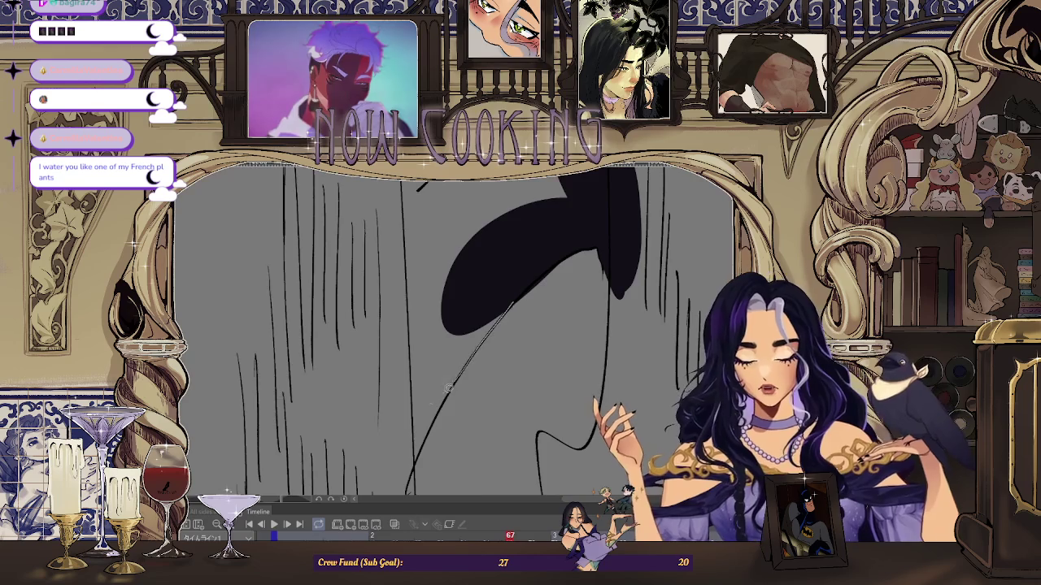
pyautogui.moveTo(458, 376); pyautogui.dragTo(488, 312)
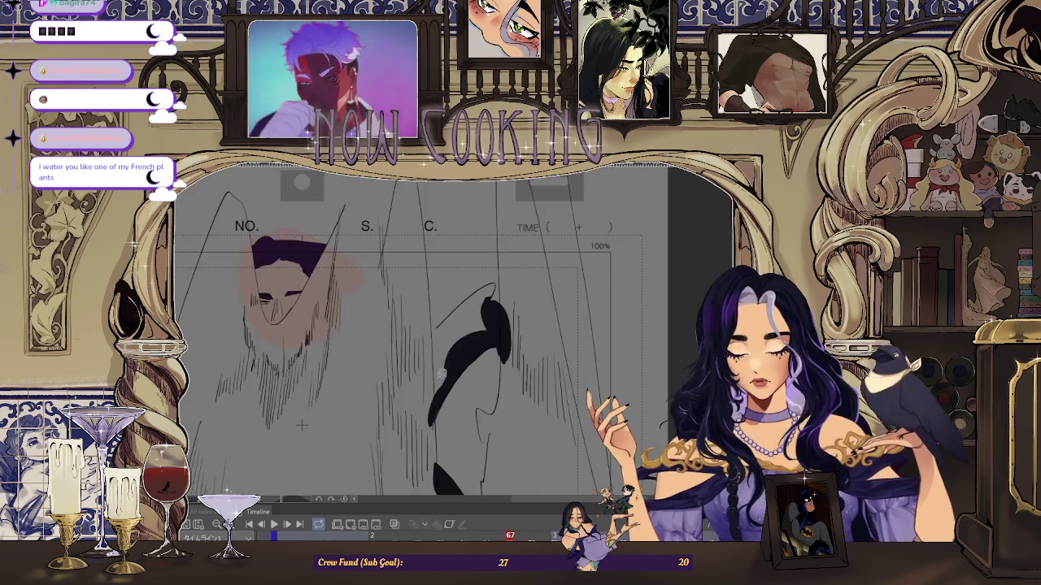
pyautogui.moveTo(424, 437); pyautogui.dragTo(393, 368)
pyautogui.moveTo(452, 306)
pyautogui.mouseDown()
pyautogui.moveTo(484, 278)
pyautogui.moveTo(457, 290)
pyautogui.mouseUp()
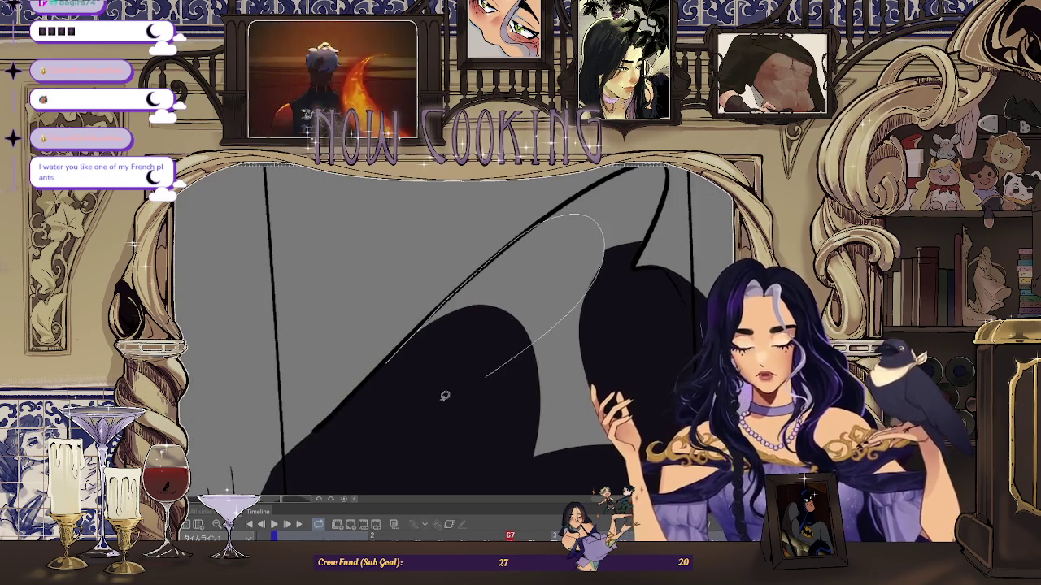
pyautogui.moveTo(474, 381); pyautogui.dragTo(499, 293)
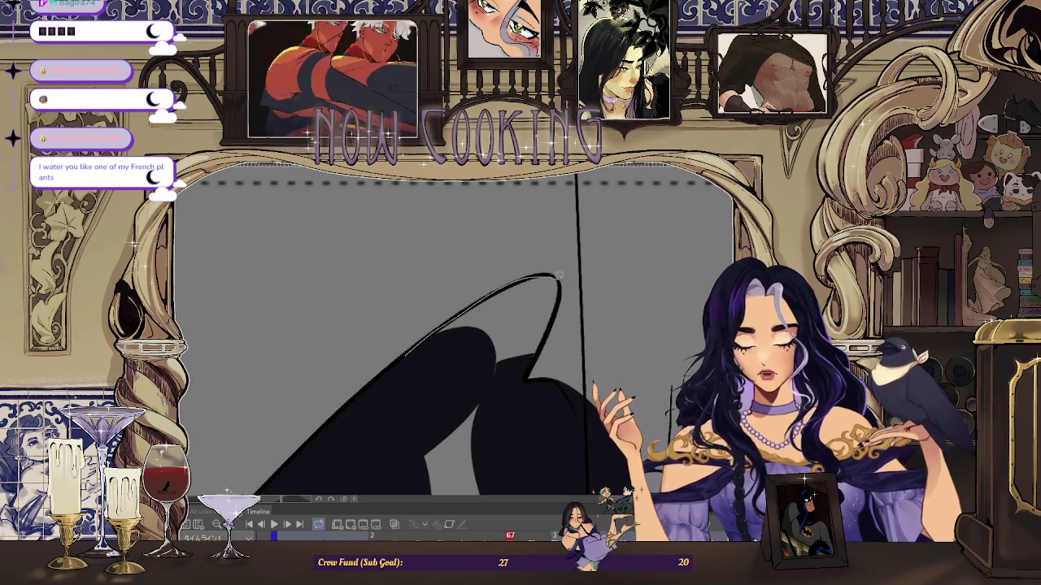
pyautogui.click(554, 293)
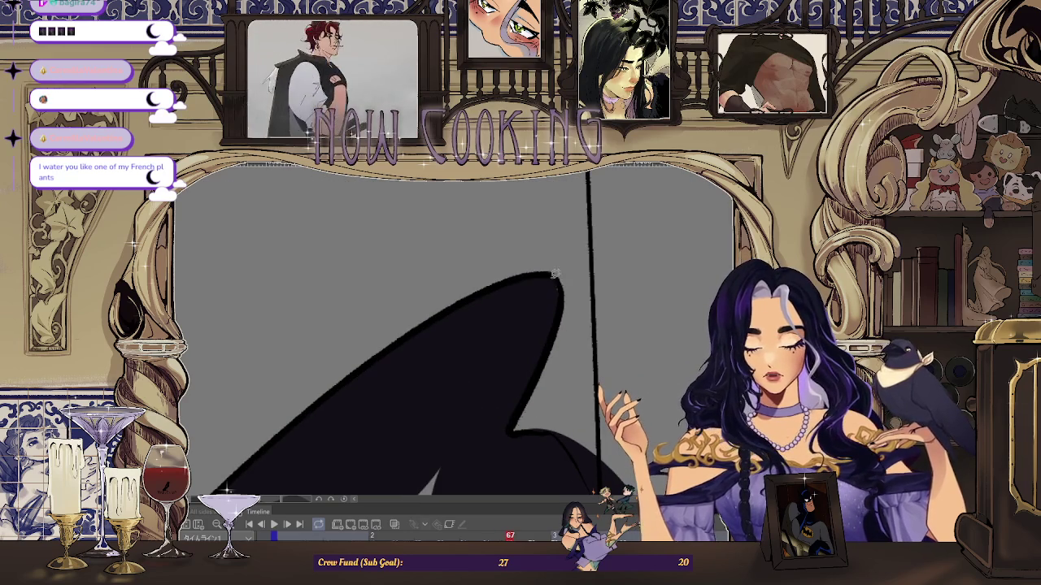